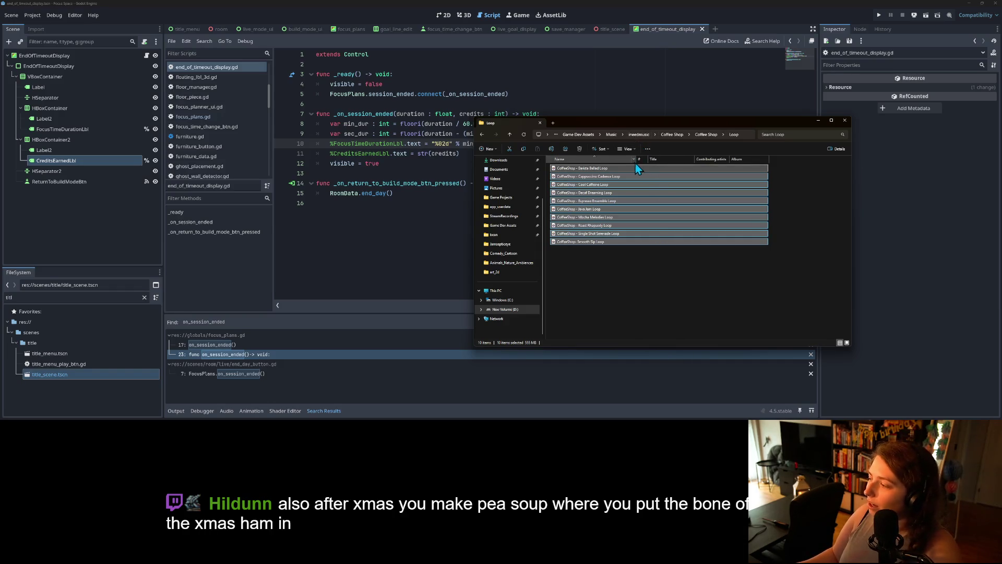
Clear the music file browser away and review lines 12–16 of end_of_timeout_display.gd.
{"action": "left_click", "coordinate": [815, 199]}
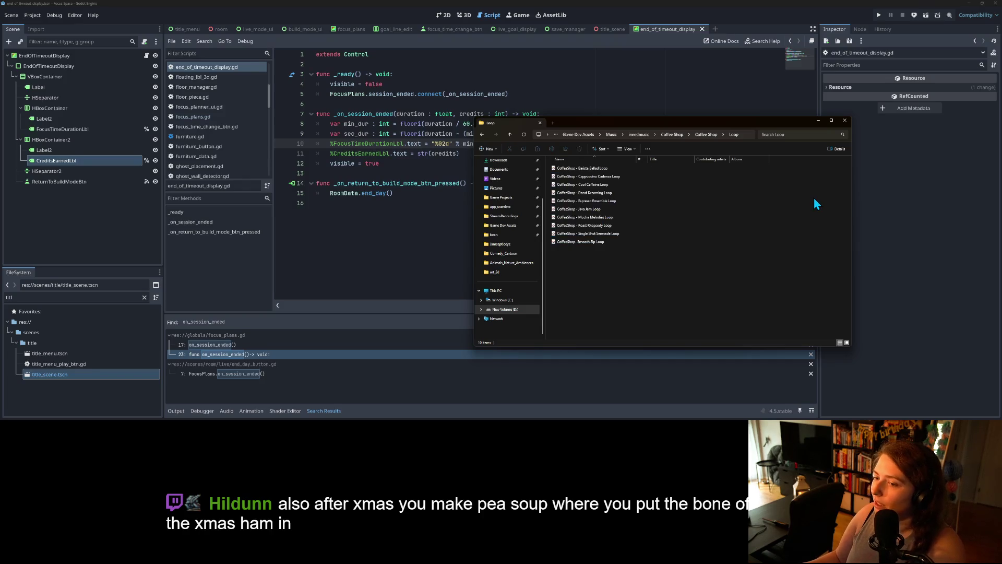
{"action": "left_click", "coordinate": [818, 121]}
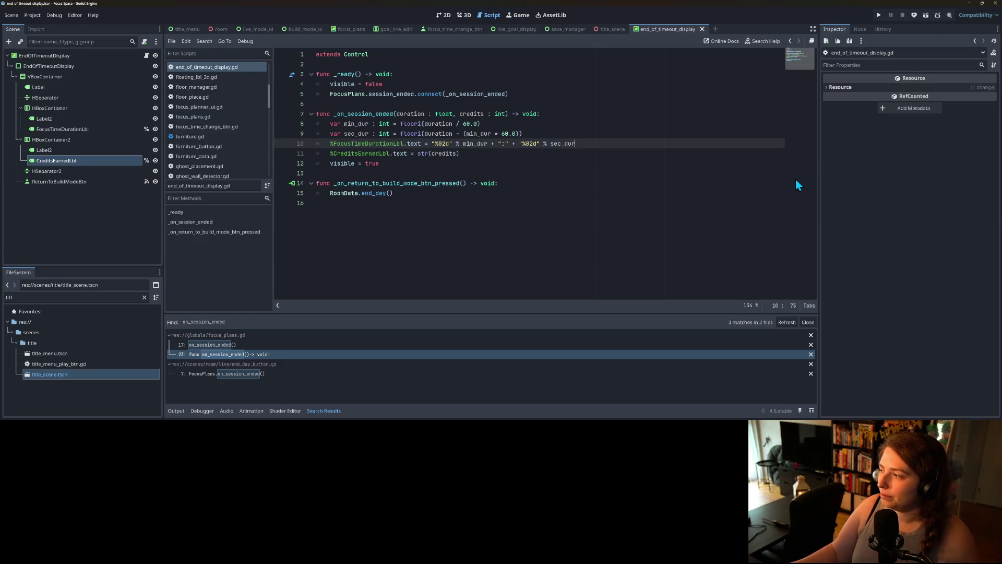
{"action": "left_click", "coordinate": [773, 174]}
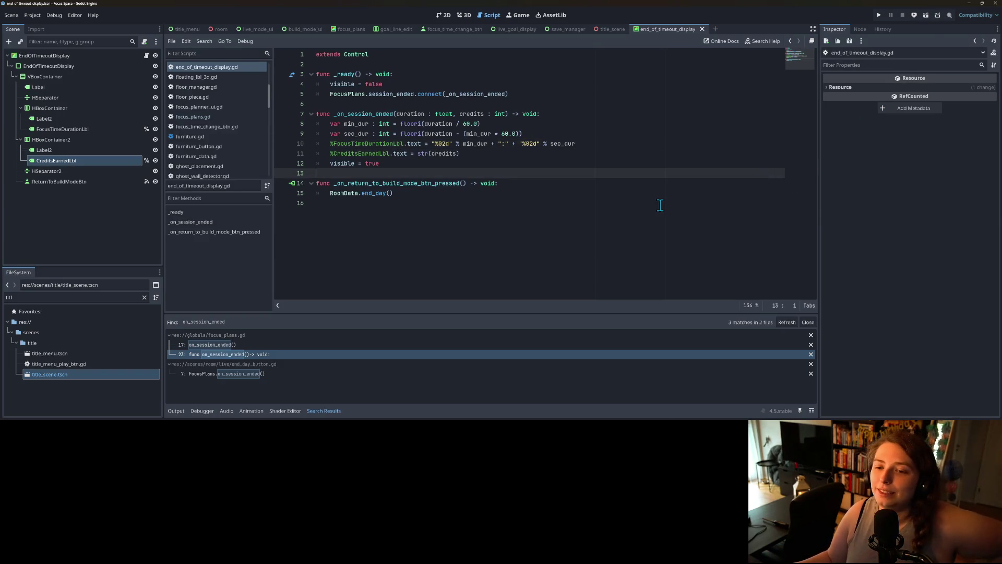
{"action": "scroll", "coordinate": [587, 228], "scroll_direction": "up", "scroll_amount": 5}
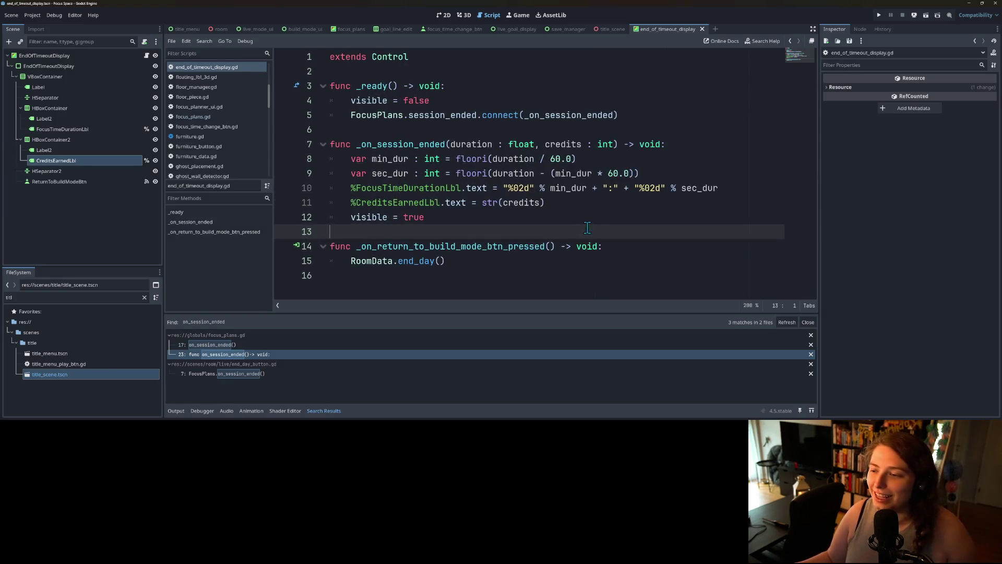
{"action": "left_click", "coordinate": [625, 281]}
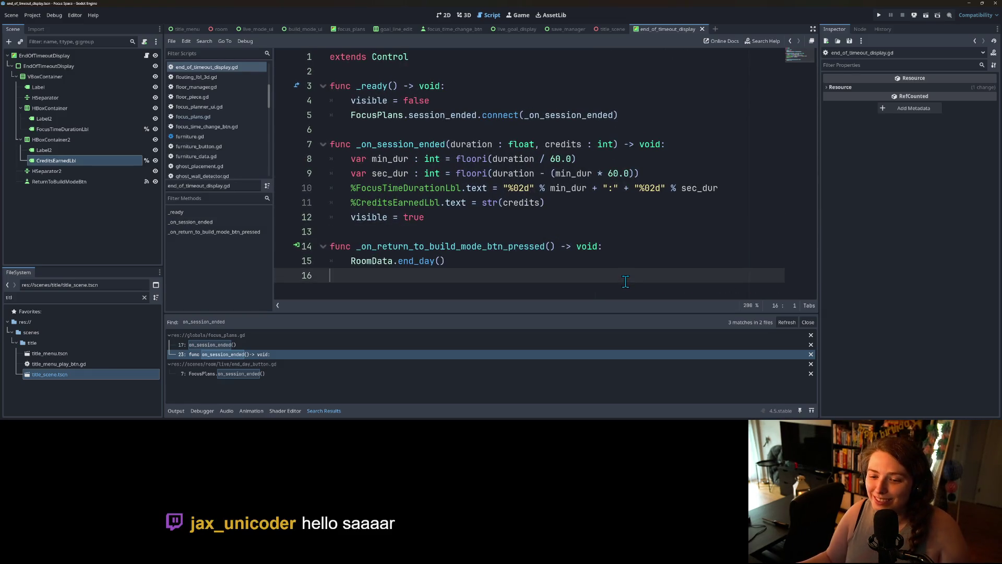
{"action": "double_click", "coordinate": [448, 246]}
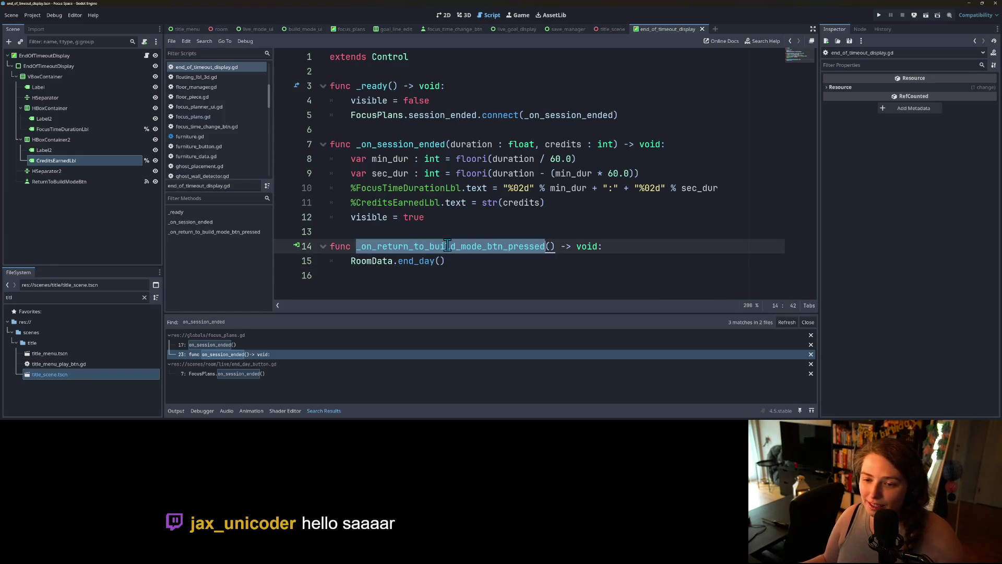
{"action": "left_click", "coordinate": [455, 216]}
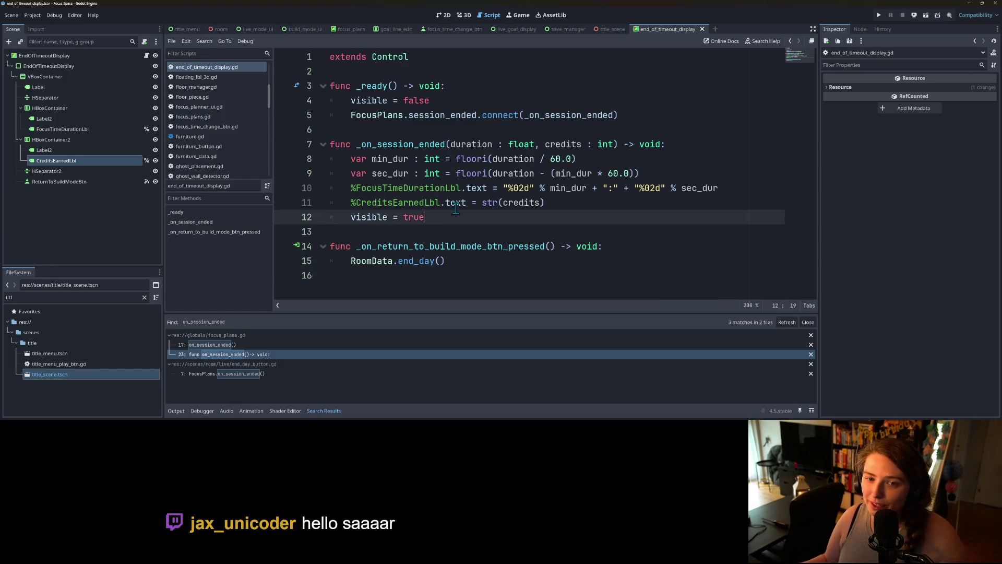
Run the project full-screen and load the my_save room from the title screen.
{"action": "left_click", "coordinate": [880, 16]}
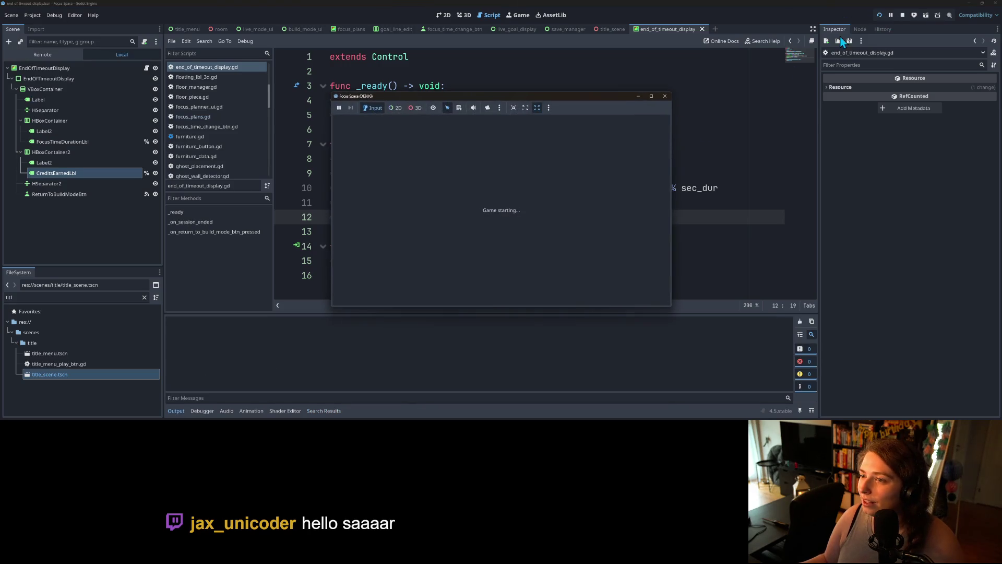
{"action": "left_click", "coordinate": [652, 96]}
{"action": "left_click", "coordinate": [506, 247]}
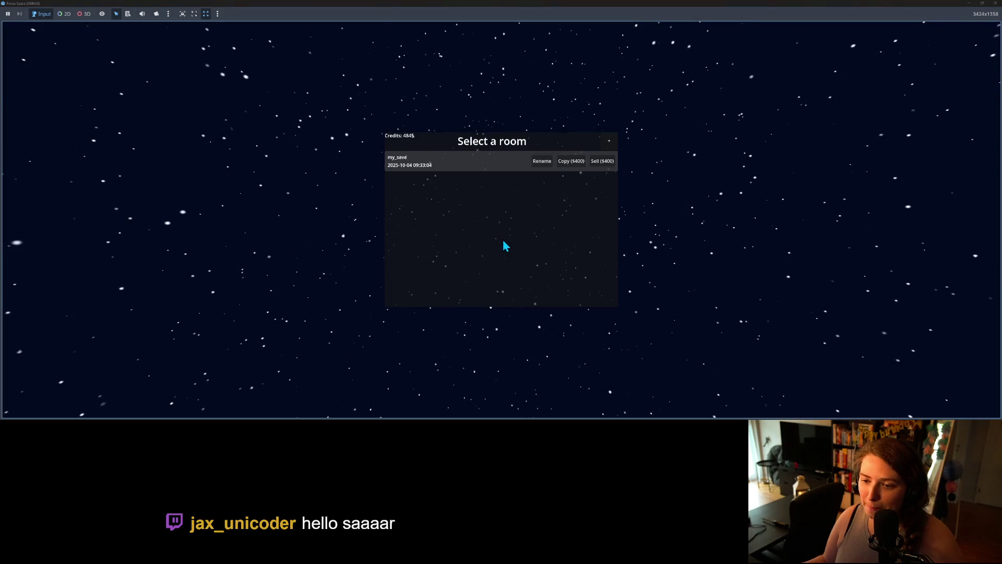
{"action": "left_click", "coordinate": [514, 170]}
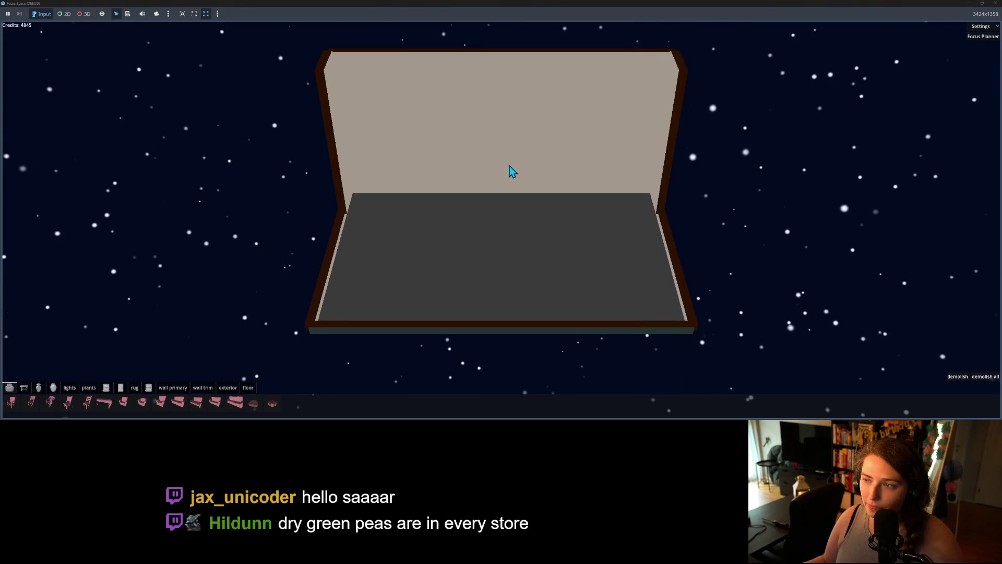
Plan a 5-minute focus session with goal 'cool stuff', start it, then close the game.
{"action": "left_click", "coordinate": [983, 36]}
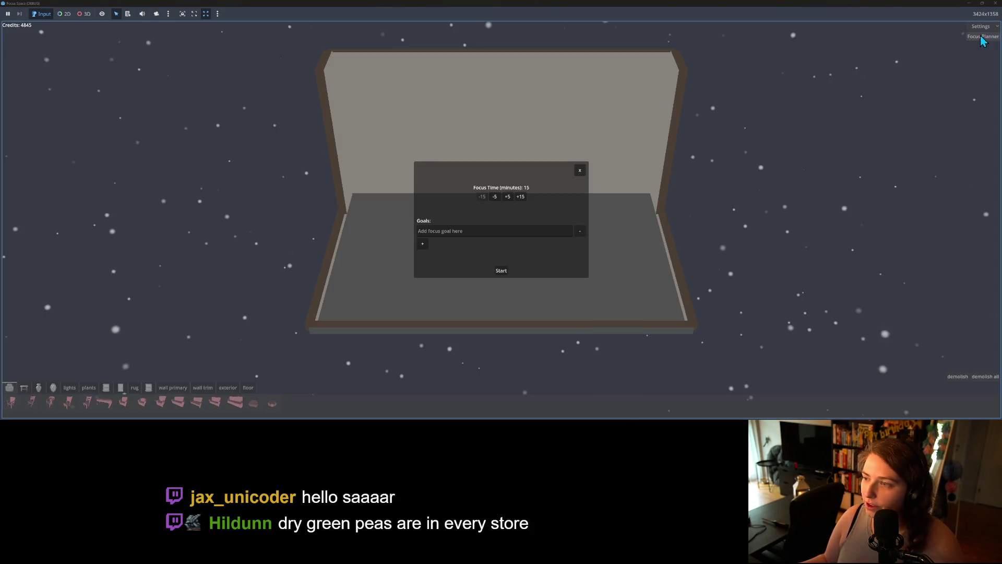
{"action": "left_click", "coordinate": [497, 198]}
{"action": "left_click", "coordinate": [497, 197]}
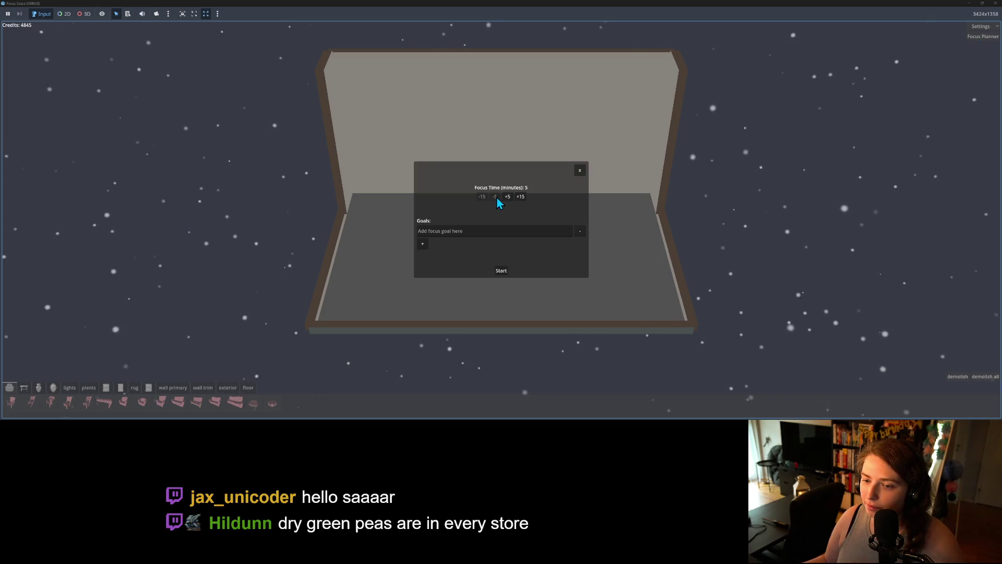
{"action": "left_click", "coordinate": [476, 232]}
{"action": "type", "text": "cool stuff"}
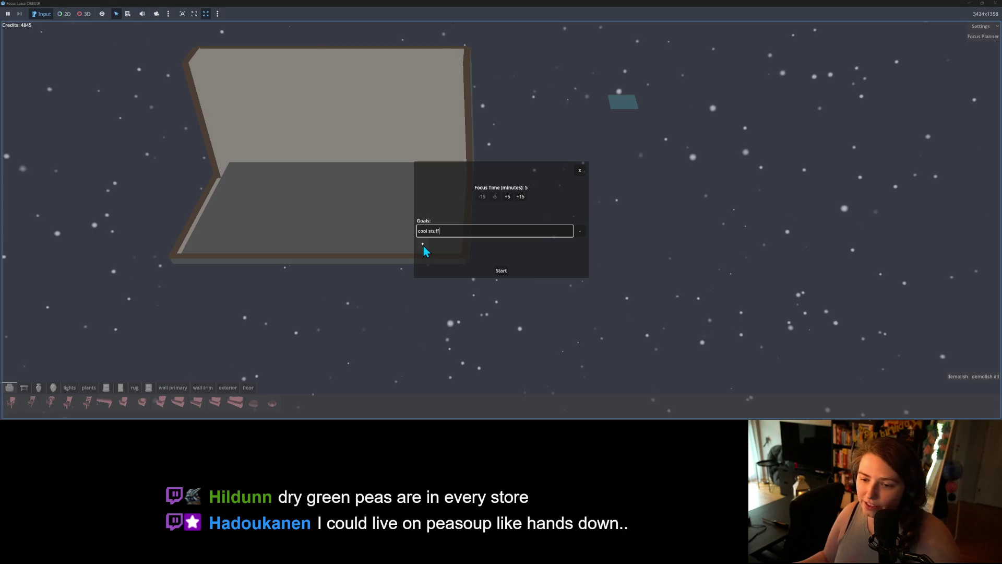
{"action": "left_click", "coordinate": [505, 272]}
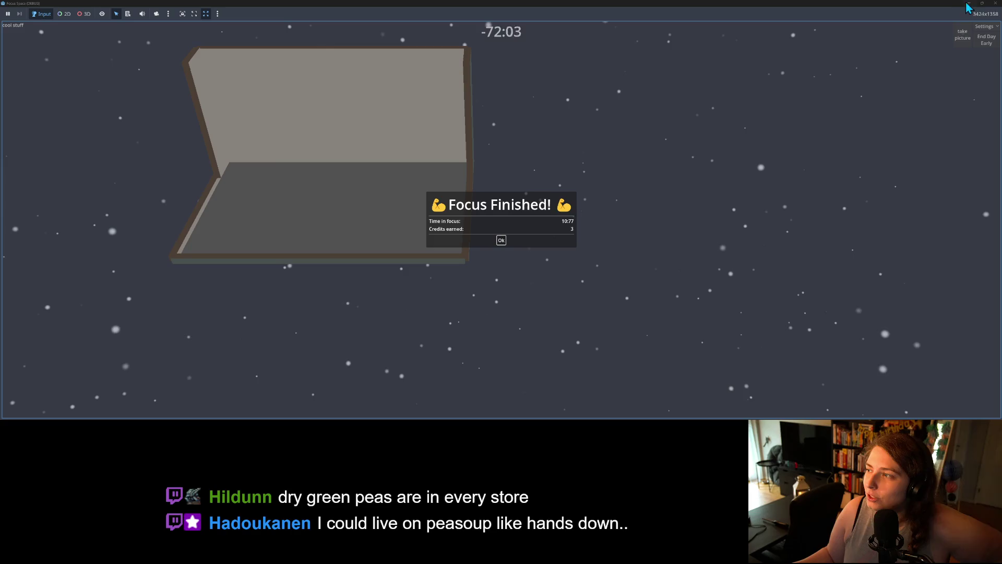
{"action": "left_click", "coordinate": [995, 6]}
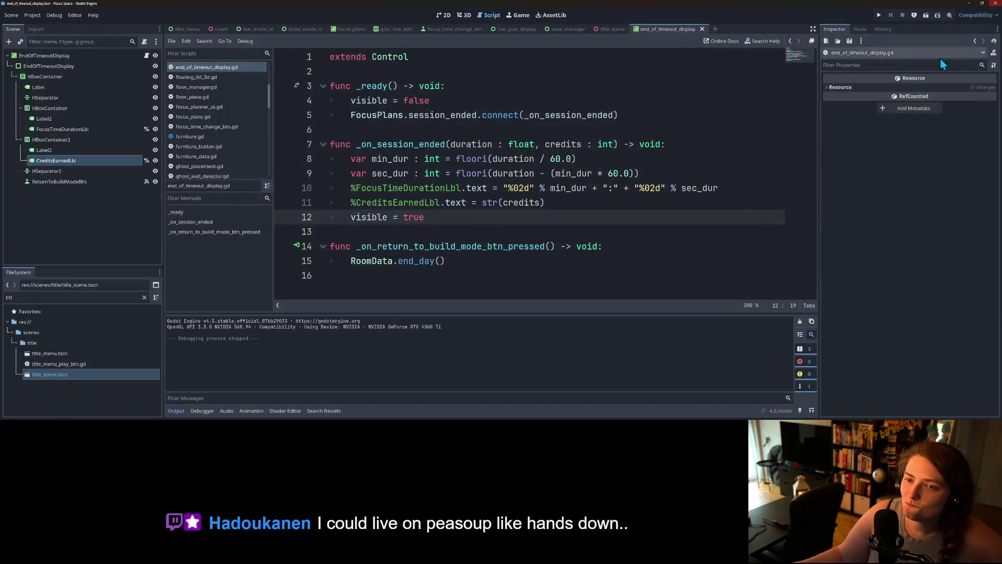
Follow session_ended from end_of_timeout_display.gd to its definition in focus_plans.gd.
{"action": "left_click", "coordinate": [480, 203]}
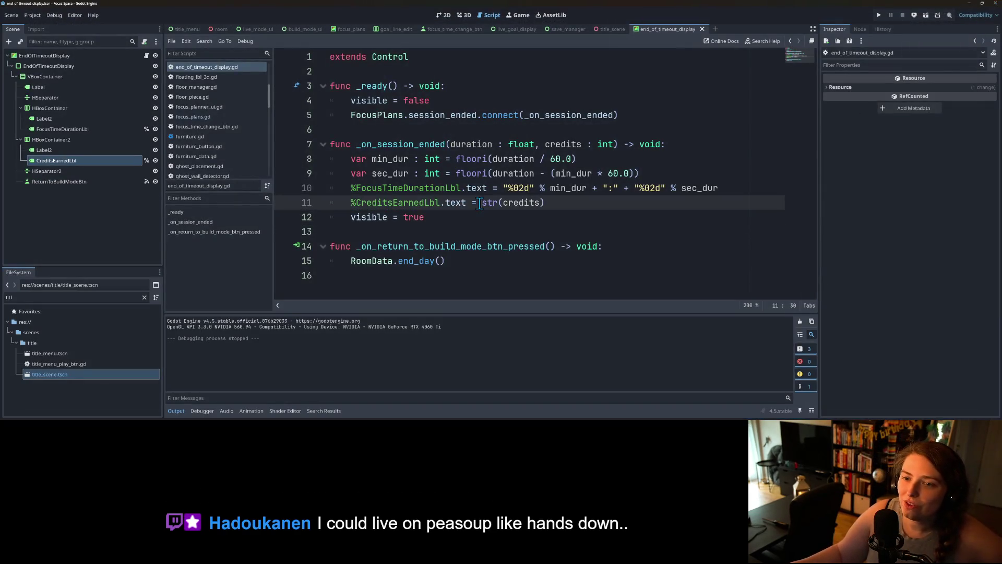
{"action": "double_click", "coordinate": [464, 115]}
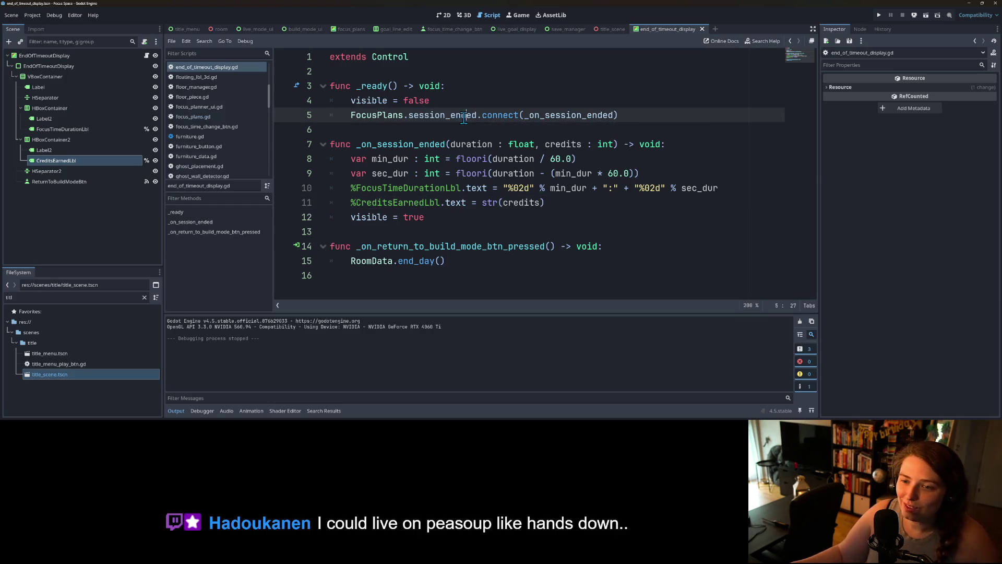
{"action": "left_click", "coordinate": [464, 116], "text": "ctrl"}
{"action": "left_click", "coordinate": [419, 199]}
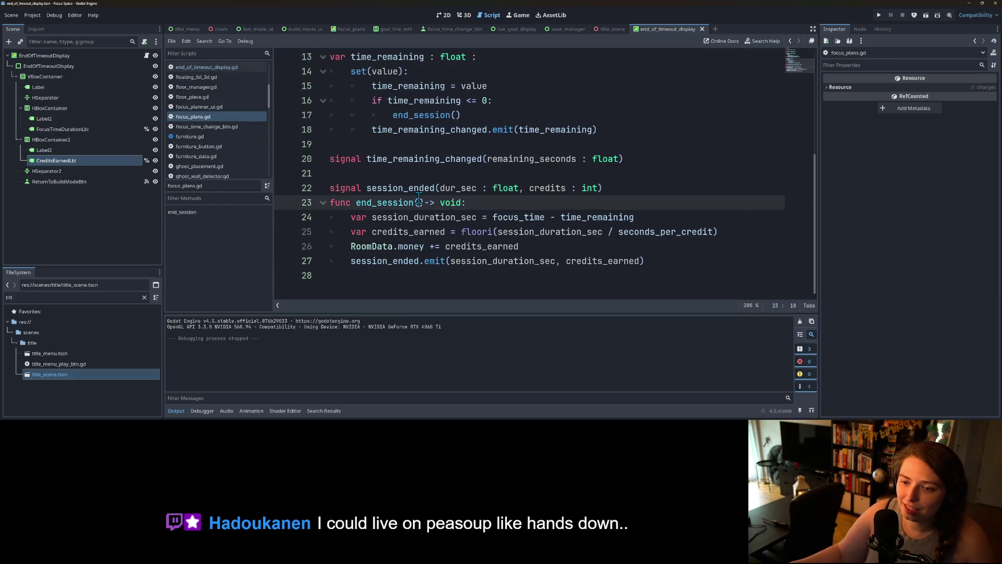
{"action": "double_click", "coordinate": [417, 188]}
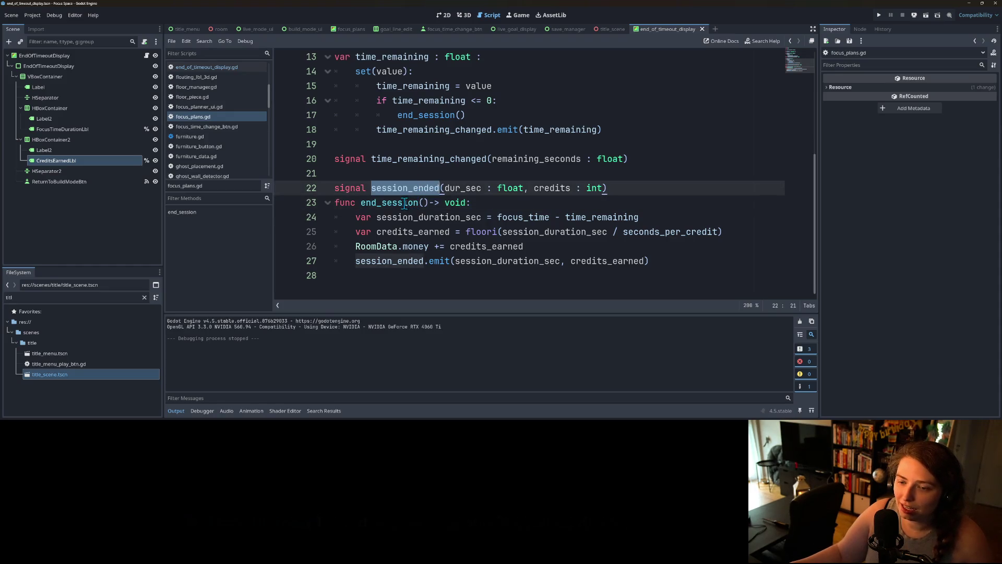
{"action": "double_click", "coordinate": [418, 202]}
Review the time_remaining check, the end_session() call and credits_earned in end_session.
{"action": "scroll", "coordinate": [435, 236], "scroll_direction": "up", "scroll_amount": 2}
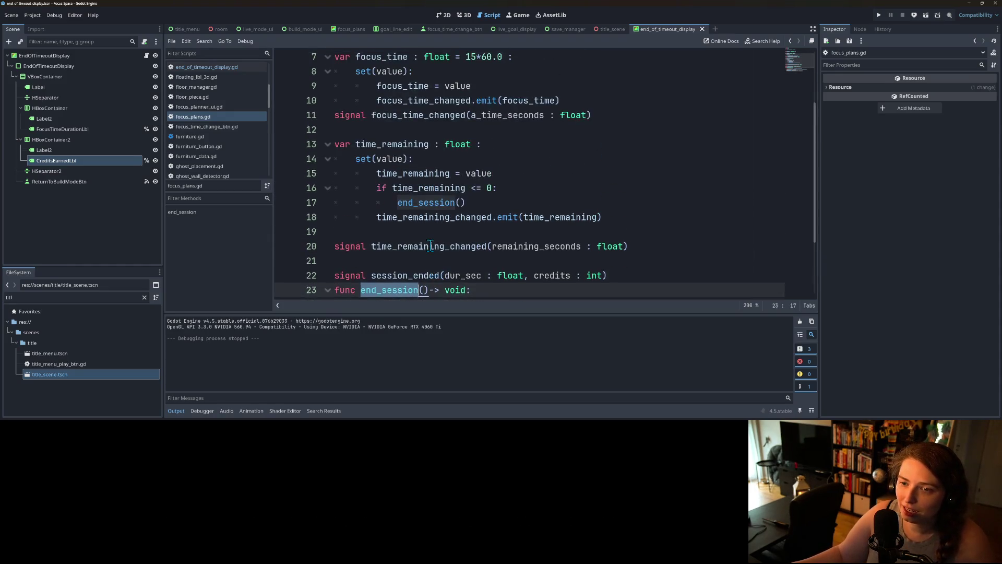
{"action": "left_click", "coordinate": [441, 174]}
{"action": "double_click", "coordinate": [442, 188]}
{"action": "left_click", "coordinate": [480, 189]}
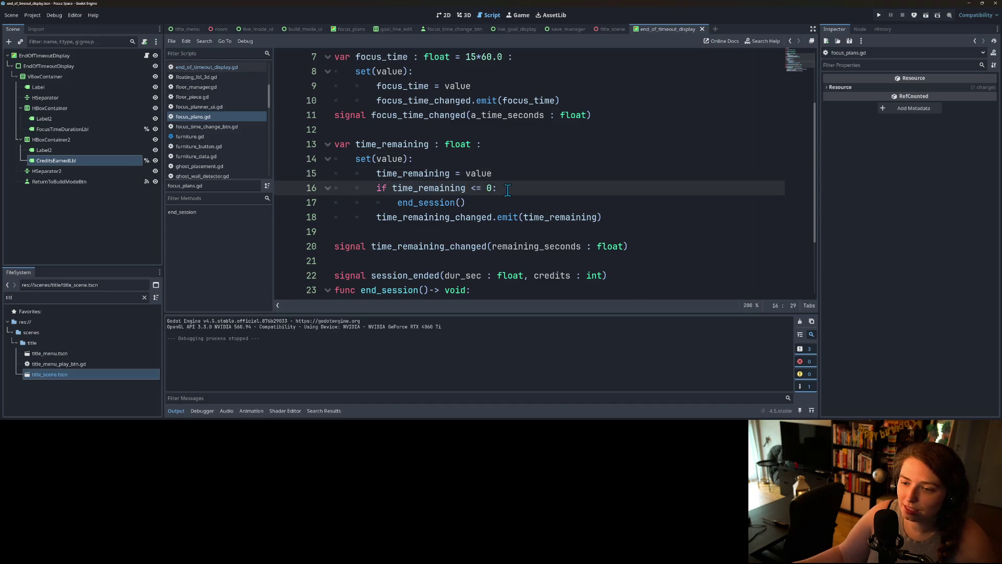
{"action": "left_click", "coordinate": [500, 205]}
{"action": "scroll", "coordinate": [449, 204], "scroll_direction": "down", "scroll_amount": 2}
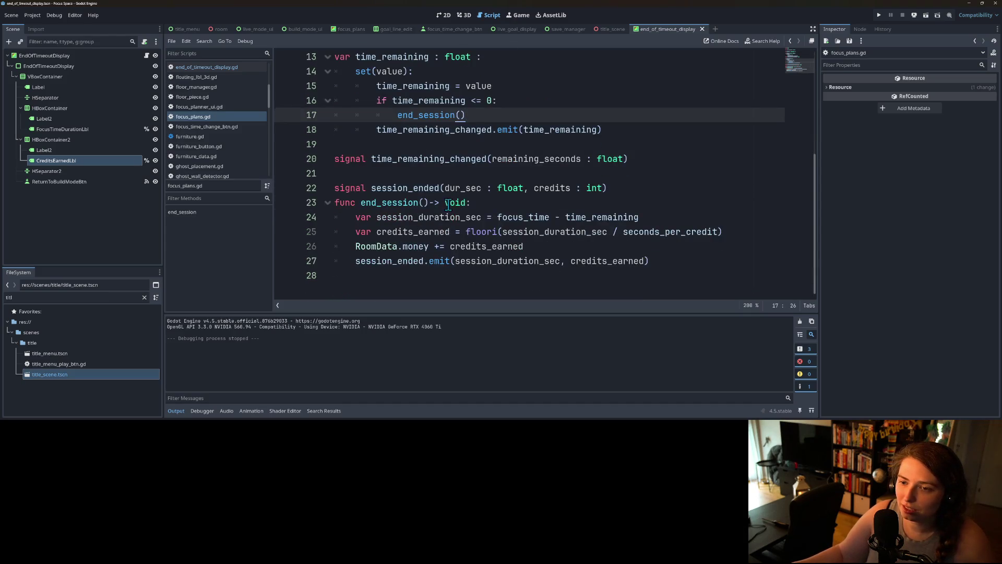
{"action": "left_click", "coordinate": [406, 226]}
{"action": "left_click", "coordinate": [428, 232]}
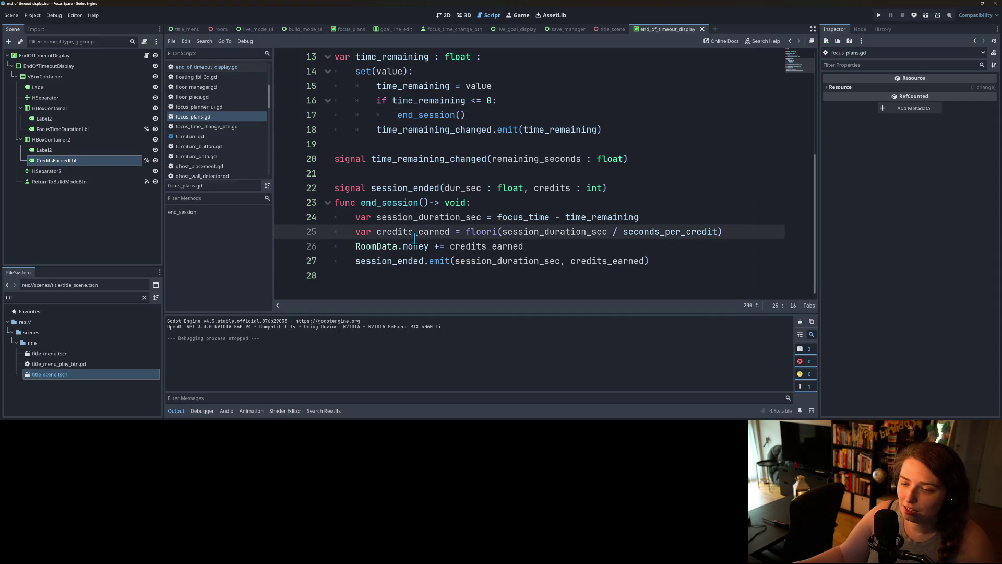
{"action": "scroll", "coordinate": [436, 240], "scroll_direction": "up", "scroll_amount": 3}
{"action": "scroll", "coordinate": [439, 241], "scroll_direction": "up", "scroll_amount": 1}
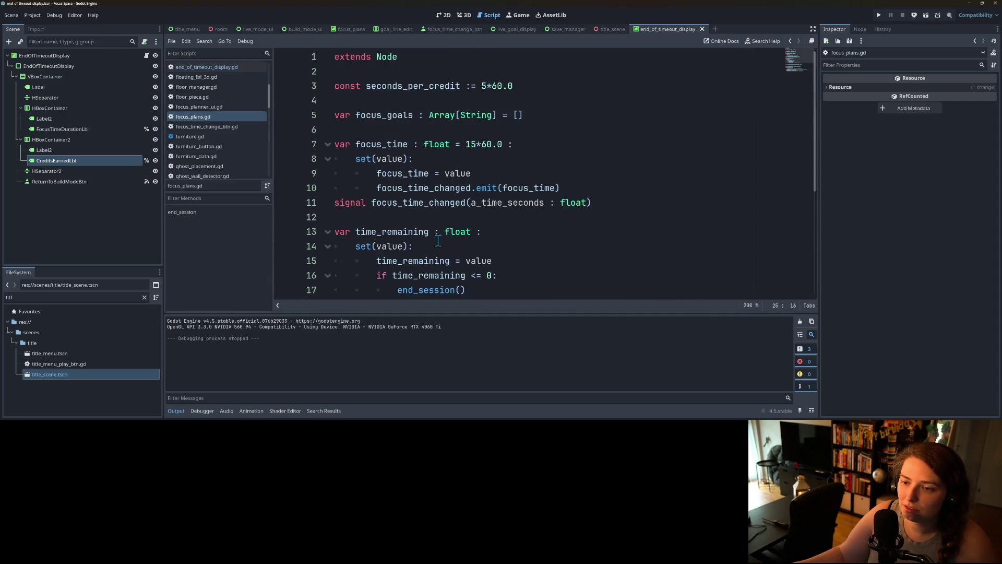
{"action": "scroll", "coordinate": [438, 241], "scroll_direction": "down", "scroll_amount": 4}
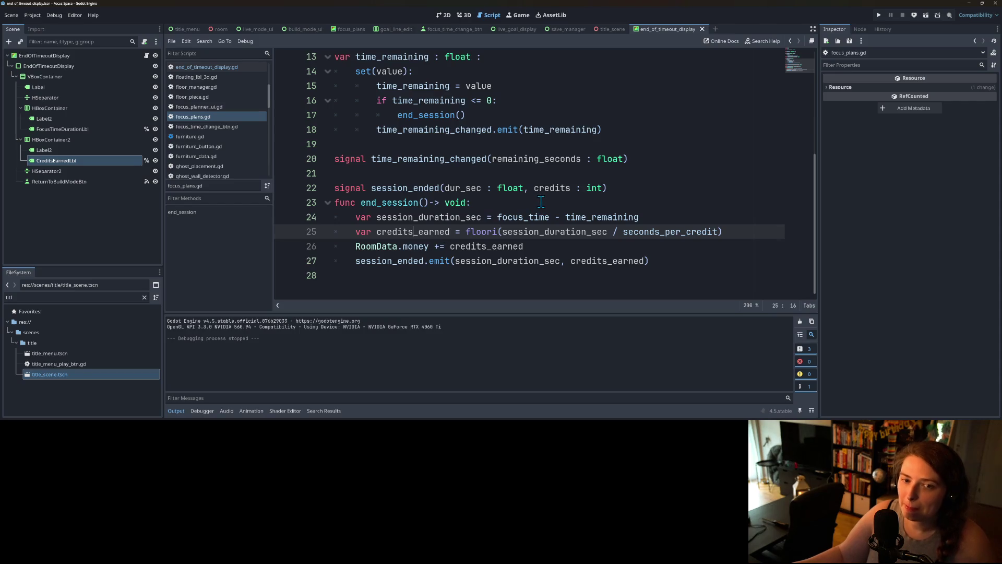
Inspect the session_ended emit on line 27, then switch to the live_mode_ui scene.
{"action": "left_click", "coordinate": [551, 246]}
{"action": "left_click", "coordinate": [396, 266]}
{"action": "double_click", "coordinate": [396, 266]}
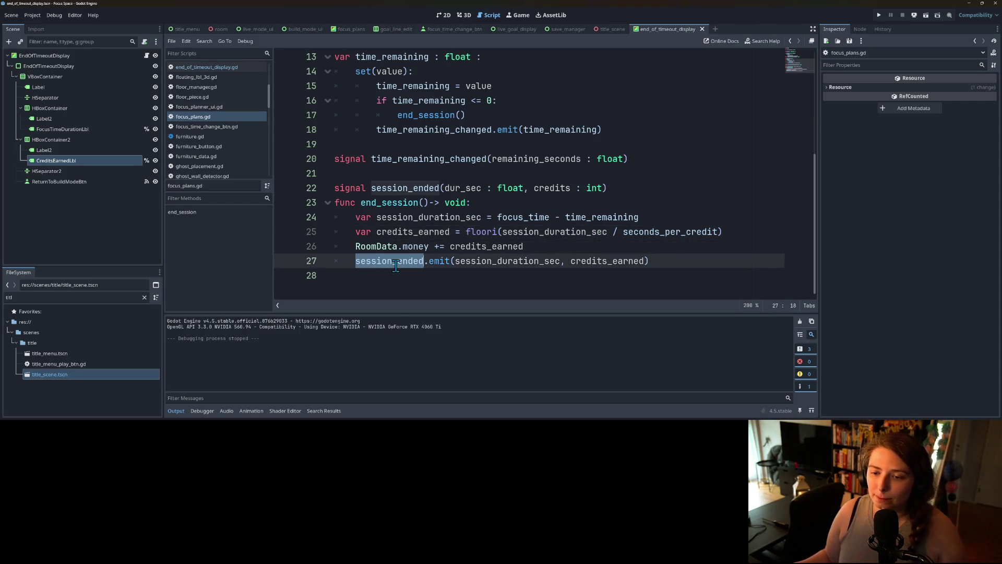
{"action": "double_click", "coordinate": [407, 207]}
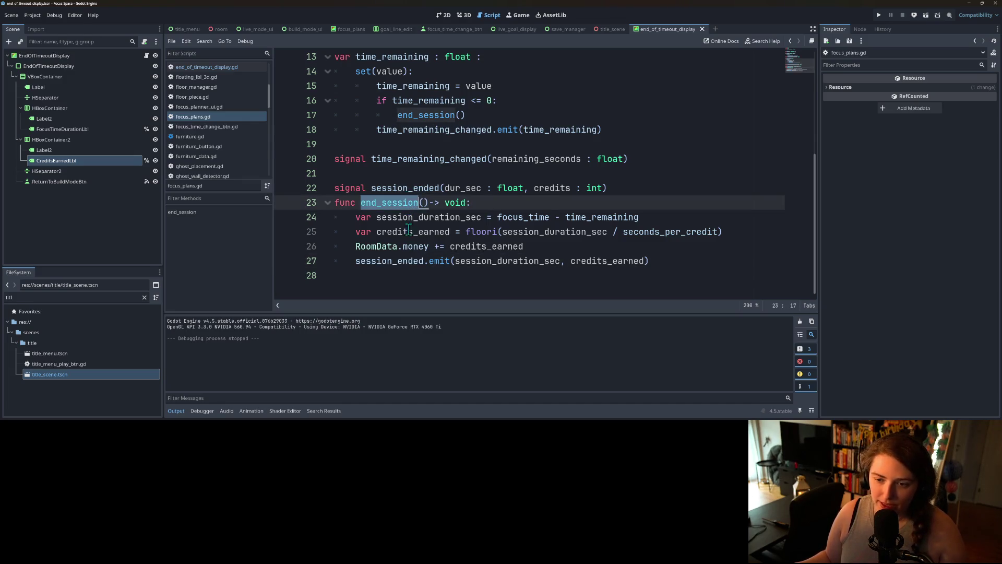
{"action": "left_click", "coordinate": [399, 266]}
{"action": "double_click", "coordinate": [400, 267]}
{"action": "double_click", "coordinate": [380, 266]}
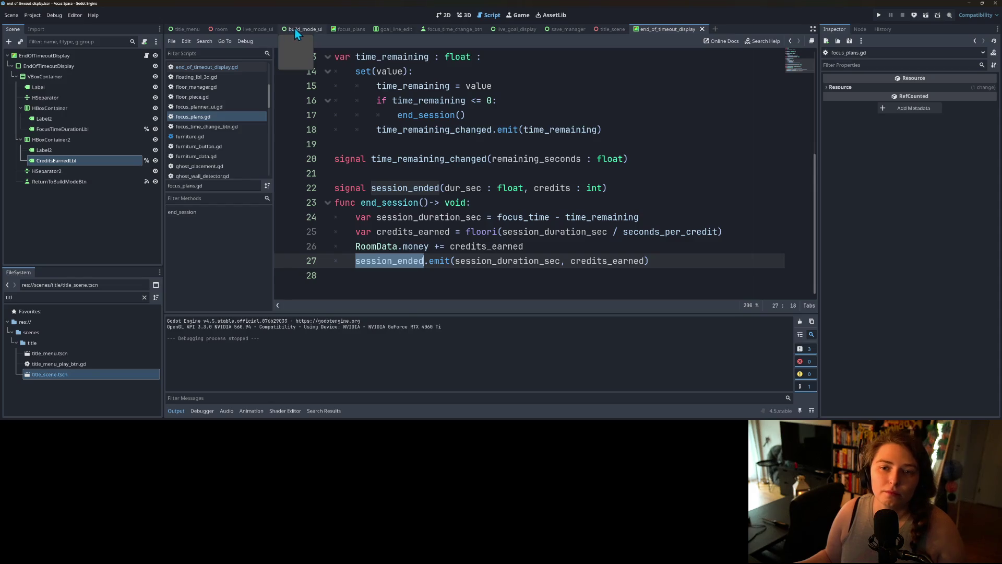
{"action": "left_click", "coordinate": [258, 31]}
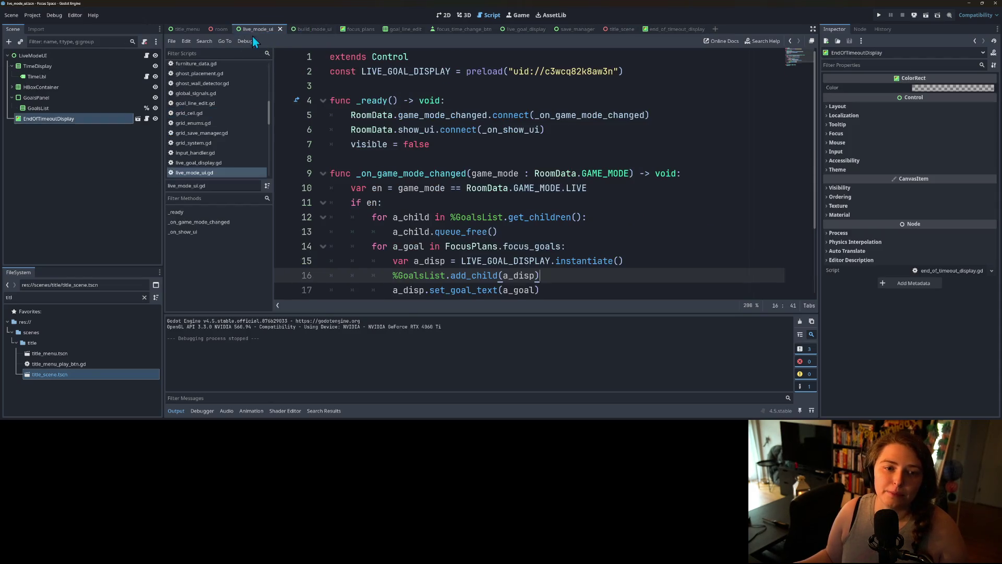
Open the time_transition.gd script from the room scene's TimeLbl node.
{"action": "left_click", "coordinate": [147, 77]}
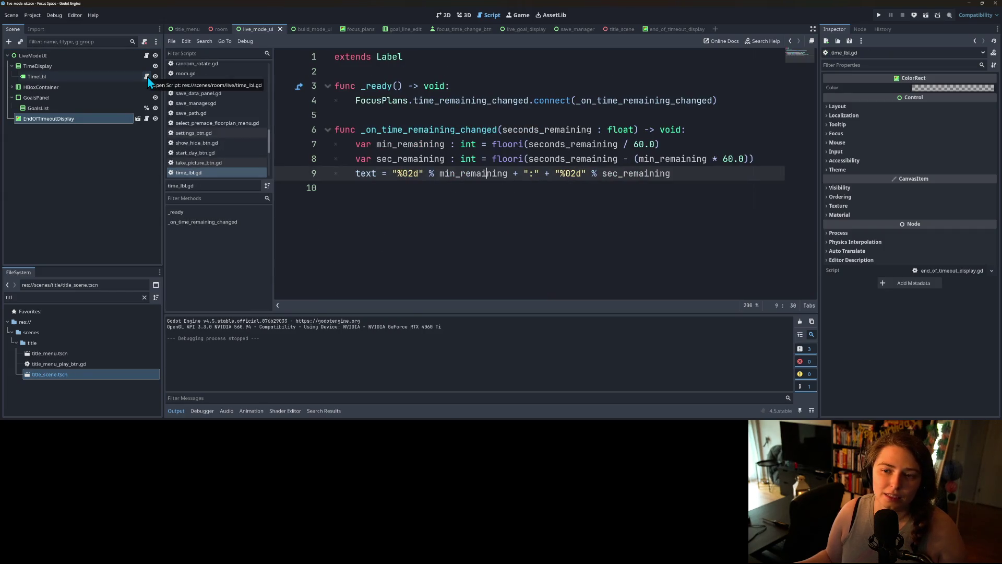
{"action": "left_click", "coordinate": [218, 29]}
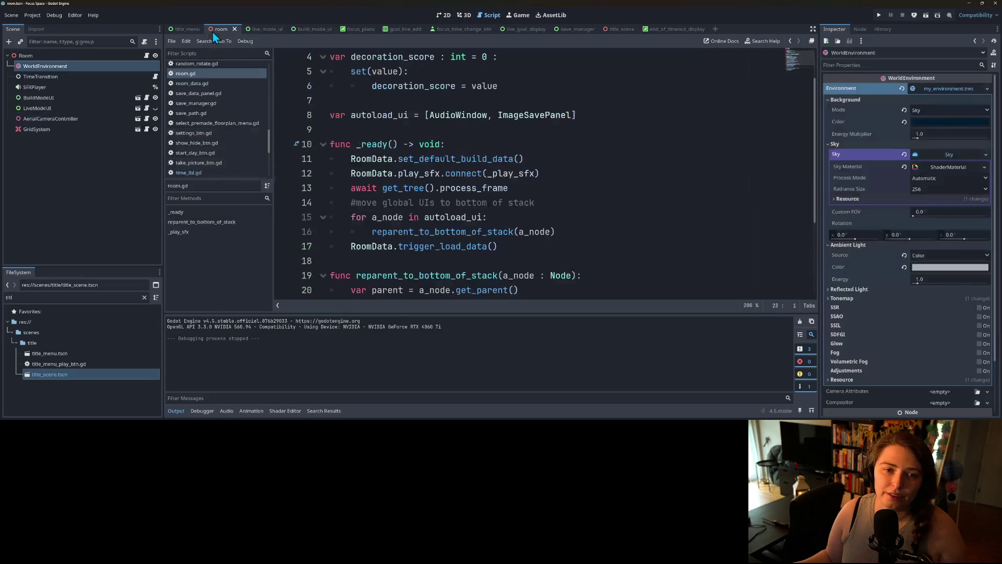
{"action": "left_click", "coordinate": [155, 77]}
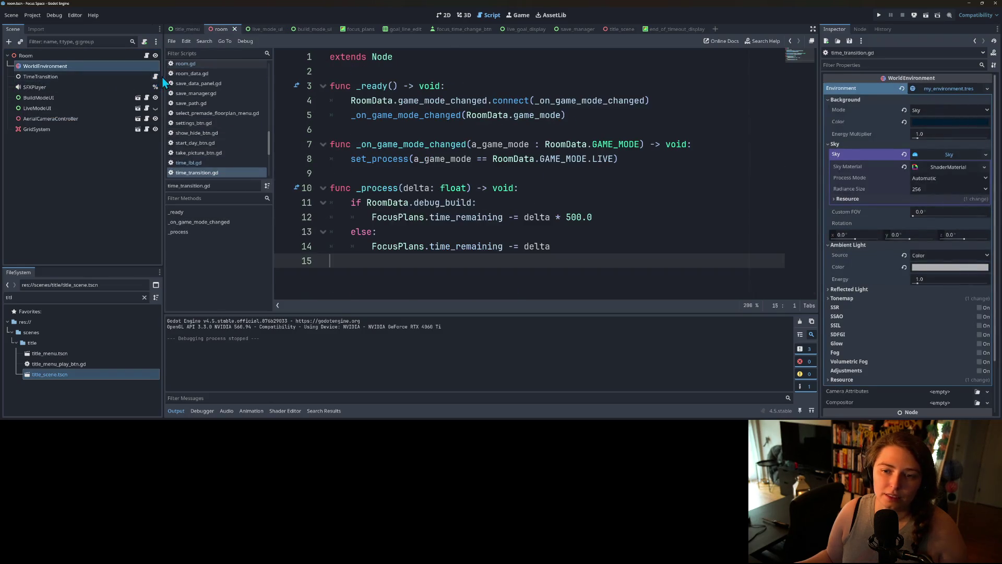
{"action": "left_click", "coordinate": [471, 158]}
{"action": "double_click", "coordinate": [444, 114]}
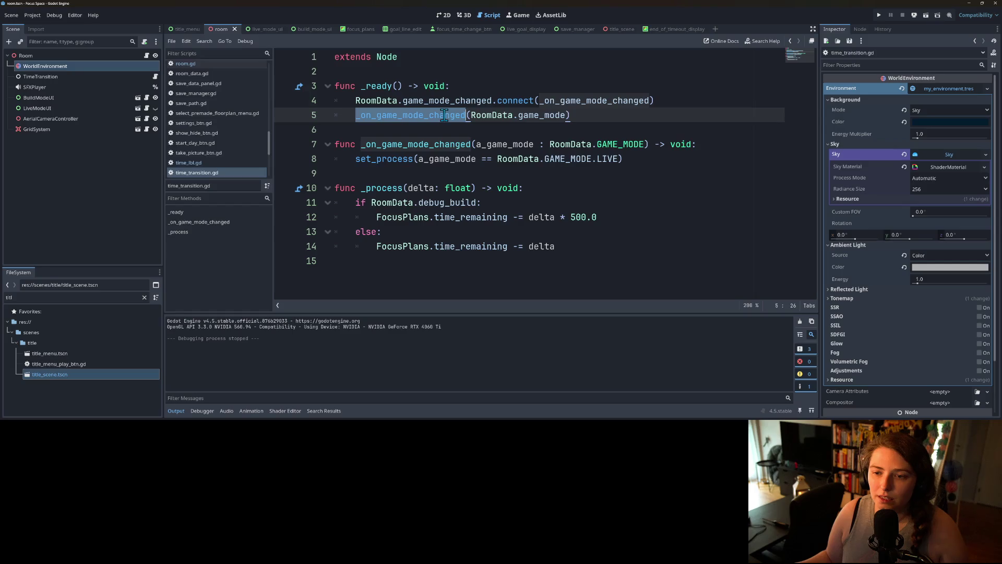
{"action": "left_click", "coordinate": [444, 115]}
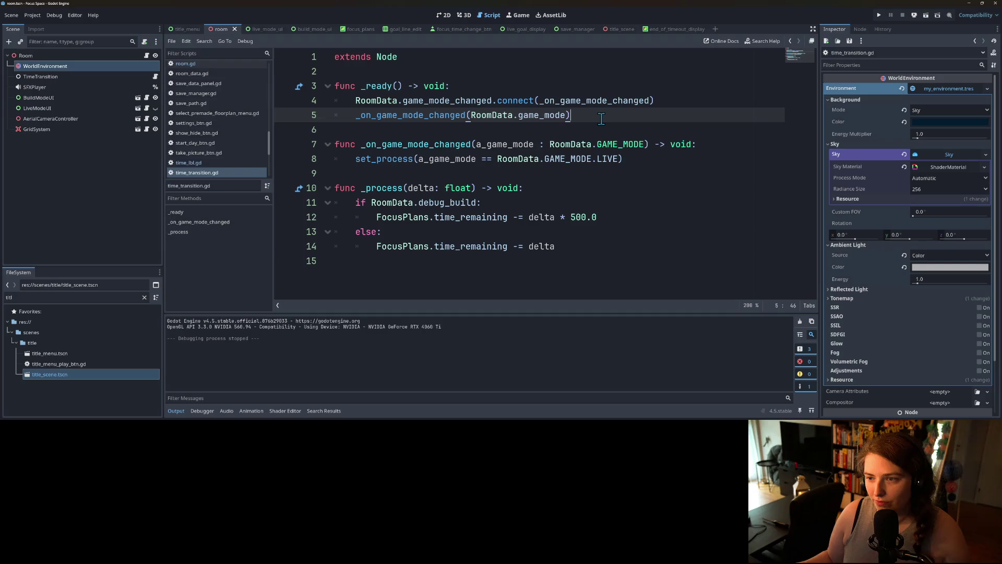
Add FocusPlans.session_ended.connect(_on_session_ended) to _ready.
{"action": "key", "text": "Return"}
{"action": "type", "text": "Focus"}
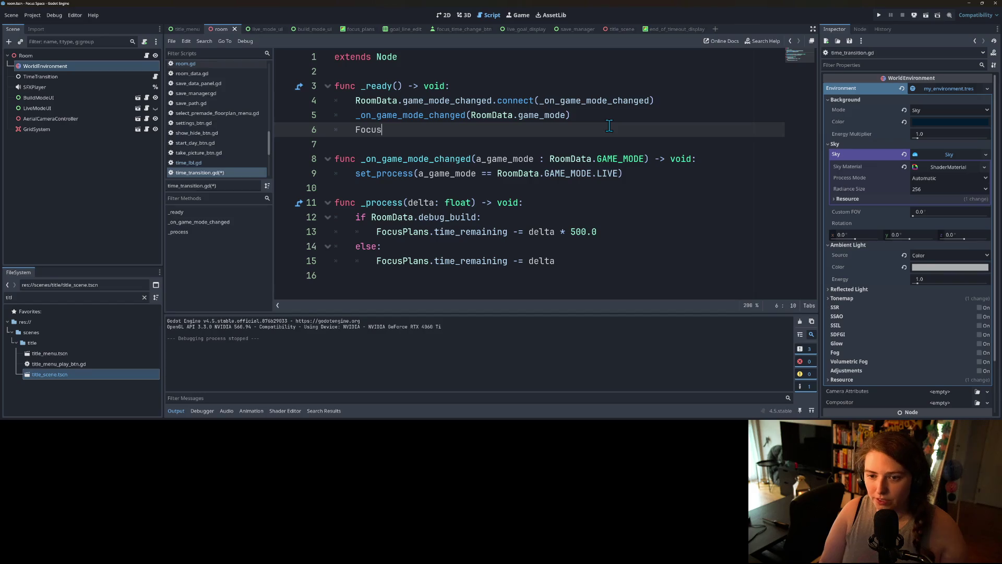
{"action": "type", "text": "Plans."}
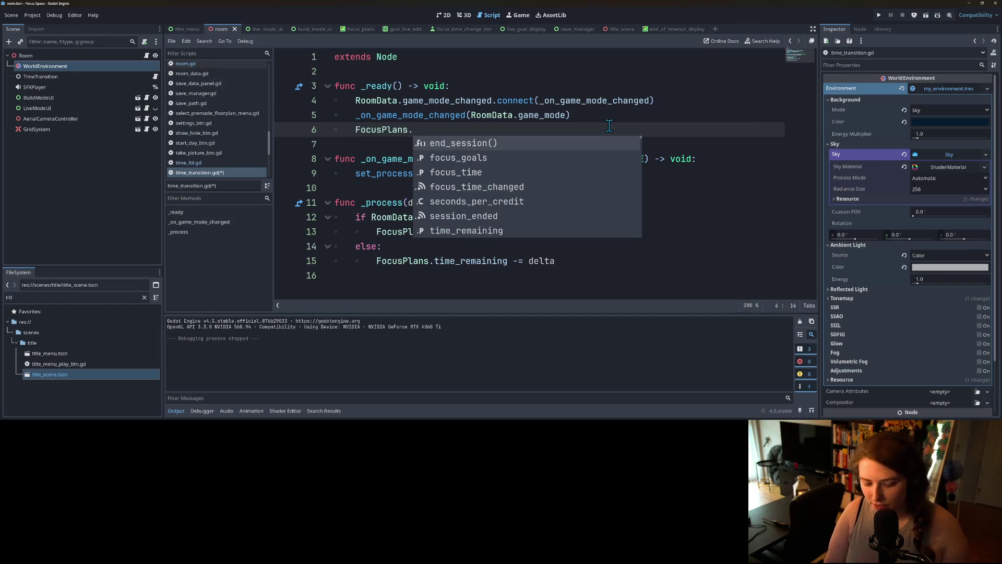
{"action": "type", "text": "session_ended."}
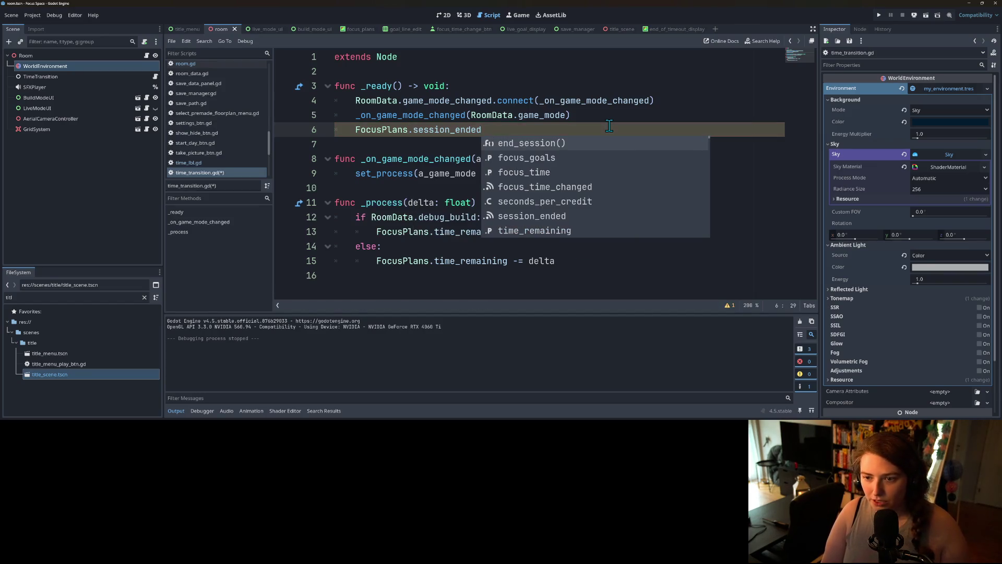
{"action": "type", "text": "c"}
{"action": "key", "text": "Return"}
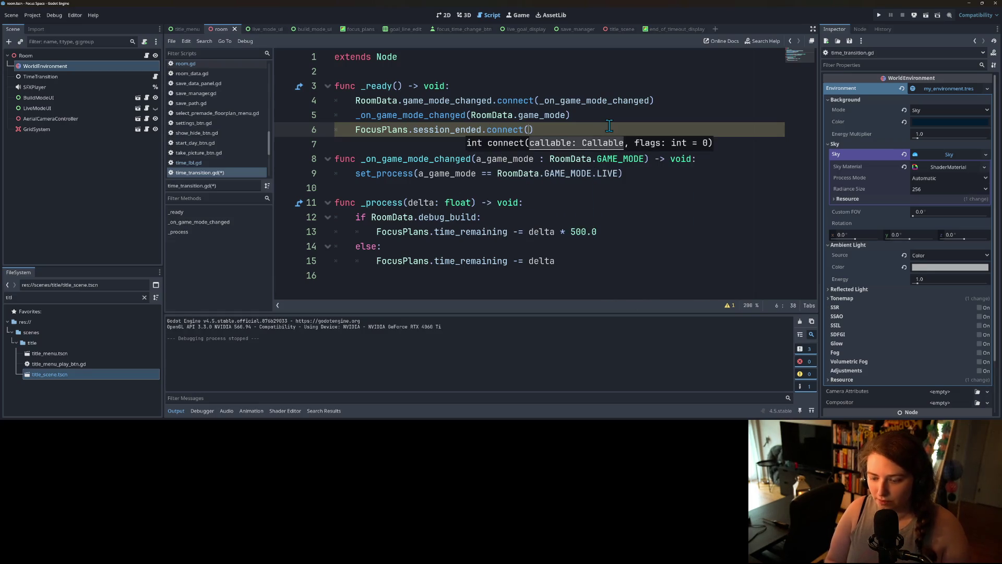
{"action": "type", "text": "_on_"}
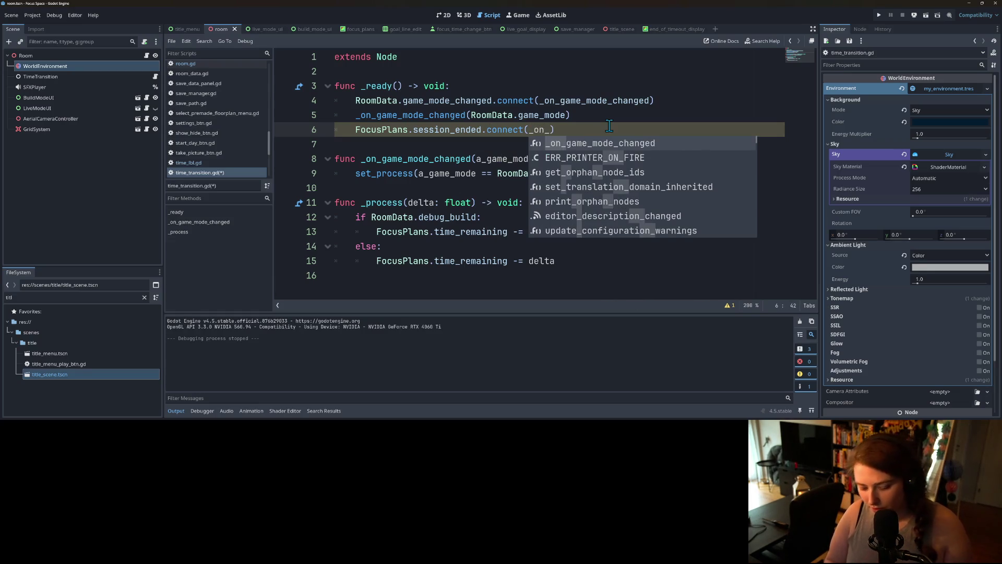
{"action": "type", "text": "session_ended"}
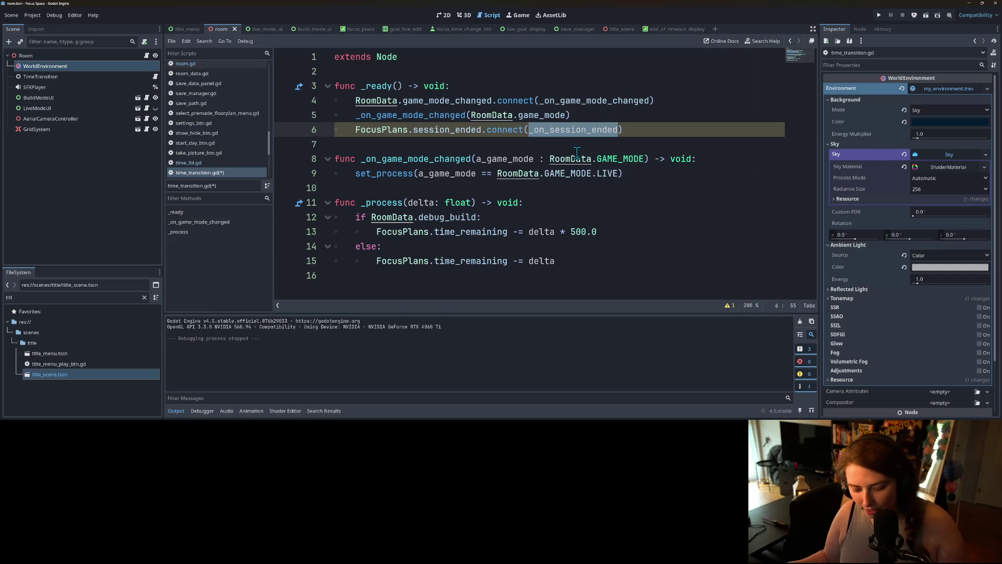
Write func _on_session_ended(_a, _b) -> void that calls set_process(false).
{"action": "key", "text": "Down"}
{"action": "key", "text": "Down"}
{"action": "key", "text": "Down"}
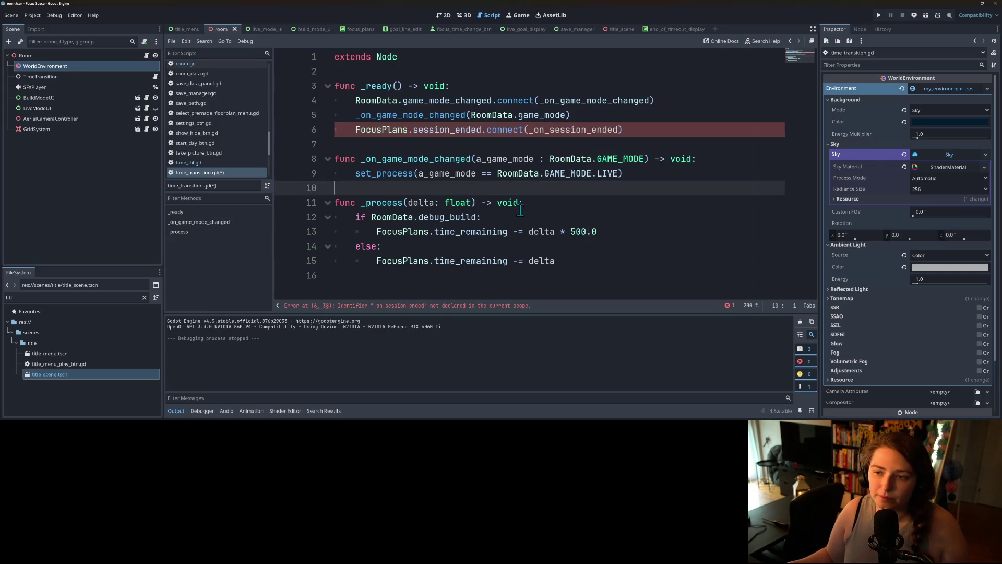
{"action": "key", "text": "Return"}
{"action": "key", "text": "Return"}
{"action": "key", "text": "Up"}
{"action": "type", "text": "unc _on_session_ended"}
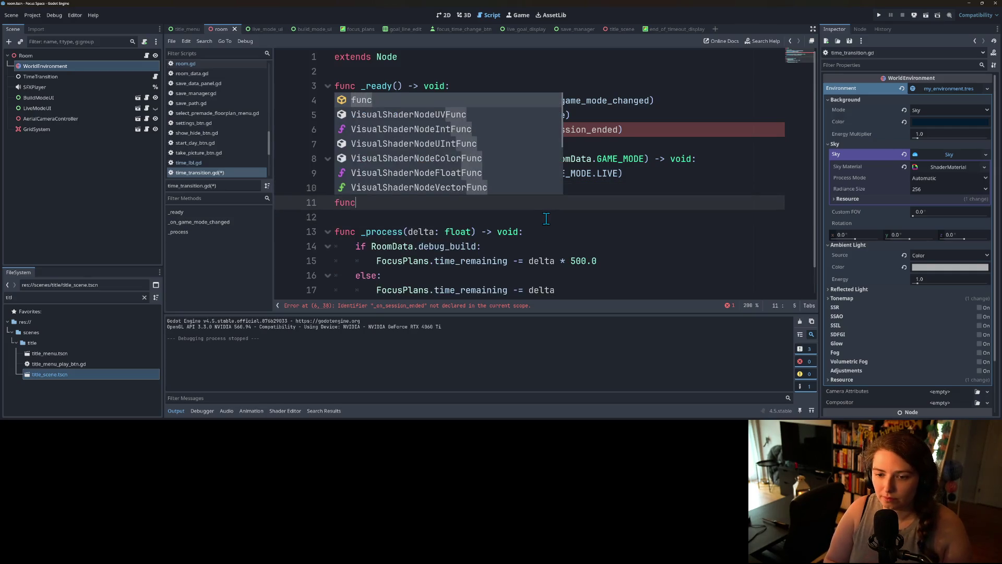
{"action": "type", "text": "(_a, _b) ->"}
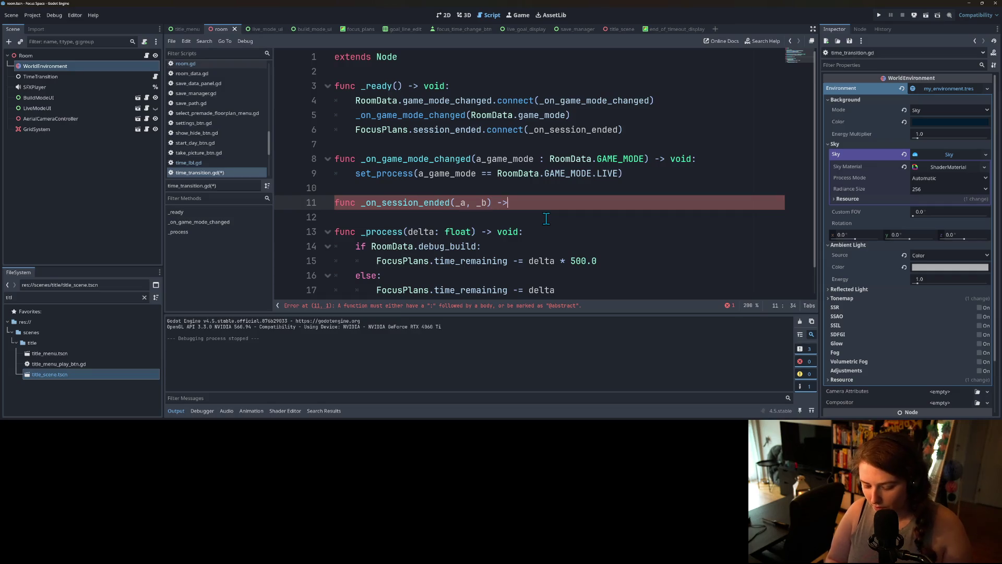
{"action": "type", "text": "oid:"}
{"action": "key", "text": "Return"}
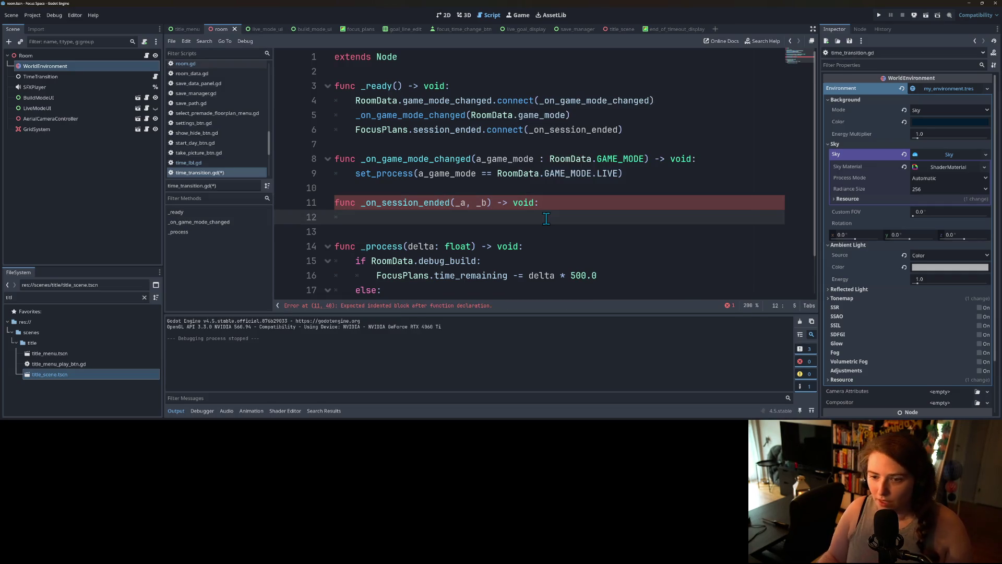
{"action": "type", "text": "set_pro"}
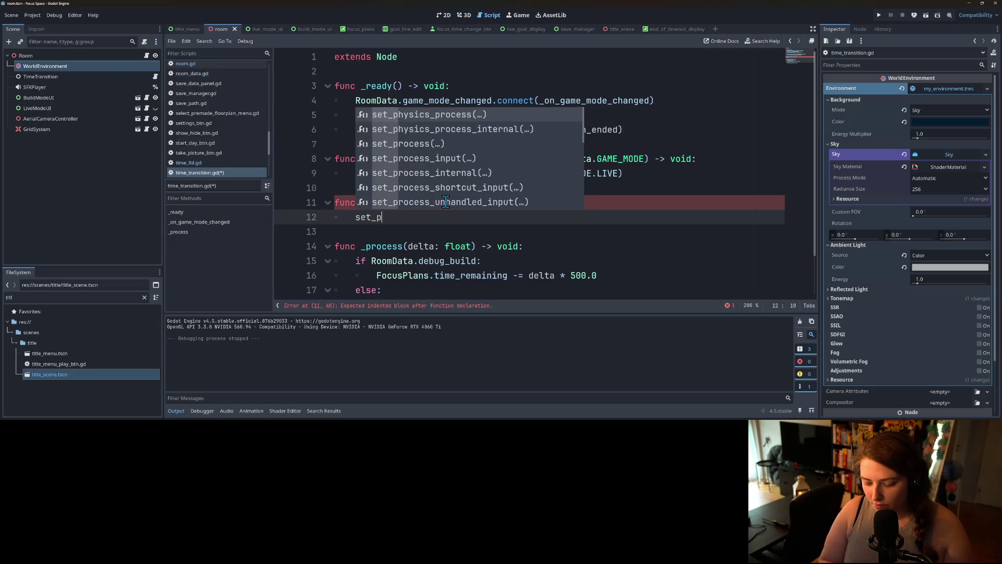
{"action": "key", "text": "Return"}
{"action": "type", "text": "false"}
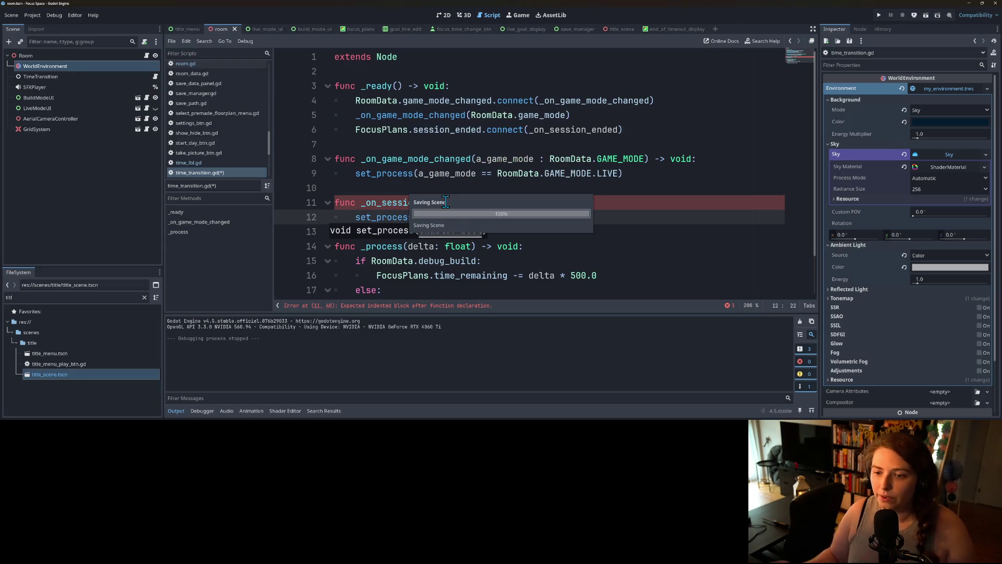
{"action": "left_click", "coordinate": [476, 178]}
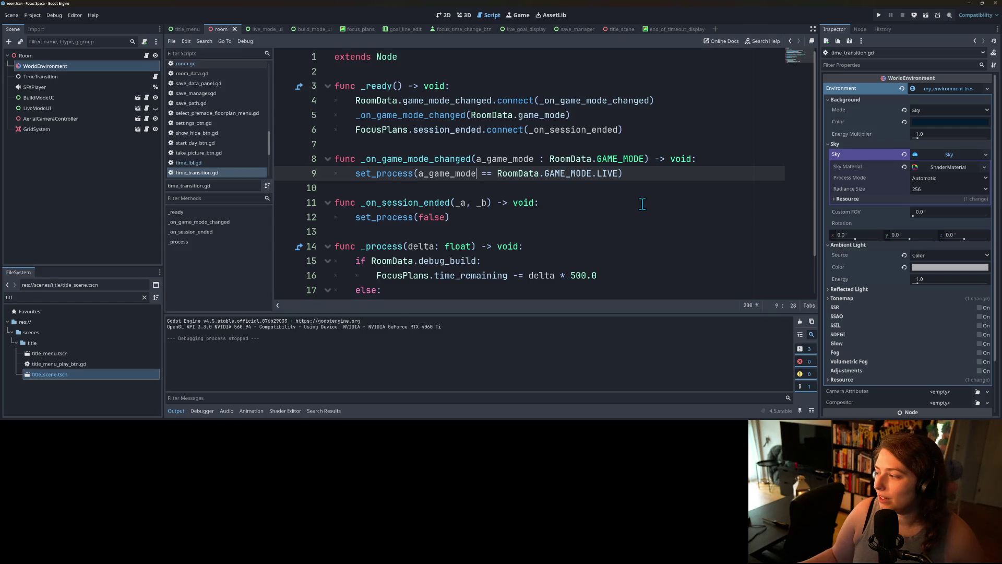
{"action": "left_click", "coordinate": [878, 15]}
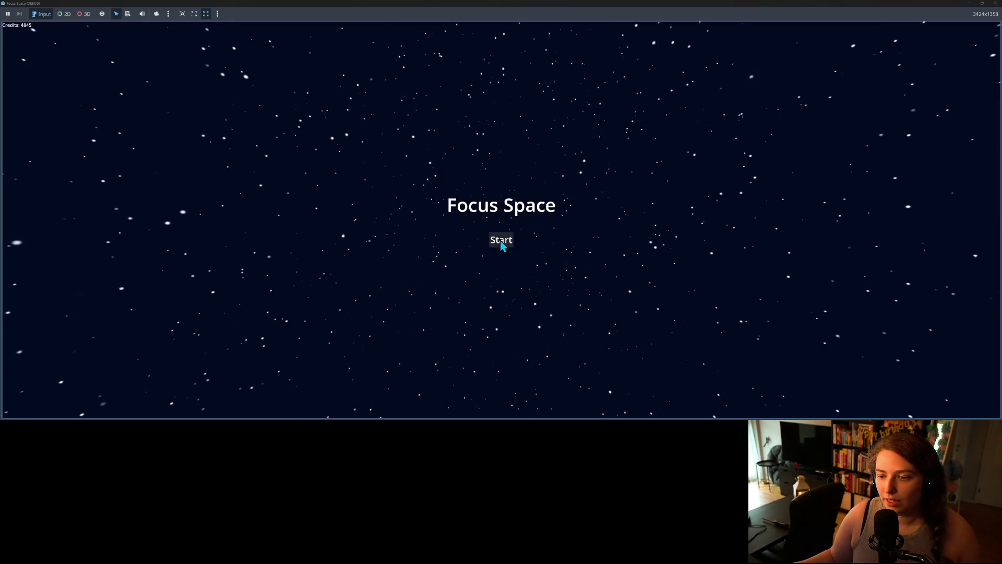
{"action": "left_click", "coordinate": [502, 241]}
{"action": "left_click", "coordinate": [481, 162]}
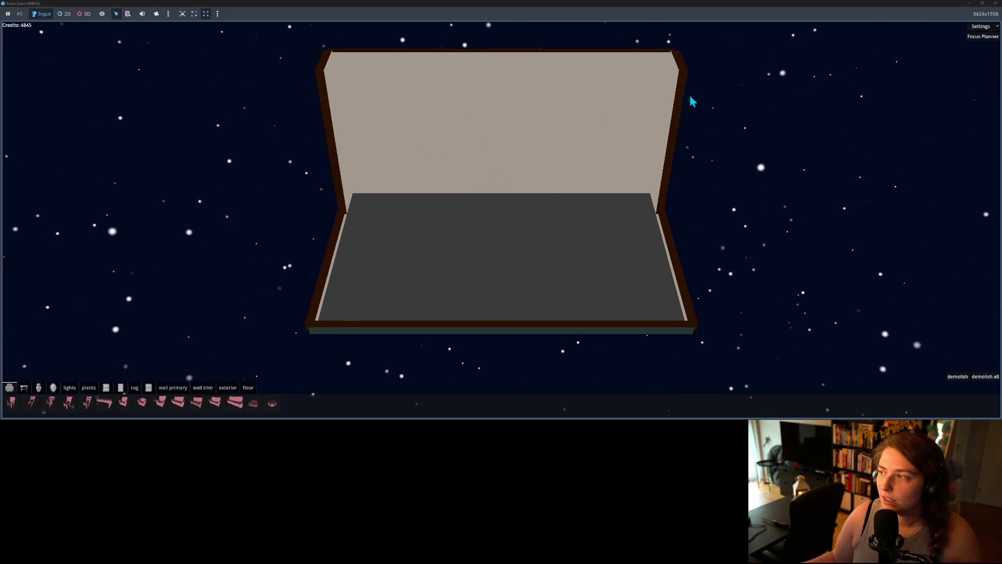
{"action": "left_click", "coordinate": [982, 37]}
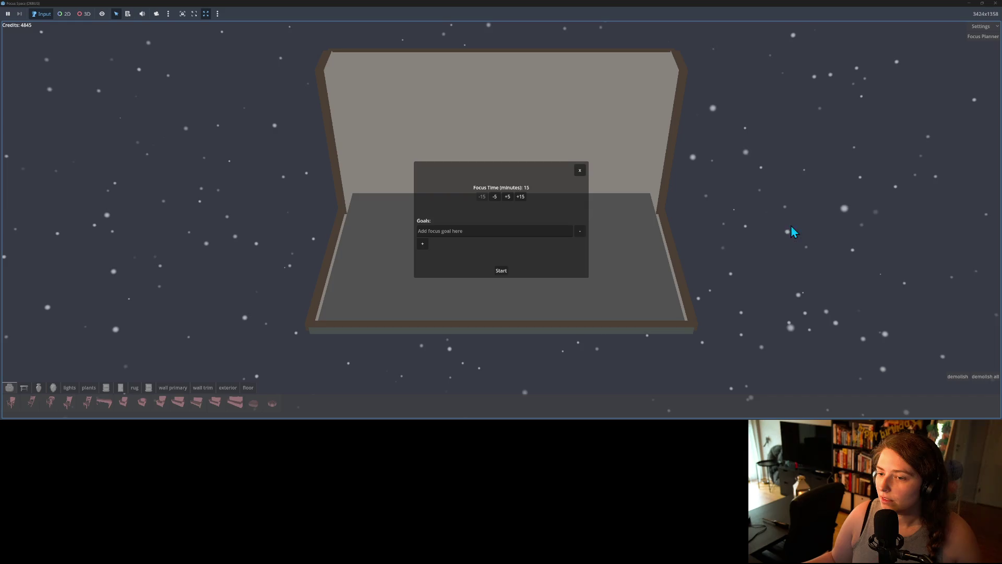
{"action": "left_click", "coordinate": [521, 198]}
{"action": "left_click", "coordinate": [522, 197]}
{"action": "left_click", "coordinate": [521, 198]}
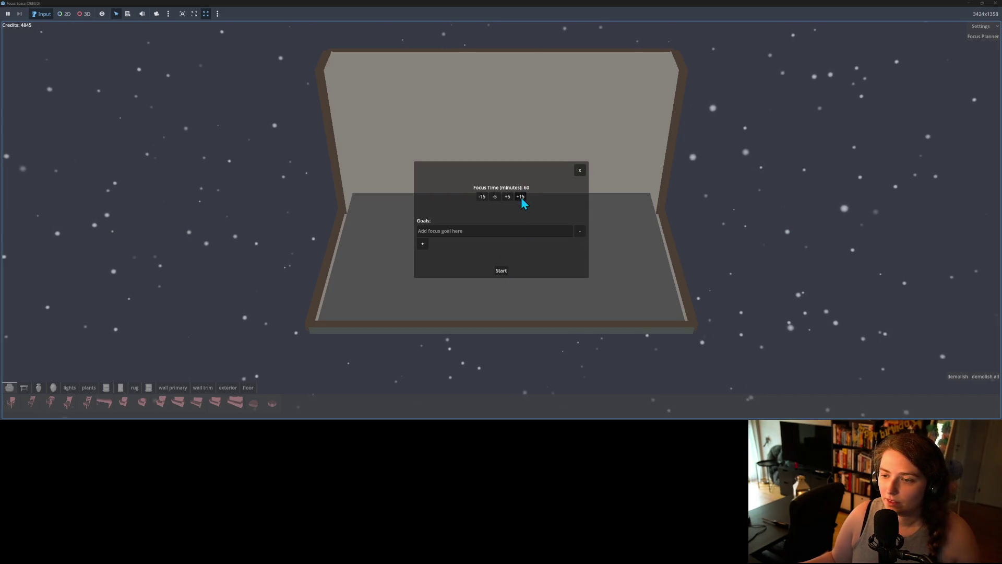
{"action": "left_click", "coordinate": [498, 271]}
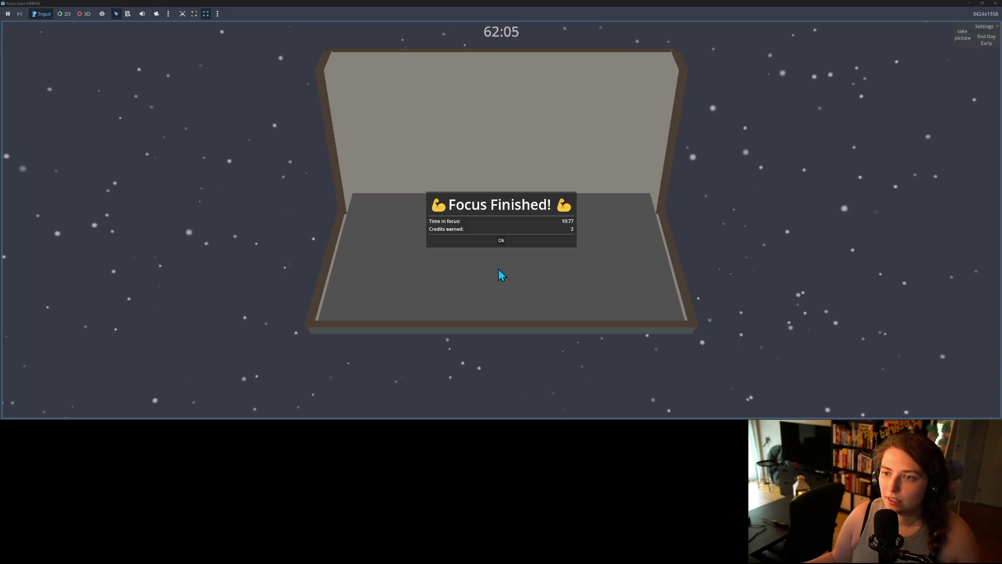
{"action": "left_click", "coordinate": [502, 239]}
{"action": "left_click", "coordinate": [996, 3]}
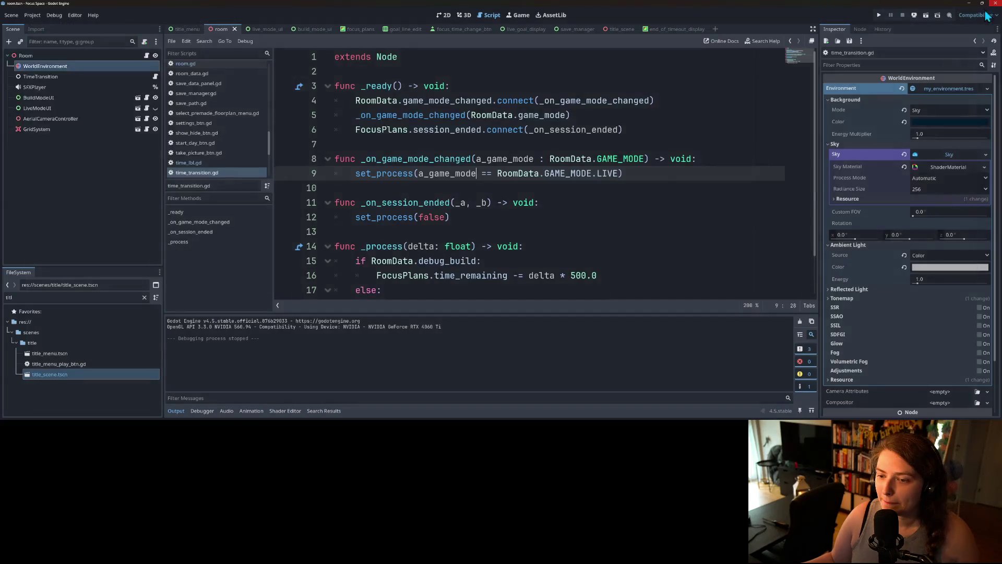
Open end_of_timeout_display.gd and toggle a breakpoint on line 8 in _on_session_ended.
{"action": "left_click", "coordinate": [429, 129]}
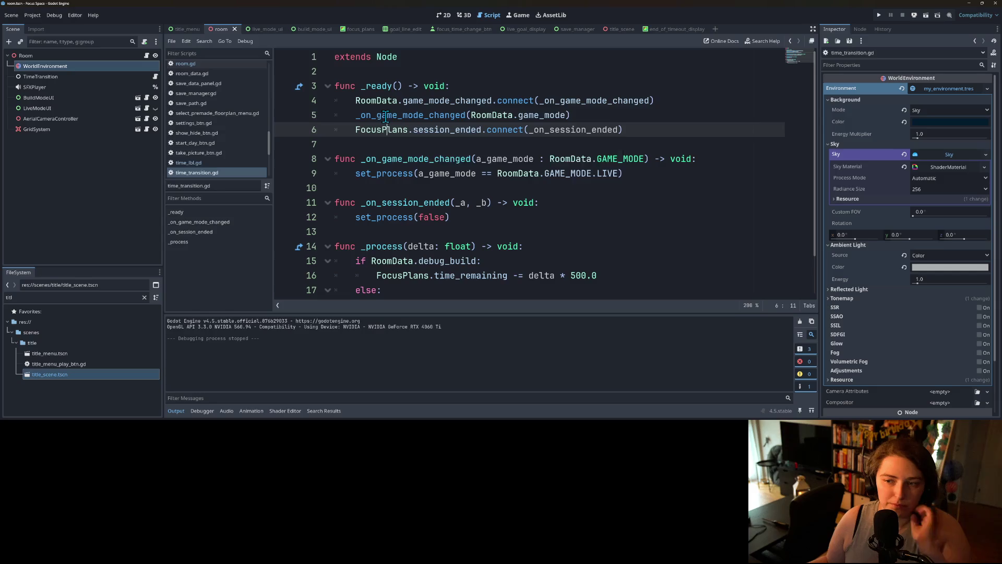
{"action": "left_click", "coordinate": [667, 31]}
{"action": "left_click", "coordinate": [146, 56]}
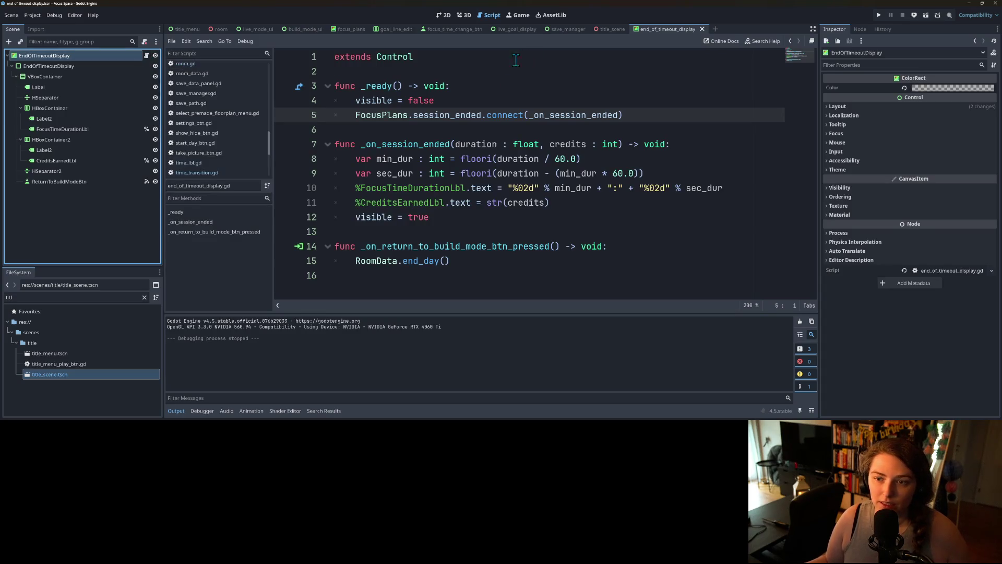
{"action": "left_click", "coordinate": [450, 104]}
{"action": "double_click", "coordinate": [443, 120]}
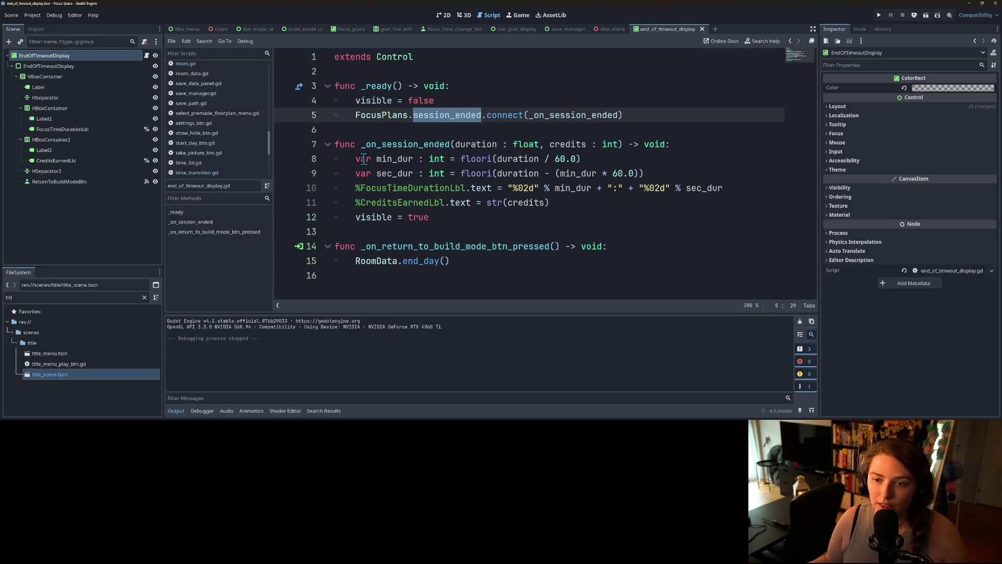
{"action": "left_click", "coordinate": [284, 159]}
{"action": "left_click", "coordinate": [392, 158]}
{"action": "left_click", "coordinate": [437, 116]}
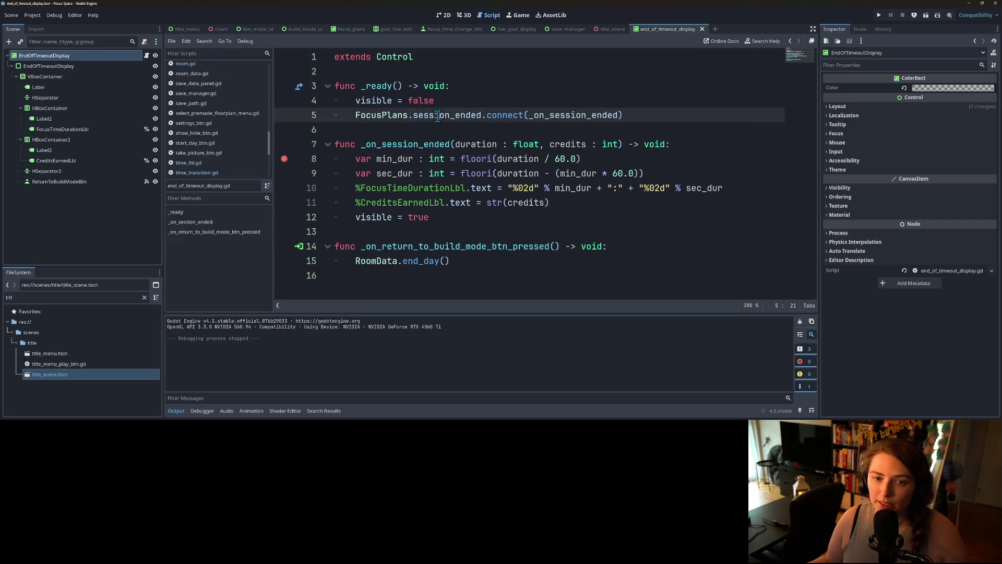
{"action": "double_click", "coordinate": [437, 116]}
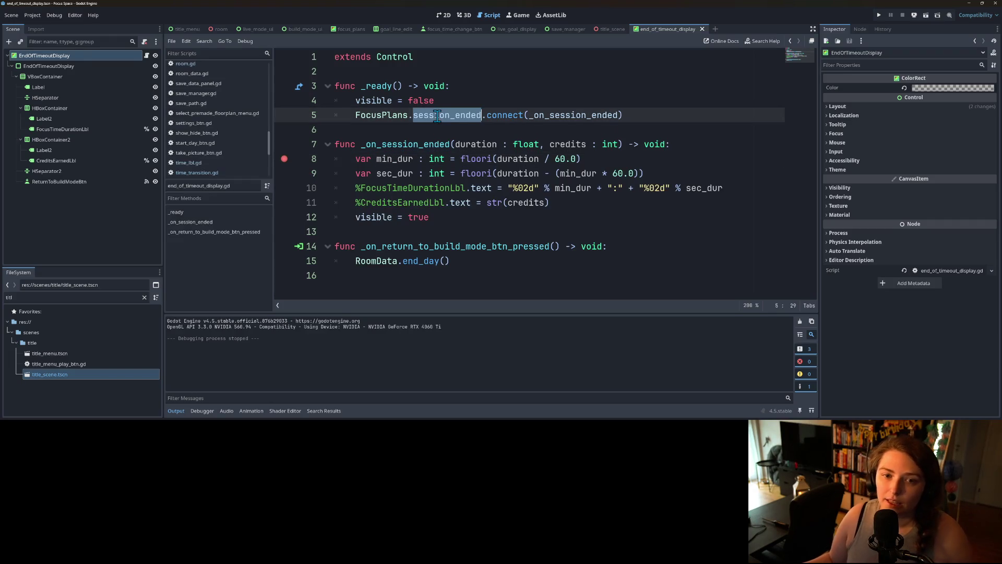
Run the game, start a 45-minute focus session in the saved room, then close it.
{"action": "left_click", "coordinate": [879, 15]}
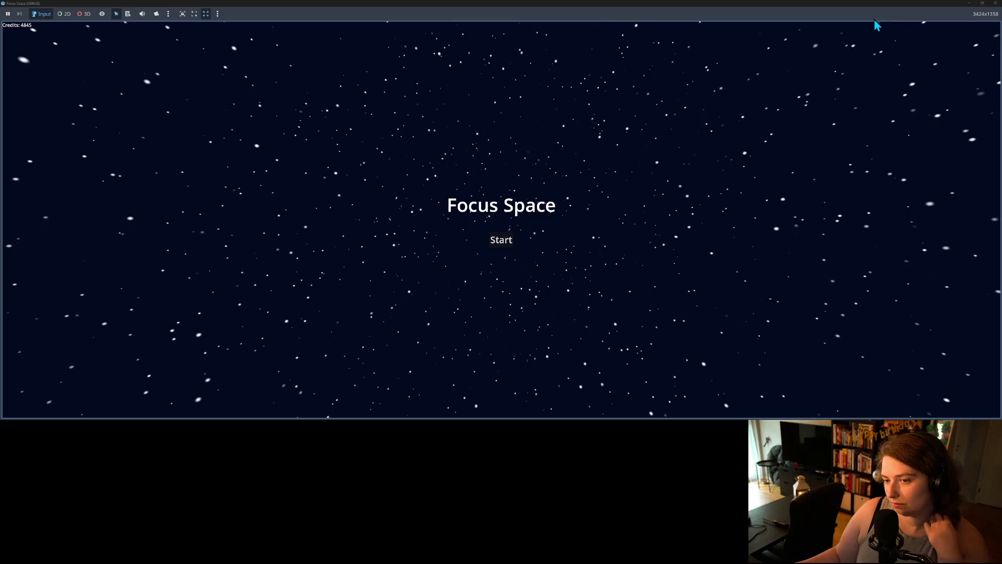
{"action": "left_click", "coordinate": [502, 238]}
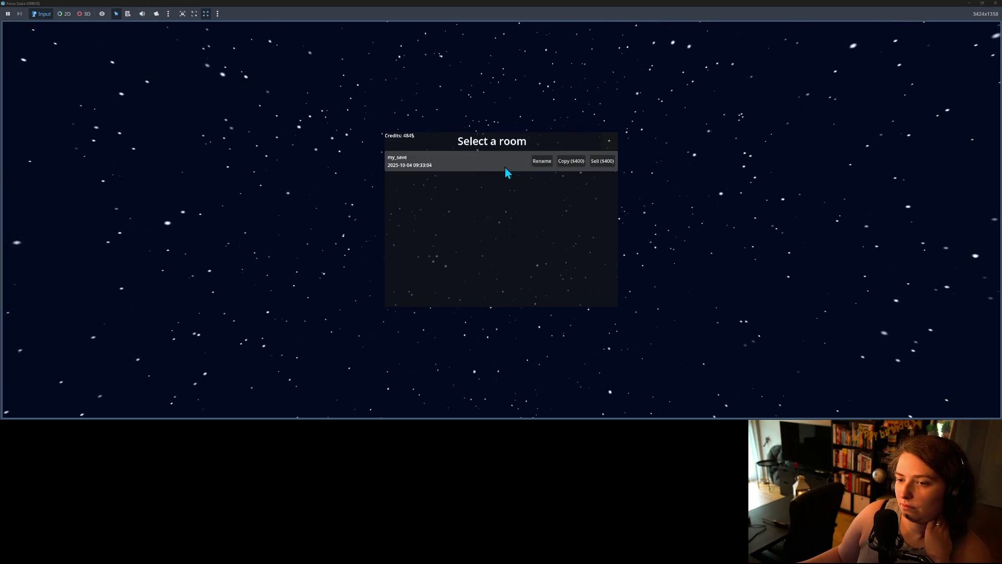
{"action": "left_click", "coordinate": [505, 167]}
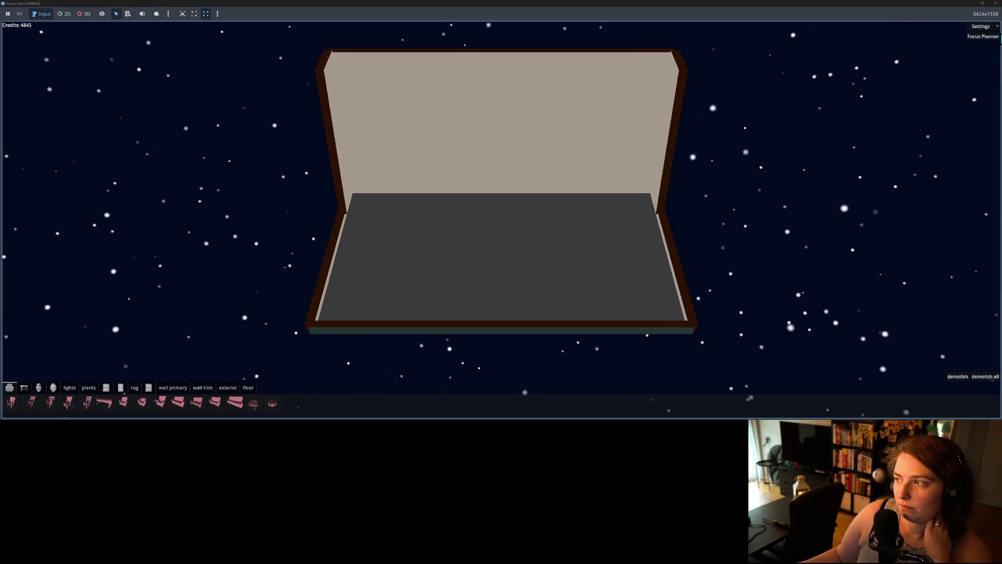
{"action": "left_click", "coordinate": [986, 37]}
{"action": "left_click", "coordinate": [523, 197]}
{"action": "left_click", "coordinate": [524, 196]}
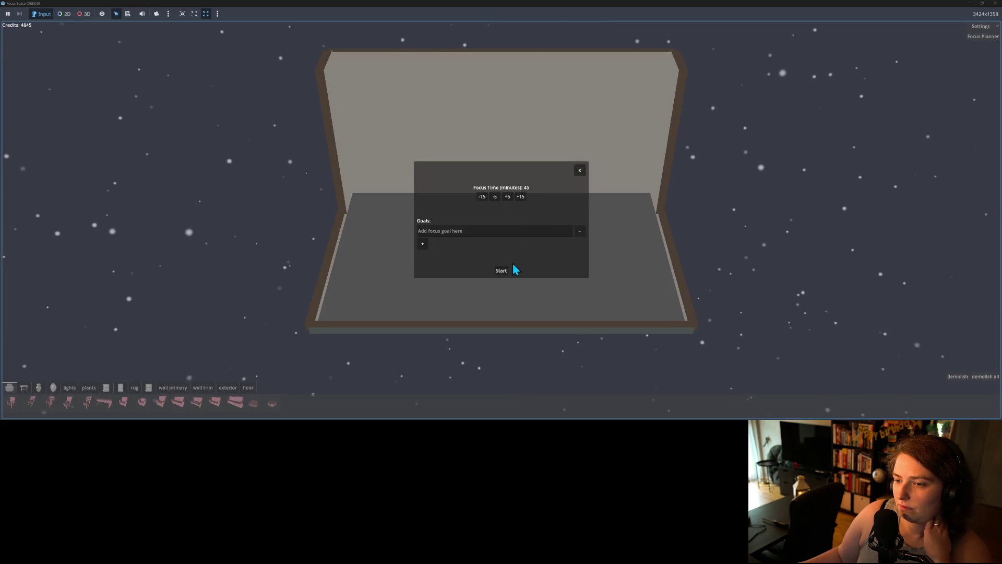
{"action": "left_click", "coordinate": [501, 273]}
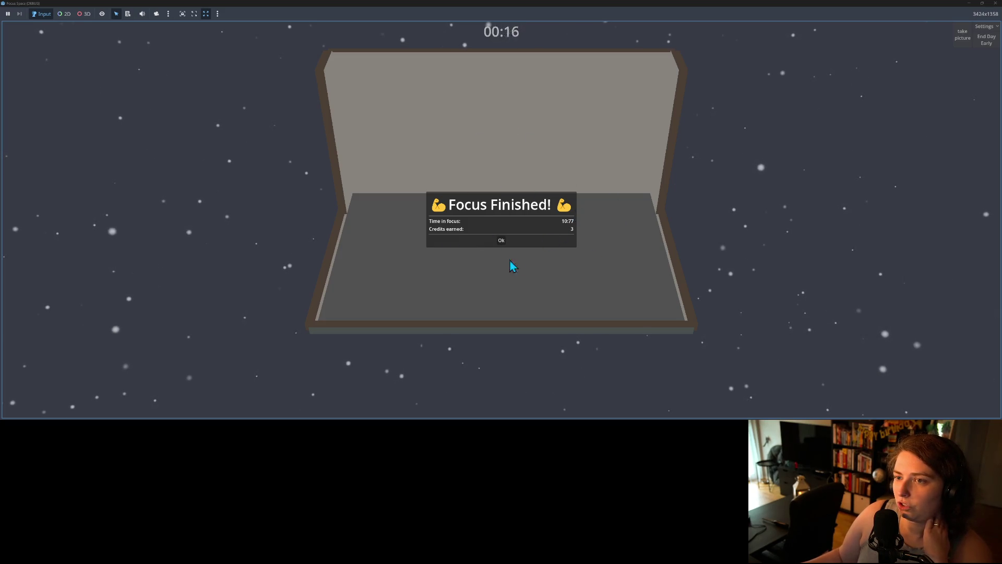
{"action": "left_click", "coordinate": [996, 4]}
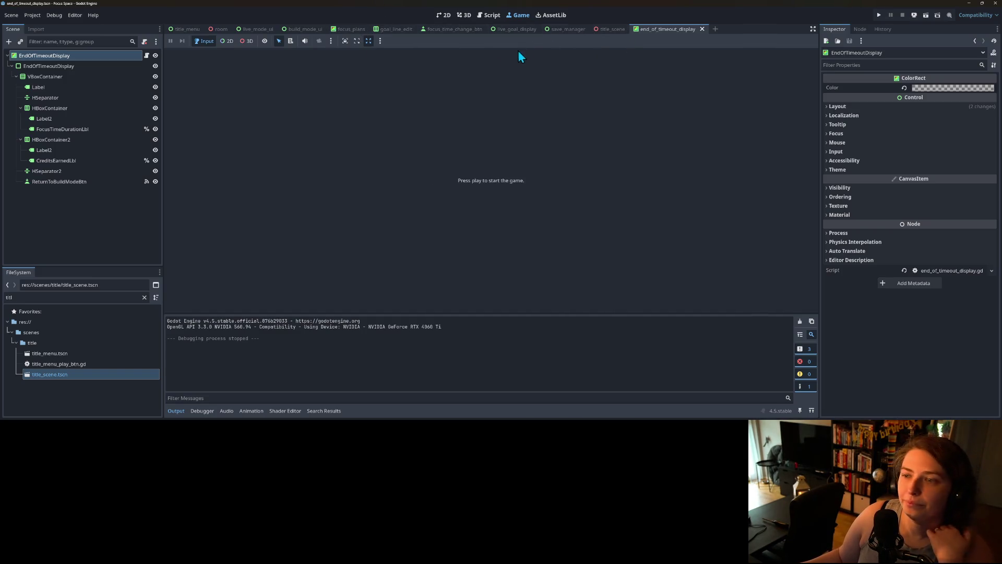
Close the end_of_timeout_display scene and look over its _on_session_ended connection in the script.
{"action": "left_click", "coordinate": [84, 56]}
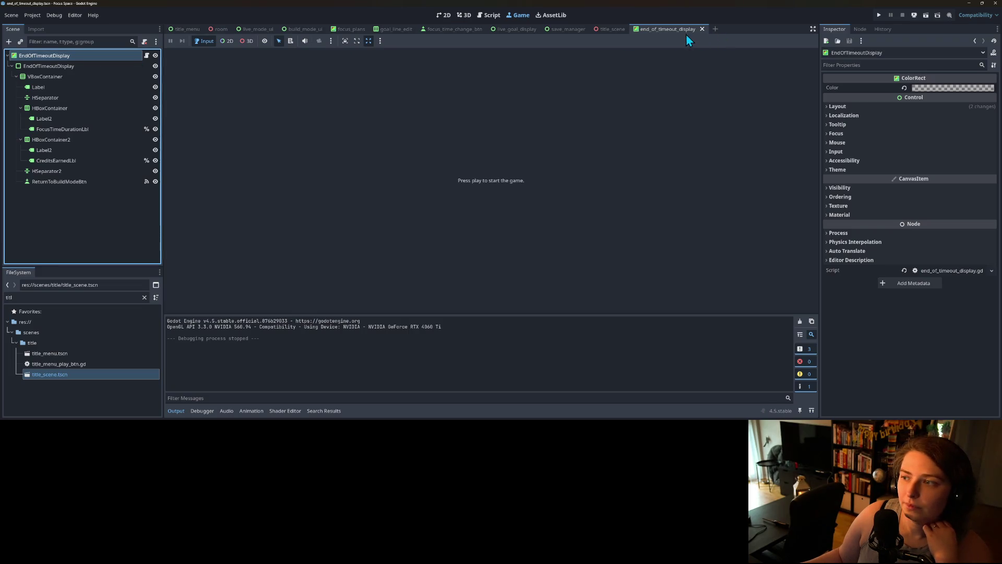
{"action": "left_click", "coordinate": [702, 29]}
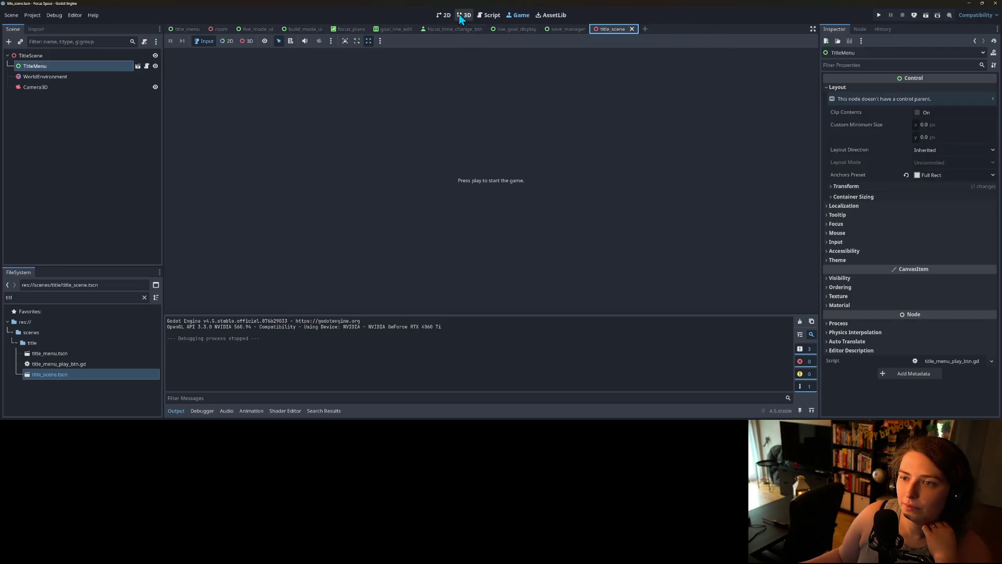
{"action": "left_click", "coordinate": [488, 16]}
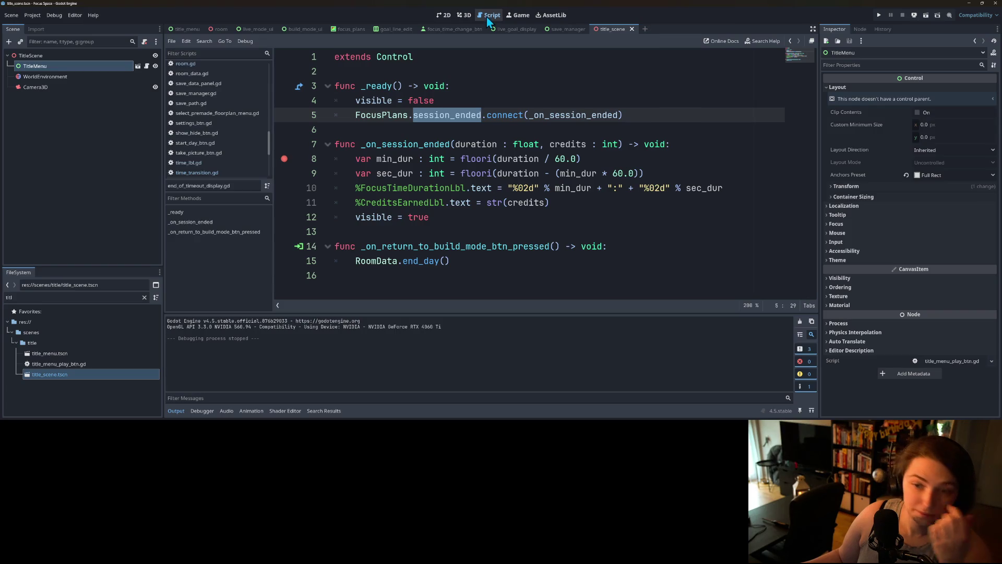
{"action": "double_click", "coordinate": [424, 150]}
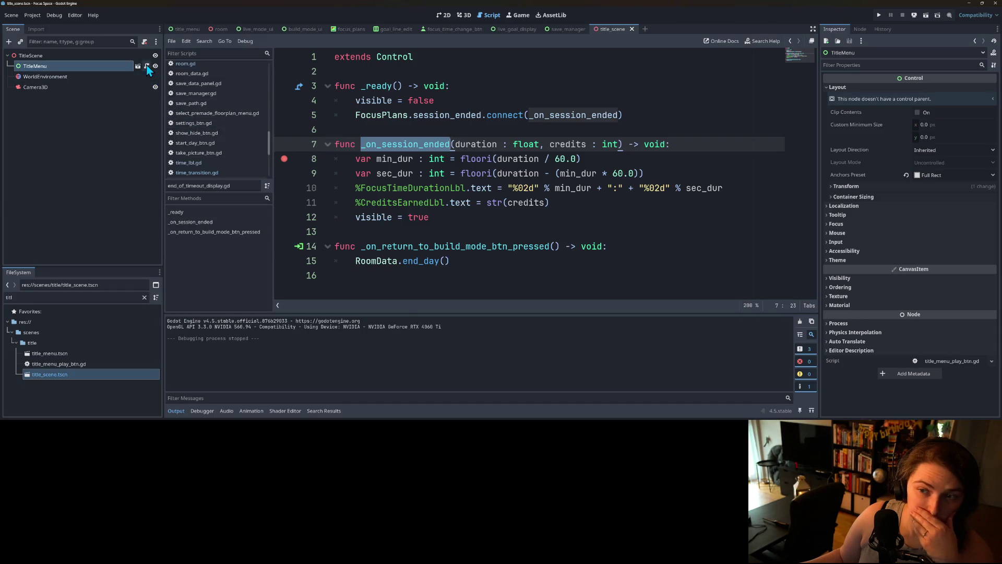
{"action": "left_click", "coordinate": [434, 116]}
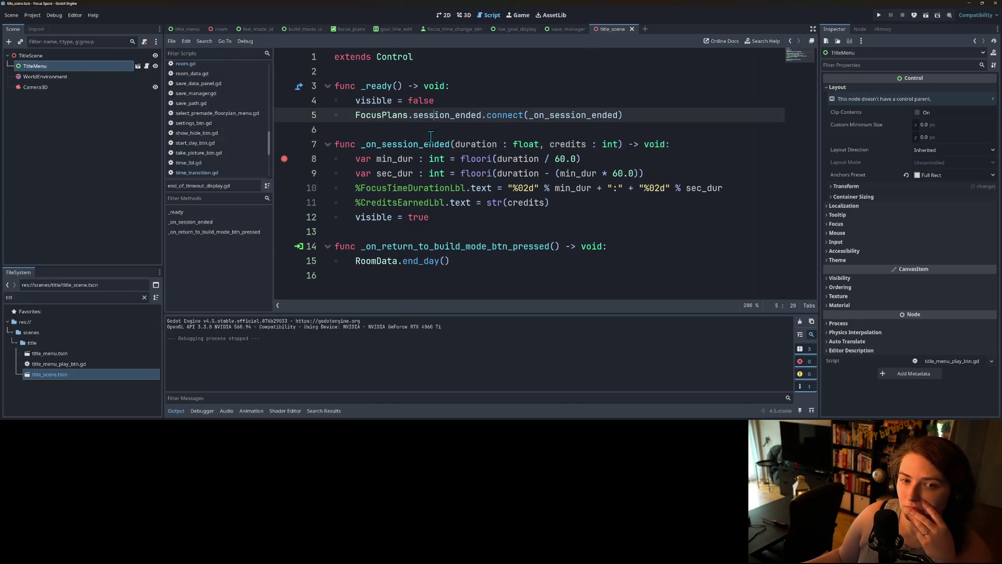
{"action": "scroll", "coordinate": [242, 140], "scroll_direction": "up", "scroll_amount": 10}
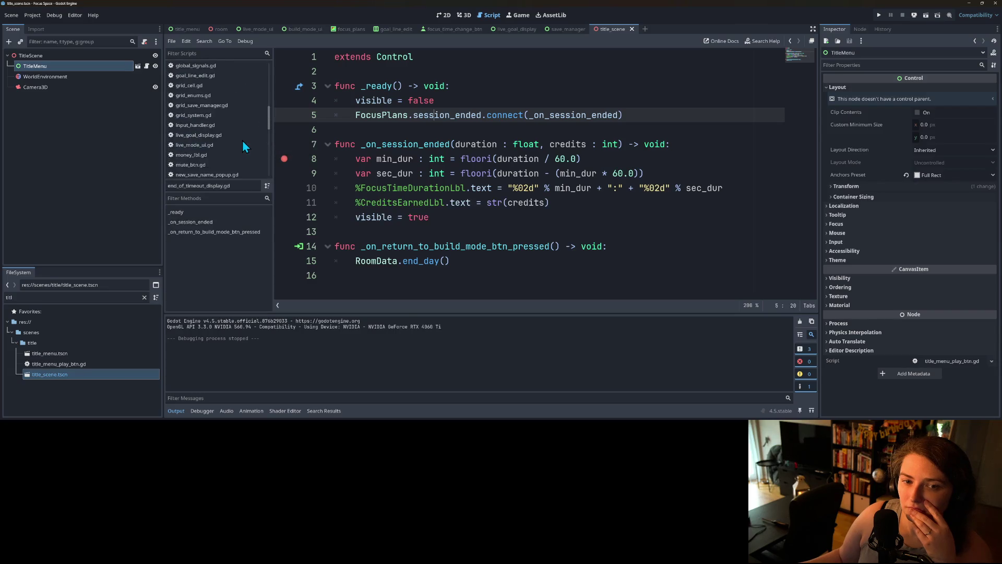
{"action": "scroll", "coordinate": [243, 140], "scroll_direction": "up", "scroll_amount": 5}
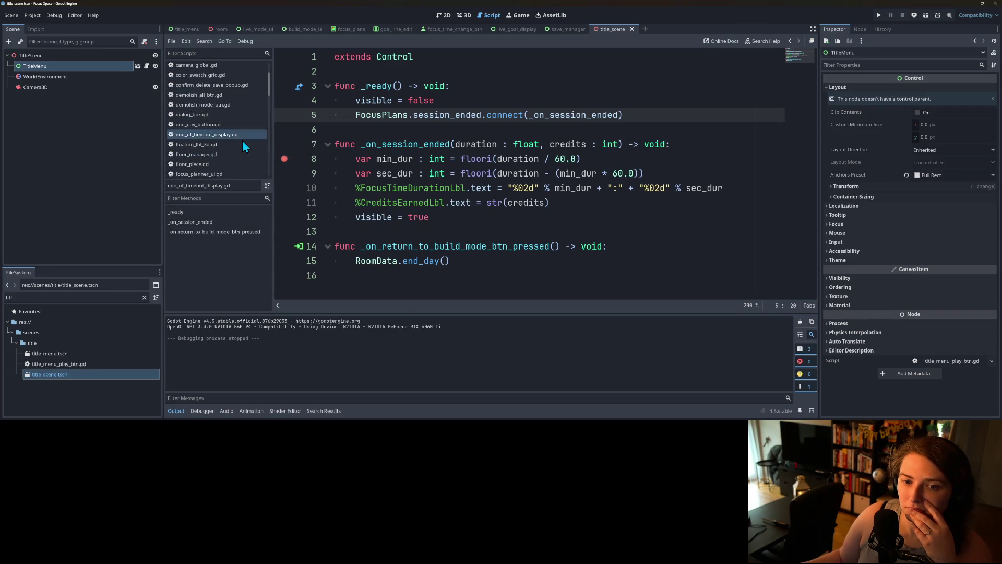
Show the live_mode_ui scene in the 2D view.
{"action": "left_click", "coordinate": [528, 30]}
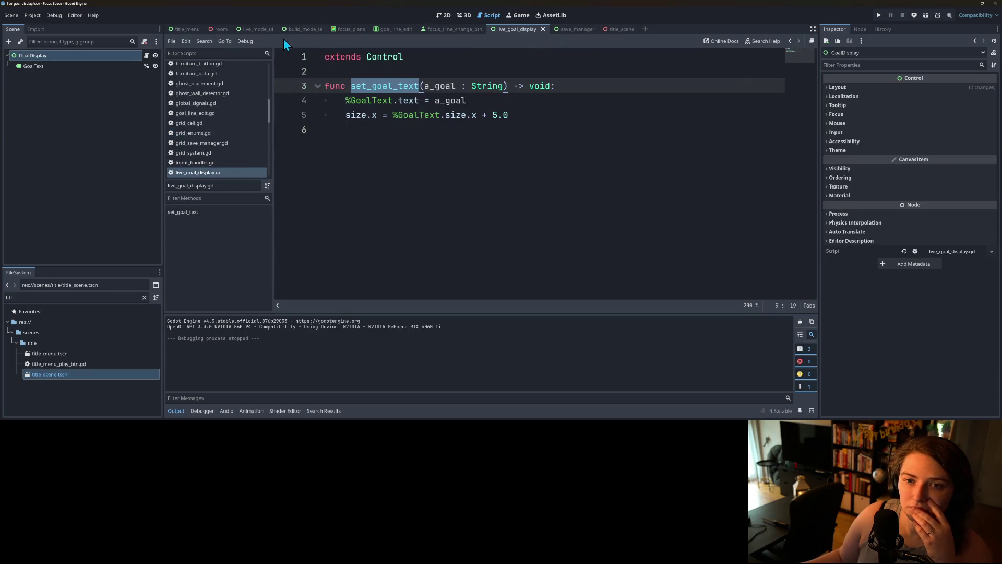
{"action": "left_click", "coordinate": [251, 29]}
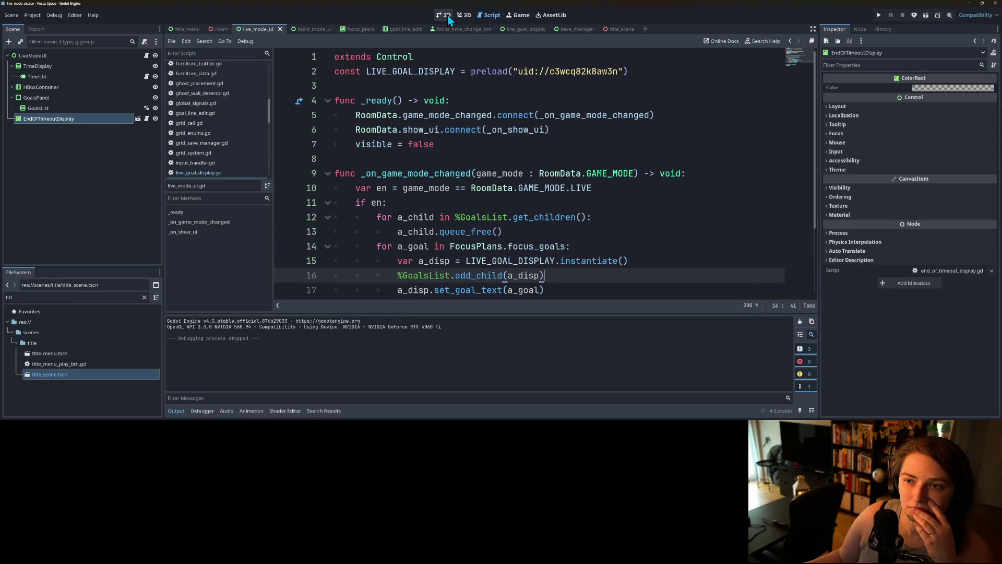
{"action": "left_click", "coordinate": [445, 15]}
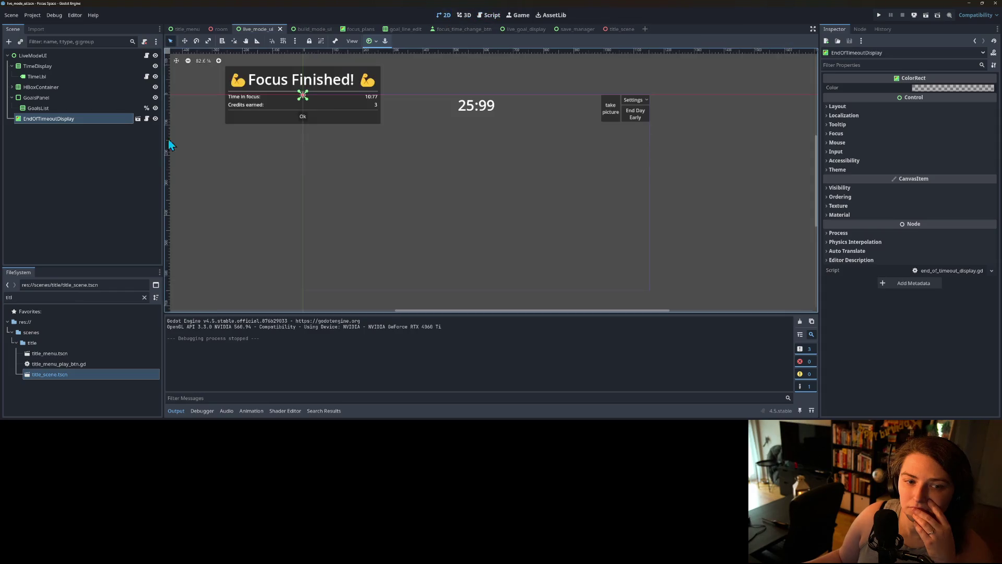
Apply the Center, then Full Rect anchor presets to EndOfTimeoutDisplay.
{"action": "left_click", "coordinate": [146, 118]}
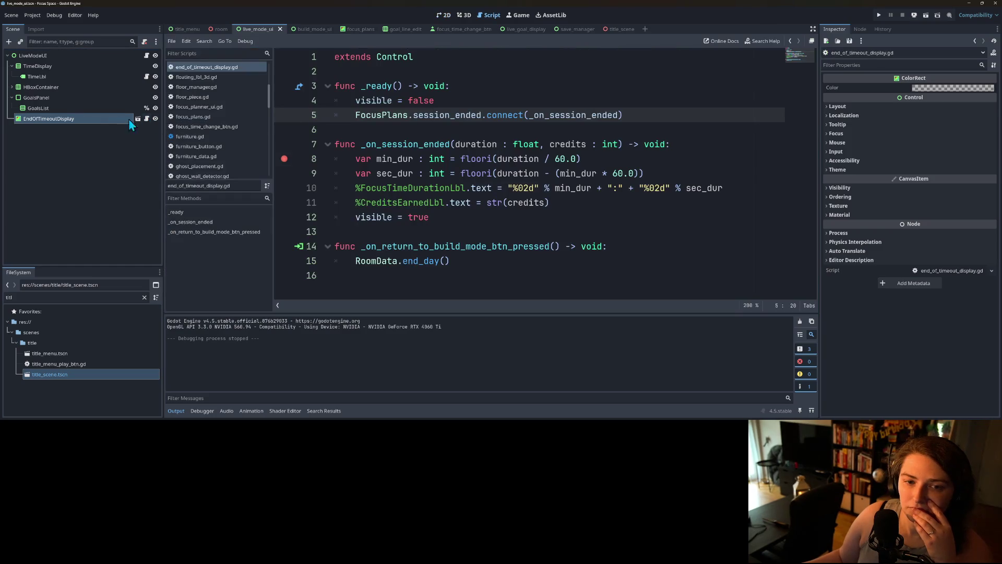
{"action": "left_click", "coordinate": [445, 15]}
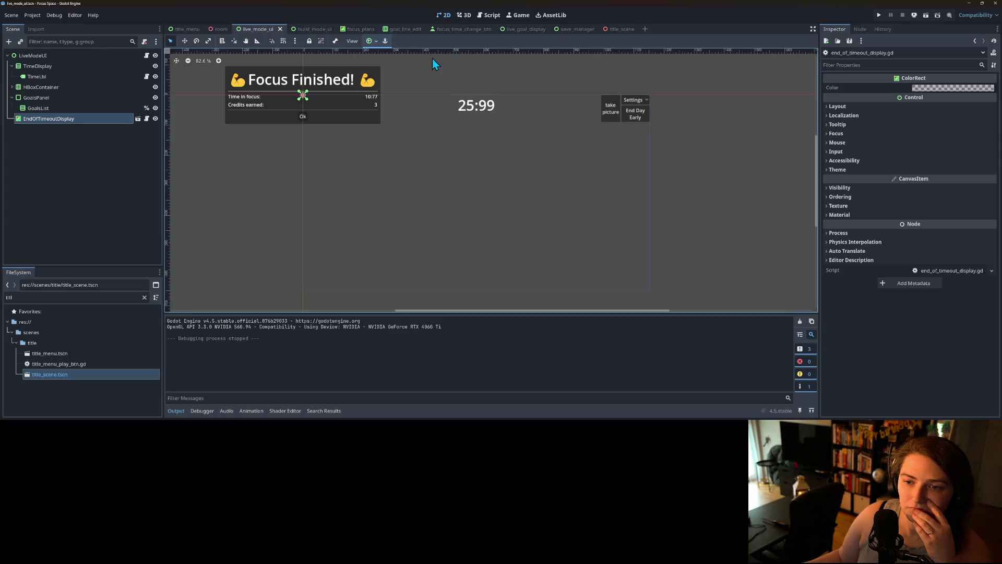
{"action": "left_click", "coordinate": [371, 44]}
{"action": "left_click", "coordinate": [390, 80]}
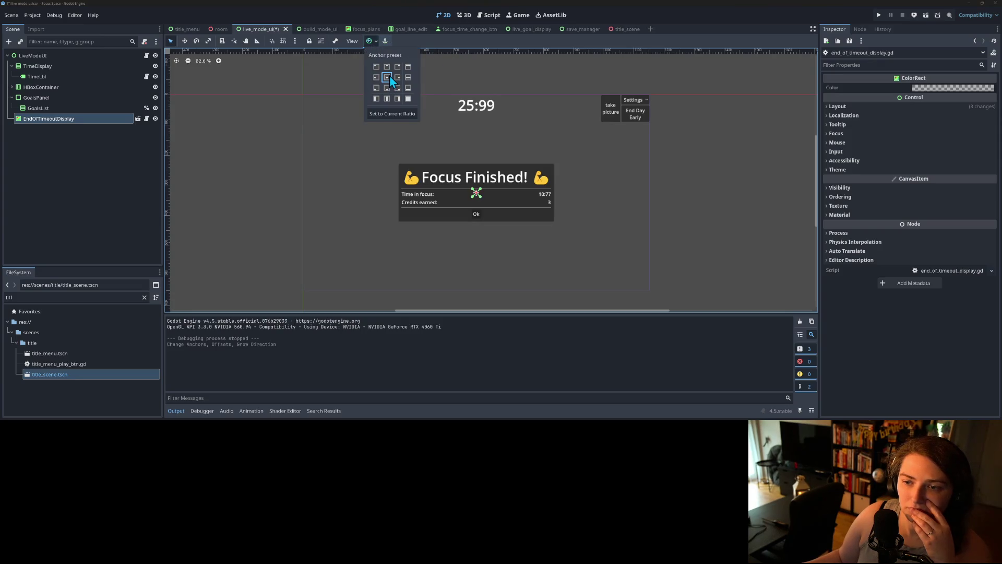
{"action": "left_click", "coordinate": [109, 173]}
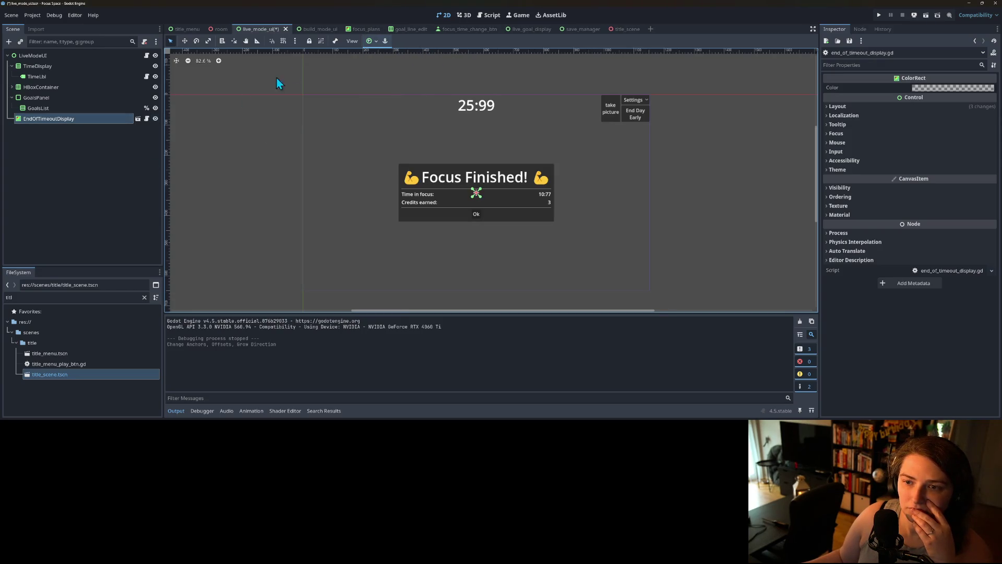
{"action": "left_click", "coordinate": [376, 43]}
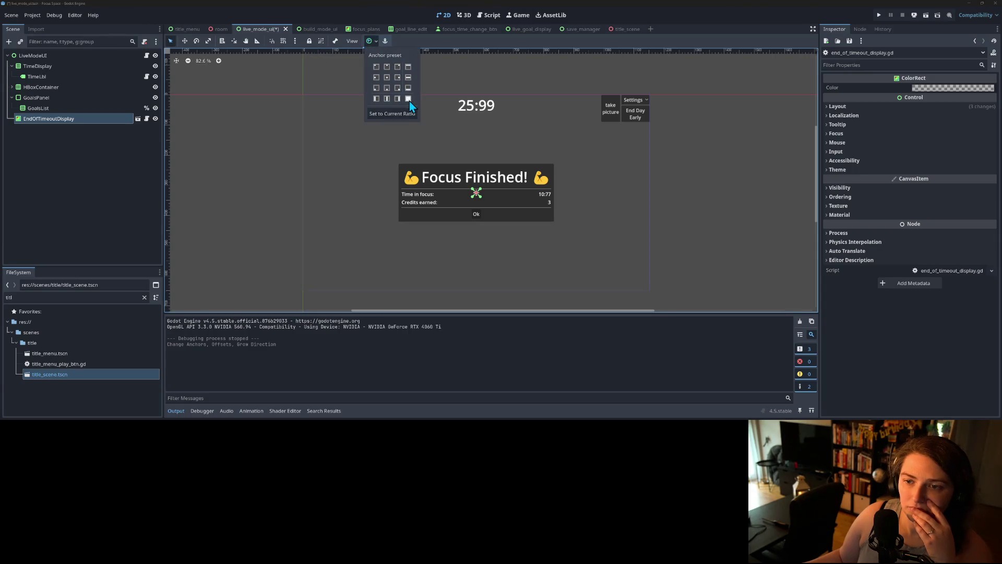
{"action": "left_click", "coordinate": [409, 99]}
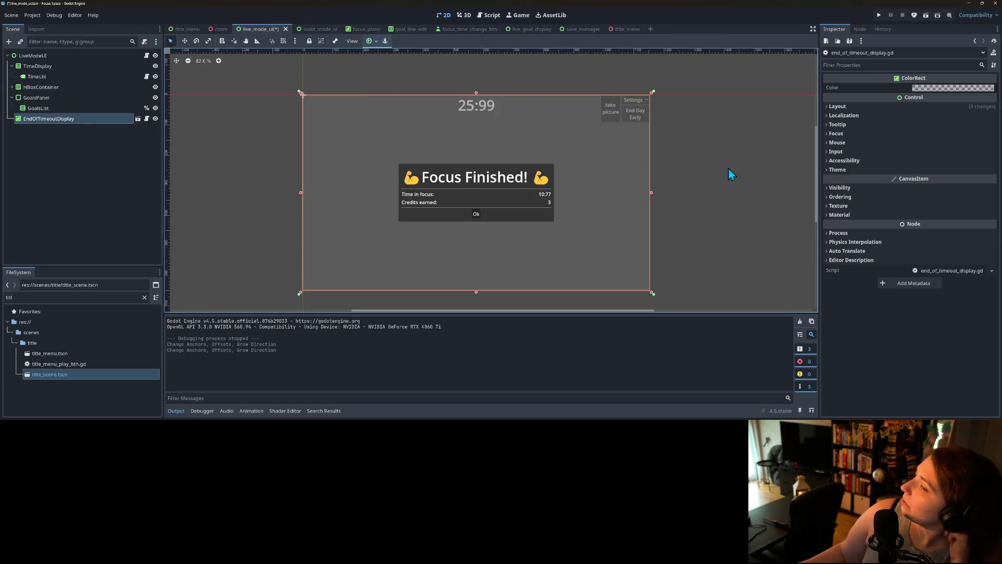
Hide EndOfTimeoutDisplay and save the live_mode_ui scene.
{"action": "left_click", "coordinate": [61, 118]}
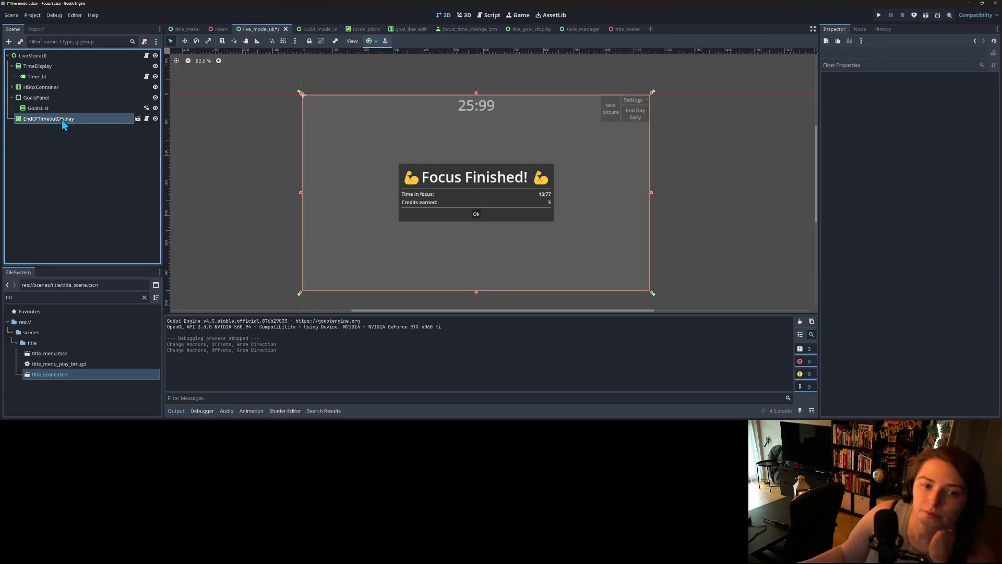
{"action": "key", "text": "ctrl+s"}
{"action": "left_click", "coordinate": [155, 119]}
{"action": "key", "text": "ctrl+s"}
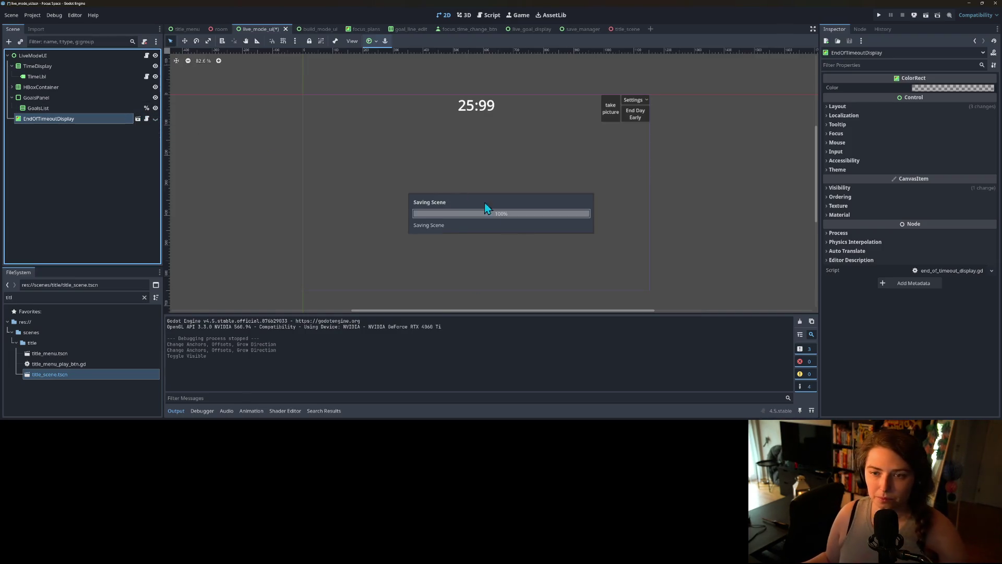
{"action": "left_click", "coordinate": [492, 112]}
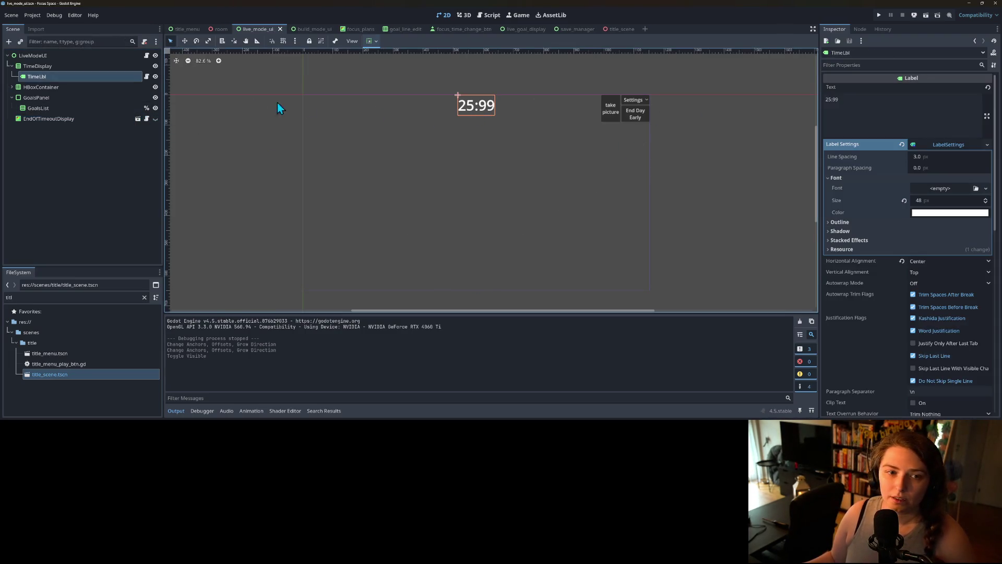
Open time_lbl.gd and add an if seconds_remaining < 1.0: check at the top of the function.
{"action": "key", "text": "ctrl+F3"}
{"action": "left_click", "coordinate": [715, 174]}
{"action": "left_click", "coordinate": [707, 132]}
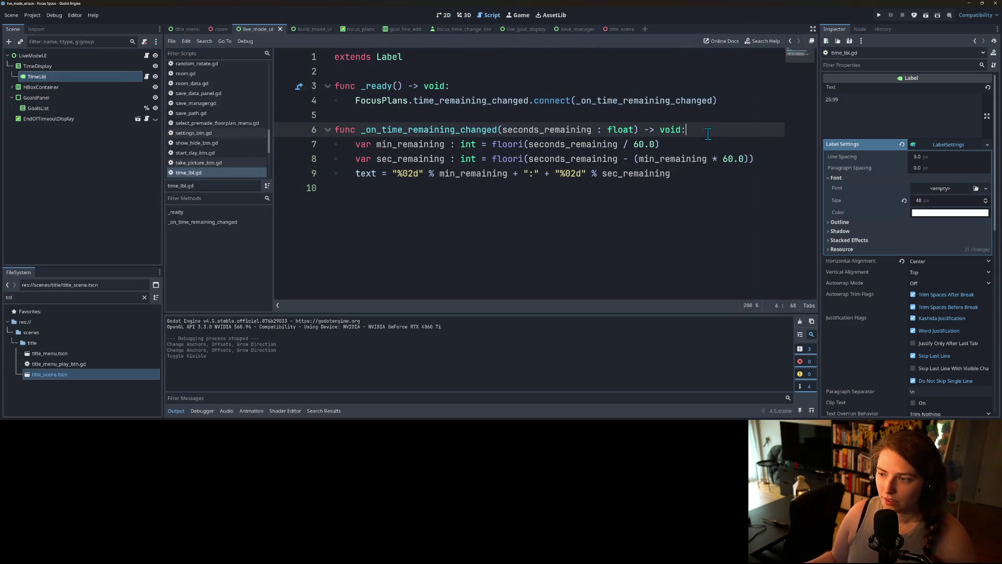
{"action": "key", "text": "Return"}
{"action": "type", "text": "if"}
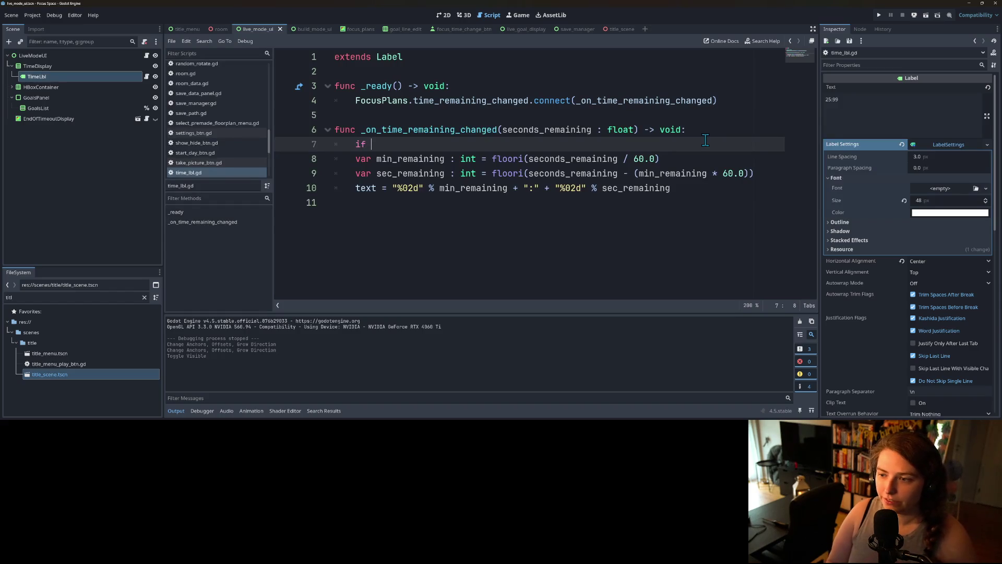
{"action": "type", "text": "se"}
{"action": "key", "text": "Return"}
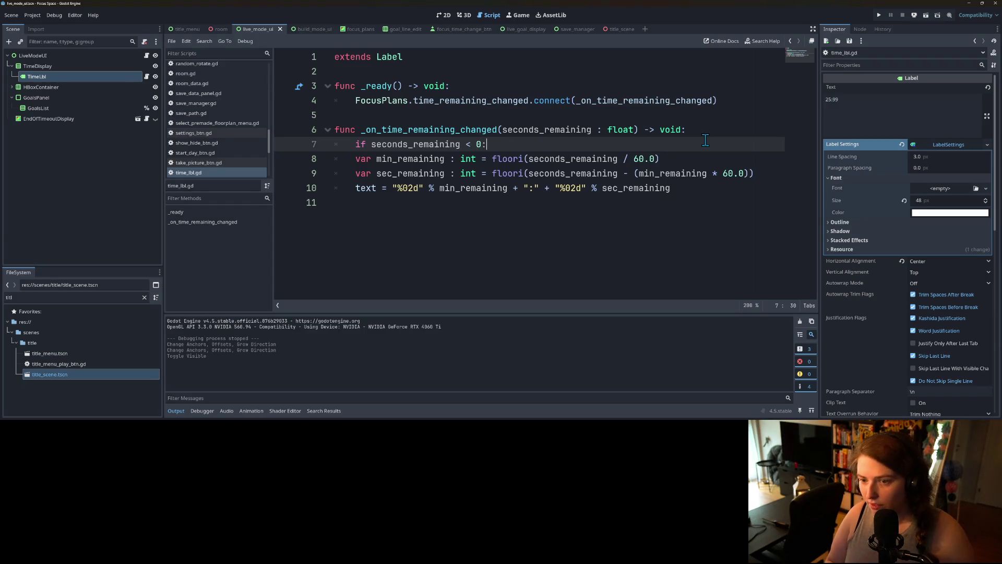
{"action": "key", "text": "Return"}
{"action": "left_click", "coordinate": [480, 145]}
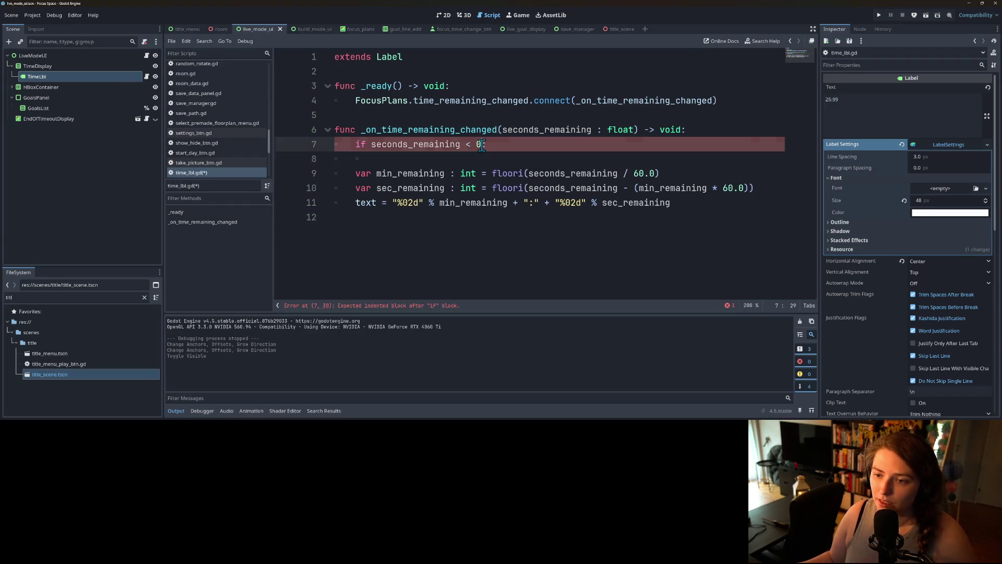
{"action": "type", "text": "1."}
{"action": "left_click", "coordinate": [537, 163]}
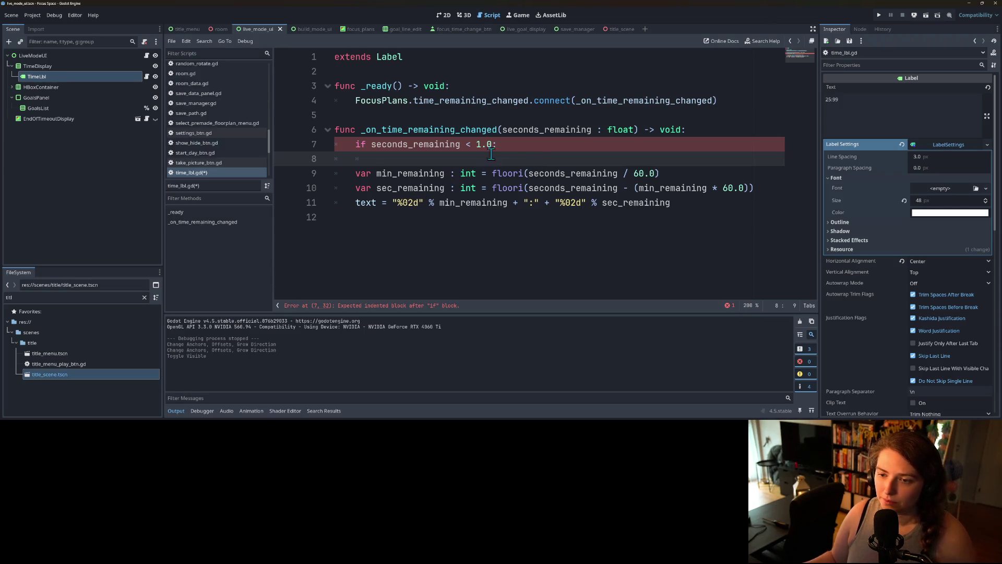
{"action": "left_click", "coordinate": [487, 145]}
{"action": "left_click", "coordinate": [488, 158]}
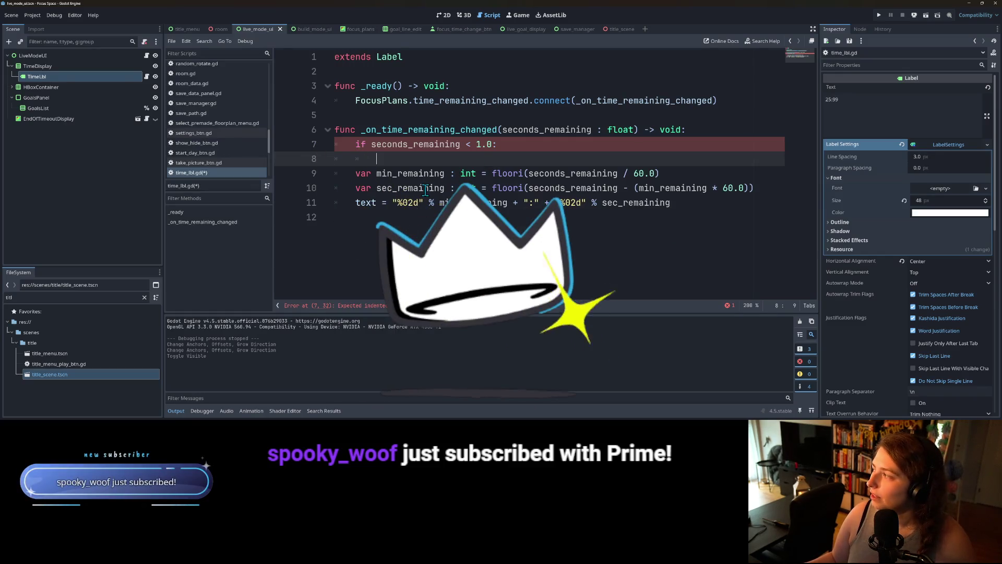
Make the if block set text to "00:00" and return, then run the game.
{"action": "left_click", "coordinate": [408, 189]}
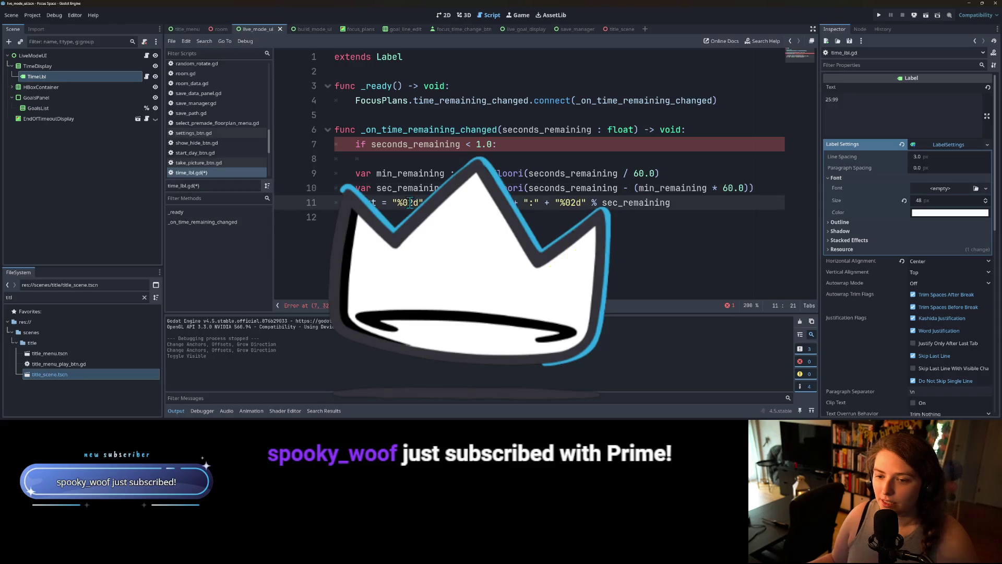
{"action": "left_click_drag", "start_coordinate": [356, 203], "coordinate": [692, 204]}
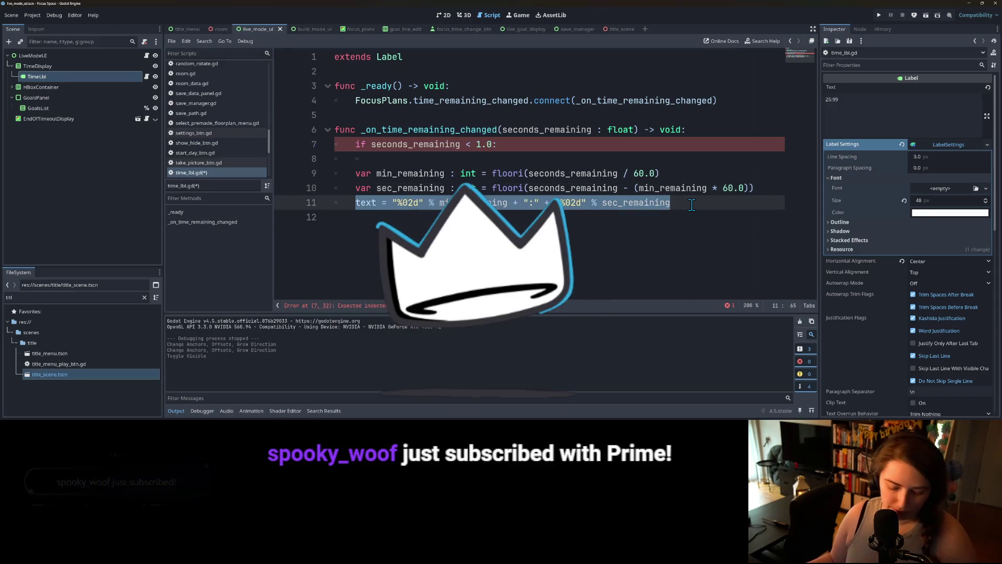
{"action": "left_click", "coordinate": [497, 155]}
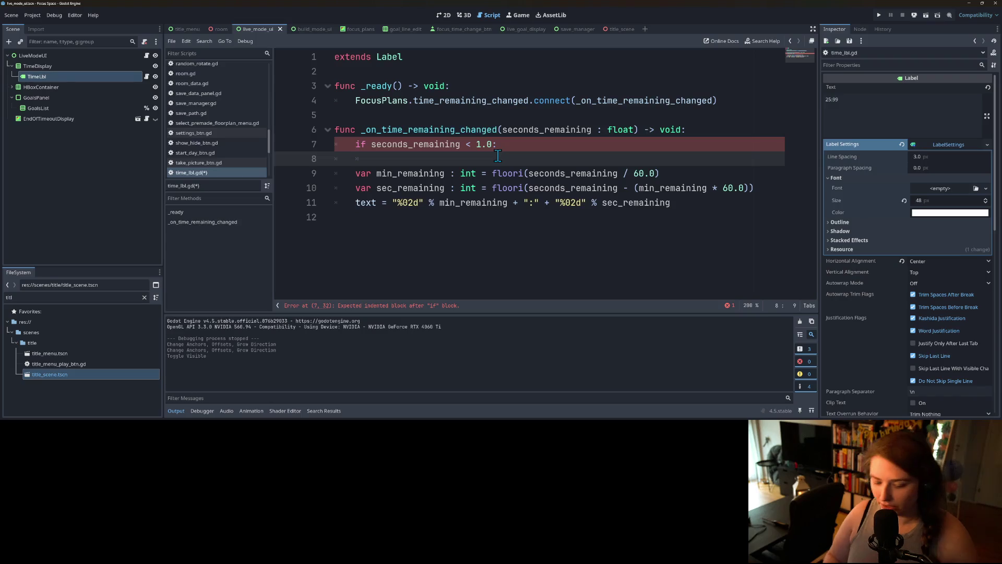
{"action": "type", "text": "text =00:00"}
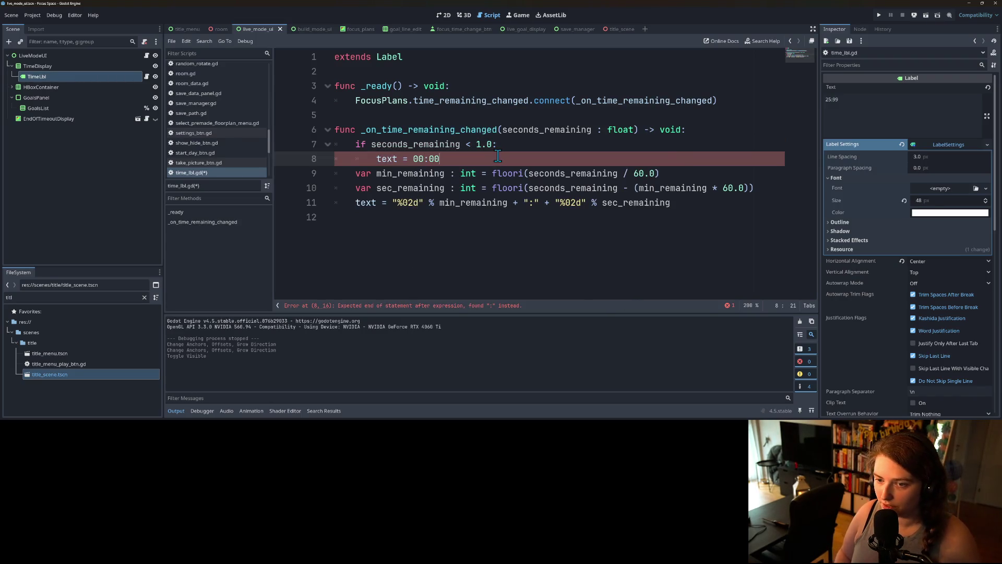
{"action": "left_click_drag", "start_coordinate": [414, 160], "coordinate": [449, 155]}
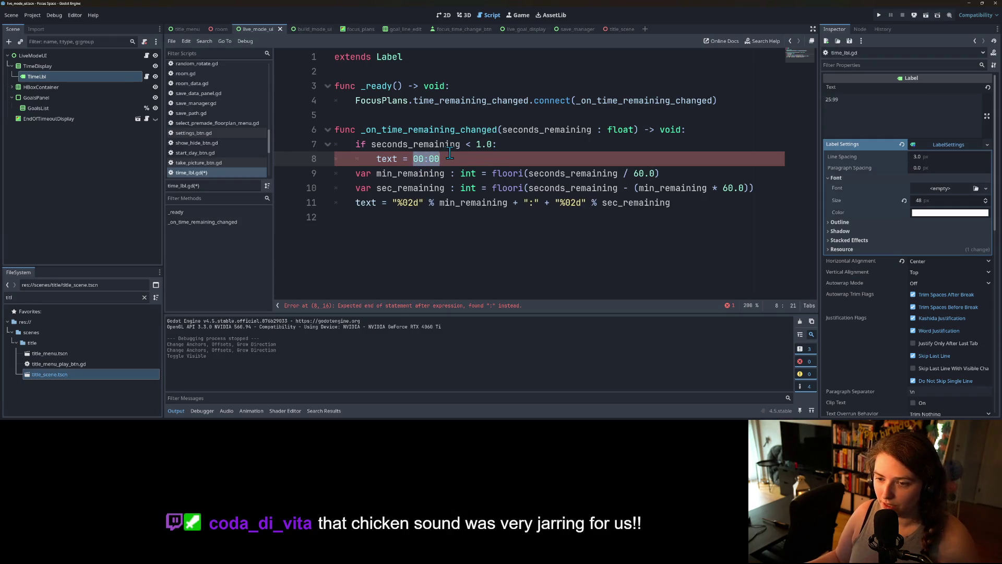
{"action": "type", "text": "\""}
{"action": "left_click", "coordinate": [464, 146]}
{"action": "left_click", "coordinate": [467, 158]}
{"action": "key", "text": "Return"}
{"action": "type", "text": "return"}
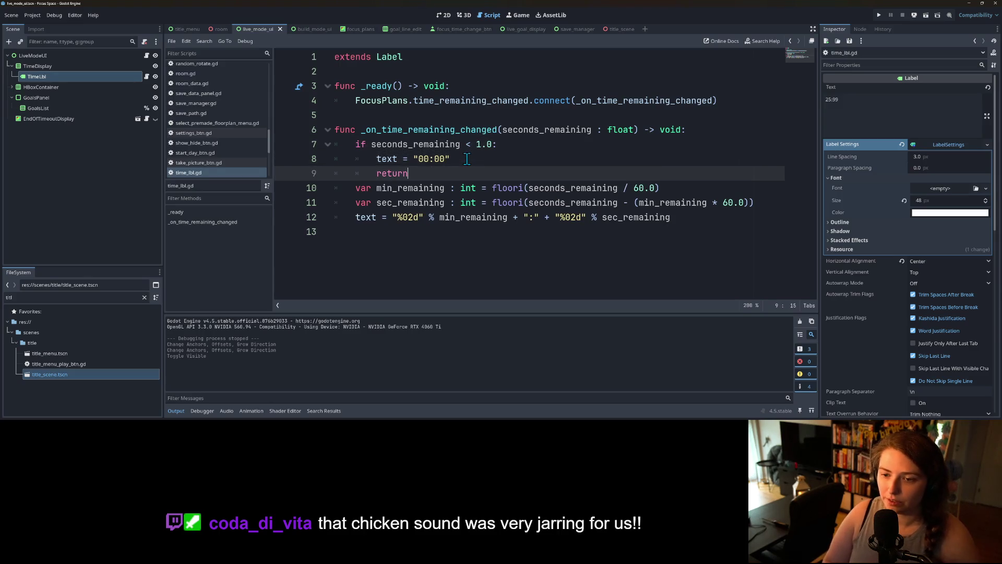
{"action": "key", "text": "Escape"}
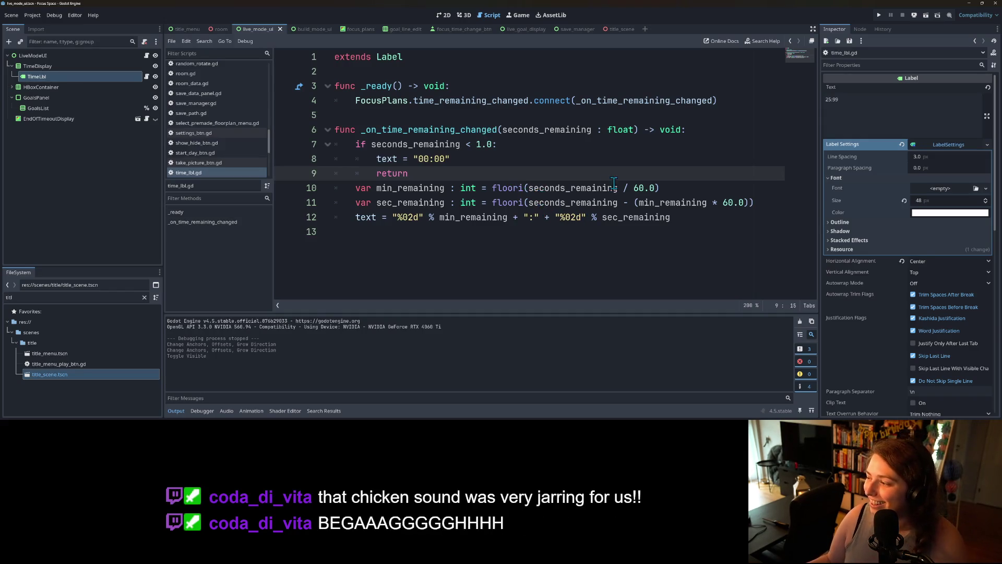
{"action": "left_click", "coordinate": [878, 16]}
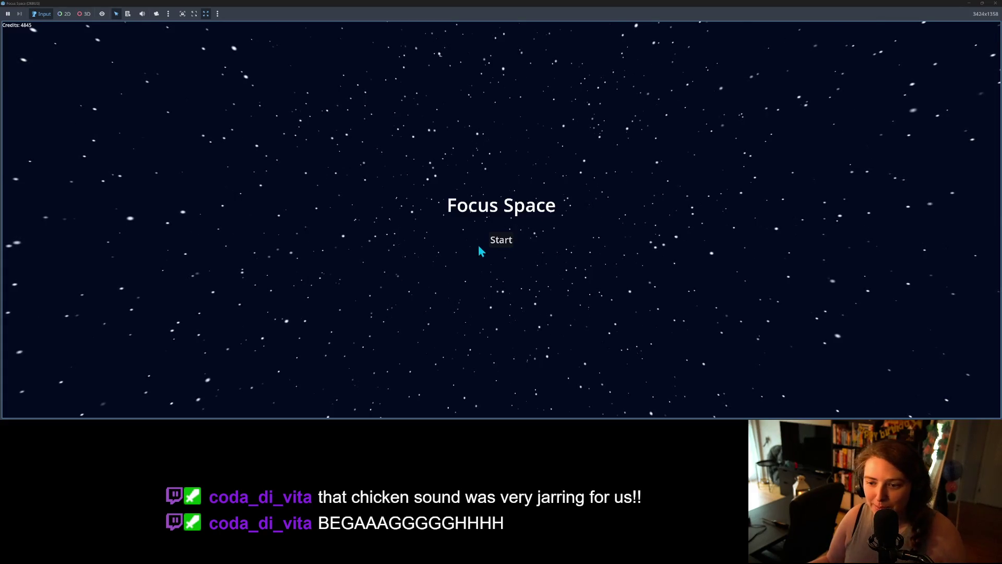
Start a 90-minute focus session in my_save and remove the line 8 breakpoint.
{"action": "left_click", "coordinate": [501, 240]}
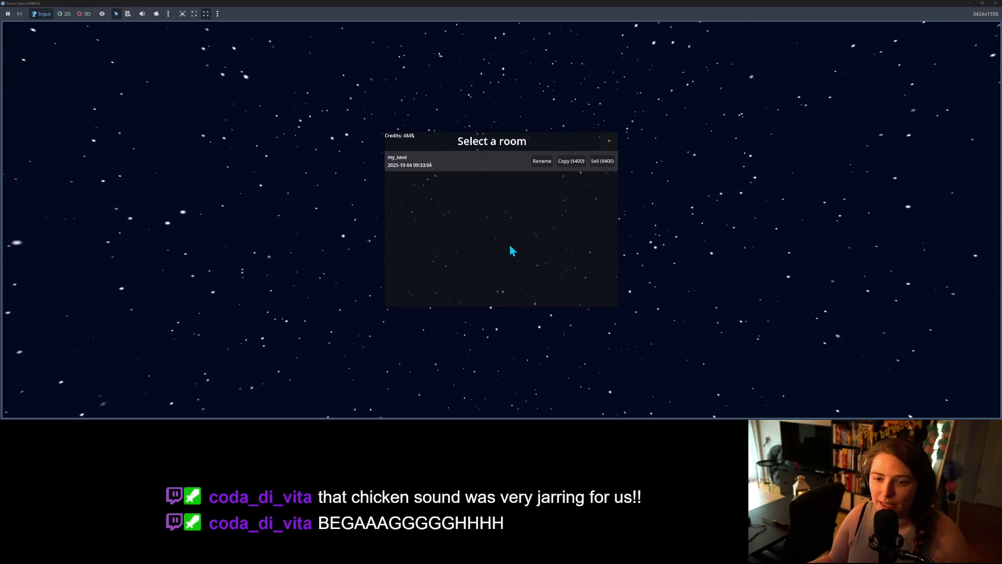
{"action": "left_click", "coordinate": [469, 162]}
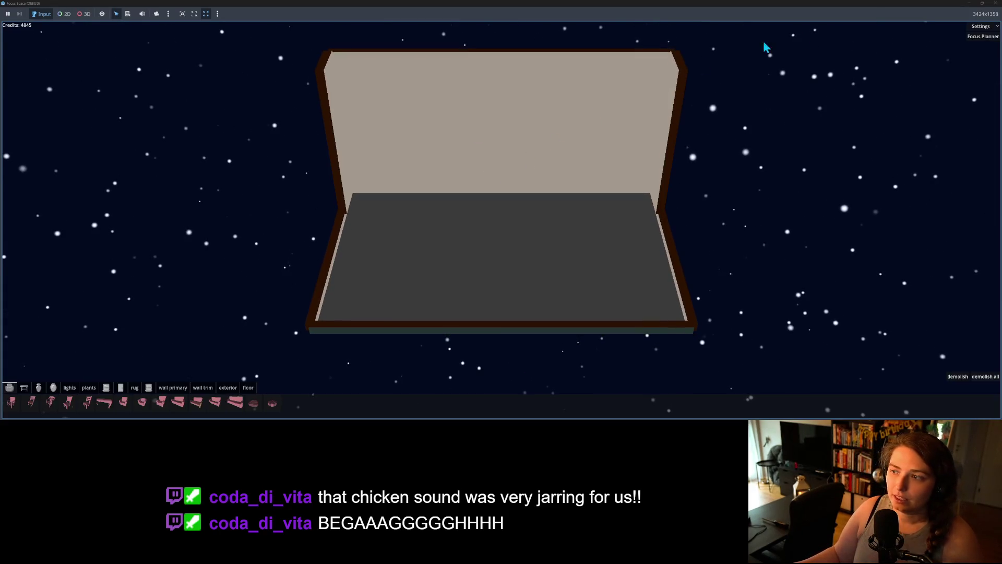
{"action": "left_click", "coordinate": [974, 36]}
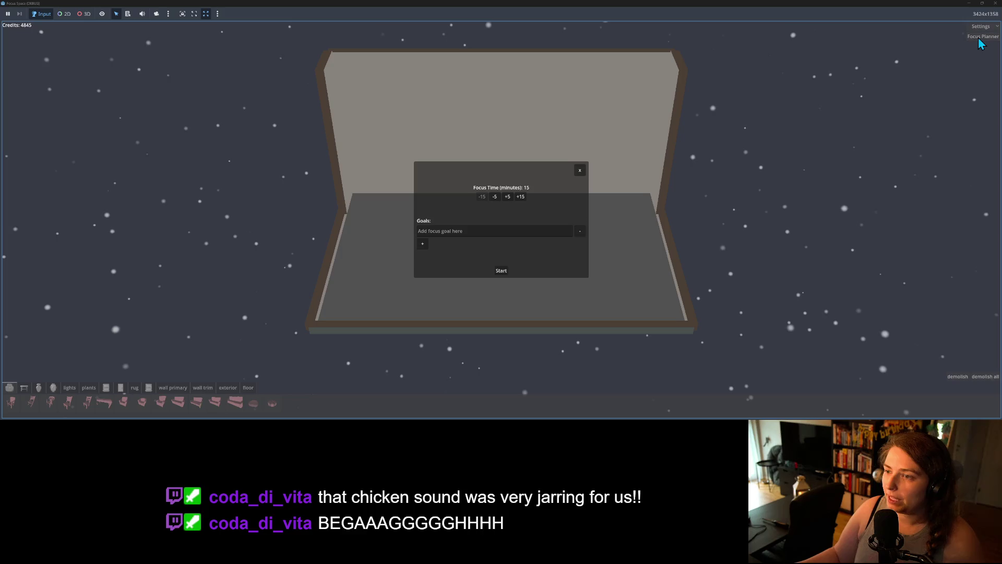
{"action": "left_click", "coordinate": [521, 197]}
{"action": "left_click", "coordinate": [521, 197]}
{"action": "left_click", "coordinate": [521, 196]}
{"action": "left_click", "coordinate": [501, 270]}
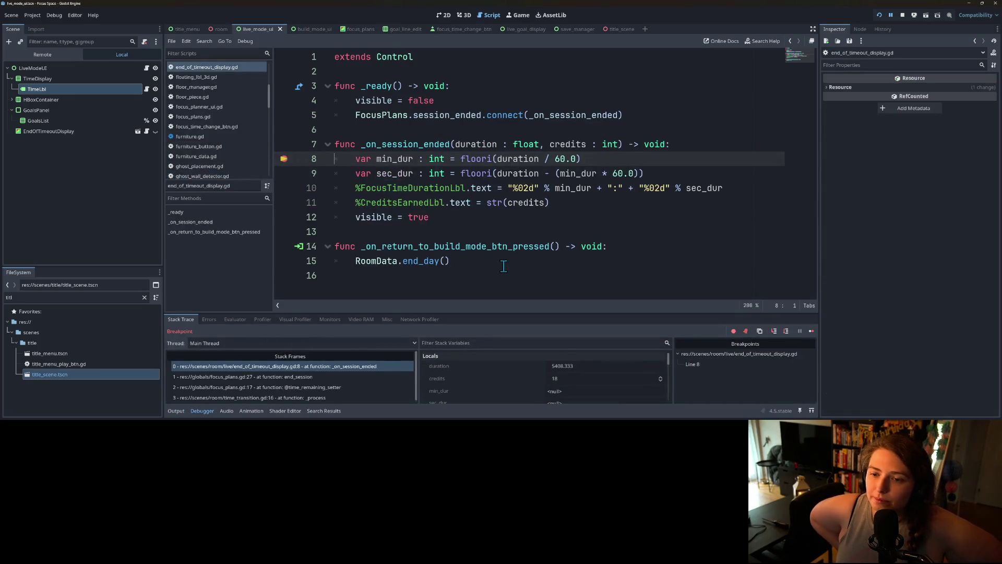
{"action": "left_click", "coordinate": [287, 160]}
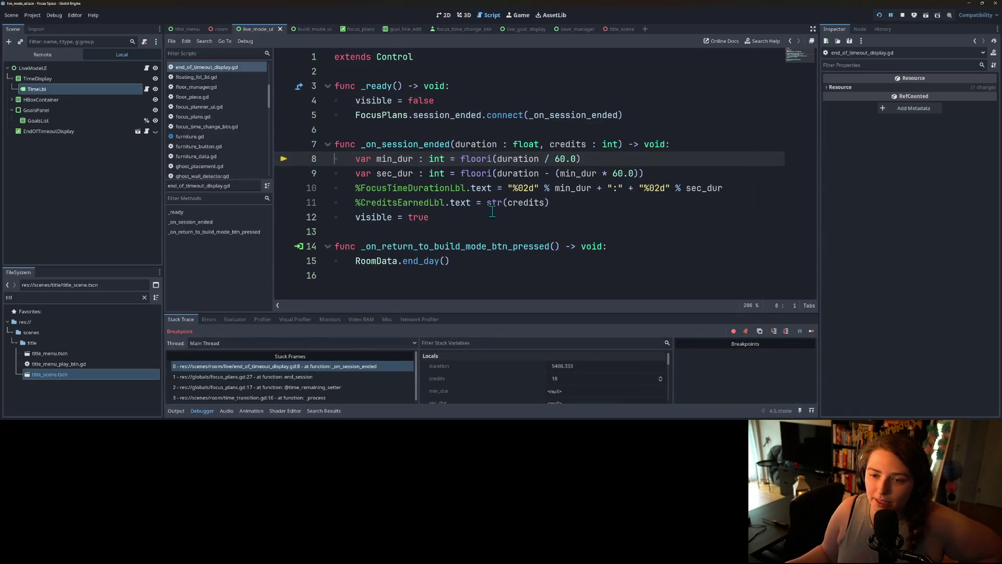
Resume past the breakpoint, dismiss the Focus Finished summary, and orbit around the room.
{"action": "left_click", "coordinate": [811, 332]}
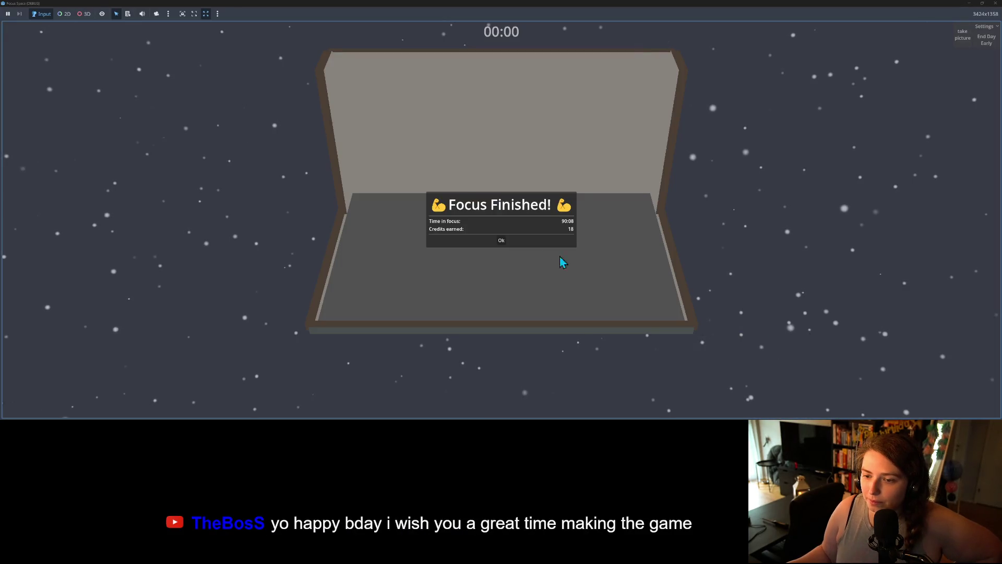
{"action": "left_click", "coordinate": [501, 241]}
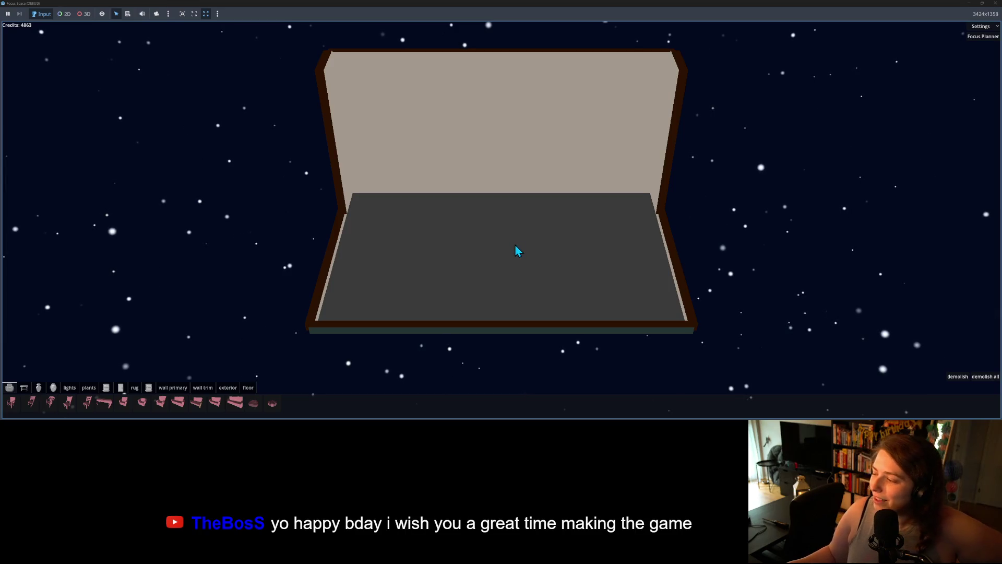
{"action": "mouse_move", "coordinate": [527, 267]}
{"action": "left_mouse_down"}
{"action": "mouse_move", "coordinate": [454, 242]}
{"action": "mouse_move", "coordinate": [578, 230]}
{"action": "mouse_move", "coordinate": [565, 238]}
{"action": "left_mouse_up"}
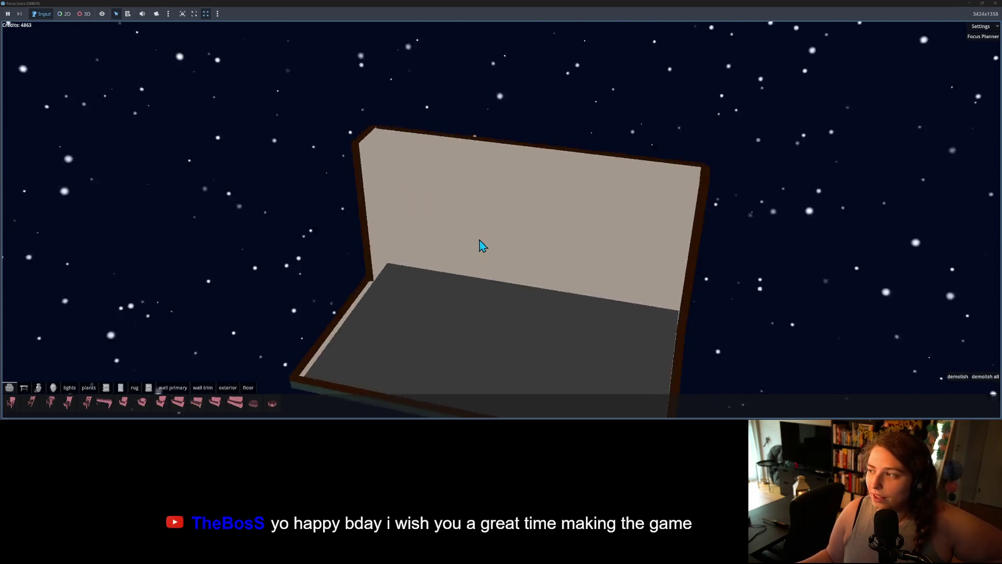
{"action": "mouse_move", "coordinate": [482, 245]}
{"action": "left_mouse_down"}
{"action": "mouse_move", "coordinate": [447, 237]}
{"action": "mouse_move", "coordinate": [539, 244]}
{"action": "mouse_move", "coordinate": [513, 245]}
{"action": "left_mouse_up"}
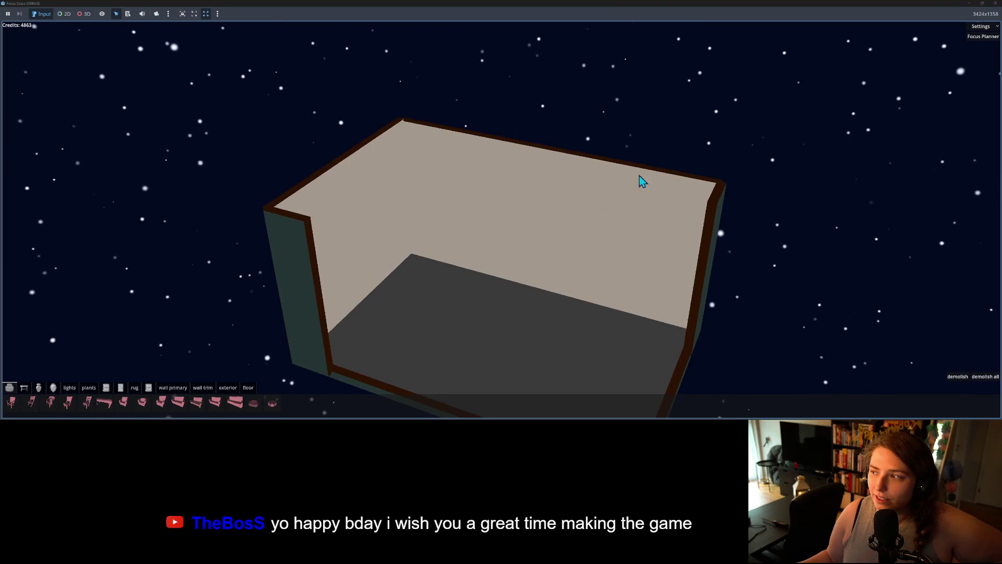
Run another focus session from the planner, dismiss its summary, and stop the game.
{"action": "left_click", "coordinate": [978, 38]}
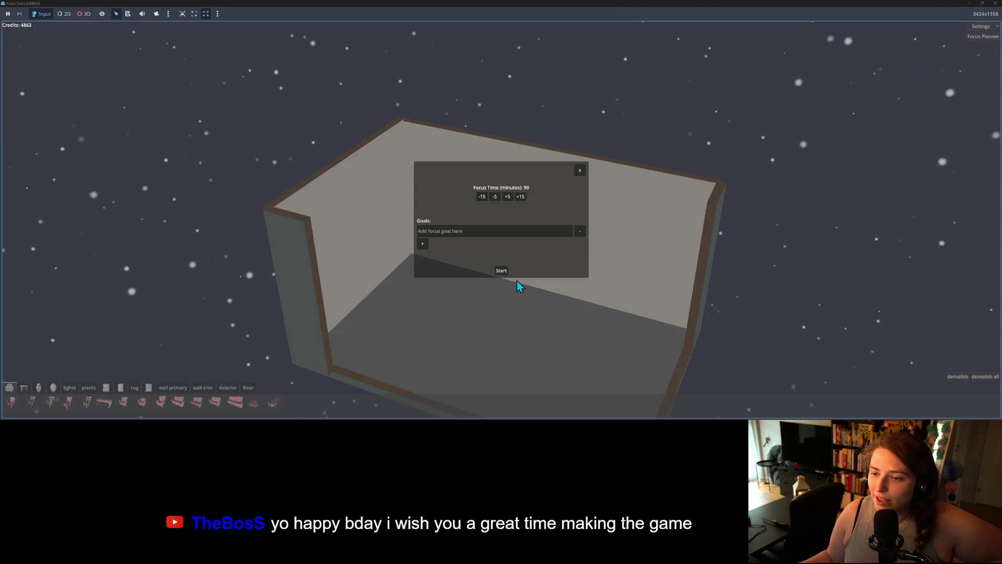
{"action": "left_click", "coordinate": [502, 274]}
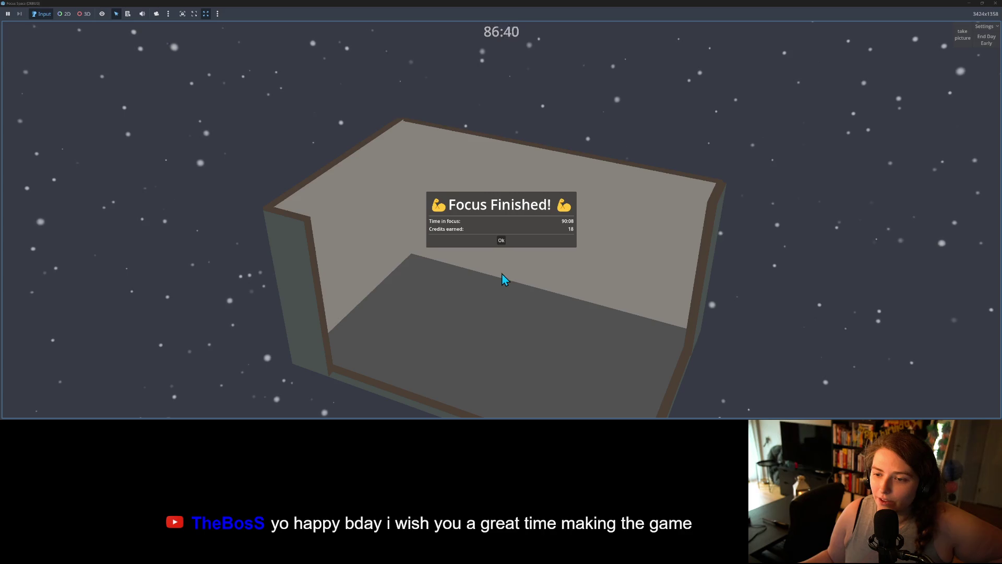
{"action": "left_click", "coordinate": [505, 244]}
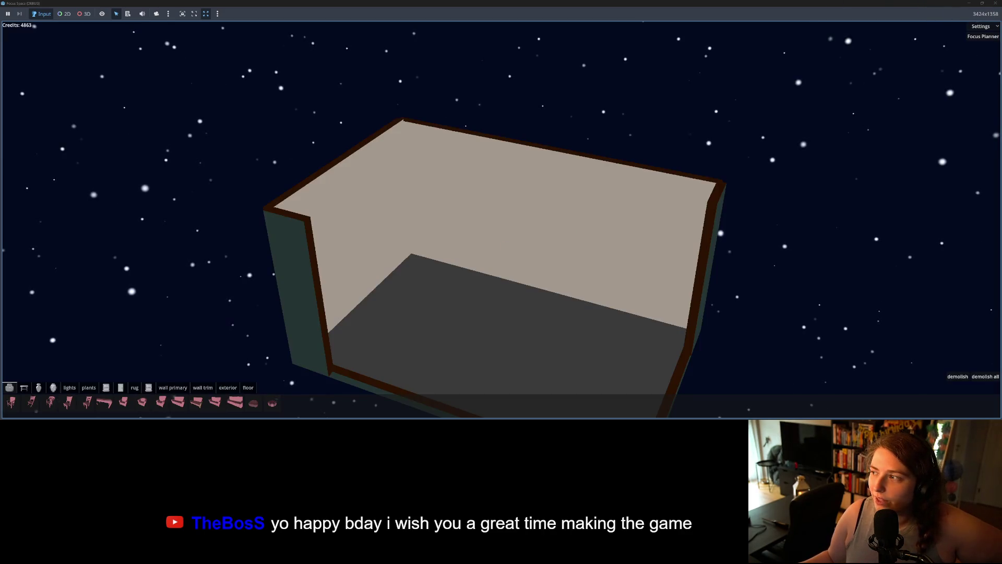
{"action": "left_click", "coordinate": [995, 3]}
{"action": "left_click", "coordinate": [428, 120]}
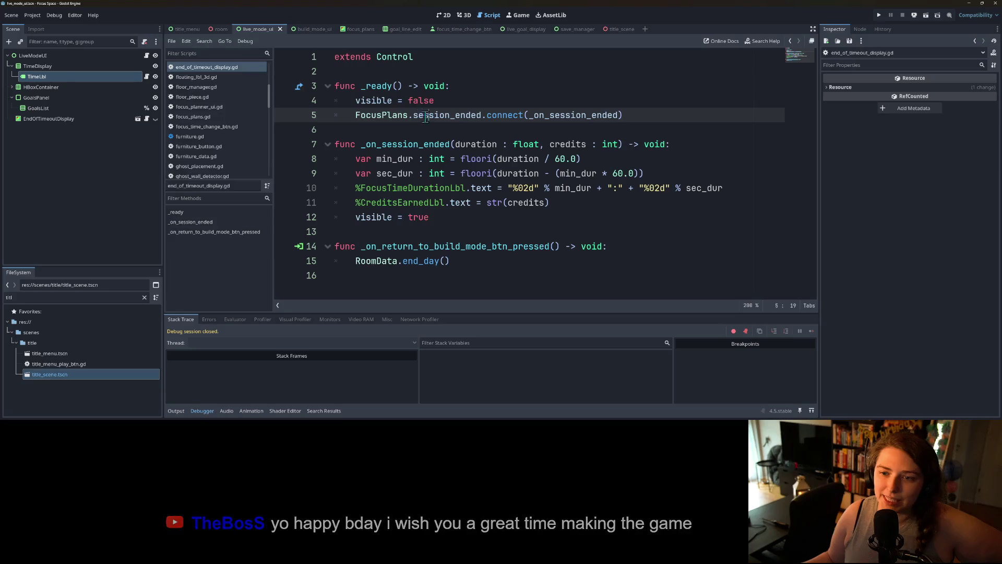
Open the EndOfTimeoutDisplay scene and tidy the blank lines in end_of_timeout_display.gd.
{"action": "double_click", "coordinate": [421, 100]}
{"action": "left_click", "coordinate": [385, 141]}
{"action": "left_click", "coordinate": [387, 133]}
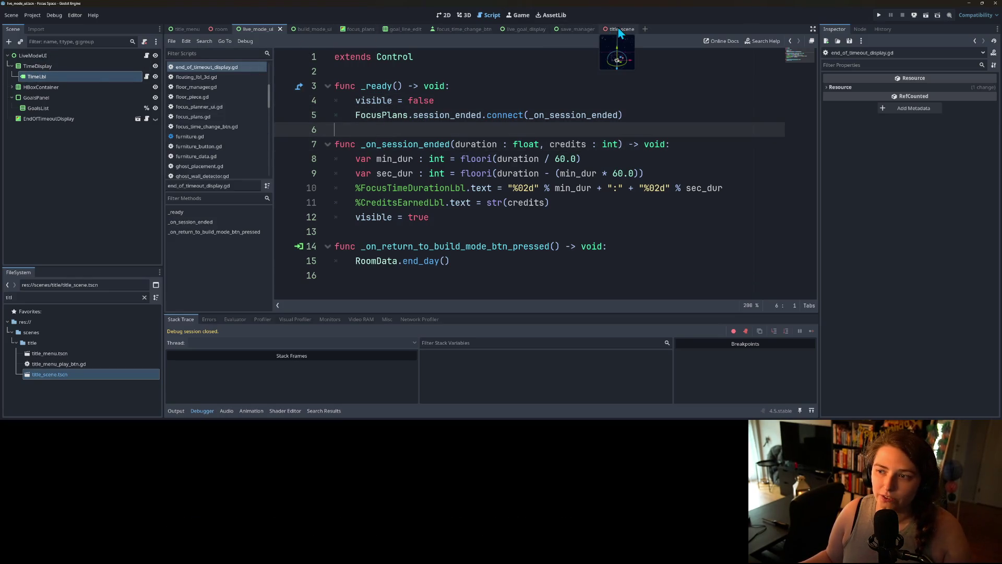
{"action": "left_click", "coordinate": [138, 119]}
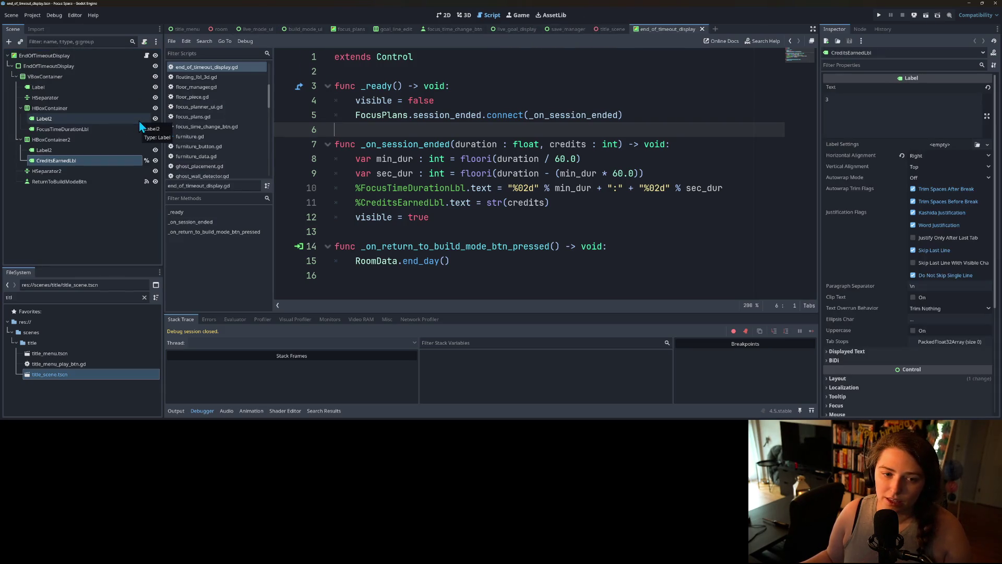
{"action": "left_click", "coordinate": [443, 109]}
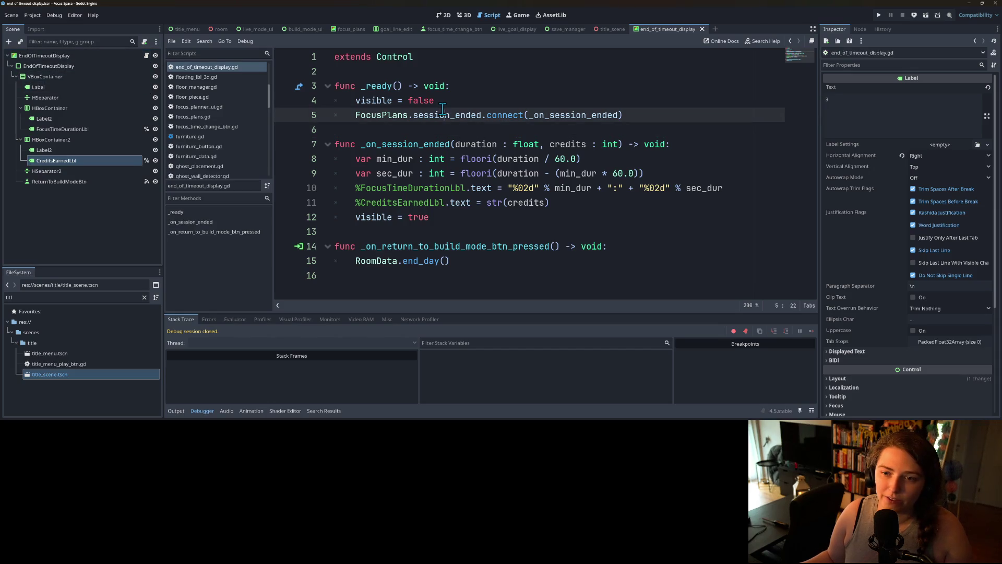
{"action": "left_click", "coordinate": [421, 129]}
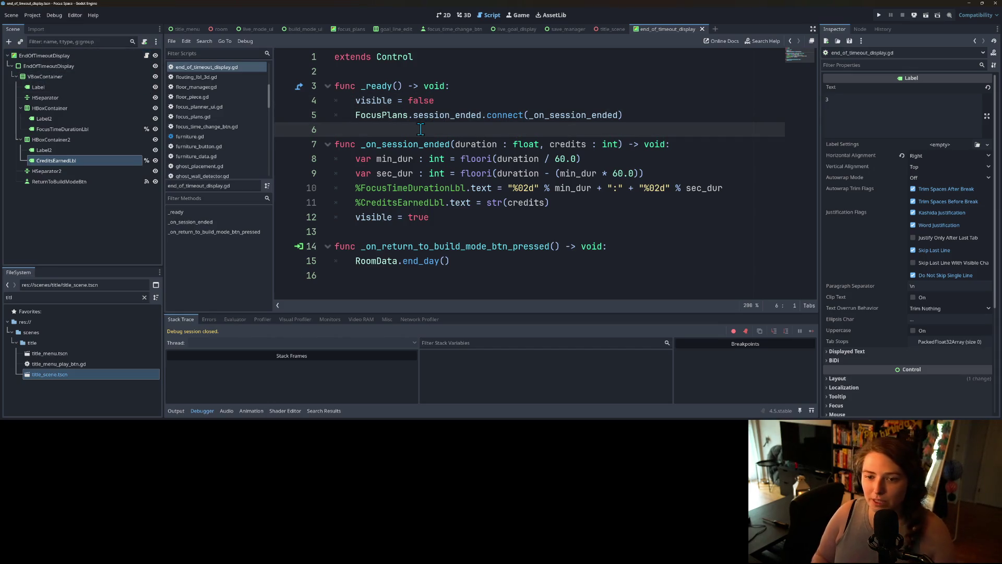
{"action": "key", "text": "Return"}
{"action": "key", "text": "Return"}
{"action": "key", "text": "Up"}
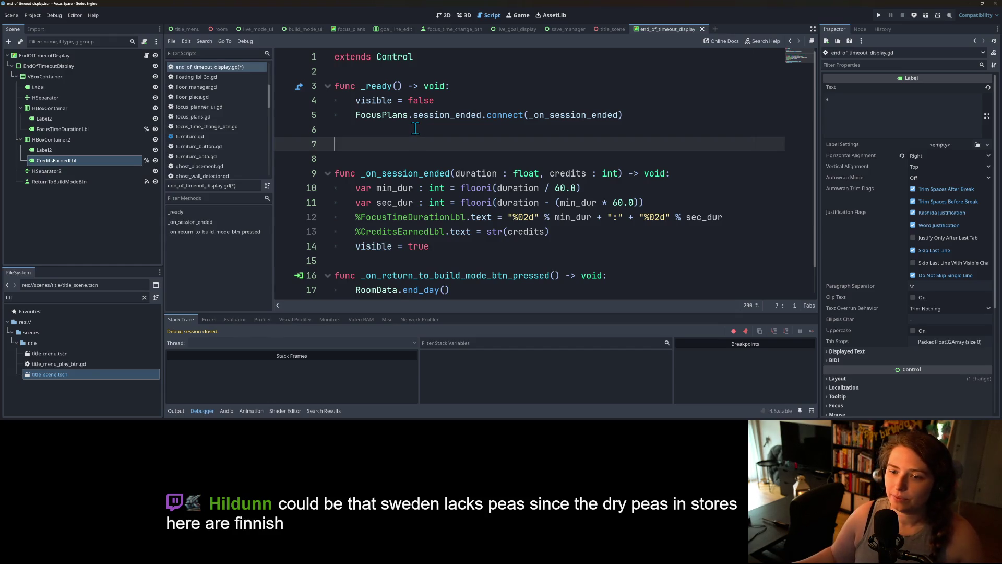
{"action": "key", "text": "BackSpace"}
{"action": "key", "text": "BackSpace"}
Add visible = false after RoomData.end_day() in the return-to-build handler and save.
{"action": "left_click_drag", "start_coordinate": [356, 99], "coordinate": [463, 99]}
{"action": "key", "text": "ctrl+c"}
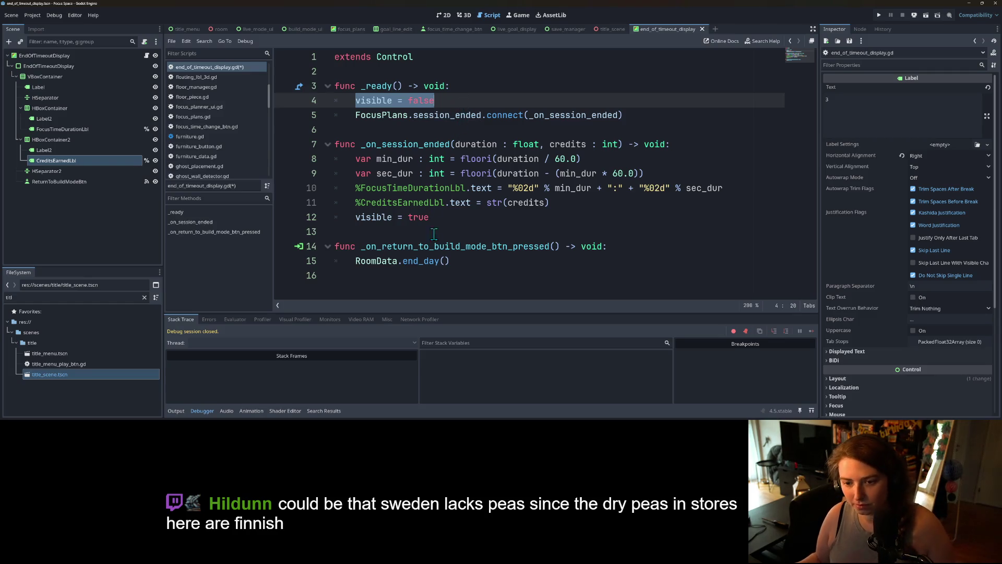
{"action": "left_click", "coordinate": [462, 262]}
{"action": "key", "text": "Return"}
{"action": "key", "text": "ctrl+v"}
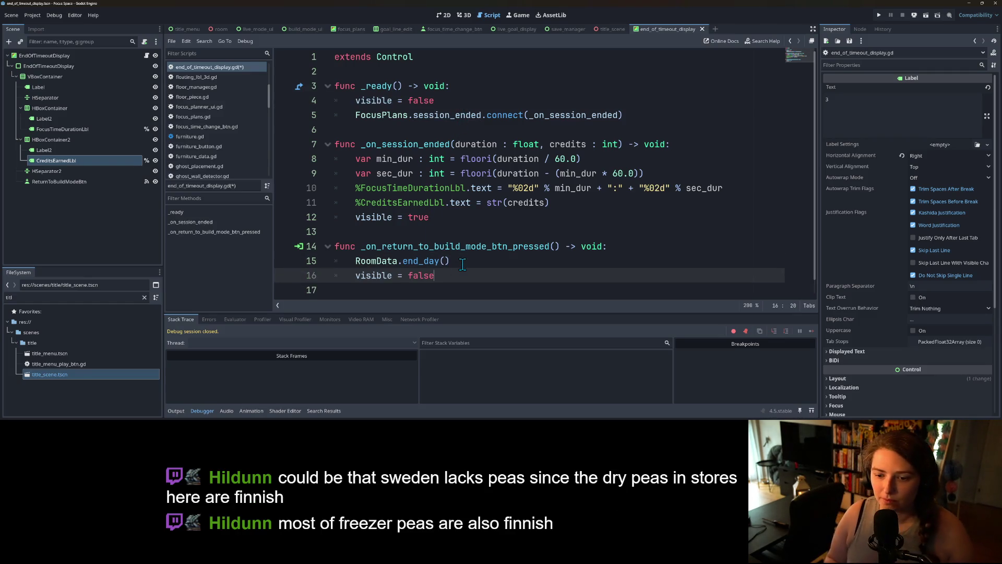
{"action": "key", "text": "ctrl+s"}
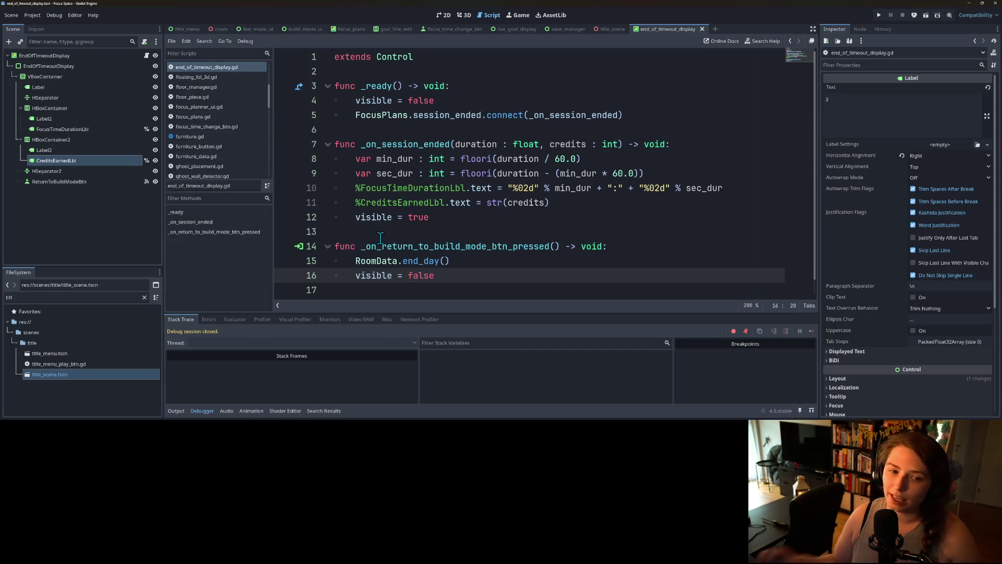
Check the ReturnToBuildModeBtn node, then run the project to test the change.
{"action": "left_click", "coordinate": [78, 182]}
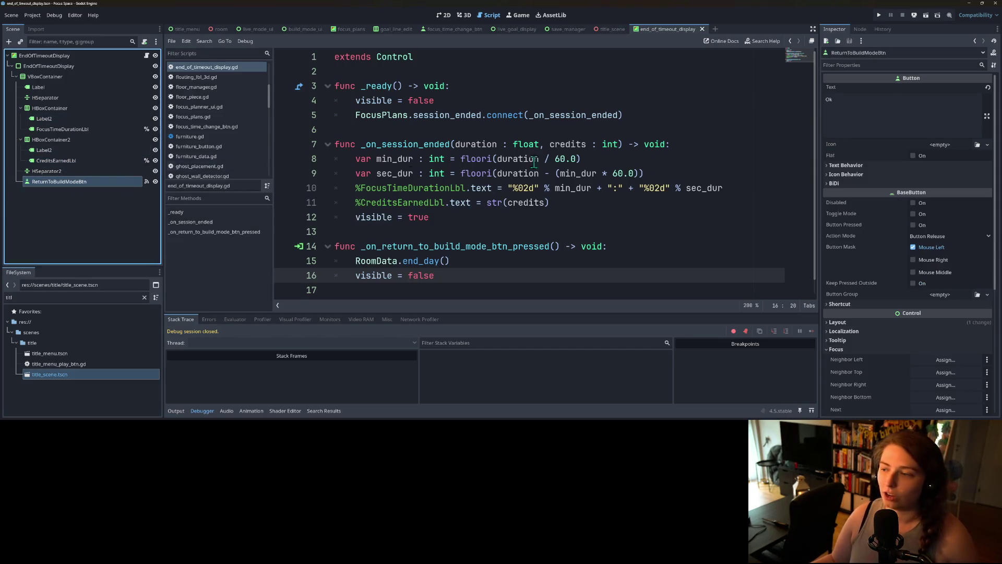
{"action": "scroll", "coordinate": [910, 292], "scroll_direction": "down", "scroll_amount": 5}
{"action": "scroll", "coordinate": [904, 293], "scroll_direction": "up", "scroll_amount": 5}
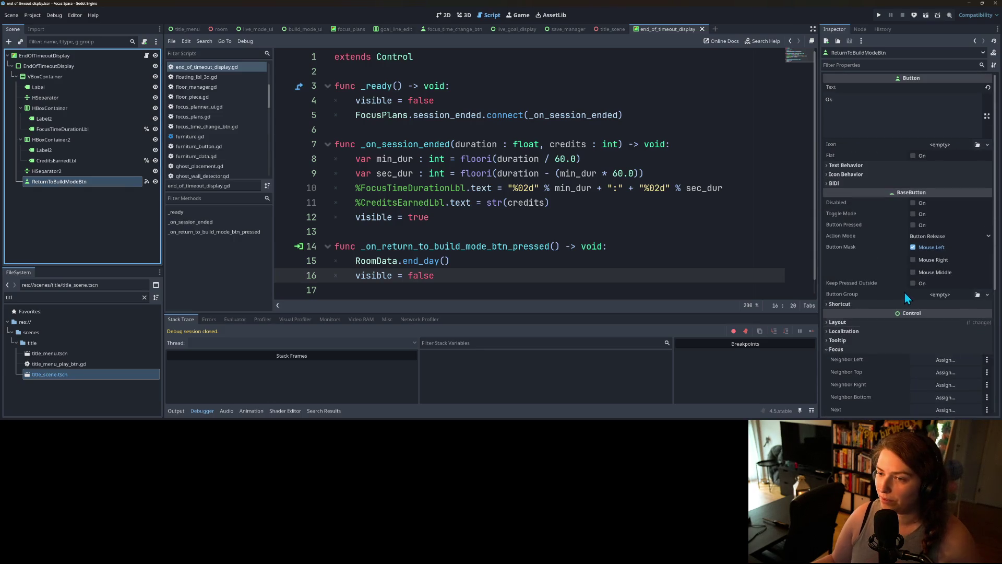
{"action": "left_click", "coordinate": [604, 230]}
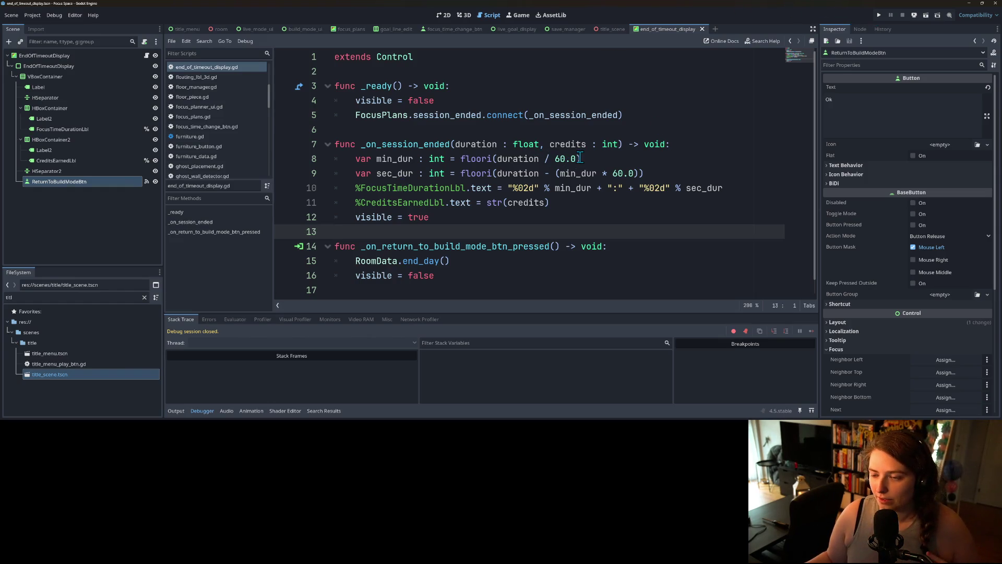
{"action": "left_click", "coordinate": [684, 192]}
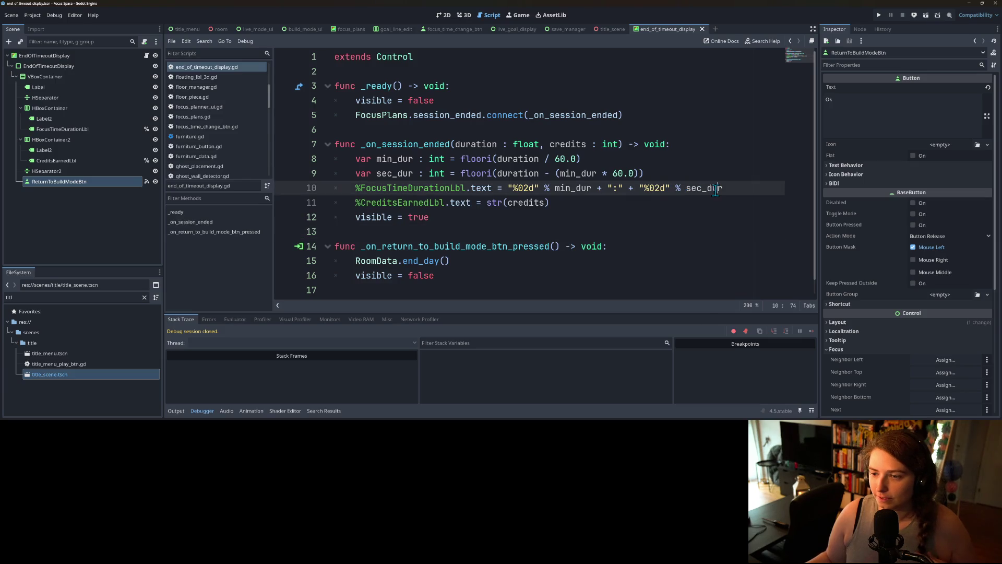
{"action": "left_click", "coordinate": [879, 15]}
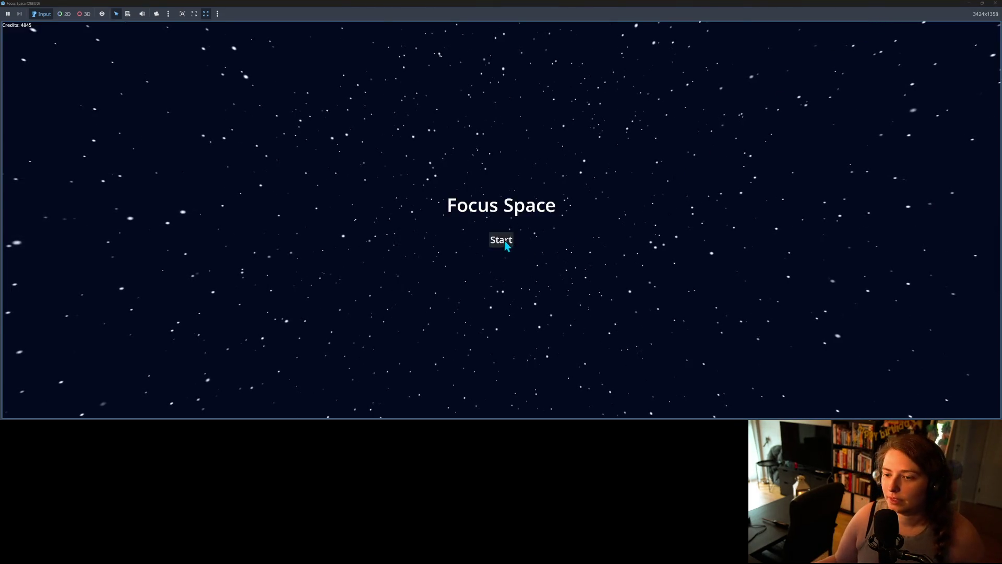
Load the my_save room, run a 45-minute focus session, and dismiss its Focus Finished summary.
{"action": "left_click", "coordinate": [504, 241]}
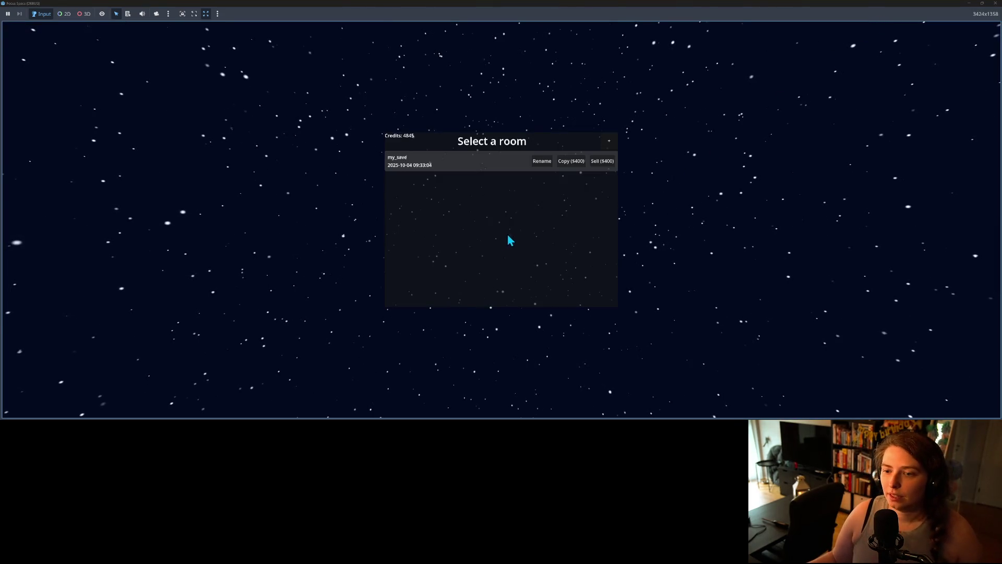
{"action": "left_click", "coordinate": [509, 162]}
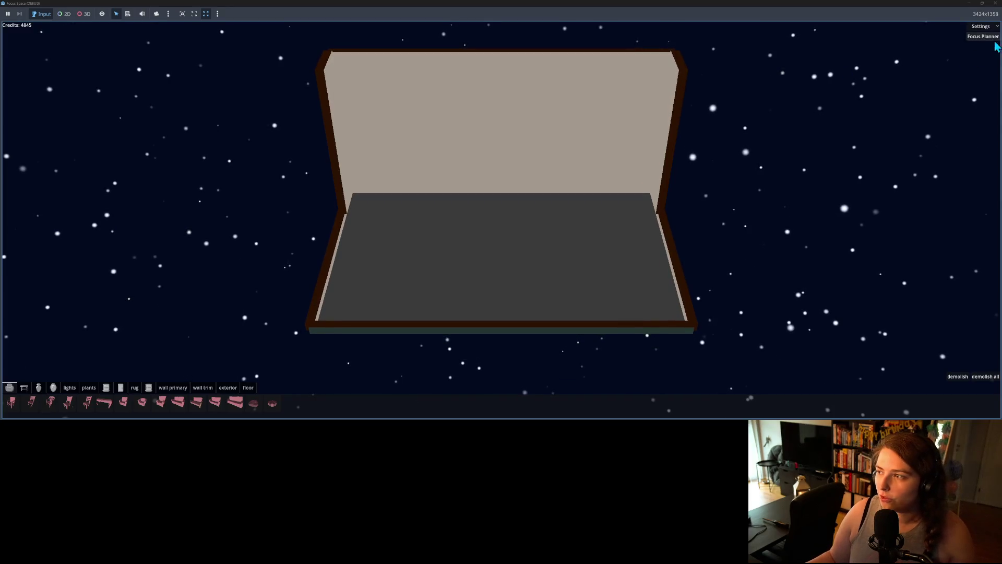
{"action": "left_click", "coordinate": [982, 38]}
{"action": "left_click", "coordinate": [520, 196]}
{"action": "left_click", "coordinate": [520, 196]}
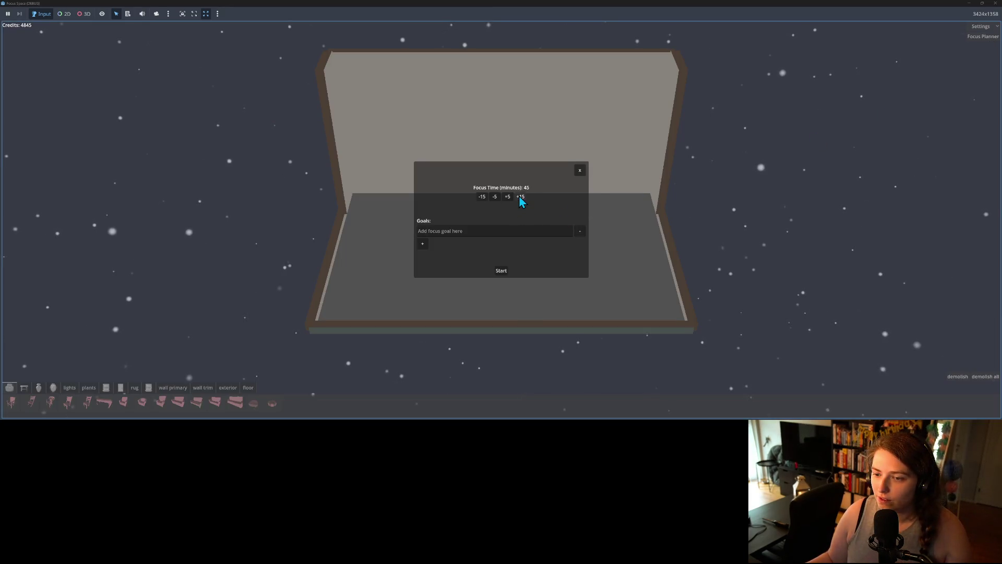
{"action": "left_click", "coordinate": [501, 271]}
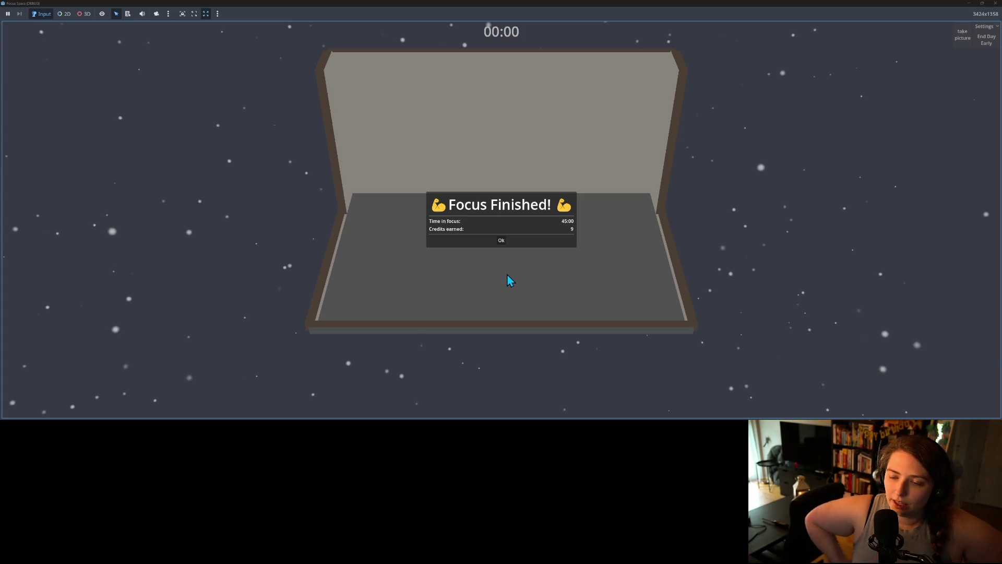
{"action": "left_click", "coordinate": [500, 241]}
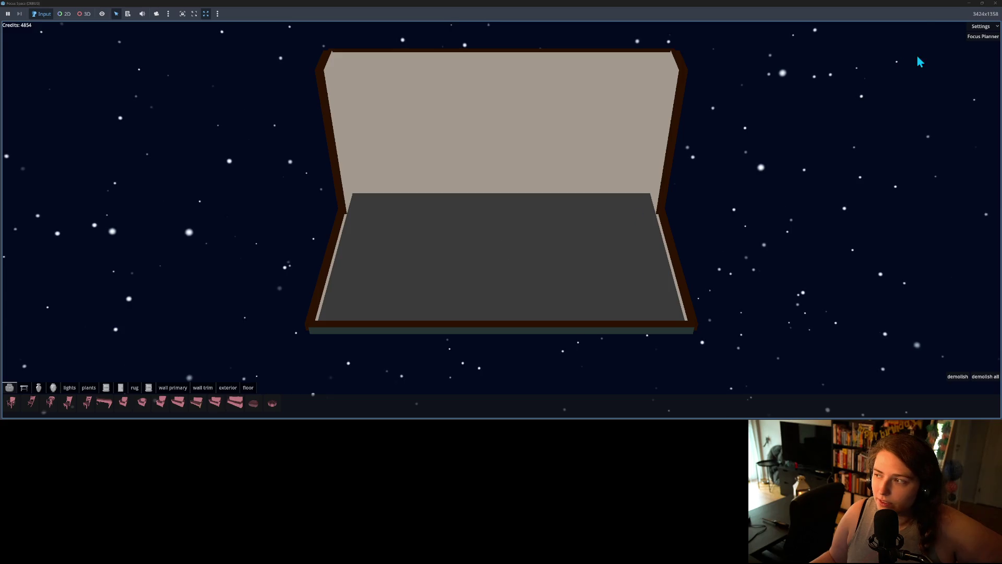
Start another session with 15 more minutes, end it early, and dismiss the summary.
{"action": "left_click", "coordinate": [983, 36]}
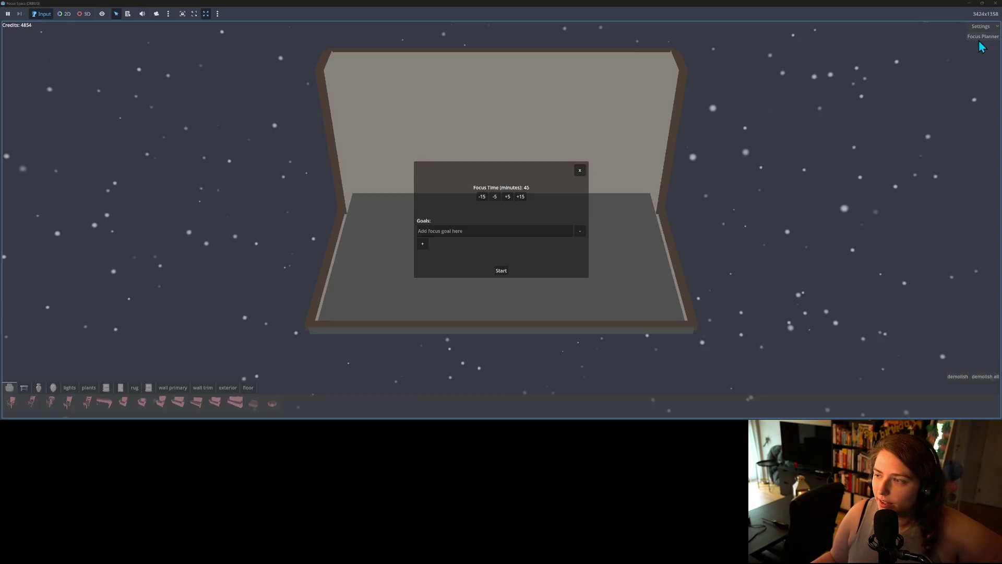
{"action": "left_click", "coordinate": [520, 197]}
{"action": "left_click", "coordinate": [521, 197]}
{"action": "left_click", "coordinate": [520, 197]}
{"action": "left_click", "coordinate": [521, 197]}
{"action": "left_click", "coordinate": [501, 270]}
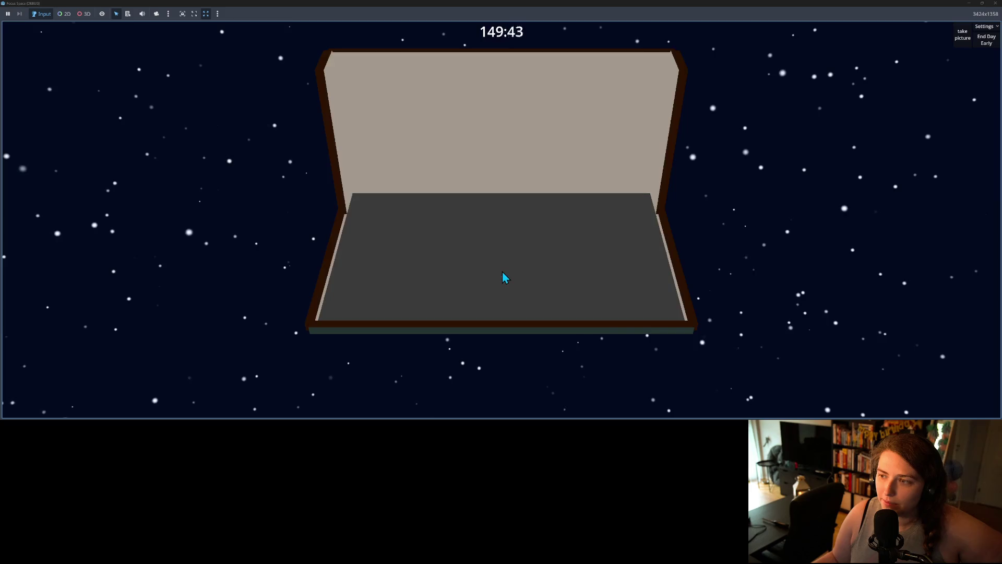
{"action": "left_click", "coordinate": [992, 42]}
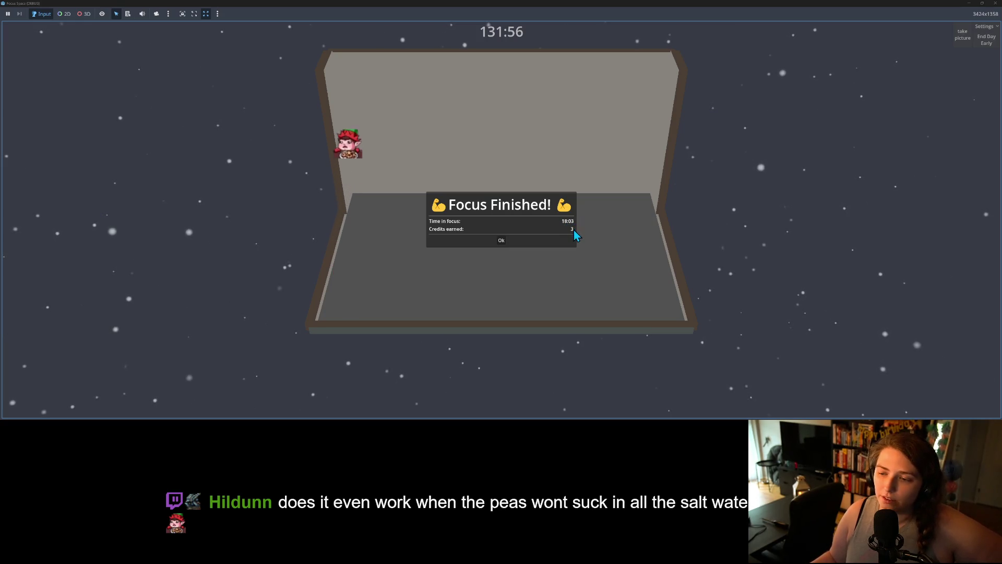
{"action": "left_click", "coordinate": [503, 242]}
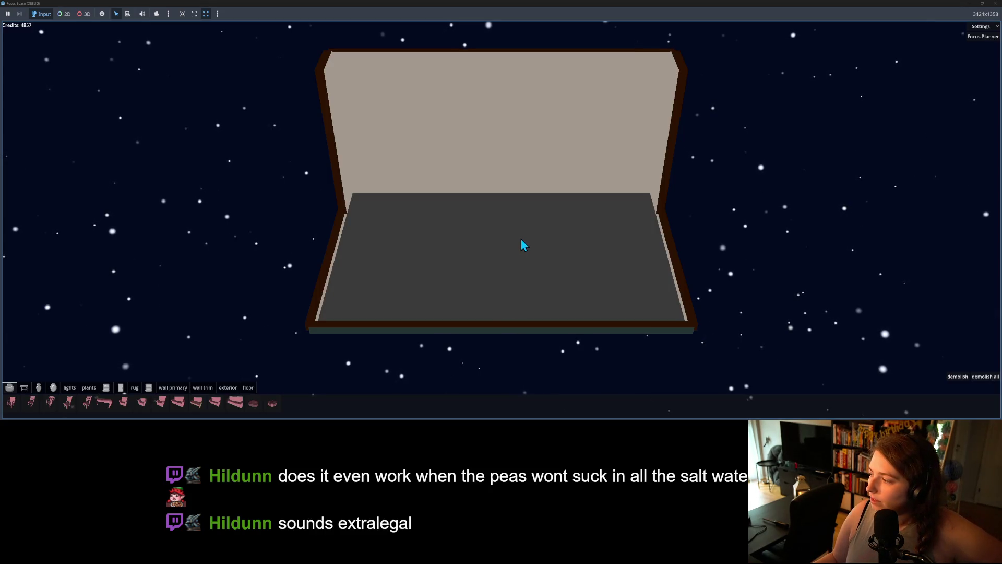
{"action": "scroll", "coordinate": [524, 239], "scroll_direction": "up", "scroll_amount": 2}
{"action": "scroll", "coordinate": [525, 239], "scroll_direction": "down", "scroll_amount": 2}
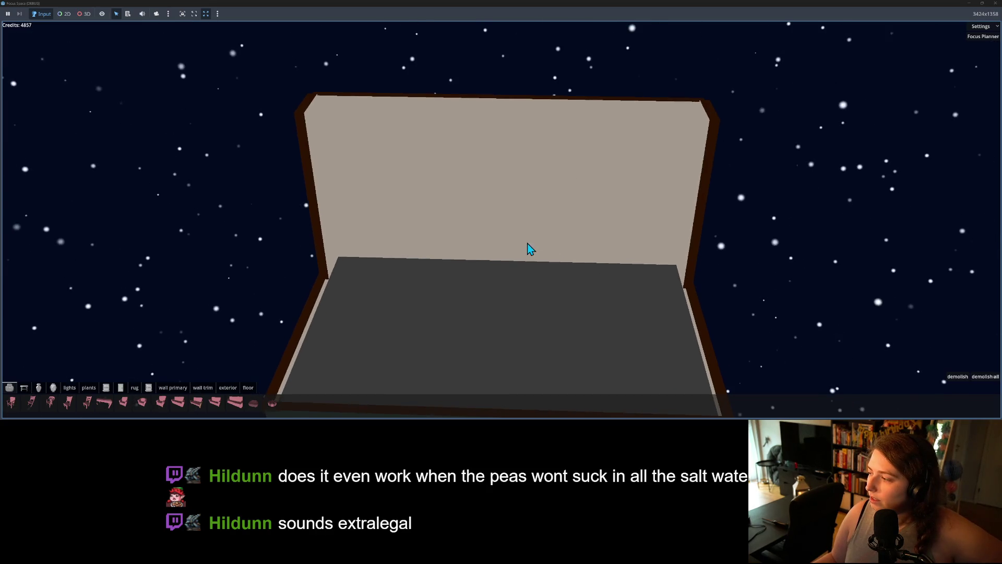
{"action": "scroll", "coordinate": [537, 238], "scroll_direction": "up", "scroll_amount": 1}
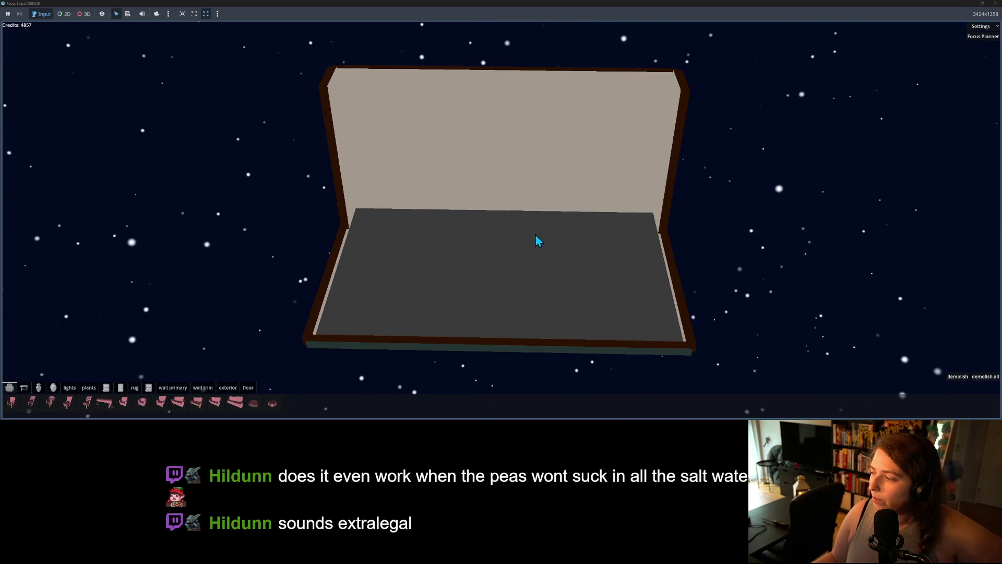
{"action": "scroll", "coordinate": [534, 234], "scroll_direction": "down", "scroll_amount": 1}
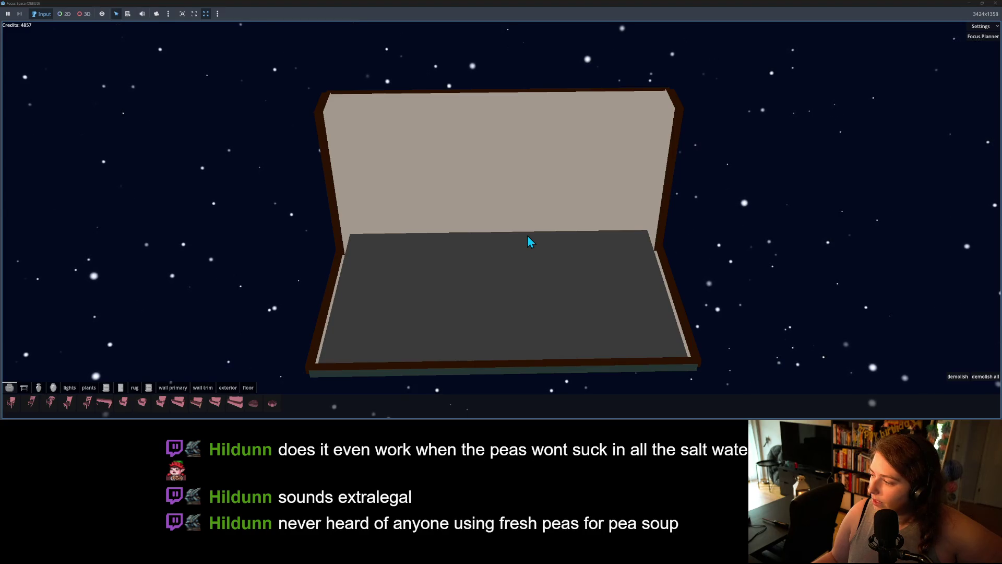
Close the running game and review the stats and return-to-build code in the script.
{"action": "left_click", "coordinate": [996, 4]}
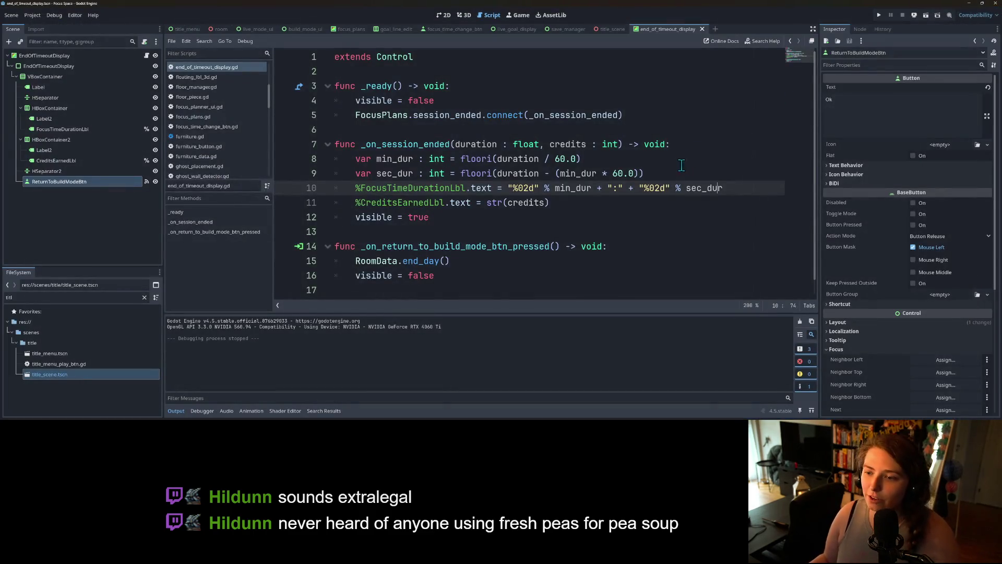
{"action": "left_click", "coordinate": [679, 173]}
{"action": "left_click", "coordinate": [666, 189]}
{"action": "left_click", "coordinate": [652, 203]}
{"action": "left_click", "coordinate": [552, 231]}
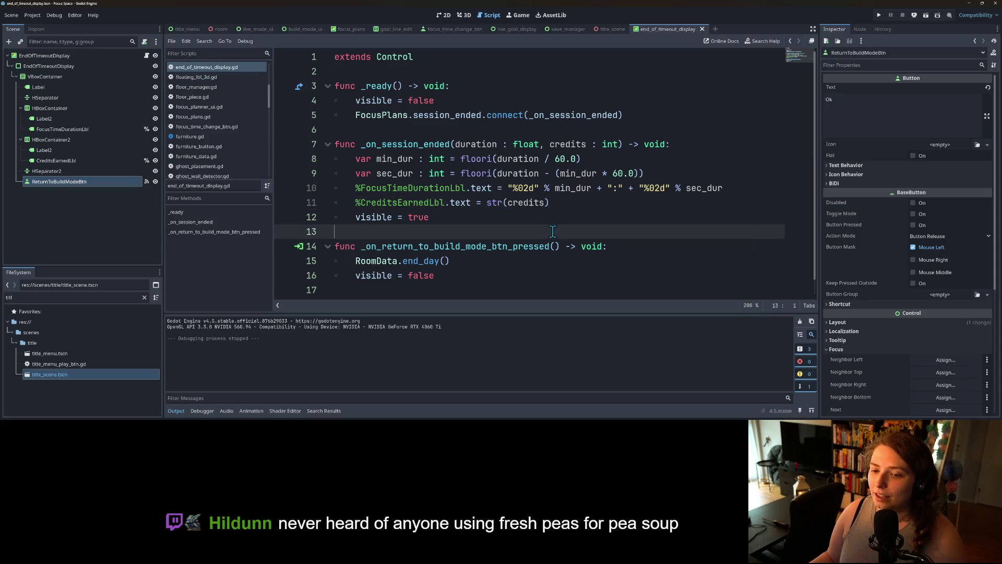
{"action": "left_click", "coordinate": [534, 250]}
{"action": "scroll", "coordinate": [542, 258], "scroll_direction": "down", "scroll_amount": 1}
{"action": "scroll", "coordinate": [543, 259], "scroll_direction": "up", "scroll_amount": 1}
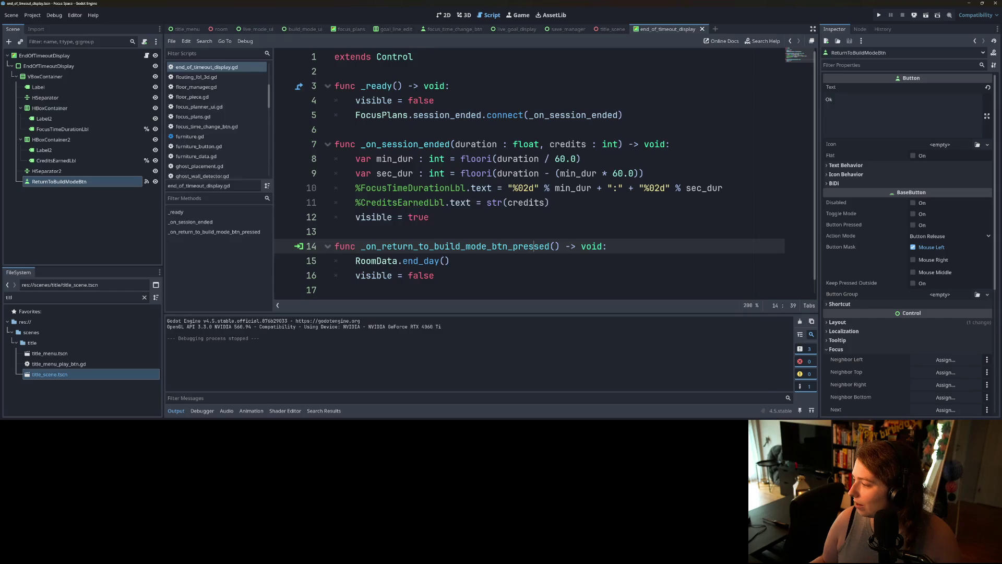
{"action": "key", "text": "alt+Tab"}
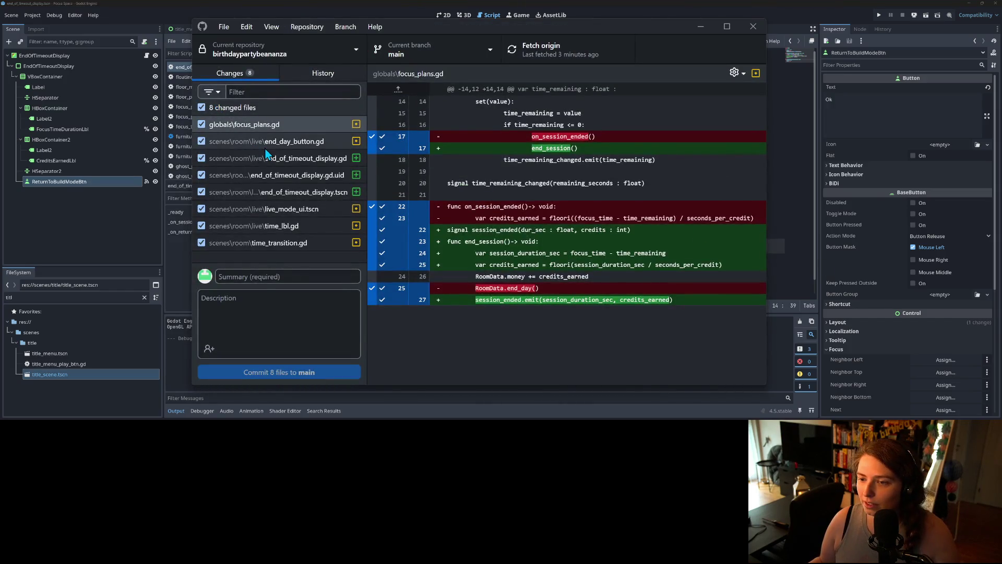
Review the diffs of end_day_button.gd, end_of_timeout_display files, live_mode_ui.tscn, time_lbl.gd and time_transition.gd.
{"action": "left_click", "coordinate": [271, 141]}
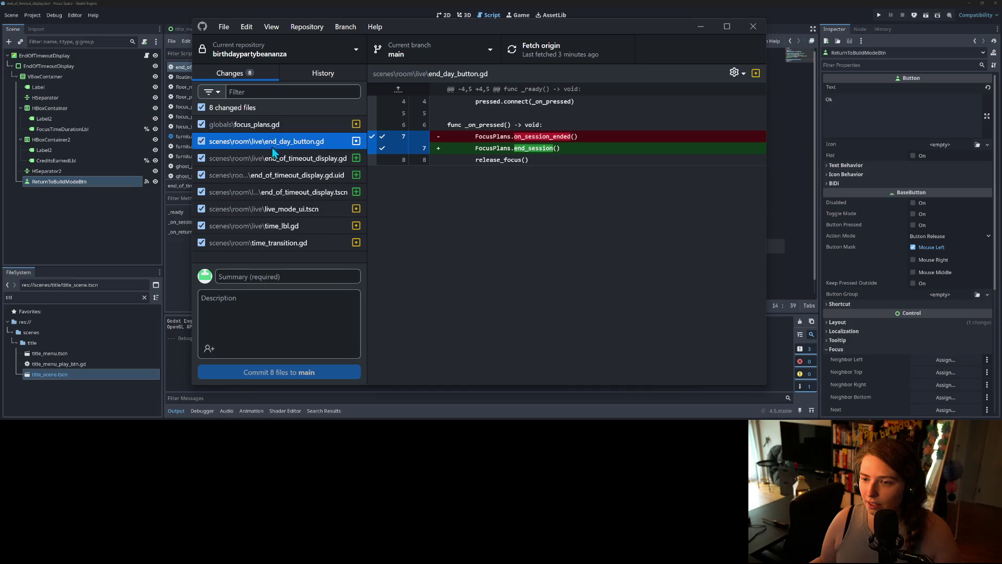
{"action": "left_click", "coordinate": [270, 157]}
{"action": "left_click", "coordinate": [274, 175]}
{"action": "left_click", "coordinate": [279, 192]}
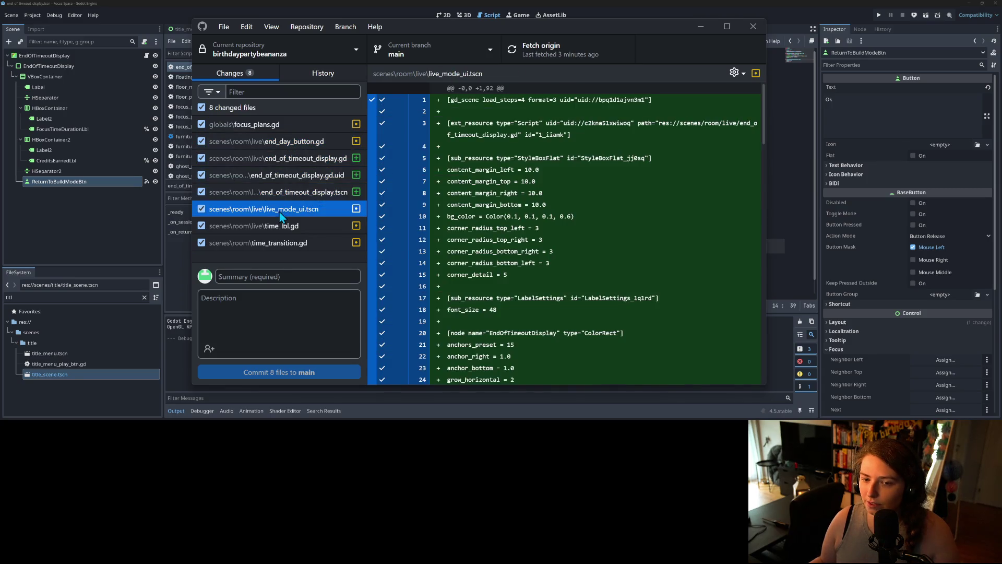
{"action": "left_click", "coordinate": [283, 209]}
{"action": "left_click", "coordinate": [287, 228]}
{"action": "left_click", "coordinate": [292, 244]}
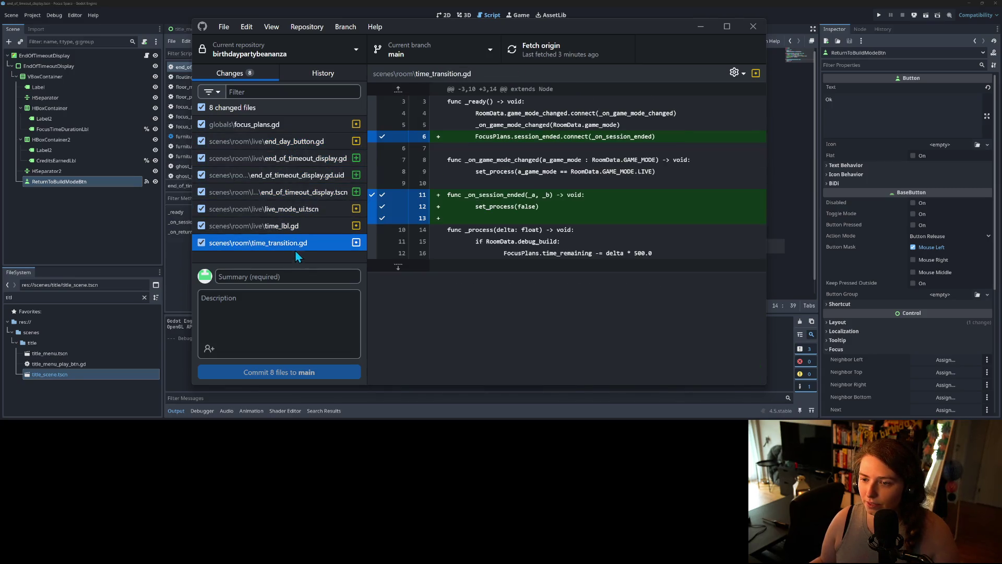
{"action": "left_click", "coordinate": [292, 288]}
Commit the 8 files to main as 'adds end of focus session stats page' and push to origin.
{"action": "left_click", "coordinate": [331, 277]}
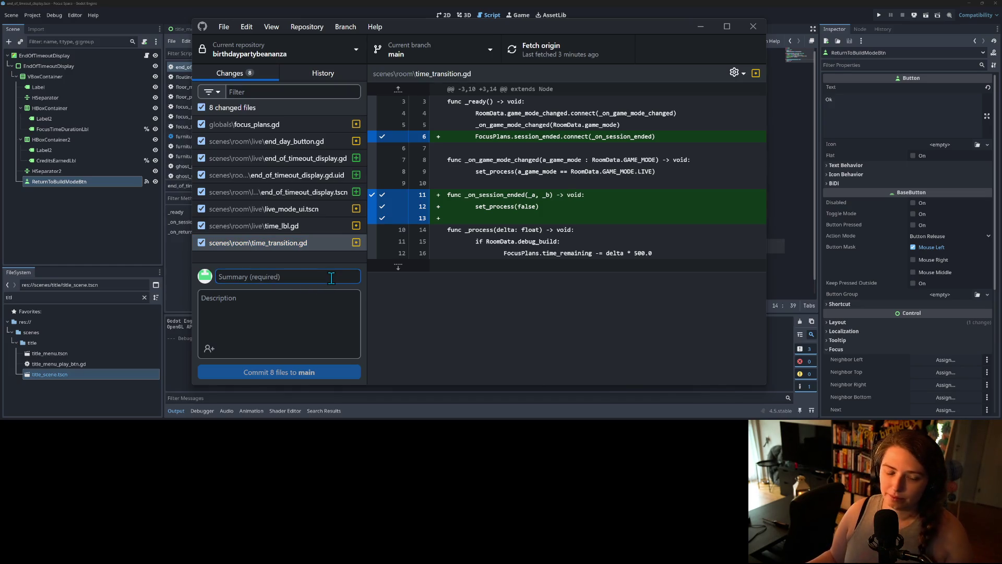
{"action": "type", "text": "adds end of focus session stats"}
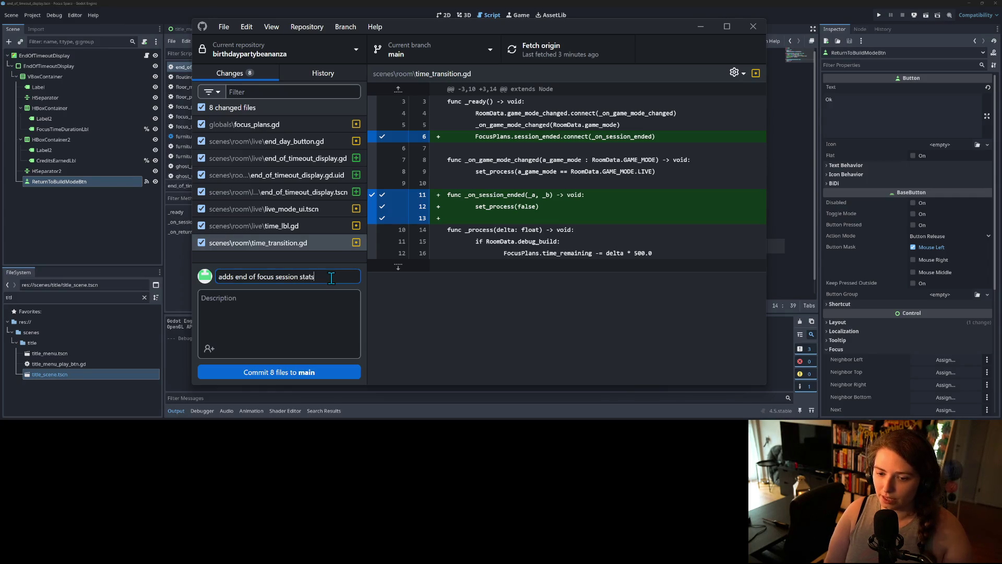
{"action": "left_click", "coordinate": [324, 372]}
{"action": "left_click", "coordinate": [582, 53]}
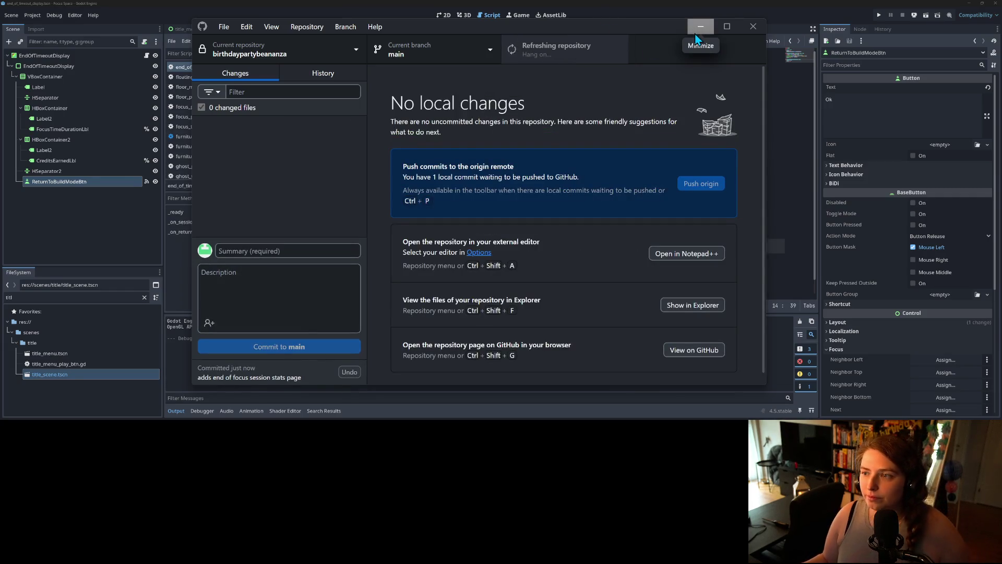
{"action": "left_click", "coordinate": [700, 27]}
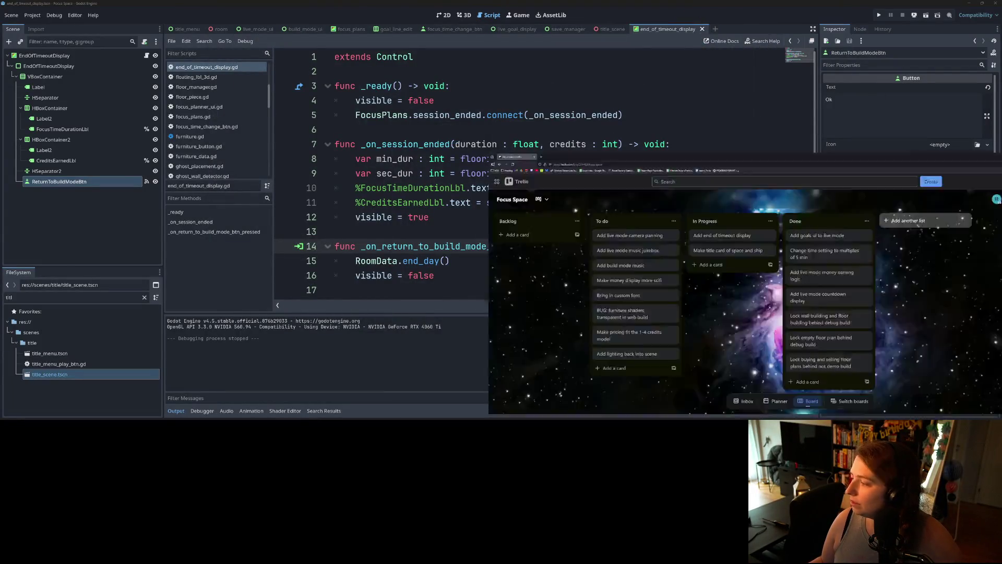
Drag the 'Add end of timeout display' card into the Done list, then go back to Godot.
{"action": "key", "text": "alt+Tab"}
{"action": "left_click_drag", "start_coordinate": [405, 140], "coordinate": [496, 133]}
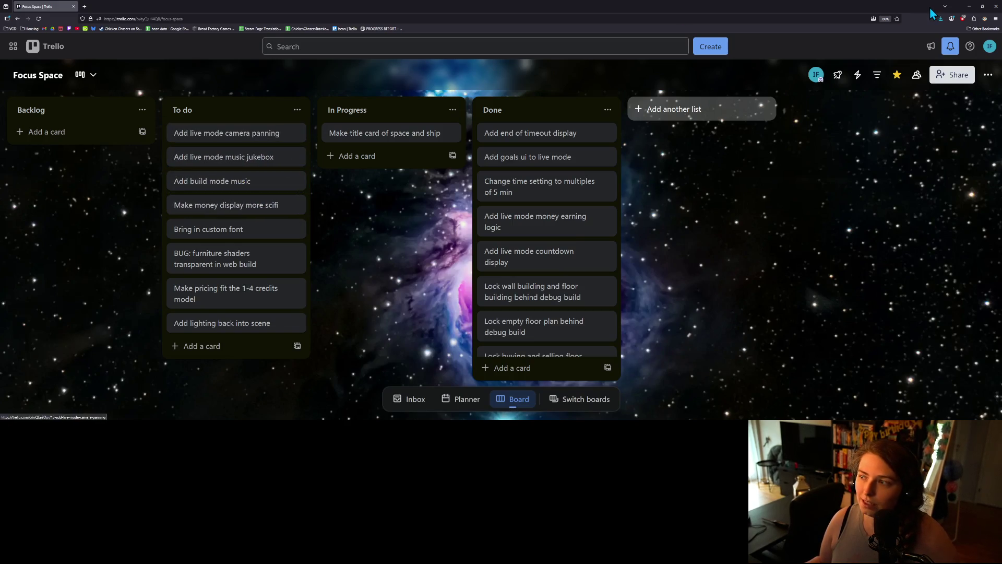
{"action": "left_click", "coordinate": [969, 6]}
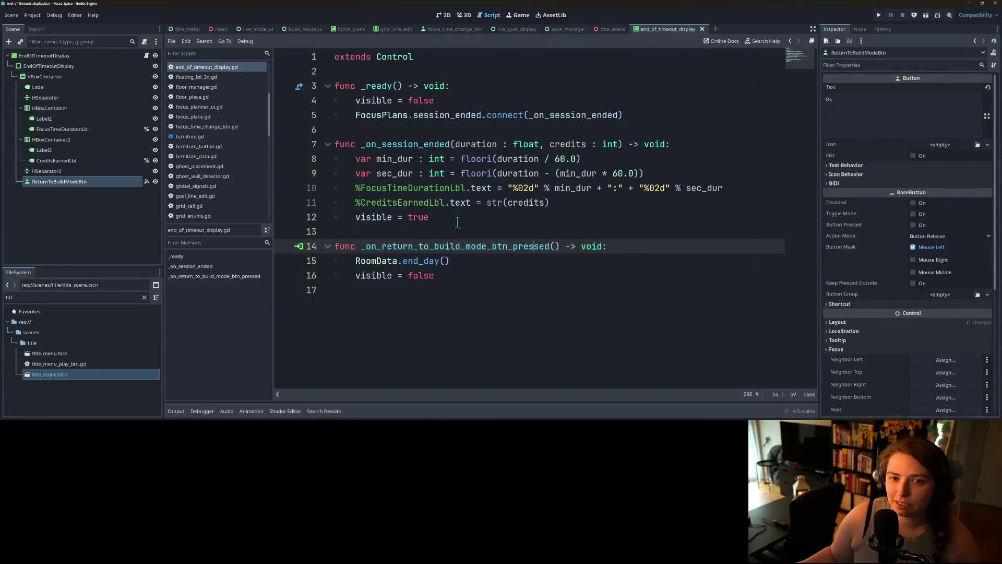
Open title_scene in the 3D viewport and orbit around its camera.
{"action": "scroll", "coordinate": [459, 219], "scroll_direction": "down", "scroll_amount": 2, "text": "ctrl"}
{"action": "left_click", "coordinate": [612, 28]}
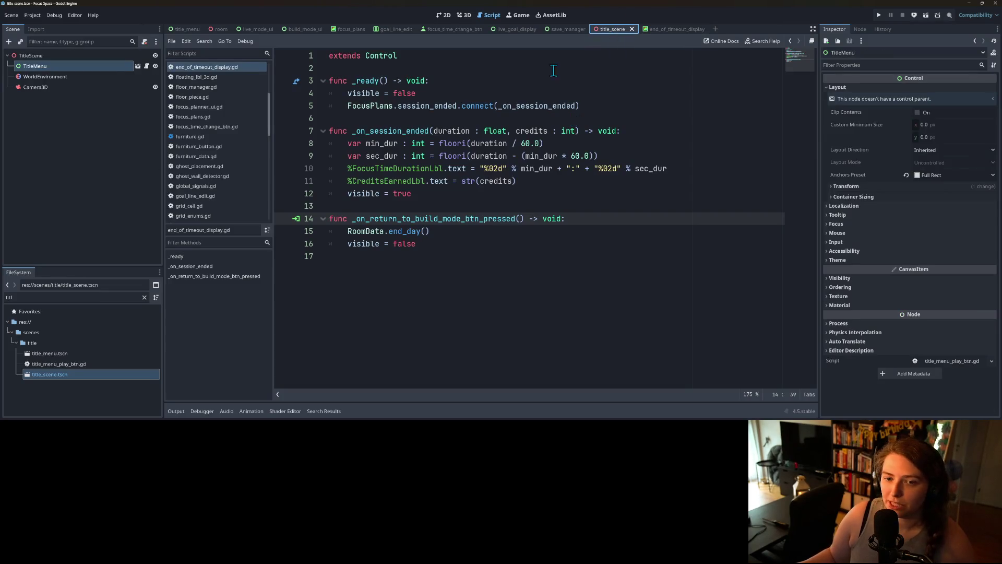
{"action": "left_click", "coordinate": [462, 15]}
{"action": "mouse_move", "coordinate": [577, 270]}
{"action": "left_mouse_down"}
{"action": "mouse_move", "coordinate": [537, 313]}
{"action": "mouse_move", "coordinate": [565, 321]}
{"action": "mouse_move", "coordinate": [697, 309]}
{"action": "left_mouse_up"}
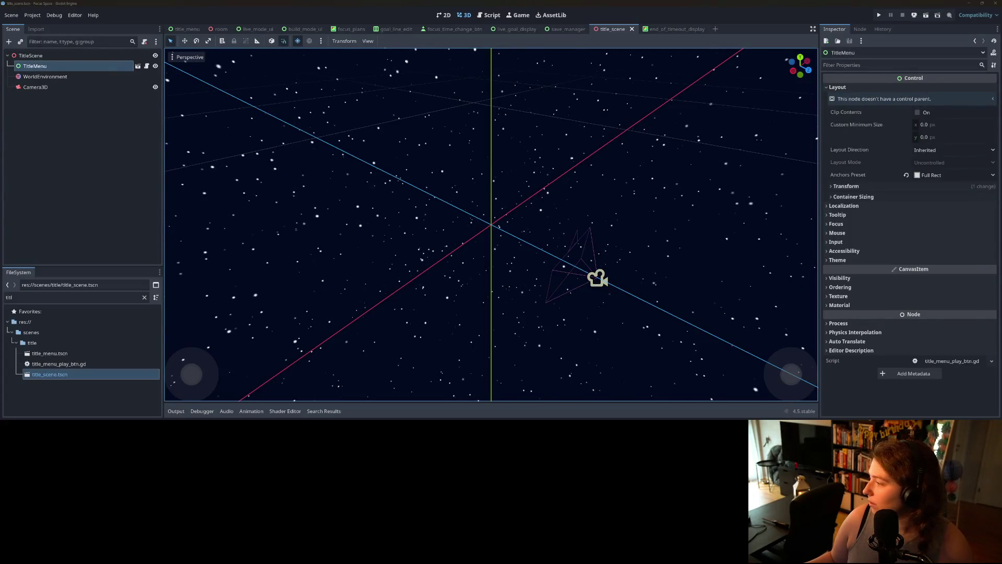
{"action": "key", "text": "alt+Tab"}
{"action": "key", "text": "alt+Tab"}
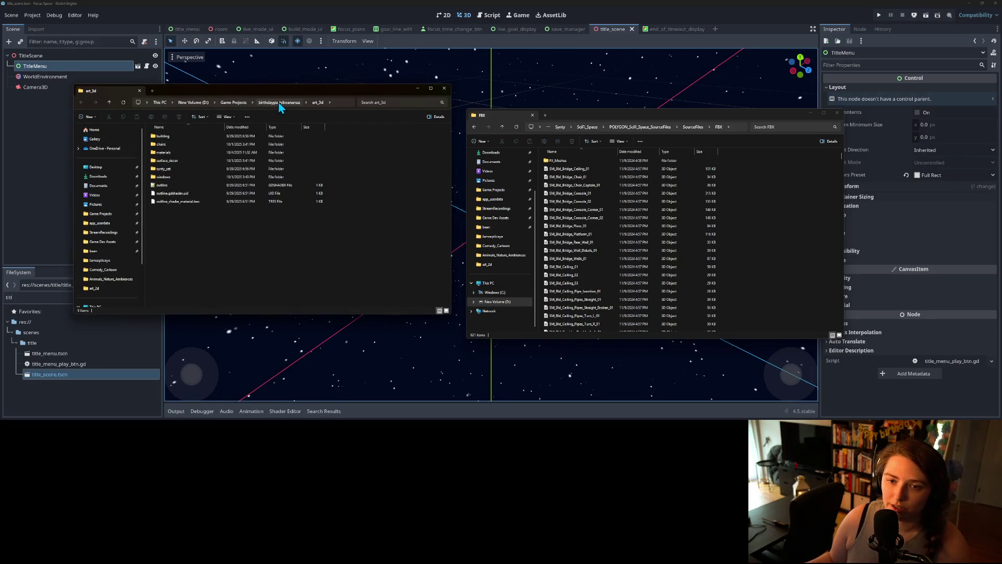
Create a new folder named env inside art_3d and open it.
{"action": "right_click", "coordinate": [222, 231]}
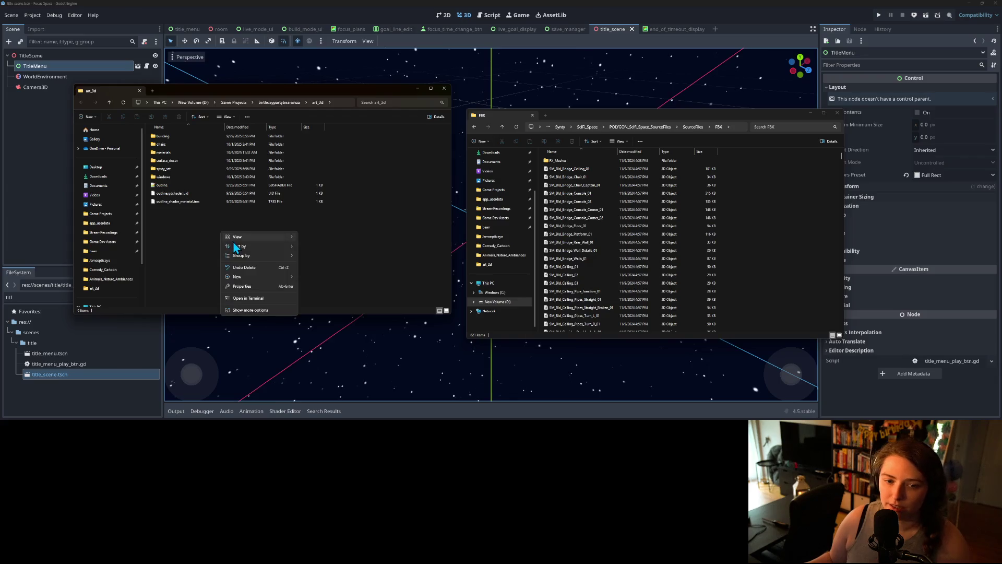
{"action": "mouse_move", "coordinate": [238, 245]}
{"action": "mouse_move", "coordinate": [263, 280]}
{"action": "left_click", "coordinate": [308, 280]}
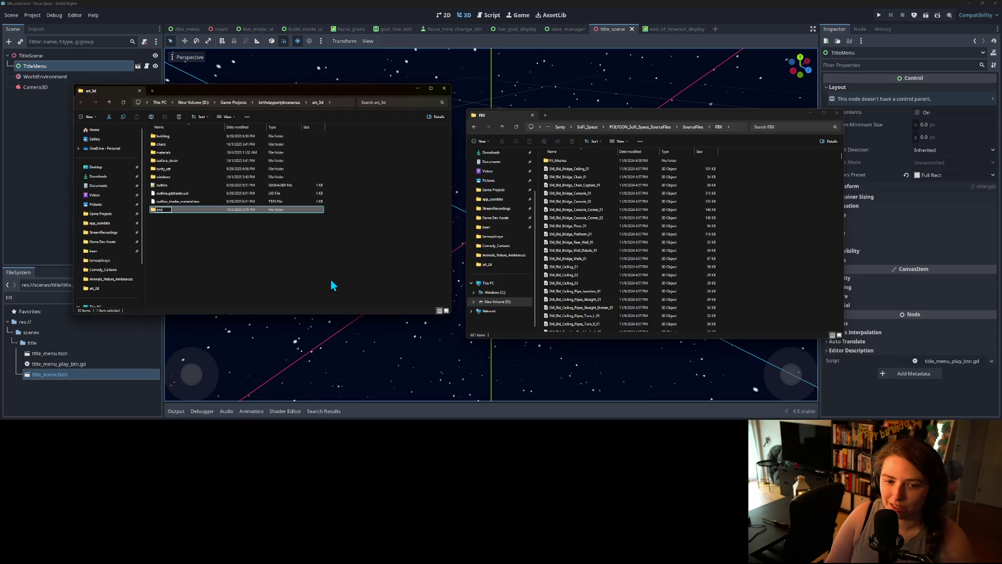
{"action": "key", "text": "Return"}
{"action": "key", "text": "Return"}
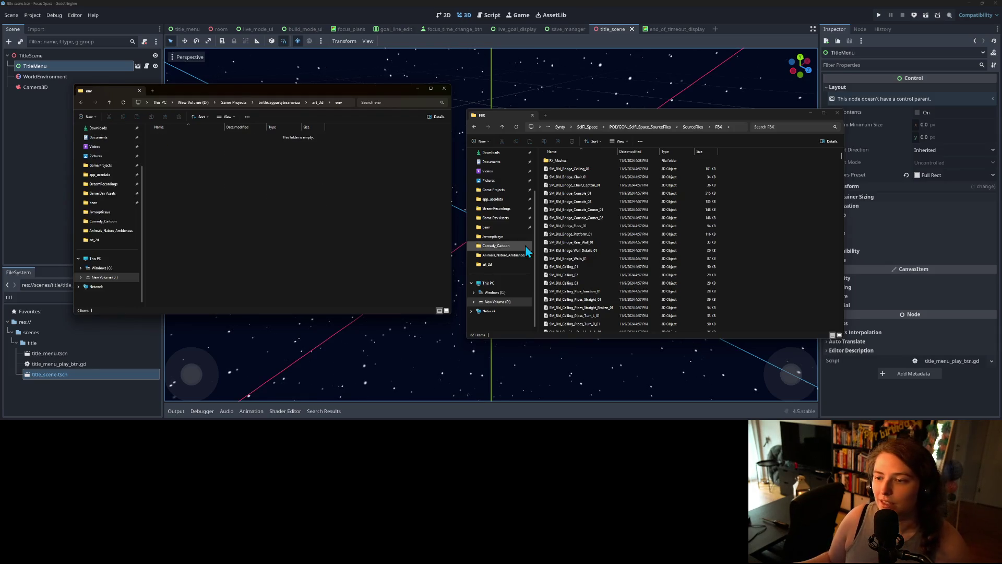
Copy SM_Env_Planet_01 through SM_Env_Planet_14 plus SM_Env_PlanetRings_01 into the env folder.
{"action": "scroll", "coordinate": [589, 249], "scroll_direction": "down", "scroll_amount": 15}
{"action": "scroll", "coordinate": [642, 282], "scroll_direction": "down", "scroll_amount": 10}
{"action": "scroll", "coordinate": [658, 294], "scroll_direction": "down", "scroll_amount": 10}
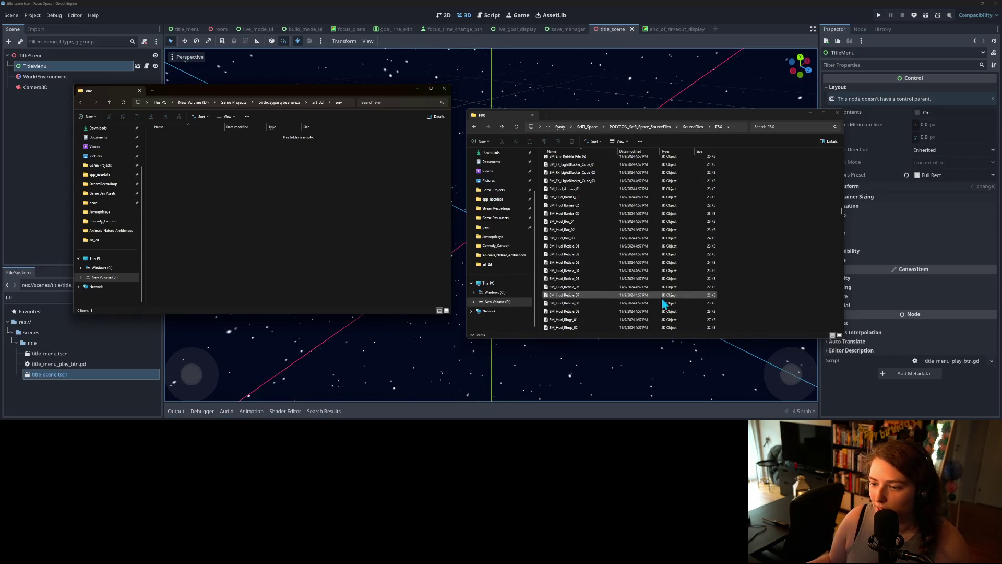
{"action": "scroll", "coordinate": [658, 301], "scroll_direction": "up", "scroll_amount": 3}
{"action": "left_click", "coordinate": [576, 200]}
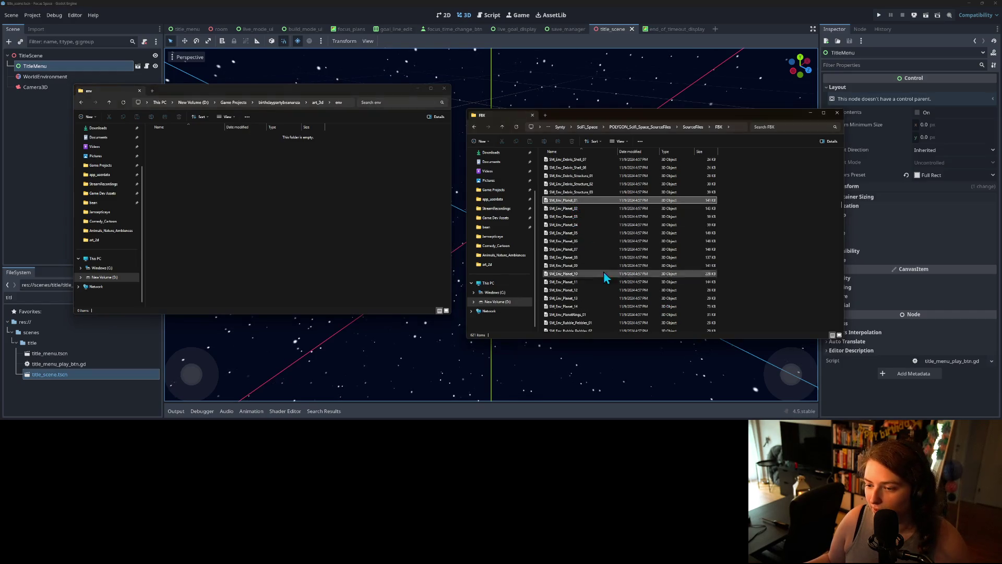
{"action": "left_click", "coordinate": [584, 308], "text": "shift"}
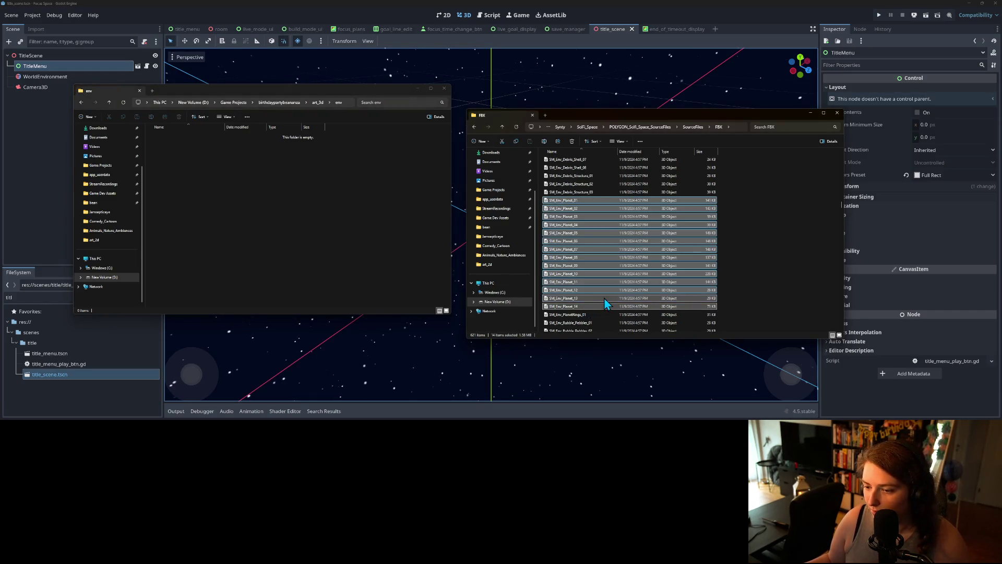
{"action": "left_click", "coordinate": [590, 314], "text": "shift"}
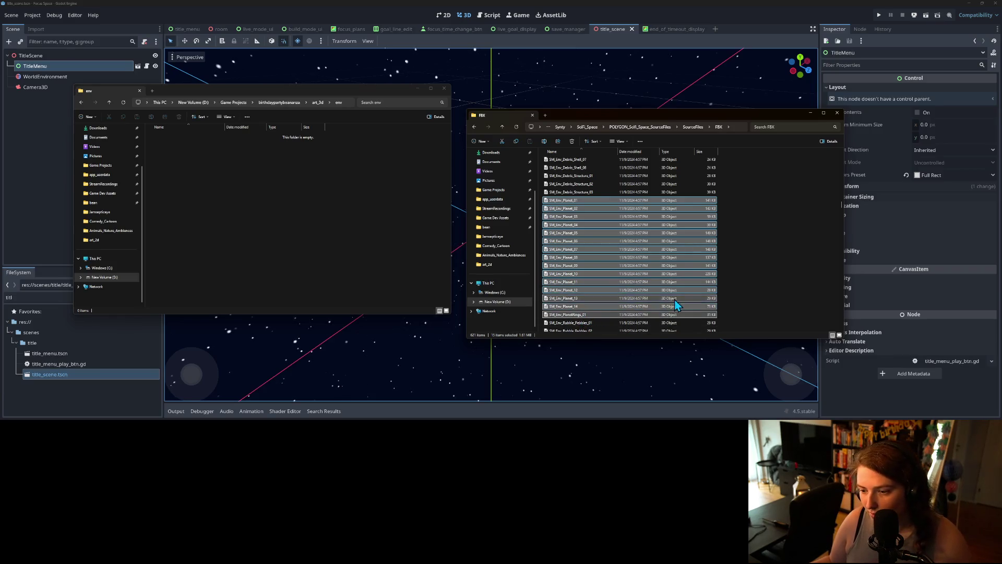
{"action": "scroll", "coordinate": [626, 303], "scroll_direction": "down", "scroll_amount": 3}
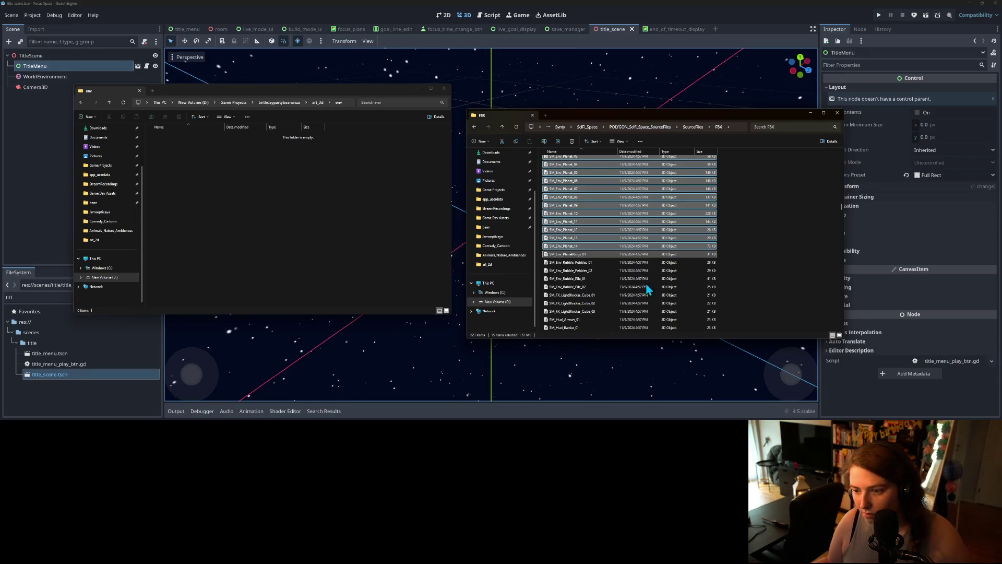
{"action": "left_click", "coordinate": [392, 270]}
{"action": "key", "text": "ctrl+v"}
{"action": "scroll", "coordinate": [606, 268], "scroll_direction": "down", "scroll_amount": 4}
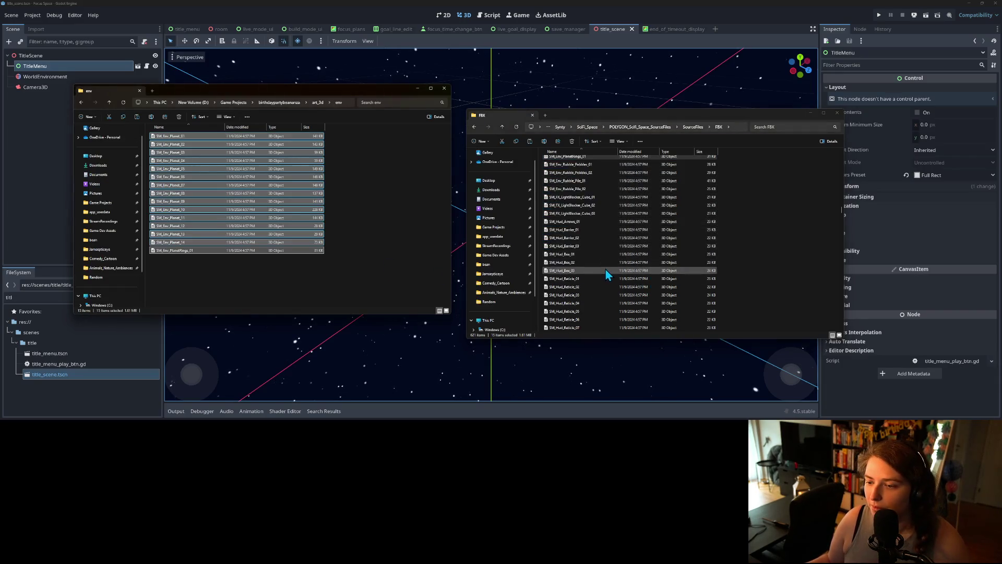
Scroll through the Synty sci-fi FBX source folder looking for the ship models.
{"action": "scroll", "coordinate": [608, 270], "scroll_direction": "down", "scroll_amount": 5}
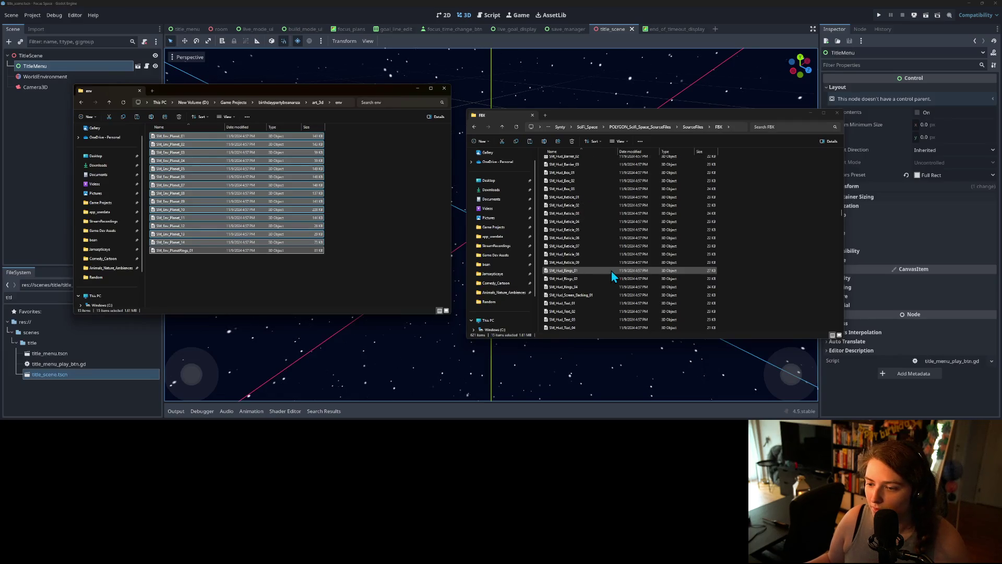
{"action": "scroll", "coordinate": [610, 276], "scroll_direction": "down", "scroll_amount": 1}
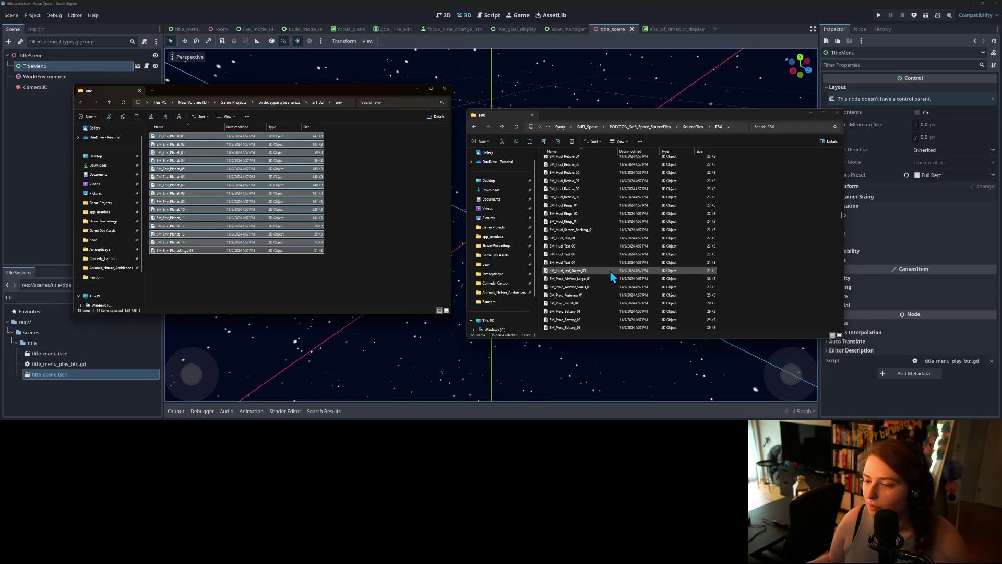
{"action": "scroll", "coordinate": [609, 272], "scroll_direction": "down", "scroll_amount": 5}
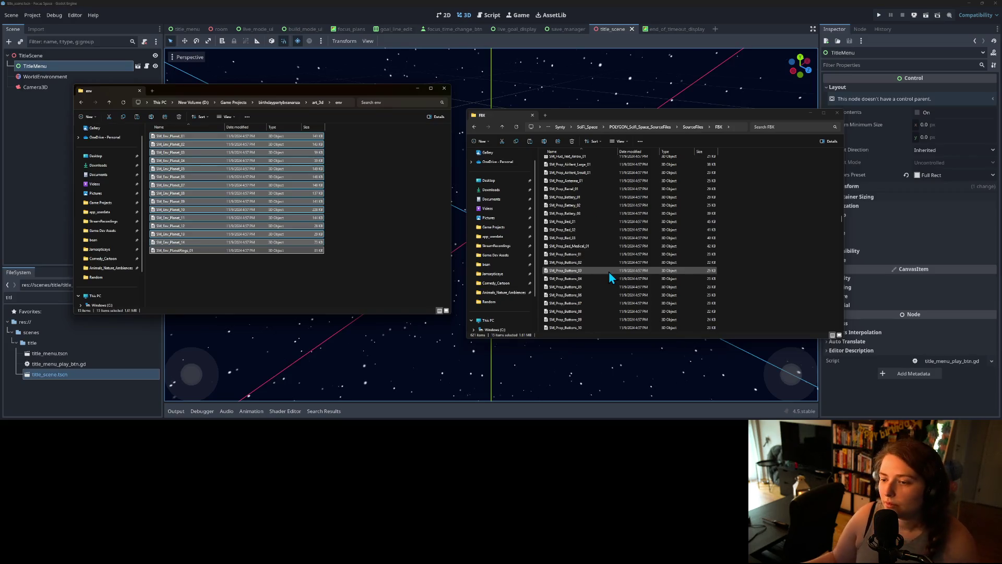
{"action": "scroll", "coordinate": [609, 271], "scroll_direction": "down", "scroll_amount": 8}
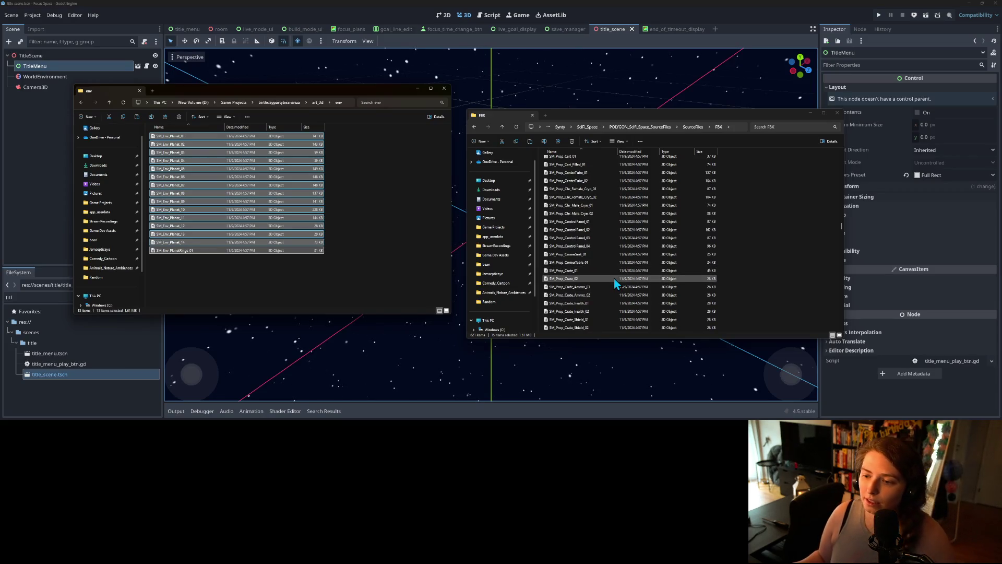
{"action": "scroll", "coordinate": [615, 277], "scroll_direction": "down", "scroll_amount": 6}
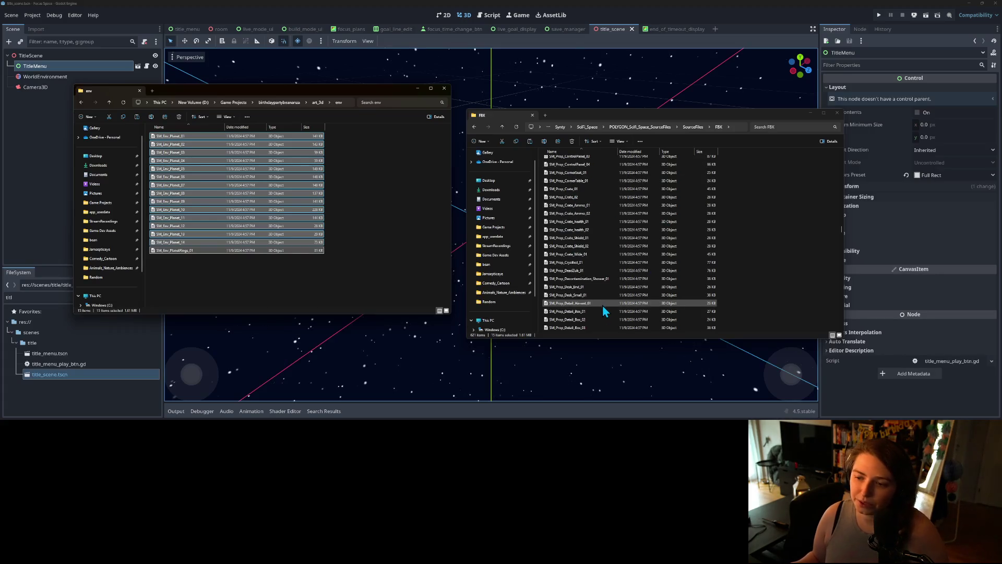
{"action": "scroll", "coordinate": [605, 305], "scroll_direction": "down", "scroll_amount": 10}
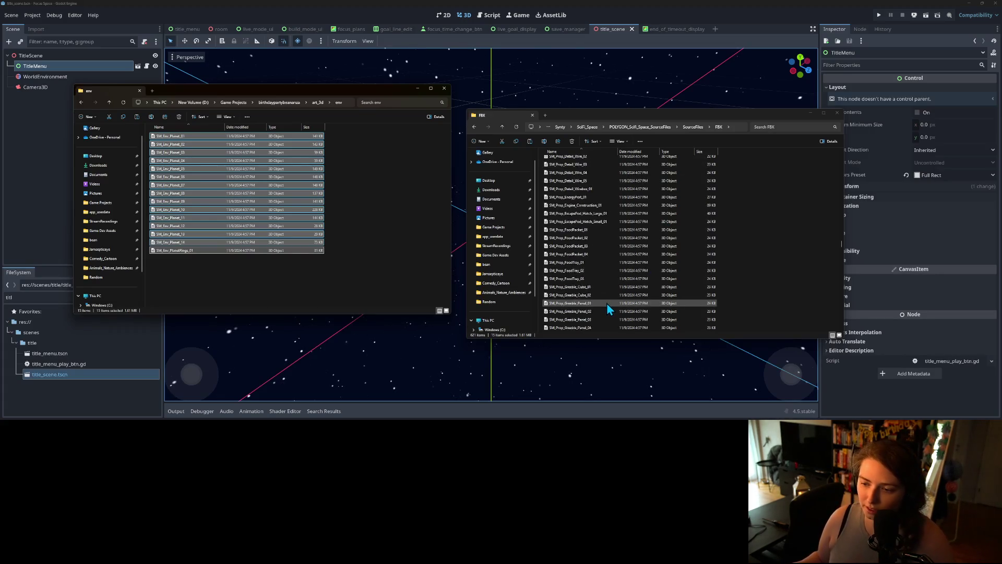
{"action": "scroll", "coordinate": [605, 304], "scroll_direction": "down", "scroll_amount": 12}
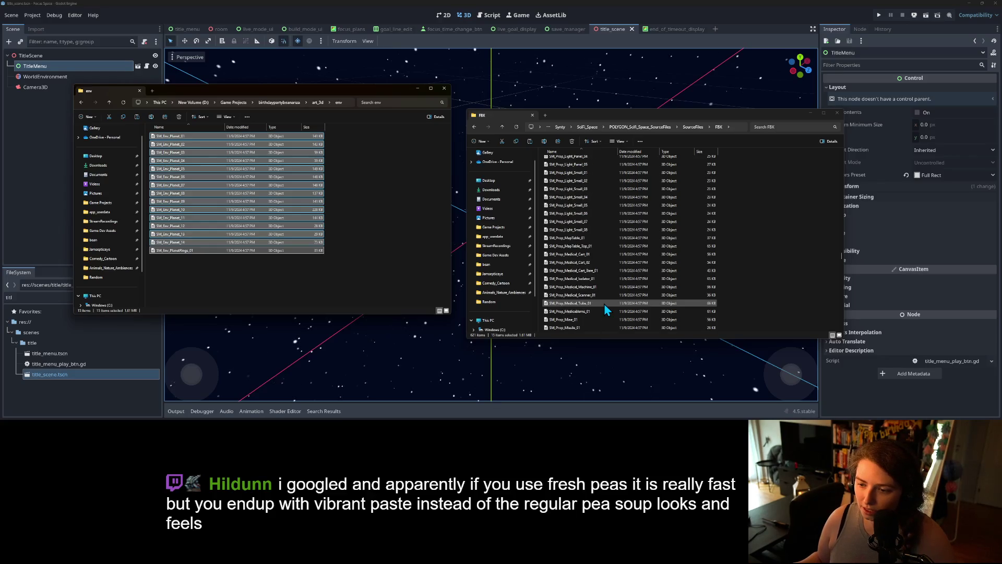
{"action": "scroll", "coordinate": [606, 305], "scroll_direction": "down", "scroll_amount": 12}
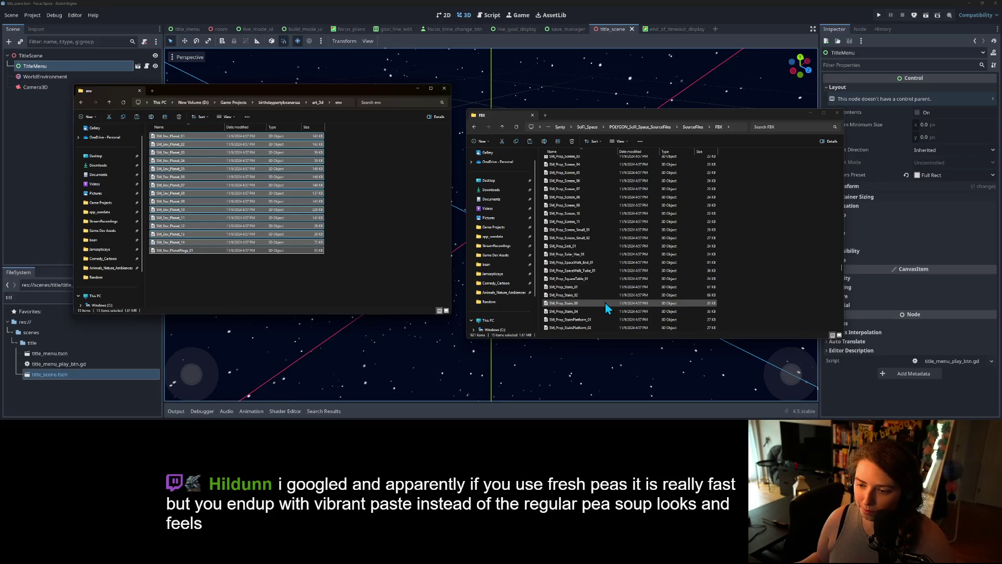
{"action": "scroll", "coordinate": [605, 303], "scroll_direction": "down", "scroll_amount": 3}
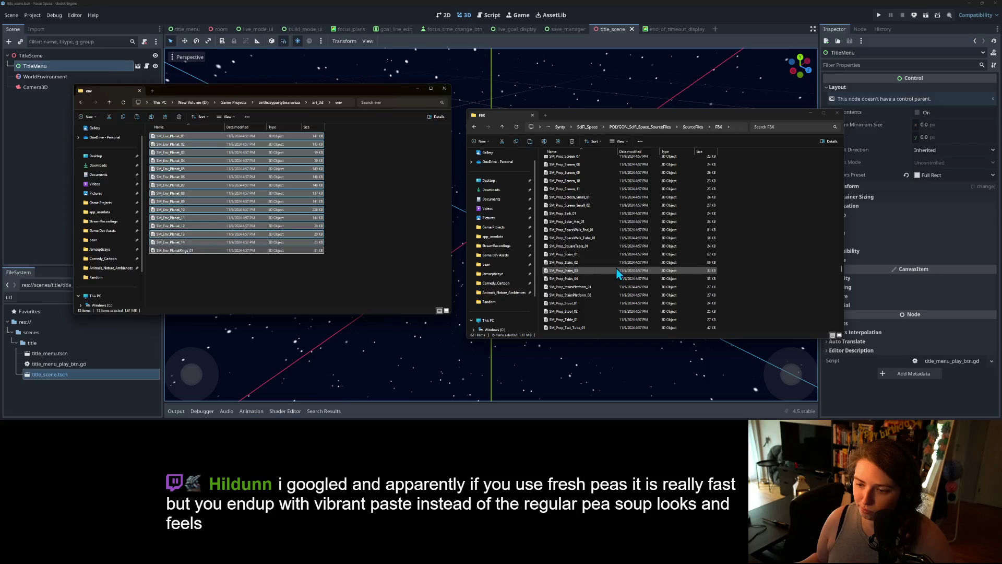
{"action": "scroll", "coordinate": [616, 271], "scroll_direction": "down", "scroll_amount": 9}
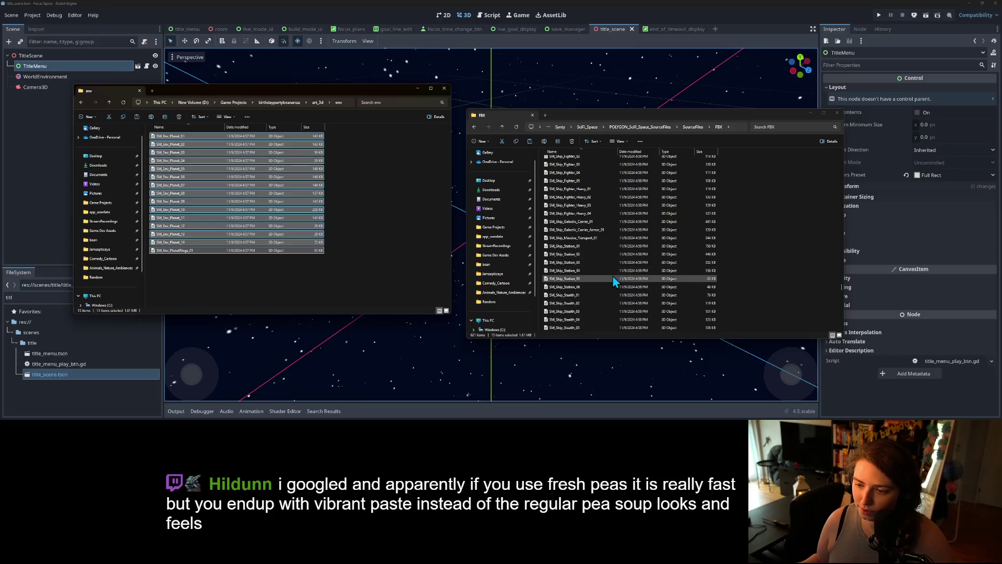
{"action": "scroll", "coordinate": [612, 277], "scroll_direction": "down", "scroll_amount": 8}
{"action": "scroll", "coordinate": [600, 277], "scroll_direction": "up", "scroll_amount": 1}
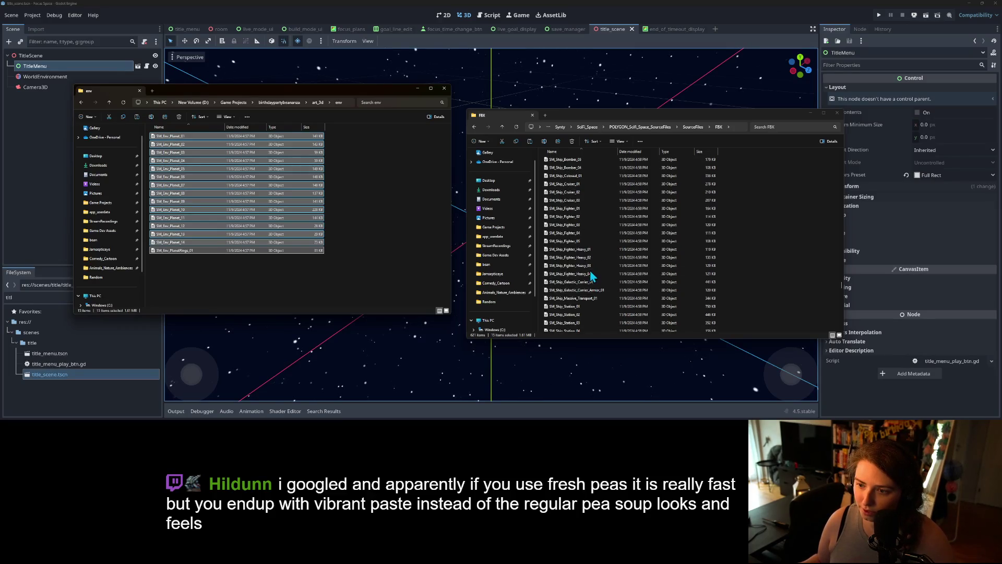
{"action": "scroll", "coordinate": [601, 265], "scroll_direction": "up", "scroll_amount": 2}
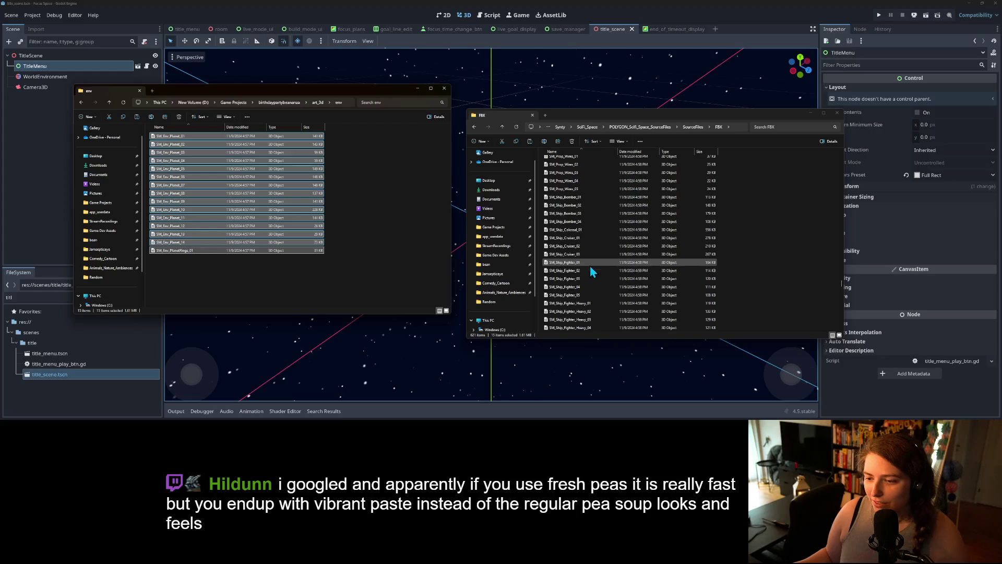
{"action": "scroll", "coordinate": [589, 265], "scroll_direction": "down", "scroll_amount": 2}
{"action": "scroll", "coordinate": [601, 285], "scroll_direction": "down", "scroll_amount": 1}
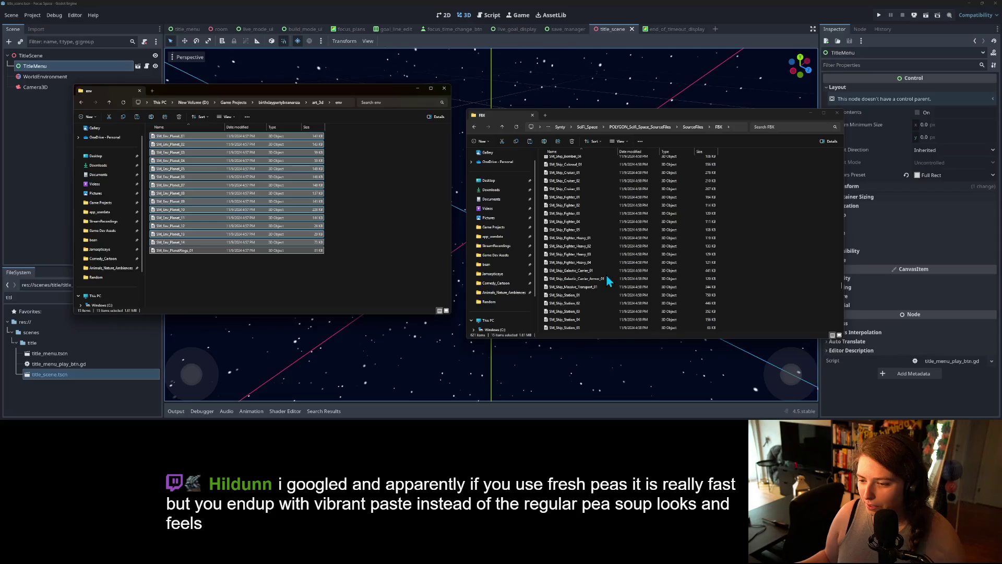
Drag SM_Ship_Colossal_01 into the env folder window and return to Godot to import it.
{"action": "left_click", "coordinate": [611, 269]}
{"action": "left_click", "coordinate": [611, 267]}
{"action": "scroll", "coordinate": [618, 279], "scroll_direction": "up", "scroll_amount": 2}
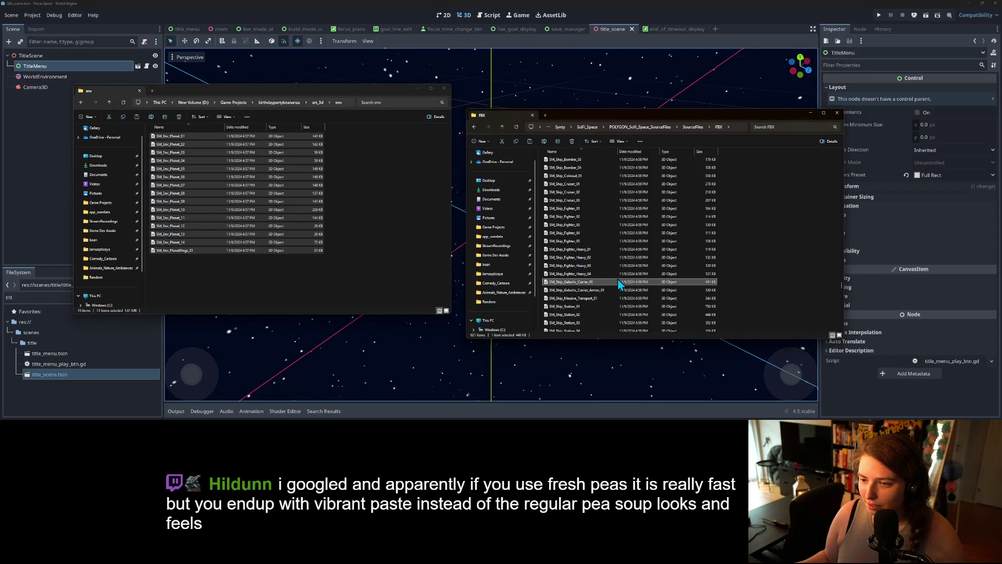
{"action": "scroll", "coordinate": [618, 279], "scroll_direction": "up", "scroll_amount": 1}
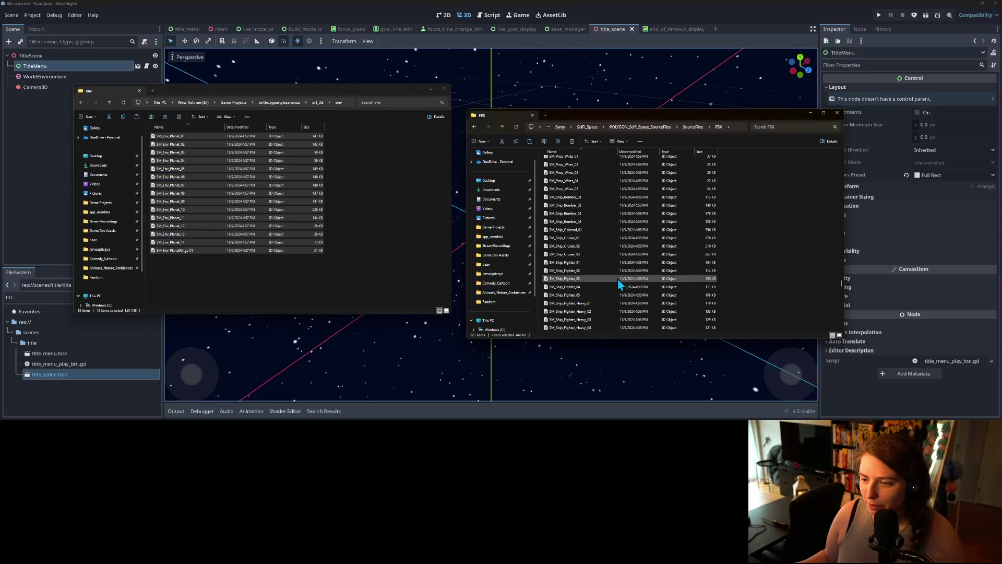
{"action": "left_click", "coordinate": [568, 233]}
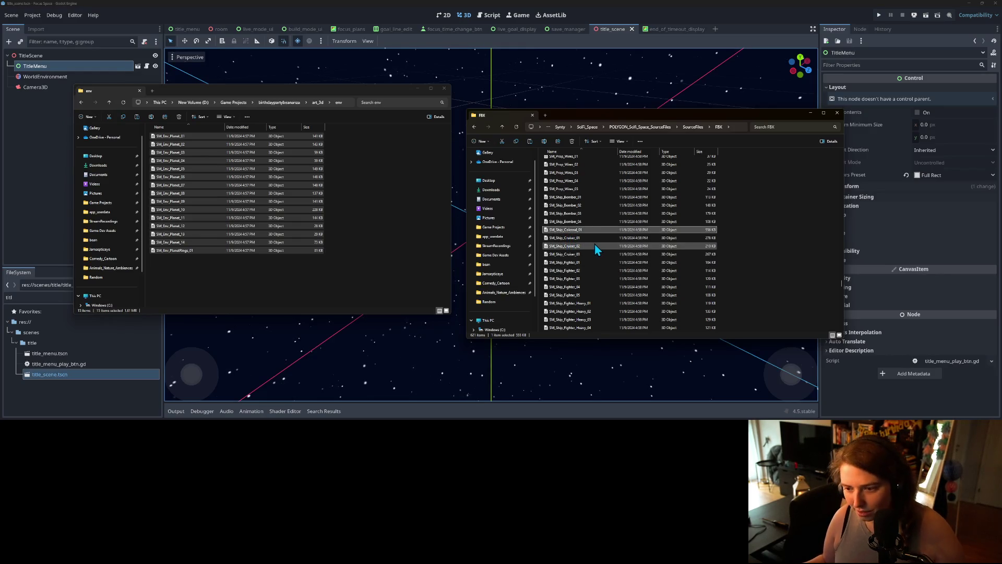
{"action": "left_click_drag", "start_coordinate": [439, 278], "coordinate": [407, 280]}
{"action": "scroll", "coordinate": [627, 284], "scroll_direction": "down", "scroll_amount": 3}
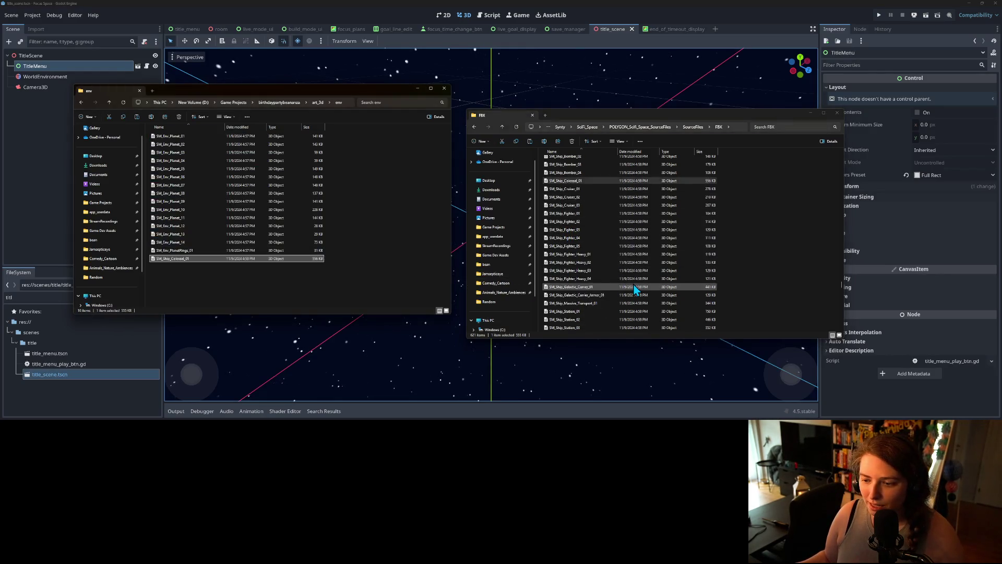
{"action": "scroll", "coordinate": [634, 285], "scroll_direction": "down", "scroll_amount": 1}
{"action": "scroll", "coordinate": [630, 286], "scroll_direction": "down", "scroll_amount": 2}
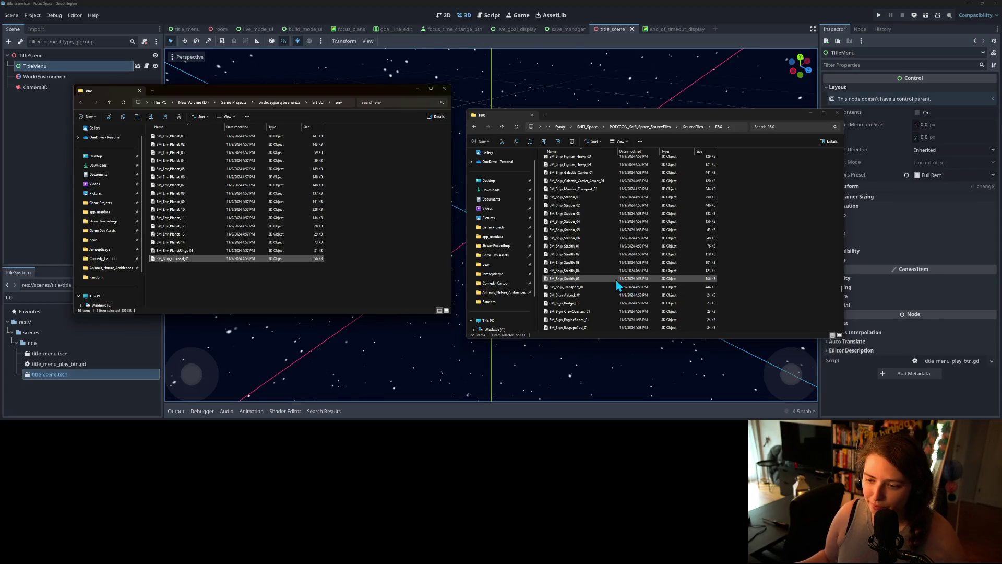
{"action": "left_click", "coordinate": [607, 287]}
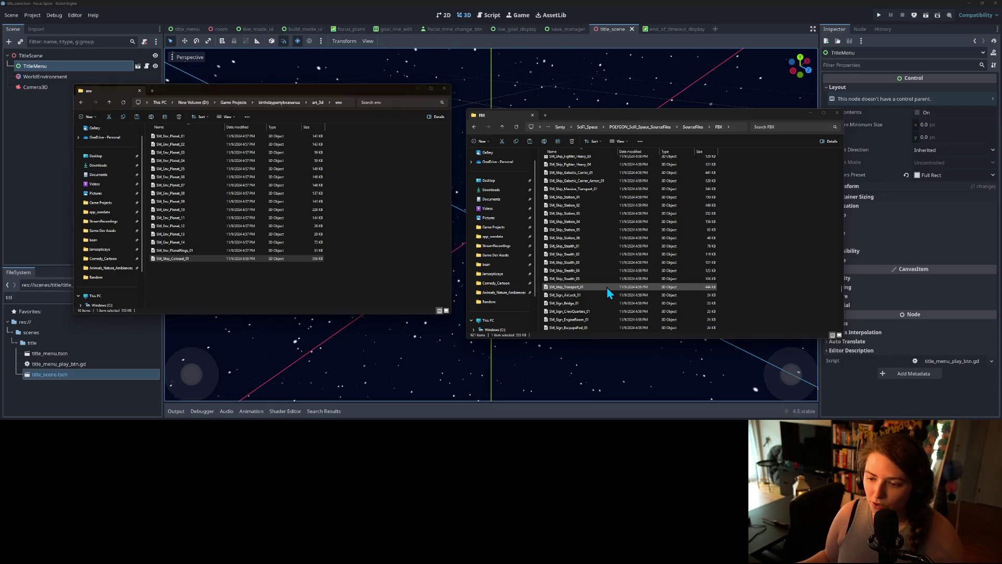
{"action": "left_click", "coordinate": [391, 284]}
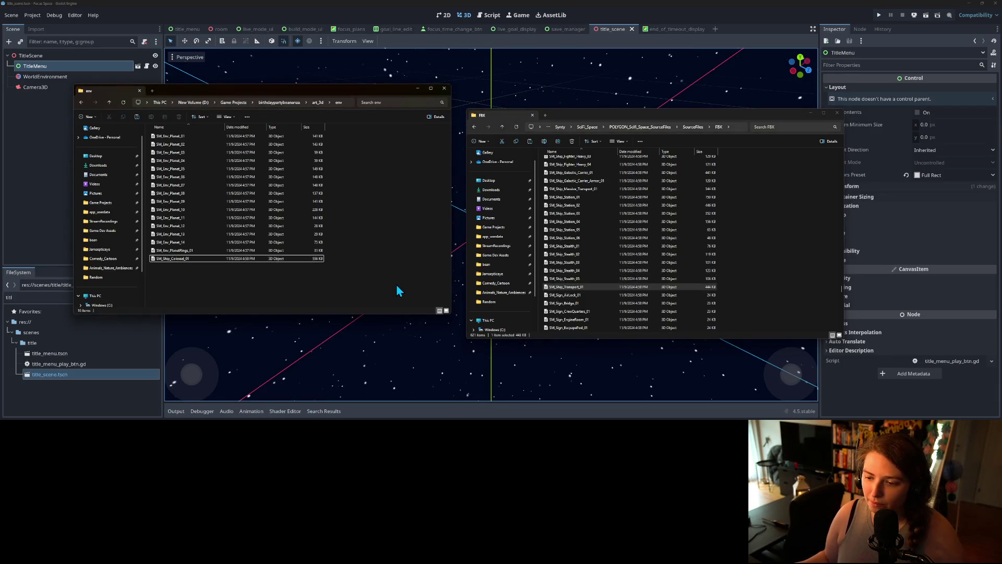
{"action": "left_click", "coordinate": [342, 7]}
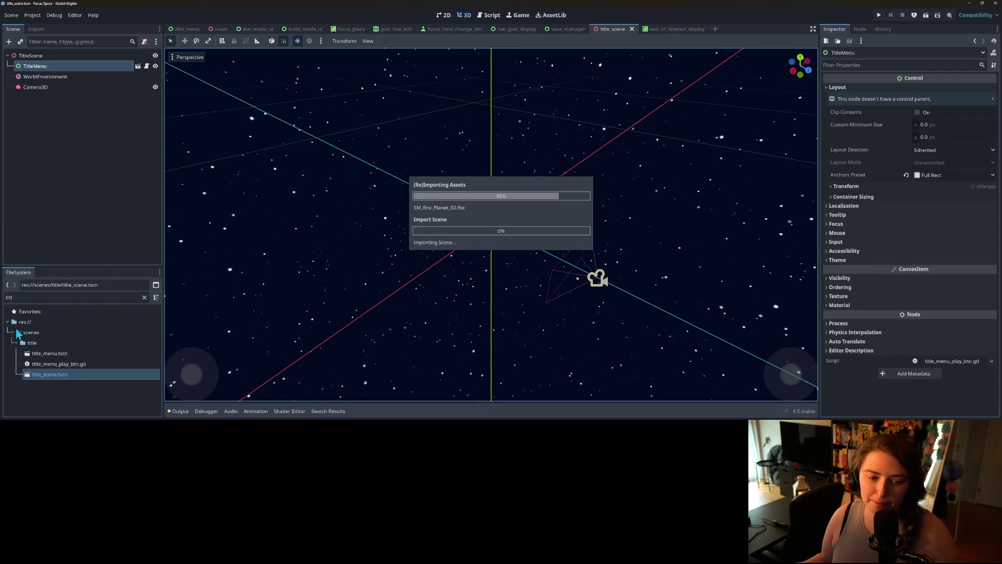
Clear the FileSystem filter and expand art_3d/env to show the new models.
{"action": "left_click", "coordinate": [144, 297]}
{"action": "scroll", "coordinate": [54, 356], "scroll_direction": "up", "scroll_amount": 5}
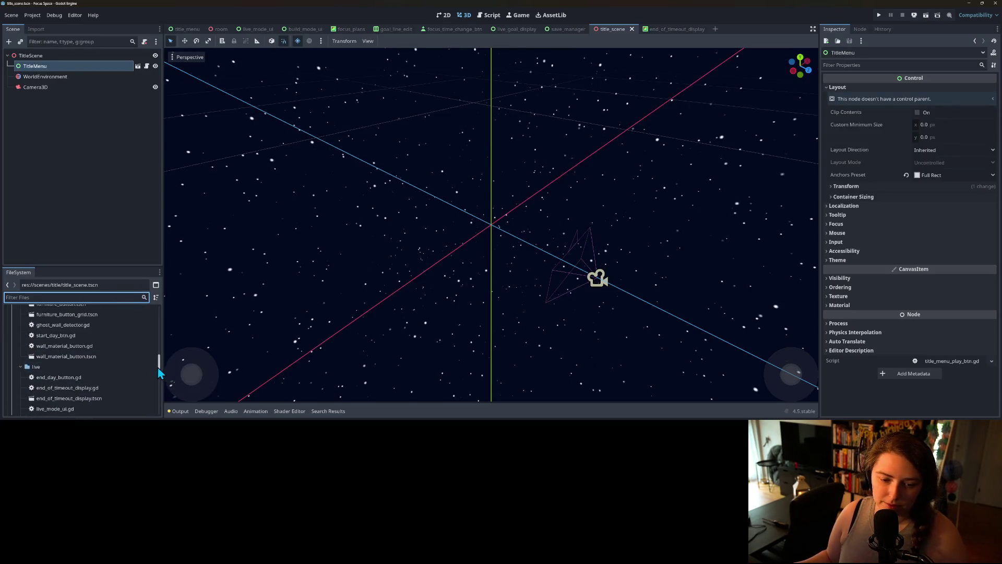
{"action": "left_click_drag", "start_coordinate": [158, 365], "coordinate": [157, 293]}
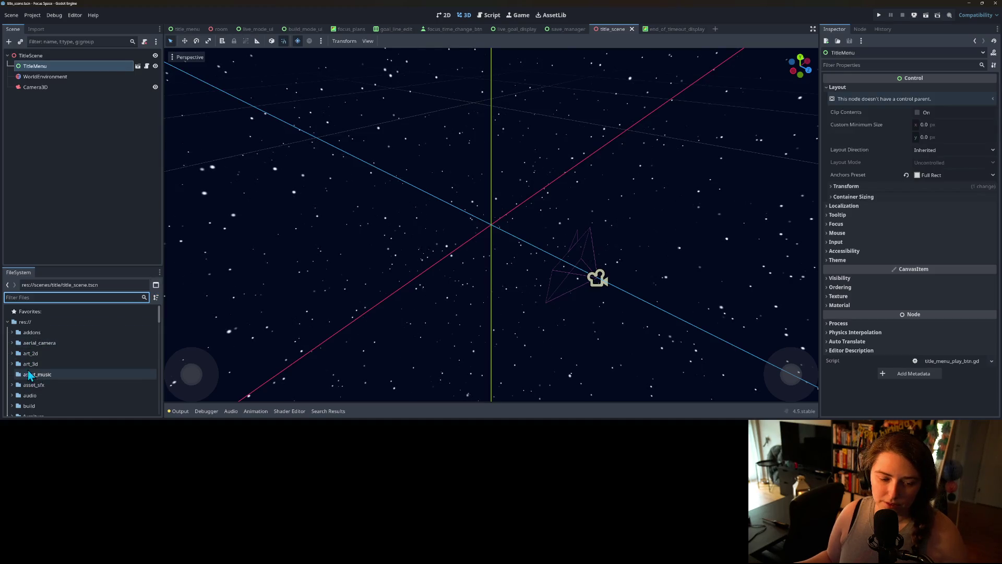
{"action": "scroll", "coordinate": [24, 378], "scroll_direction": "down", "scroll_amount": 4}
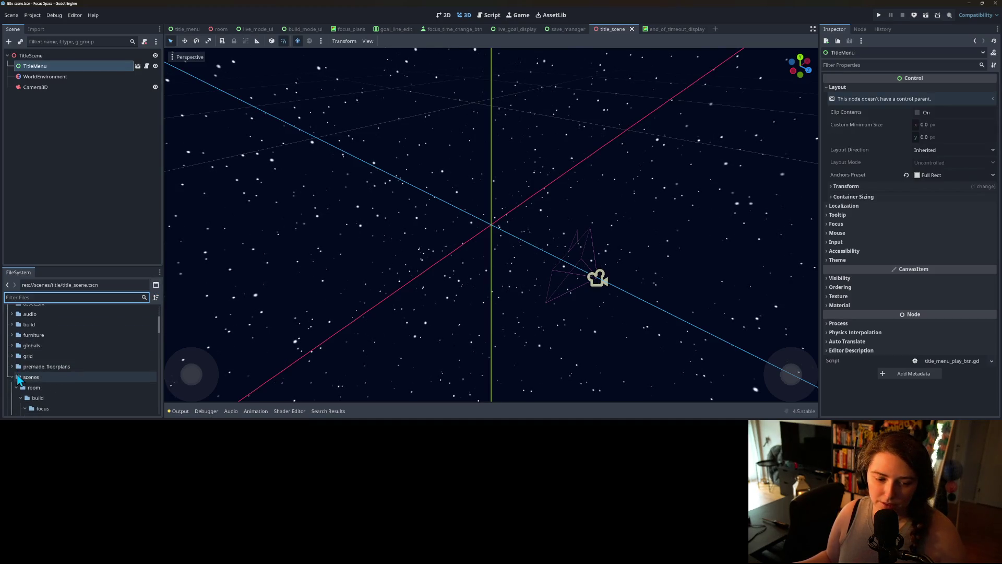
{"action": "left_click", "coordinate": [12, 377]}
{"action": "left_click", "coordinate": [12, 376]}
{"action": "scroll", "coordinate": [11, 345], "scroll_direction": "up", "scroll_amount": 2}
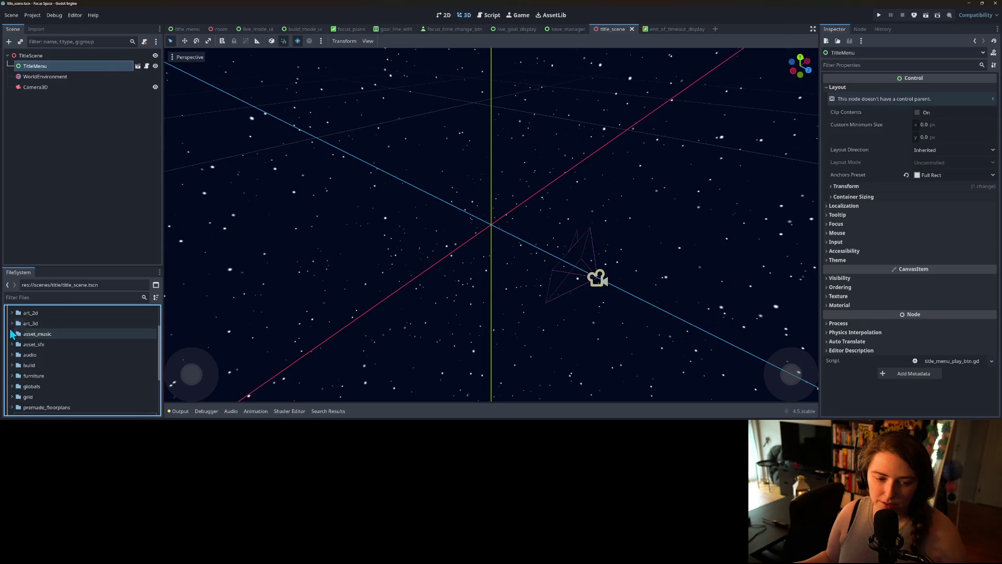
{"action": "left_click", "coordinate": [11, 324]}
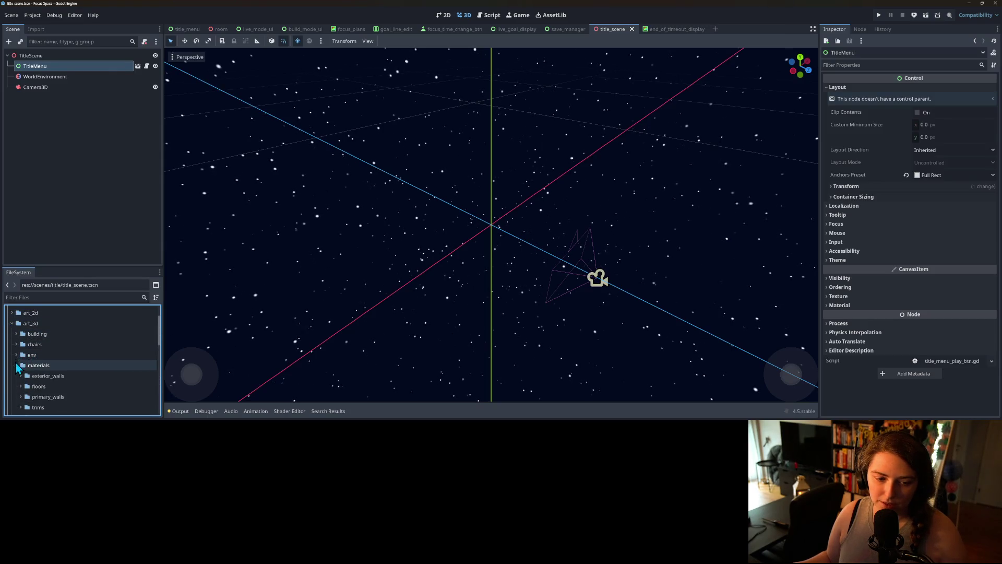
{"action": "left_click", "coordinate": [16, 356]}
{"action": "scroll", "coordinate": [57, 370], "scroll_direction": "down", "scroll_amount": 3}
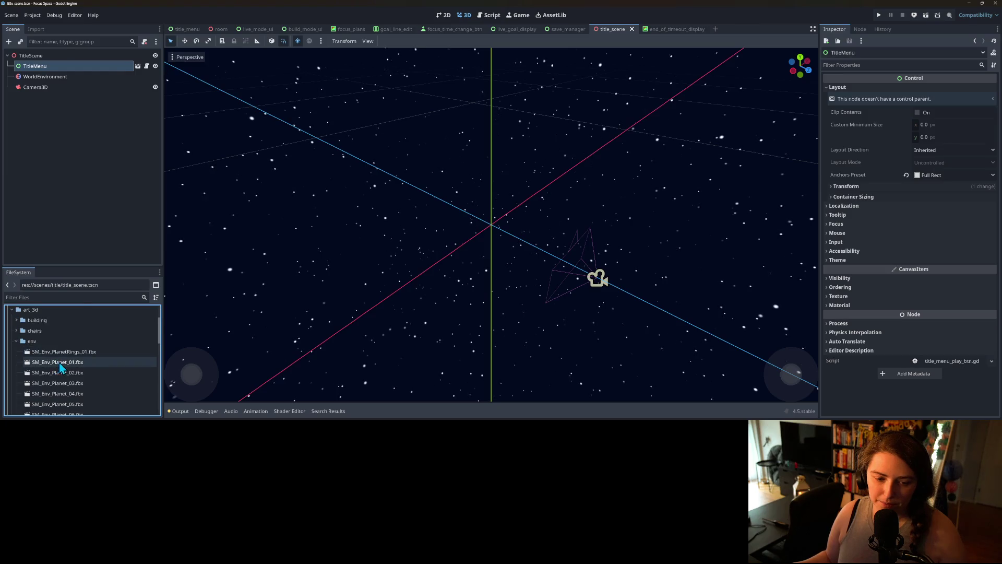
{"action": "scroll", "coordinate": [75, 379], "scroll_direction": "down", "scroll_amount": 3}
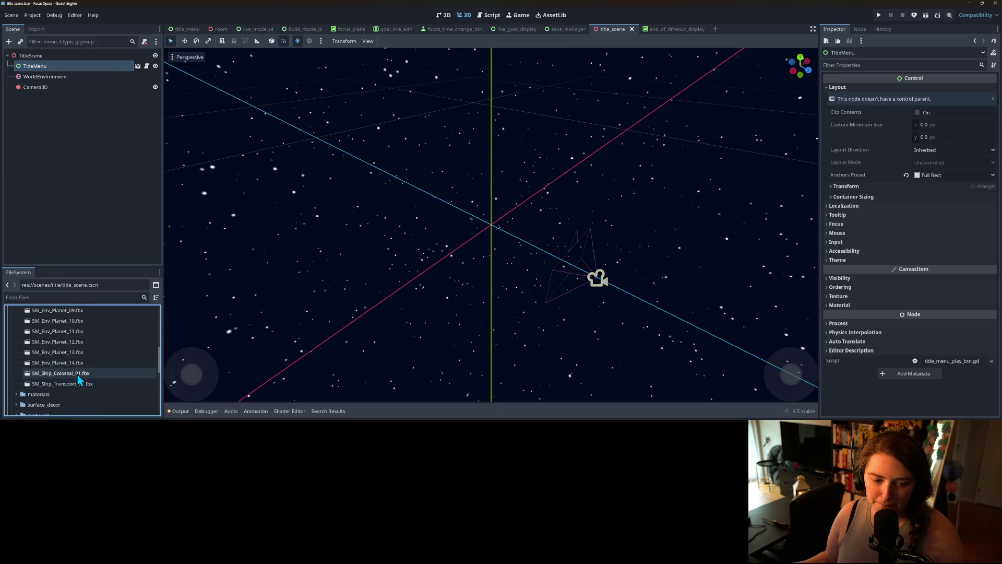
Add SM_Ship_Colossal_01 to TitleScene and orbit around it to inspect it.
{"action": "mouse_move", "coordinate": [74, 377]}
{"action": "left_mouse_down"}
{"action": "mouse_move", "coordinate": [61, 77]}
{"action": "mouse_move", "coordinate": [71, 56]}
{"action": "left_mouse_up"}
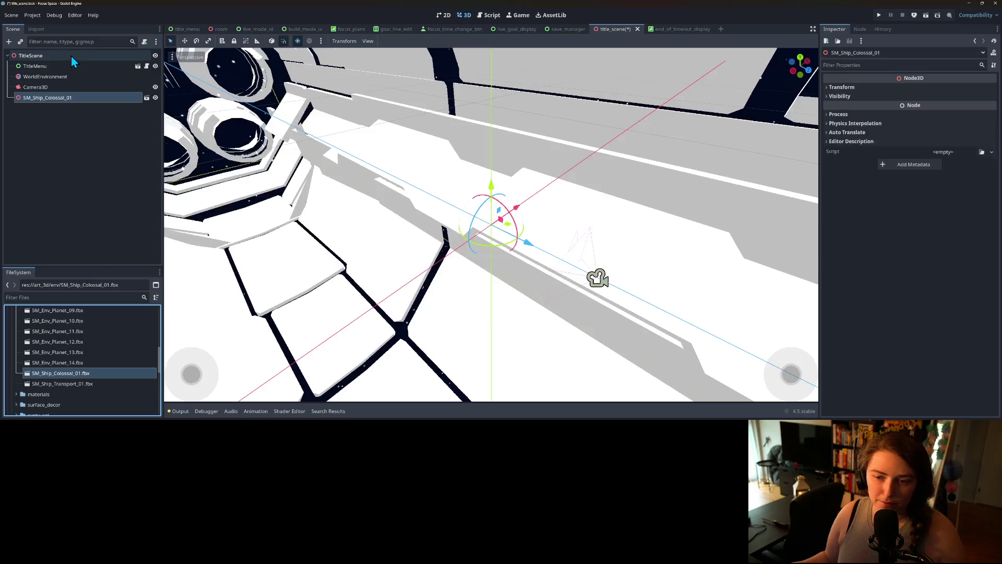
{"action": "scroll", "coordinate": [501, 291], "scroll_direction": "down", "scroll_amount": 10}
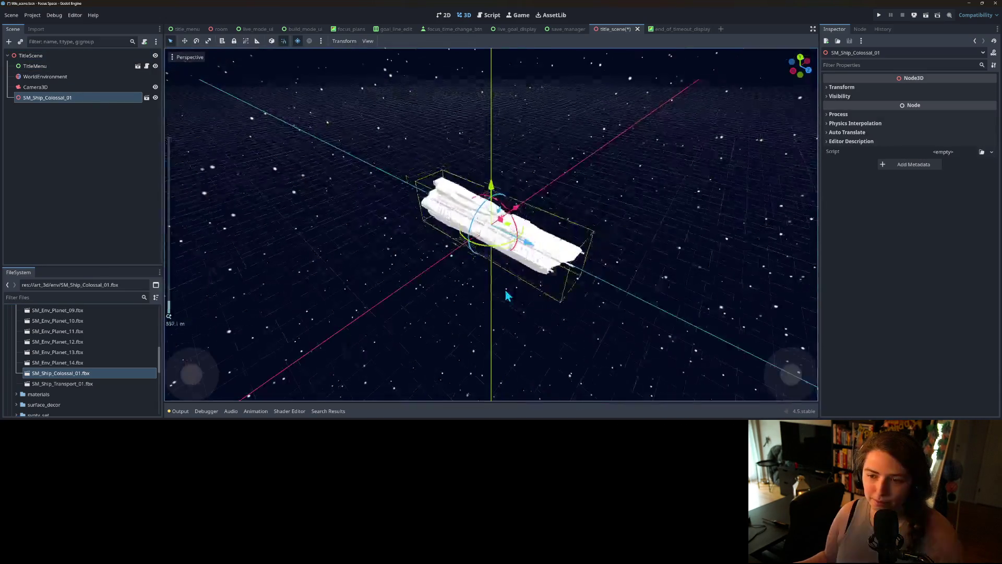
{"action": "scroll", "coordinate": [504, 297], "scroll_direction": "down", "scroll_amount": 6}
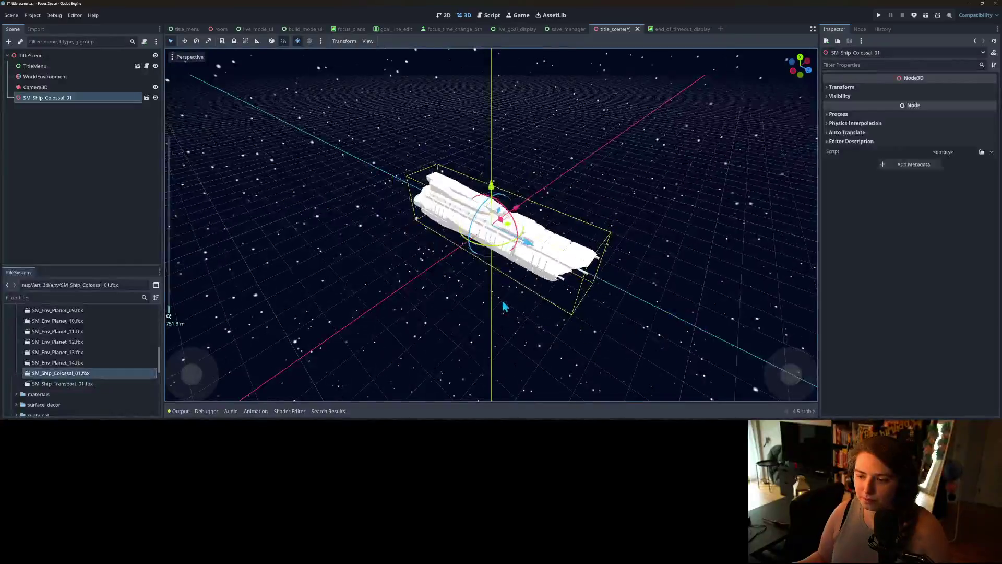
{"action": "mouse_move", "coordinate": [520, 274]}
{"action": "left_mouse_down"}
{"action": "mouse_move", "coordinate": [423, 264]}
{"action": "mouse_move", "coordinate": [418, 253]}
{"action": "mouse_move", "coordinate": [480, 235]}
{"action": "mouse_move", "coordinate": [553, 279]}
{"action": "left_mouse_up"}
Add SM_Ship_Transport_01, hide the colossal ship, and orbit the view onto the transport.
{"action": "left_click_drag", "start_coordinate": [83, 384], "coordinate": [83, 56]}
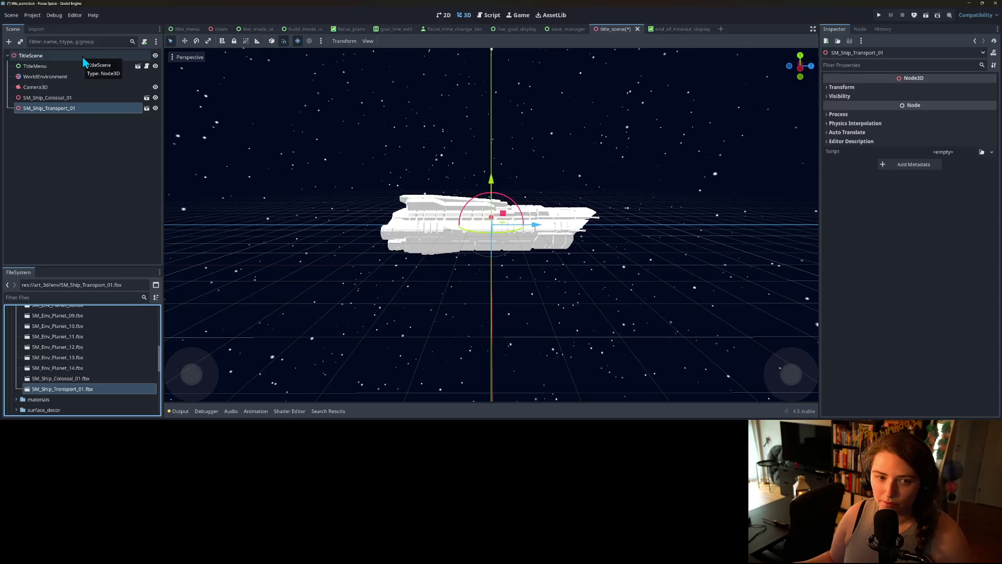
{"action": "left_click", "coordinate": [155, 98]}
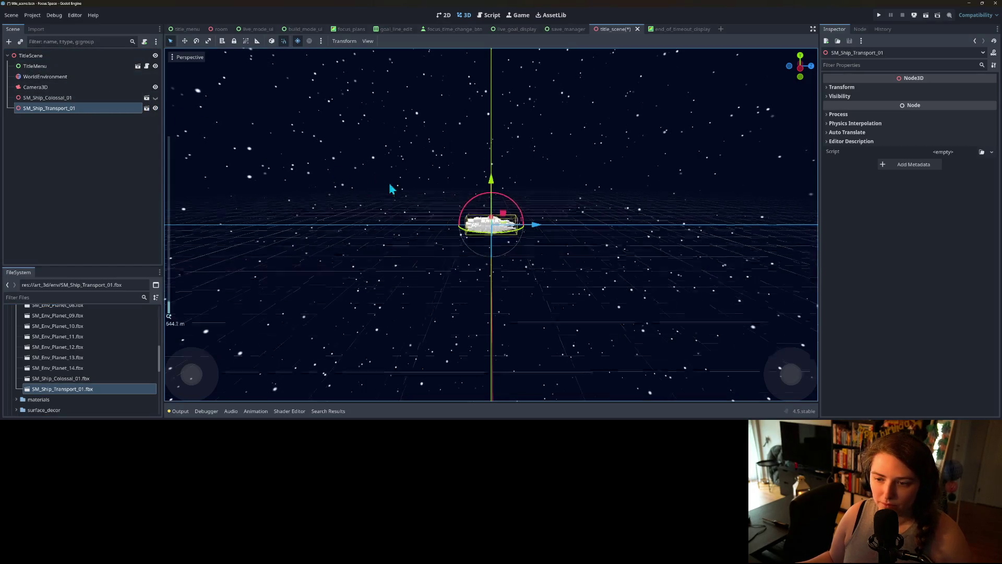
{"action": "scroll", "coordinate": [509, 224], "scroll_direction": "up", "scroll_amount": 5}
{"action": "scroll", "coordinate": [509, 225], "scroll_direction": "up", "scroll_amount": 3}
{"action": "mouse_move", "coordinate": [553, 233]}
{"action": "left_mouse_down"}
{"action": "mouse_move", "coordinate": [574, 234]}
{"action": "mouse_move", "coordinate": [536, 239]}
{"action": "mouse_move", "coordinate": [476, 209]}
{"action": "mouse_move", "coordinate": [409, 235]}
{"action": "mouse_move", "coordinate": [409, 219]}
{"action": "mouse_move", "coordinate": [569, 227]}
{"action": "left_mouse_up"}
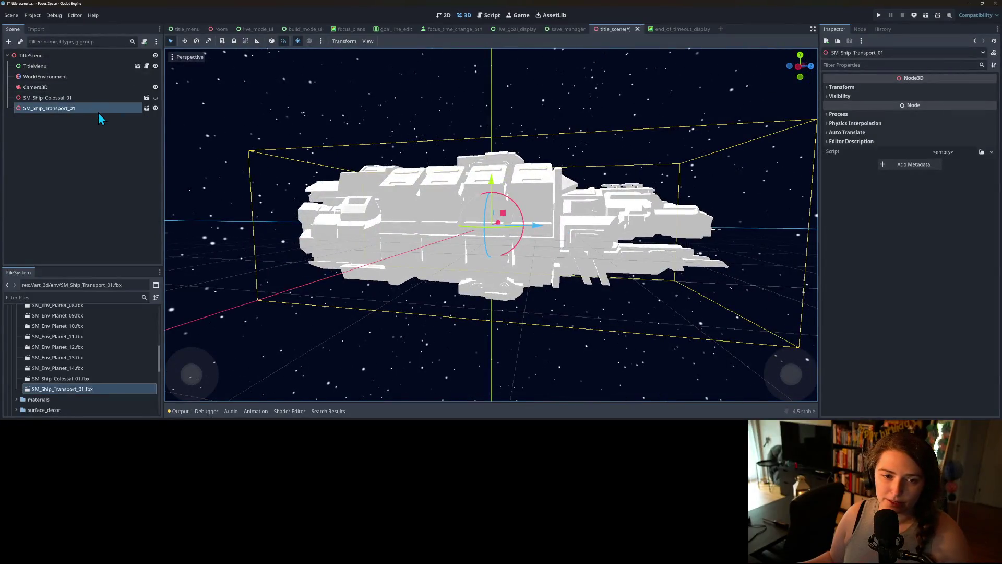
{"action": "scroll", "coordinate": [118, 383], "scroll_direction": "up", "scroll_amount": 3}
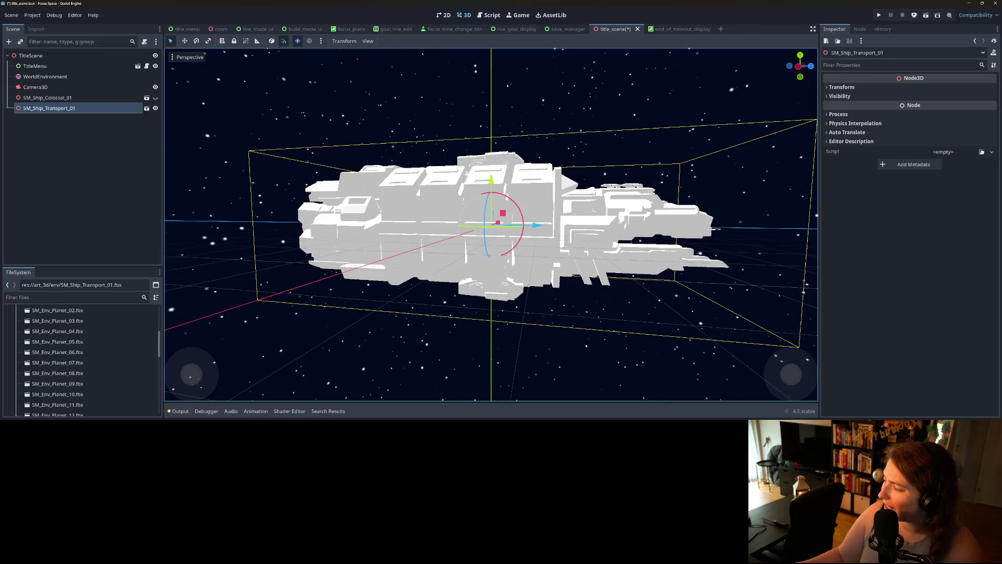
{"action": "key", "text": "alt+Tab"}
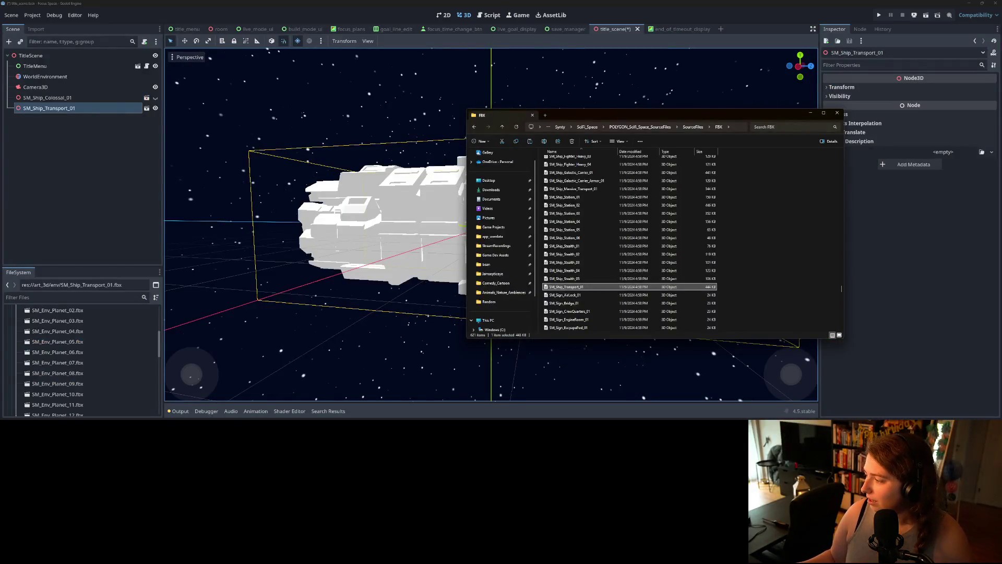
Copy PolygonSciFiSpace_Texture_01_A from SourceFiles > Textures into the project's art_3d/env folder.
{"action": "key", "text": "alt+Tab"}
{"action": "key", "text": "alt+Tab"}
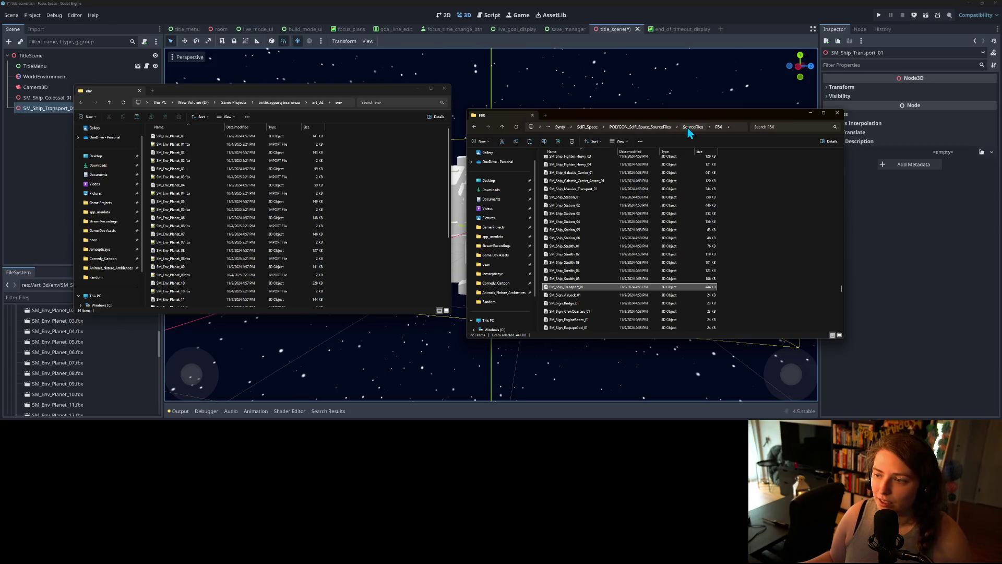
{"action": "left_click", "coordinate": [692, 127]}
{"action": "double_click", "coordinate": [572, 192]}
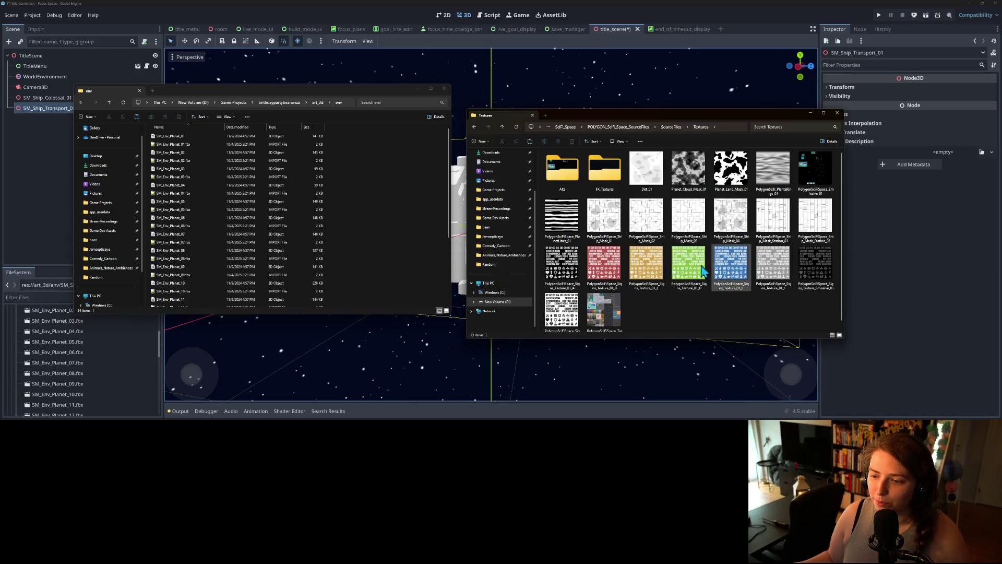
{"action": "left_click", "coordinate": [604, 311]}
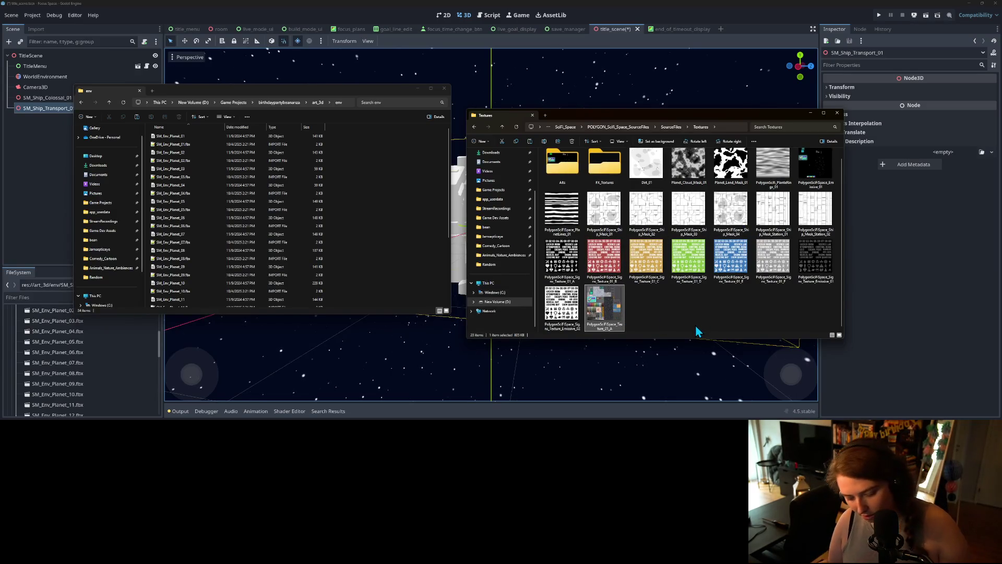
{"action": "left_click", "coordinate": [379, 261]}
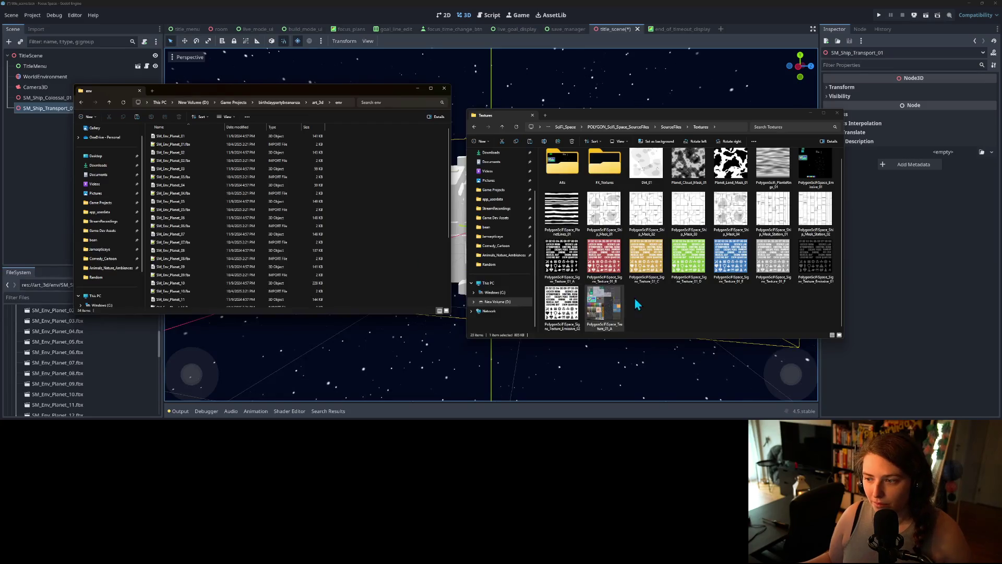
{"action": "key", "text": "ctrl+v"}
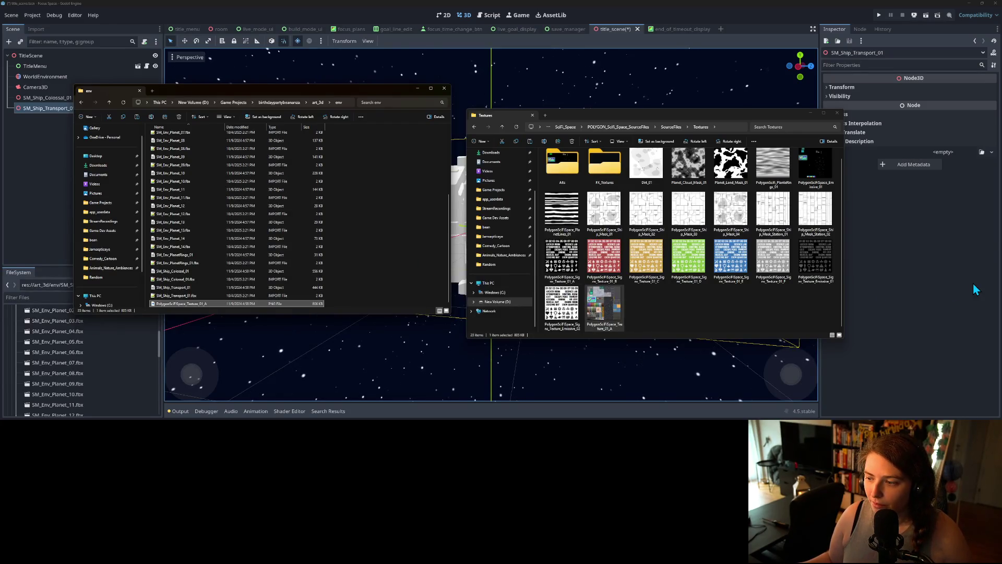
{"action": "left_click", "coordinate": [957, 283]}
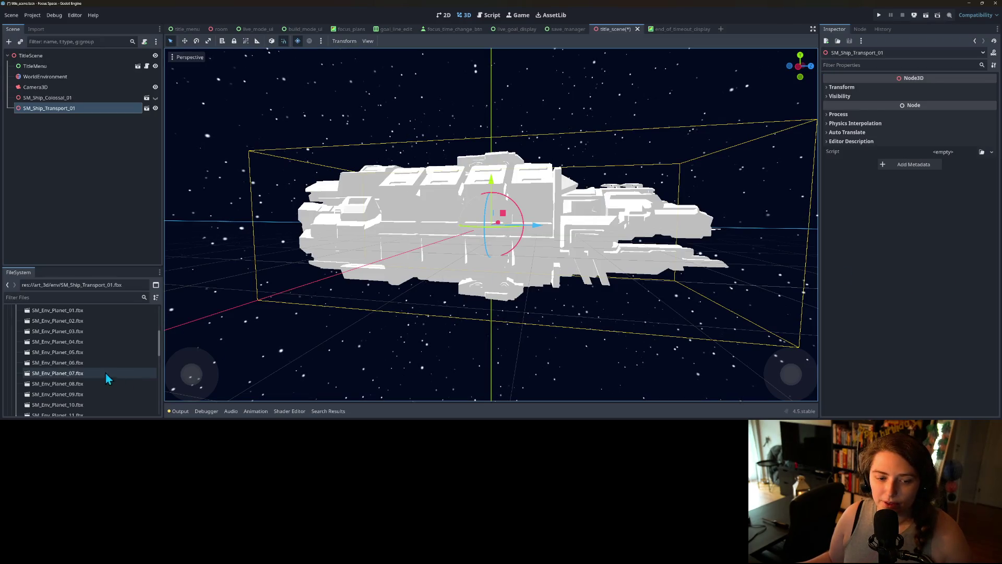
Make SM_Ship_Transport_01's children editable and select all of its child meshes.
{"action": "right_click", "coordinate": [87, 110]}
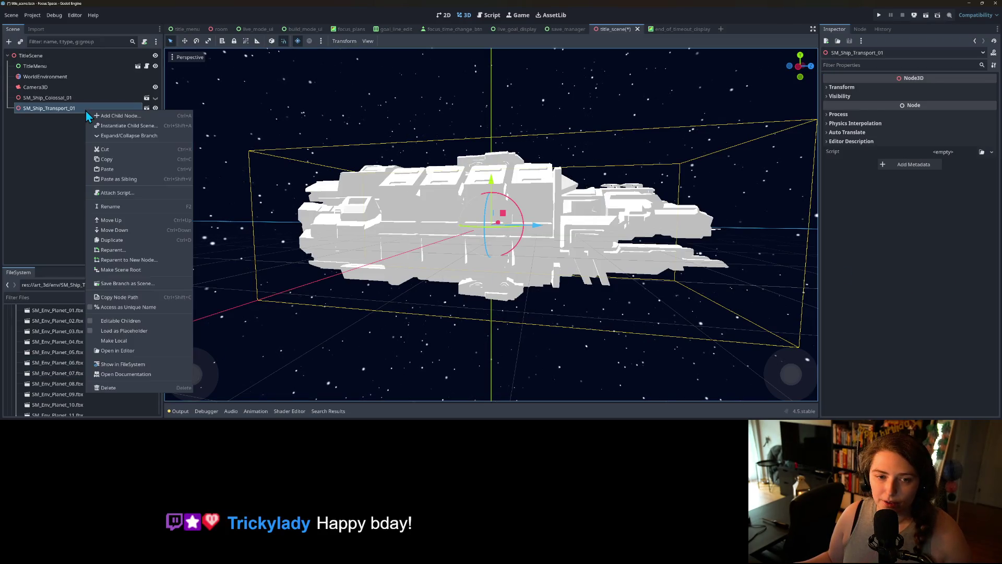
{"action": "left_click", "coordinate": [121, 321]}
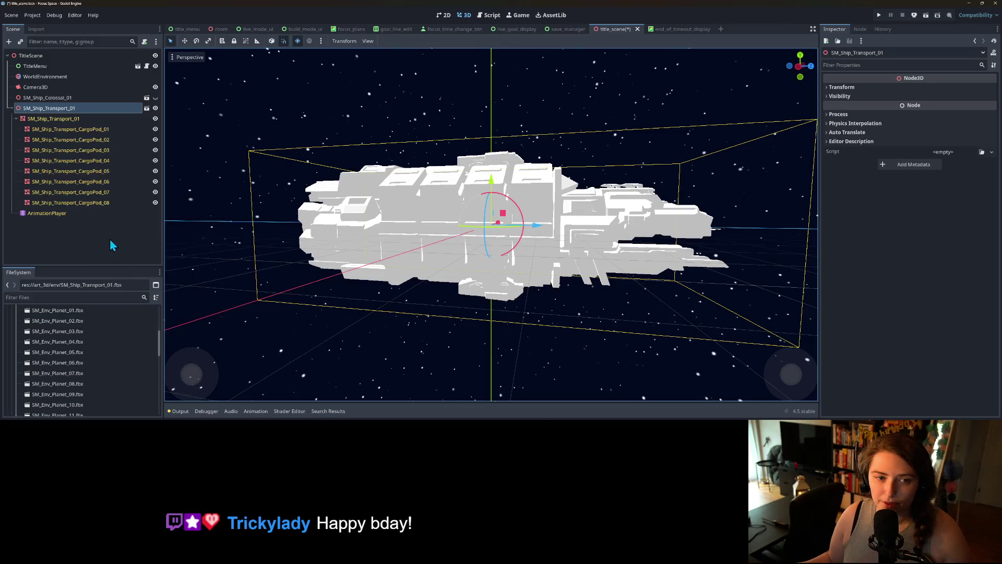
{"action": "left_click", "coordinate": [99, 129]}
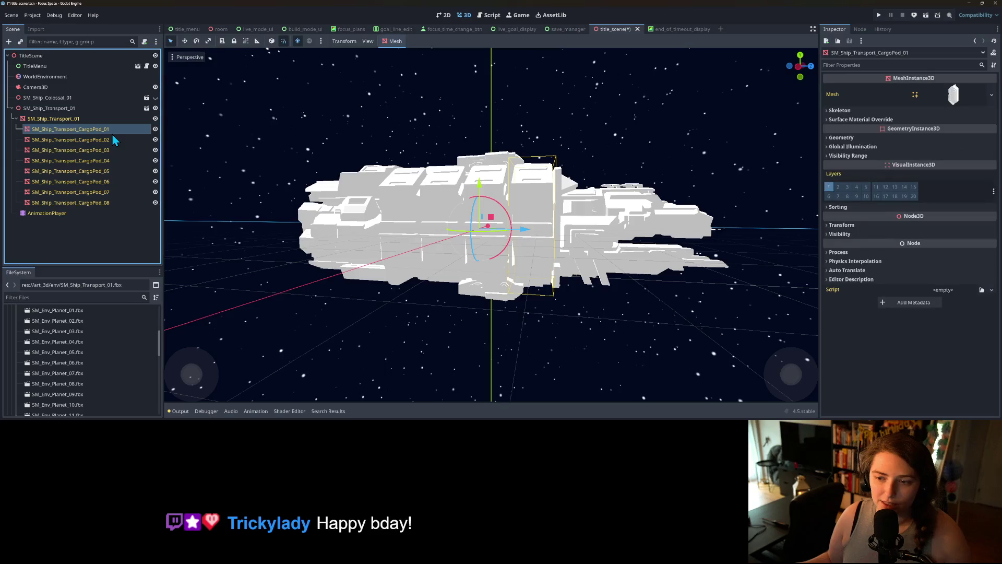
{"action": "left_click", "coordinate": [79, 119]}
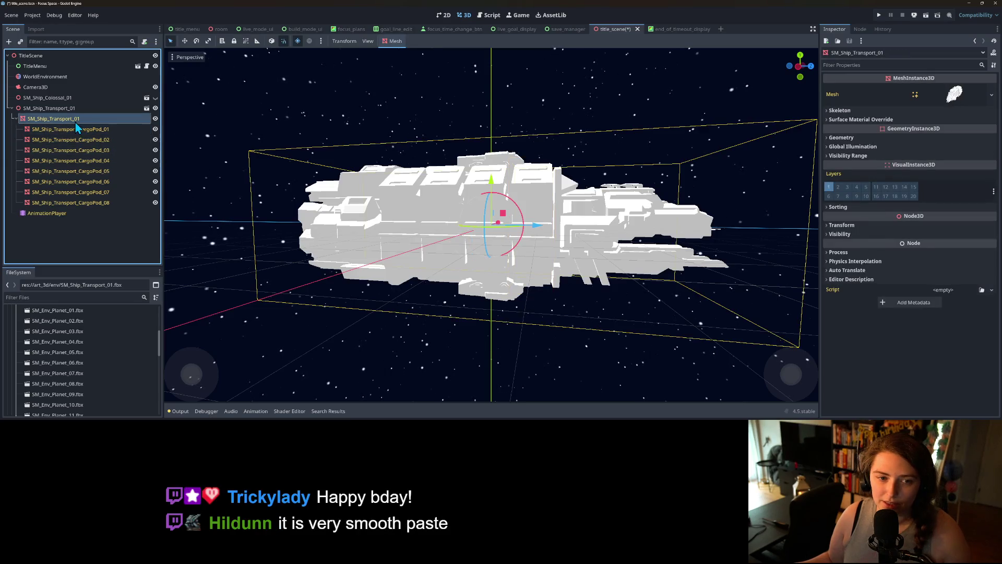
{"action": "left_click", "coordinate": [101, 203], "text": "shift"}
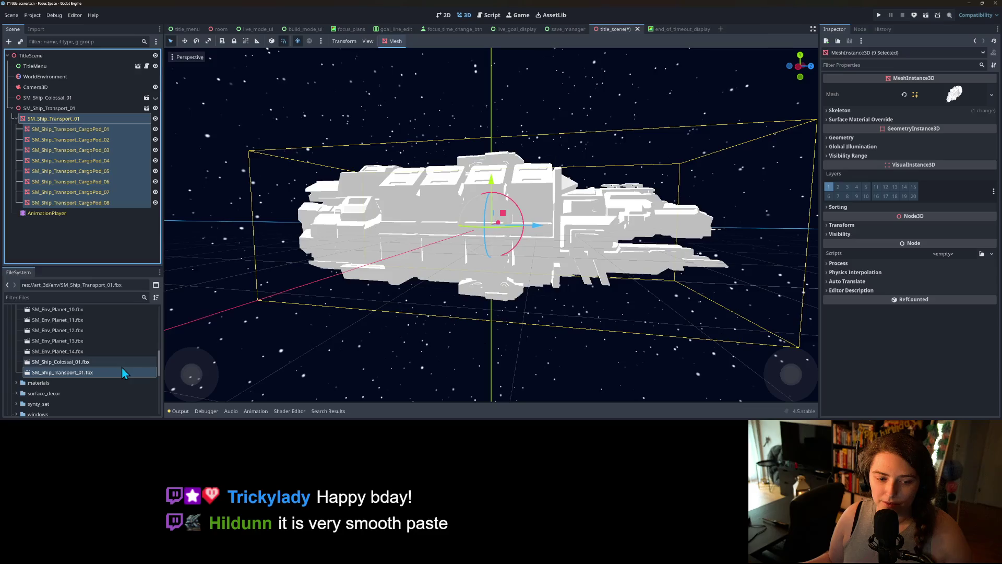
{"action": "scroll", "coordinate": [122, 367], "scroll_direction": "down", "scroll_amount": 1}
{"action": "scroll", "coordinate": [122, 368], "scroll_direction": "up", "scroll_amount": 4}
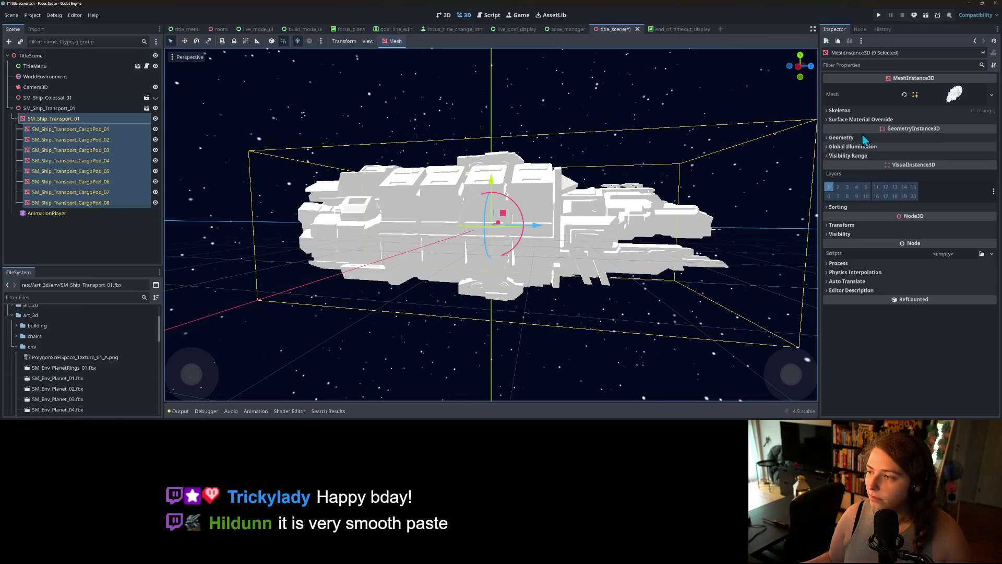
Put the PolygonSciFiSpace texture in the meshes' Surface Material Override slot 0 and frame the ship.
{"action": "left_click", "coordinate": [874, 120]}
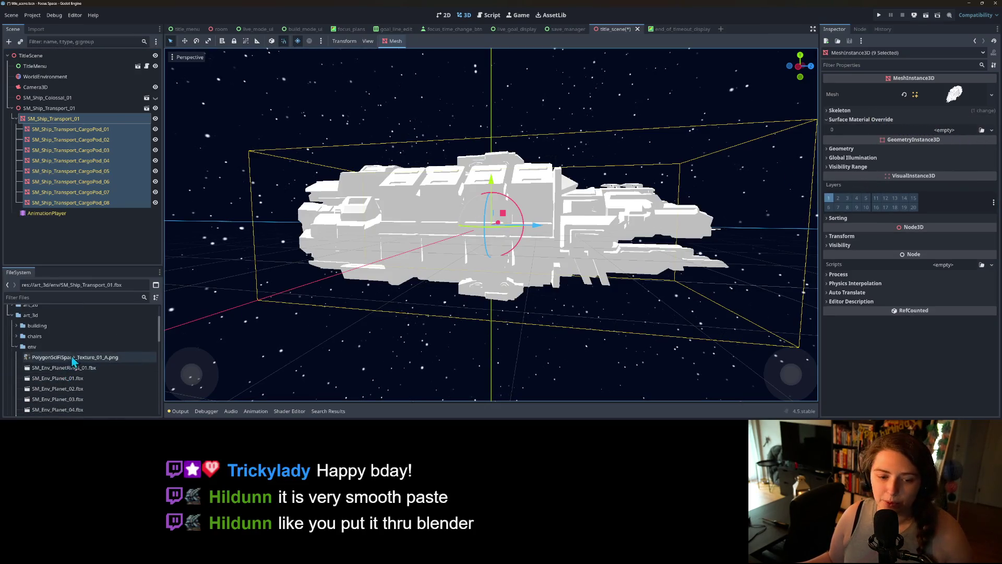
{"action": "left_click_drag", "start_coordinate": [67, 360], "coordinate": [948, 132]}
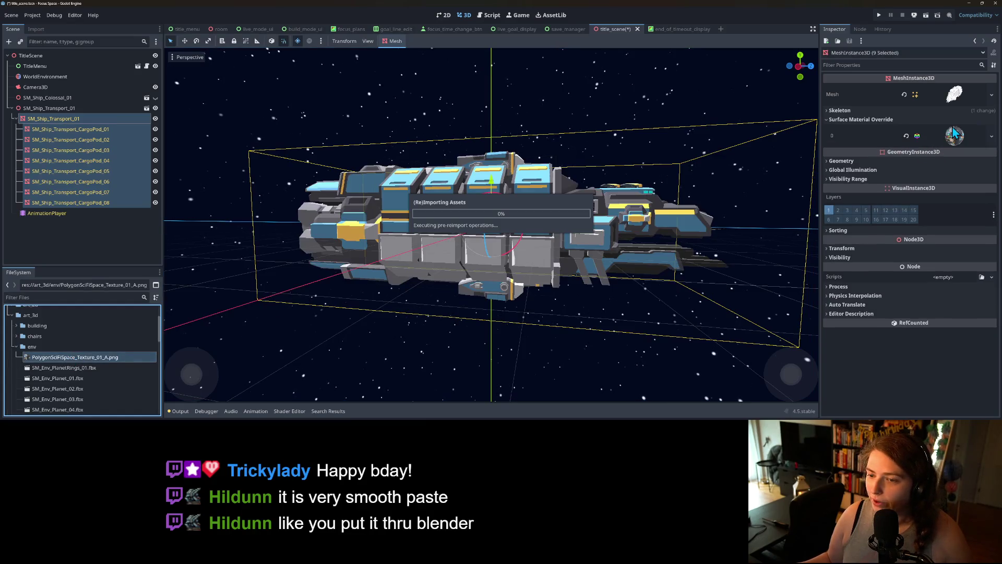
{"action": "mouse_move", "coordinate": [438, 341]}
{"action": "left_mouse_down"}
{"action": "mouse_move", "coordinate": [432, 320]}
{"action": "mouse_move", "coordinate": [479, 314]}
{"action": "mouse_move", "coordinate": [534, 342]}
{"action": "left_mouse_up"}
{"action": "scroll", "coordinate": [479, 313], "scroll_direction": "up", "scroll_amount": 3}
{"action": "scroll", "coordinate": [522, 334], "scroll_direction": "down", "scroll_amount": 5}
{"action": "key", "text": "f"}
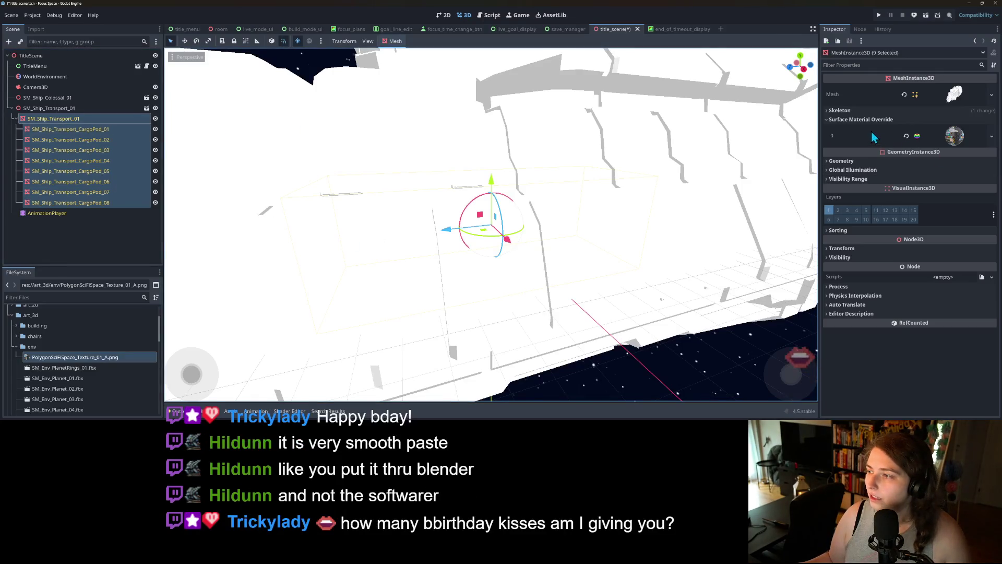
Make SM_Ship_Colossal_01's children editable and paste the textured material into its mesh's slot 0.
{"action": "right_click", "coordinate": [60, 100]}
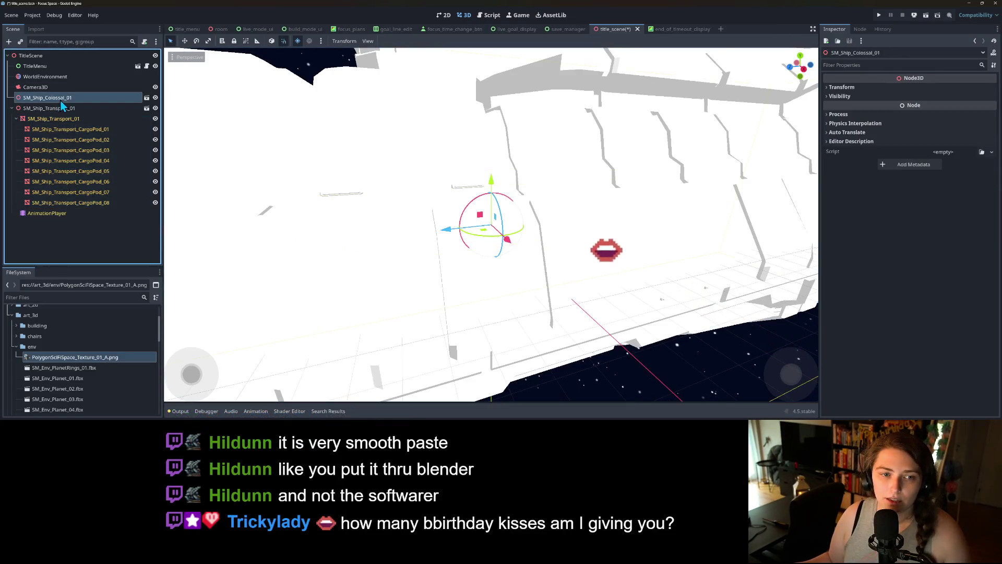
{"action": "left_click", "coordinate": [108, 311]}
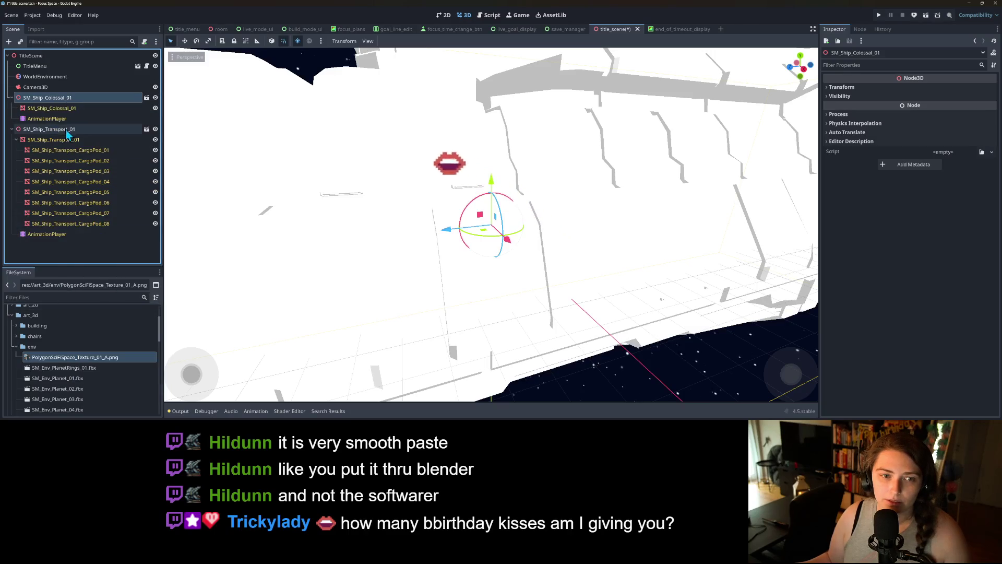
{"action": "left_click", "coordinate": [62, 107]}
{"action": "left_click", "coordinate": [861, 120]}
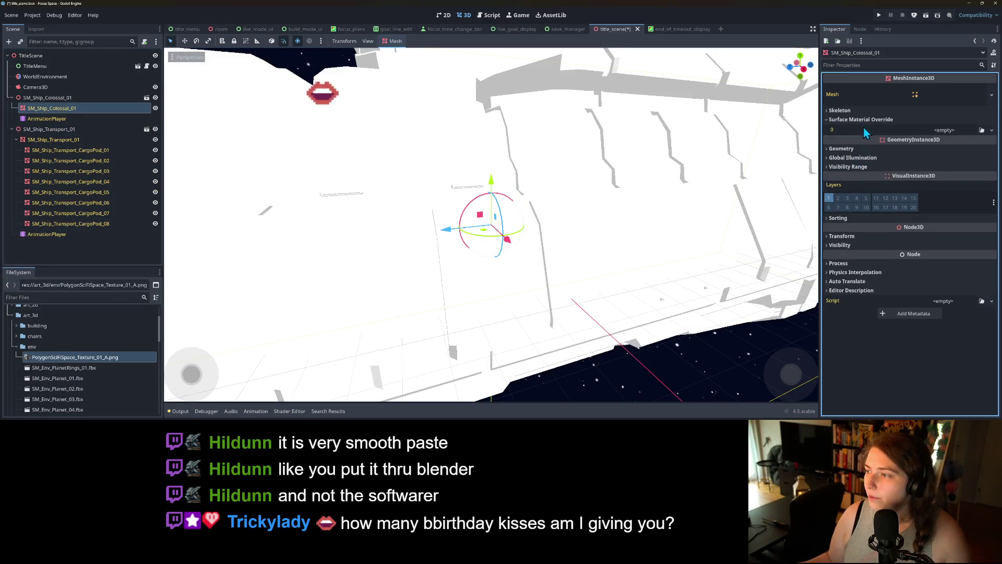
{"action": "right_click", "coordinate": [866, 130]}
{"action": "left_click", "coordinate": [892, 145]}
{"action": "key", "text": "f"}
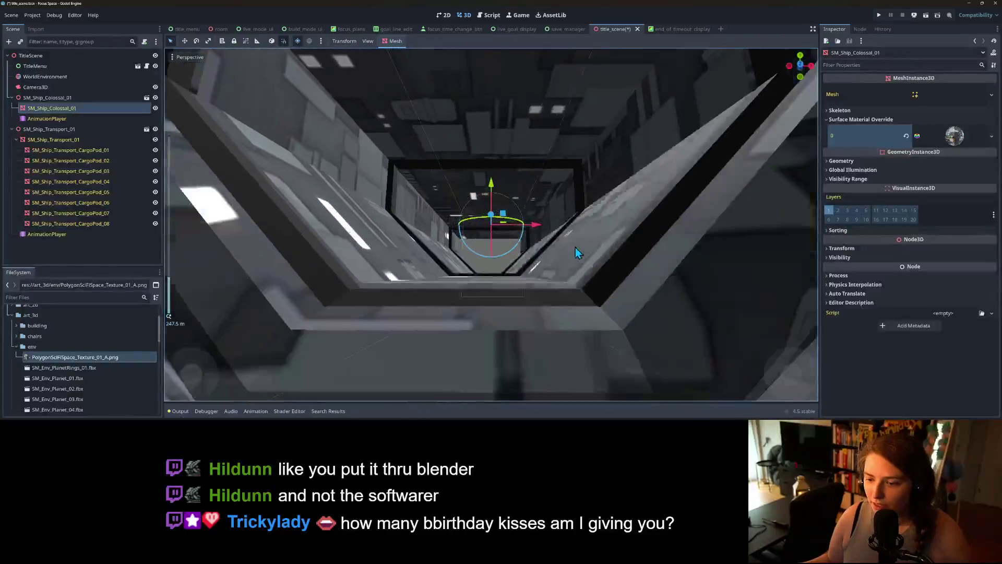
{"action": "scroll", "coordinate": [519, 272], "scroll_direction": "down", "scroll_amount": 6}
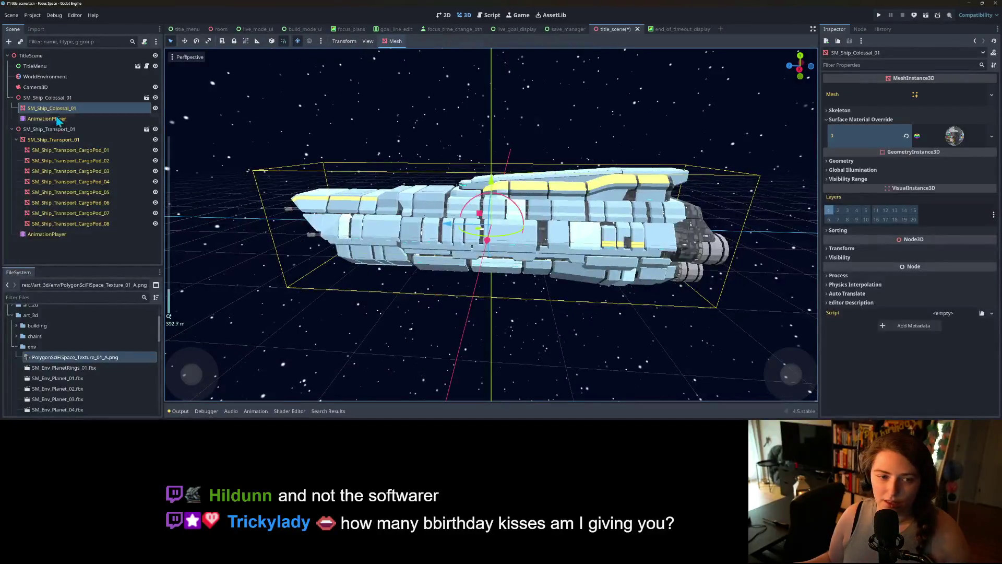
{"action": "left_click", "coordinate": [52, 130]}
Hide SM_Ship_Transport_01 so only the colossal ship is shown.
{"action": "left_click", "coordinate": [155, 130]}
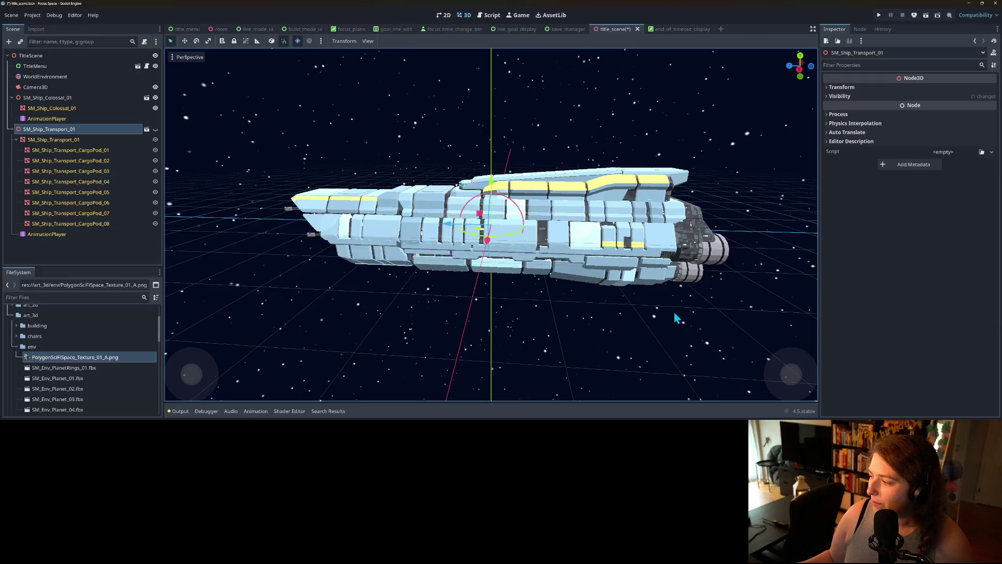
{"action": "mouse_move", "coordinate": [673, 315]}
{"action": "left_mouse_down"}
{"action": "mouse_move", "coordinate": [449, 319]}
{"action": "mouse_move", "coordinate": [453, 303]}
{"action": "mouse_move", "coordinate": [505, 299]}
{"action": "left_mouse_up"}
{"action": "scroll", "coordinate": [478, 296], "scroll_direction": "up", "scroll_amount": 3}
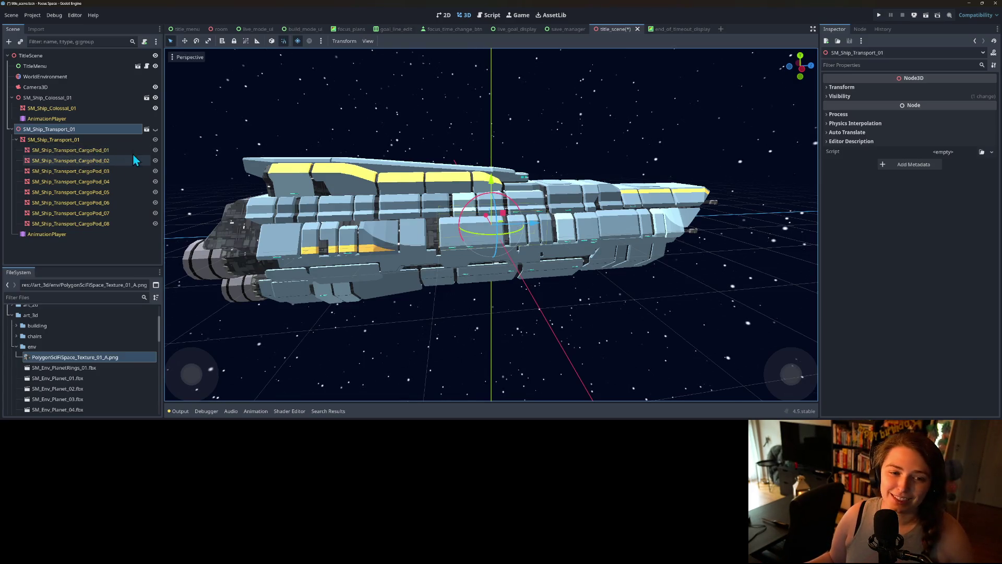
{"action": "scroll", "coordinate": [308, 206], "scroll_direction": "down", "scroll_amount": 5}
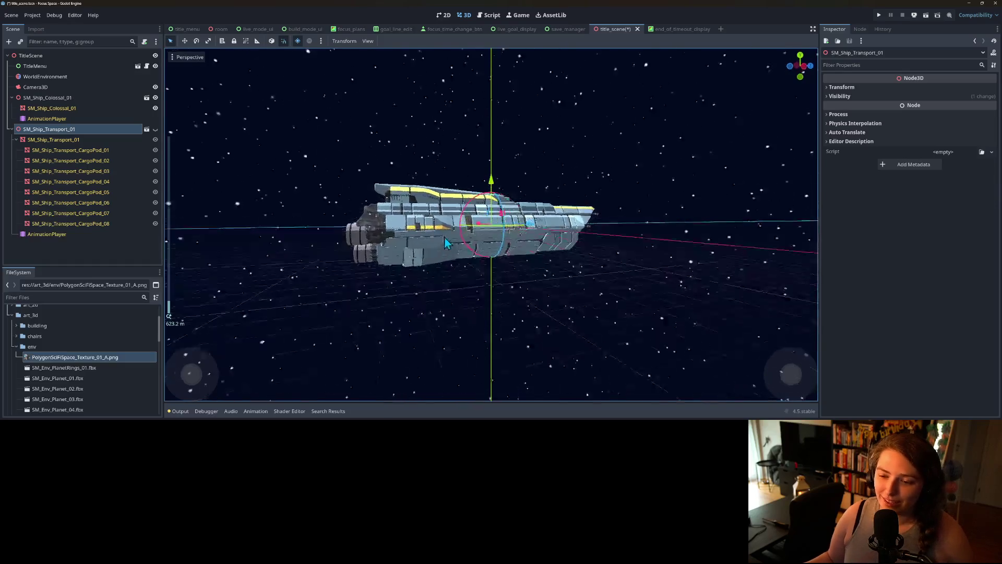
{"action": "scroll", "coordinate": [447, 250], "scroll_direction": "up", "scroll_amount": 8}
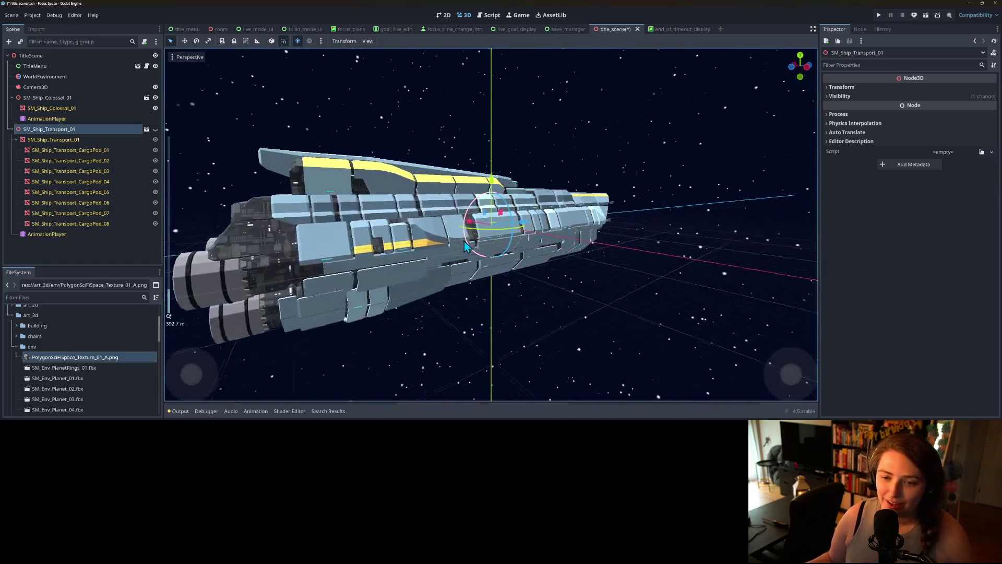
Select the colossal ship's mesh and orbit to inspect its full side and engines.
{"action": "left_click", "coordinate": [72, 109]}
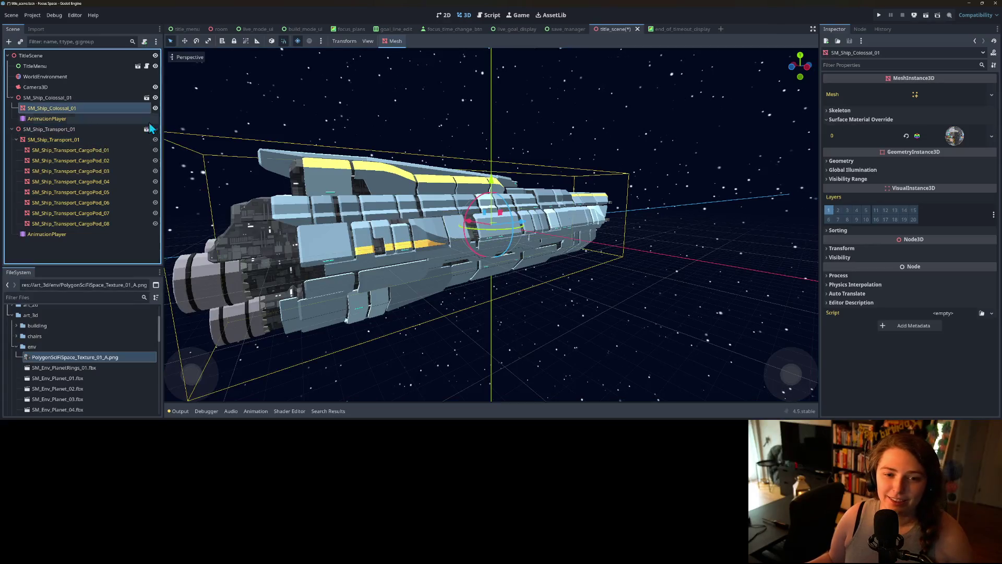
{"action": "scroll", "coordinate": [339, 250], "scroll_direction": "down", "scroll_amount": 3}
{"action": "scroll", "coordinate": [354, 248], "scroll_direction": "up", "scroll_amount": 6}
{"action": "scroll", "coordinate": [365, 250], "scroll_direction": "up", "scroll_amount": 6}
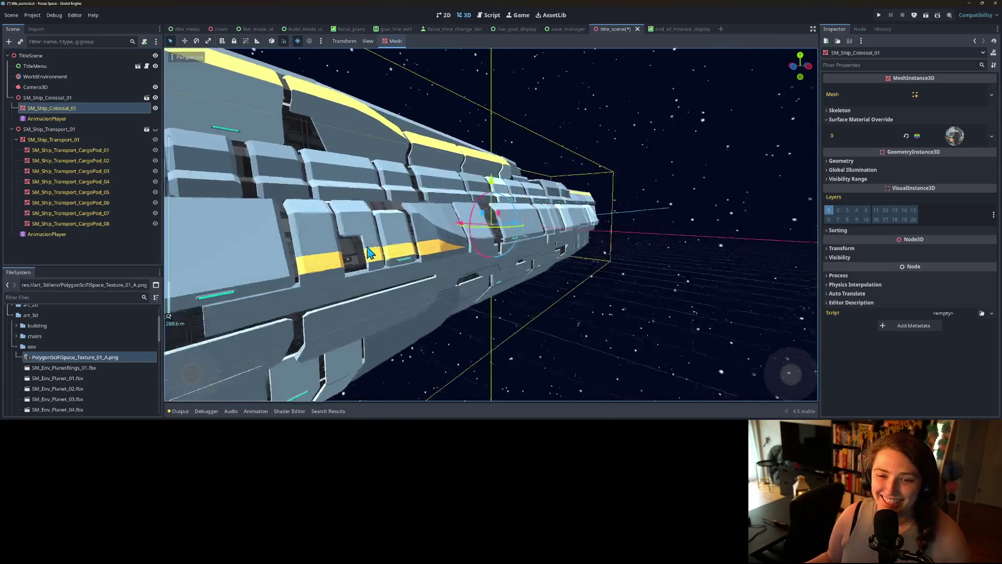
{"action": "scroll", "coordinate": [409, 262], "scroll_direction": "down", "scroll_amount": 3}
{"action": "mouse_move", "coordinate": [409, 262]}
{"action": "left_mouse_down"}
{"action": "mouse_move", "coordinate": [541, 255]}
{"action": "mouse_move", "coordinate": [672, 277]}
{"action": "left_mouse_up"}
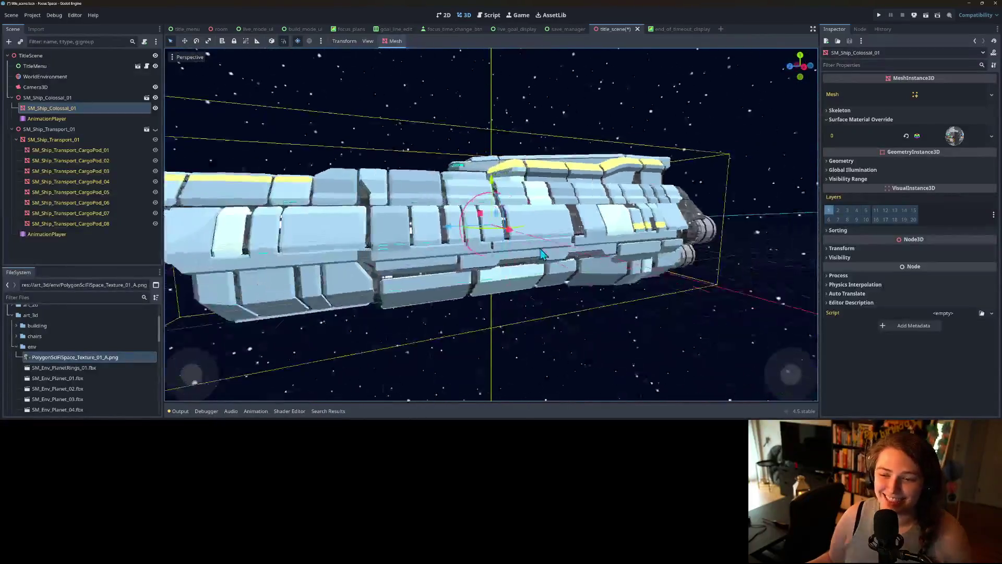
{"action": "scroll", "coordinate": [542, 255], "scroll_direction": "down", "scroll_amount": 4}
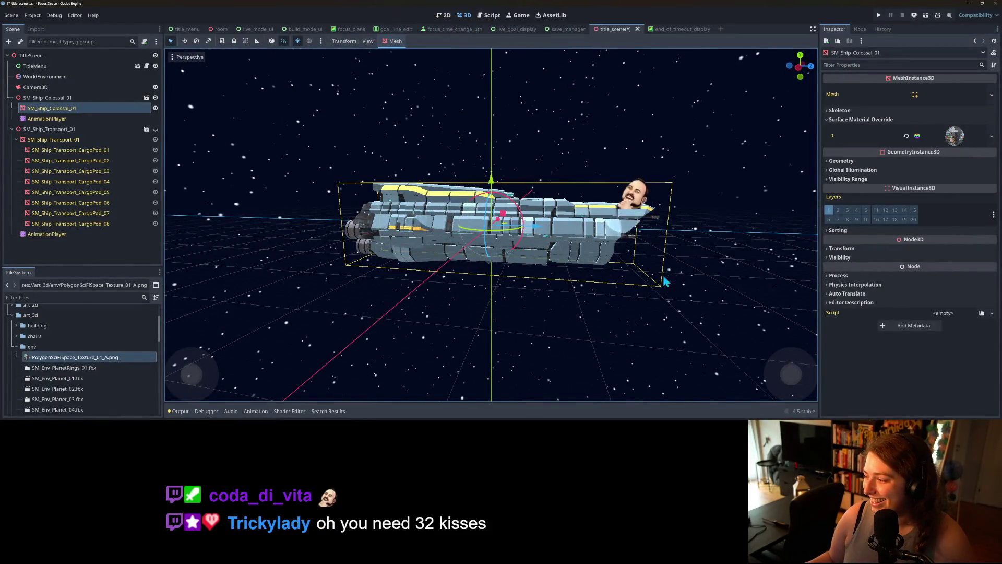
{"action": "scroll", "coordinate": [633, 284], "scroll_direction": "up", "scroll_amount": 4}
{"action": "mouse_move", "coordinate": [634, 285]}
{"action": "left_mouse_down"}
{"action": "mouse_move", "coordinate": [606, 287]}
{"action": "mouse_move", "coordinate": [644, 298]}
{"action": "mouse_move", "coordinate": [566, 291]}
{"action": "mouse_move", "coordinate": [584, 275]}
{"action": "mouse_move", "coordinate": [556, 265]}
{"action": "mouse_move", "coordinate": [507, 284]}
{"action": "mouse_move", "coordinate": [360, 284]}
{"action": "mouse_move", "coordinate": [459, 271]}
{"action": "mouse_move", "coordinate": [403, 261]}
{"action": "mouse_move", "coordinate": [531, 283]}
{"action": "mouse_move", "coordinate": [459, 280]}
{"action": "mouse_move", "coordinate": [520, 267]}
{"action": "left_mouse_up"}
{"action": "scroll", "coordinate": [644, 298], "scroll_direction": "down", "scroll_amount": 3}
{"action": "scroll", "coordinate": [584, 275], "scroll_direction": "up", "scroll_amount": 3}
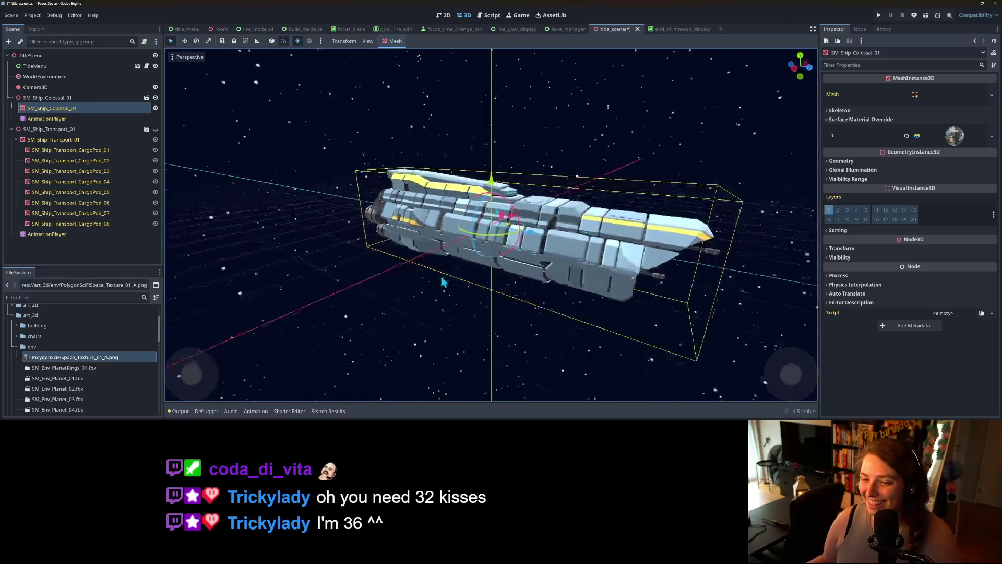
{"action": "scroll", "coordinate": [491, 268], "scroll_direction": "up", "scroll_amount": 3}
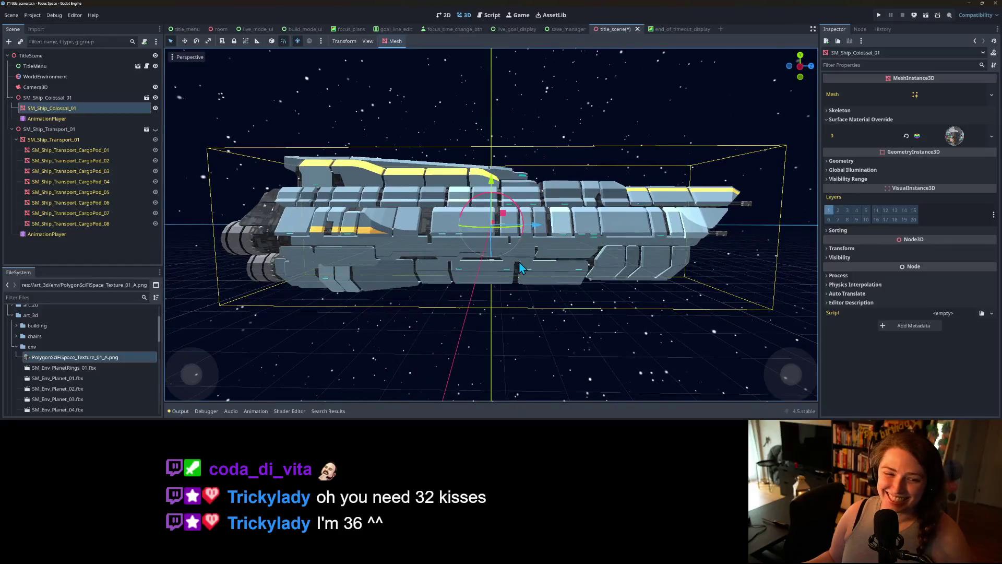
Hide the colossal ship, show the transport ship again and view its front.
{"action": "left_click", "coordinate": [155, 108]}
{"action": "left_click", "coordinate": [155, 129]}
{"action": "scroll", "coordinate": [533, 258], "scroll_direction": "up", "scroll_amount": 5}
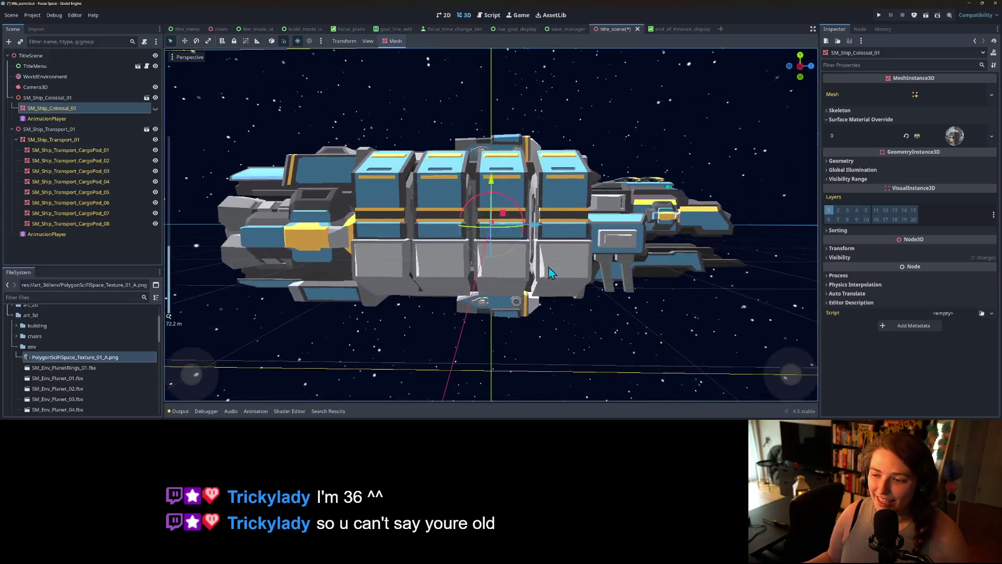
{"action": "mouse_move", "coordinate": [581, 274]}
{"action": "left_mouse_down"}
{"action": "mouse_move", "coordinate": [483, 249]}
{"action": "mouse_move", "coordinate": [457, 271]}
{"action": "mouse_move", "coordinate": [493, 268]}
{"action": "mouse_move", "coordinate": [547, 290]}
{"action": "mouse_move", "coordinate": [656, 294]}
{"action": "mouse_move", "coordinate": [604, 277]}
{"action": "mouse_move", "coordinate": [484, 291]}
{"action": "mouse_move", "coordinate": [445, 285]}
{"action": "left_mouse_up"}
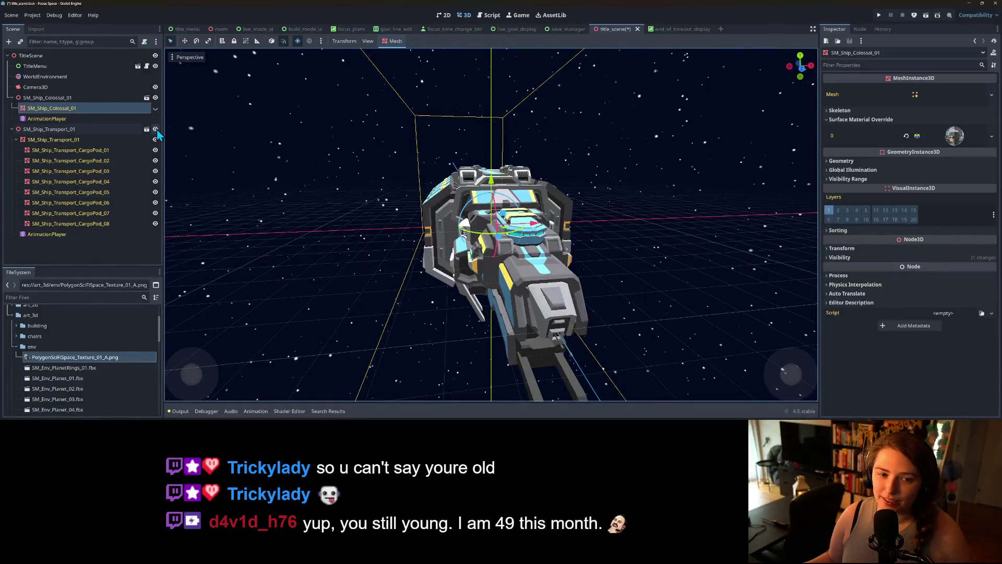
Make the colossal ship visible again and view its engines from the side.
{"action": "left_click", "coordinate": [155, 108]}
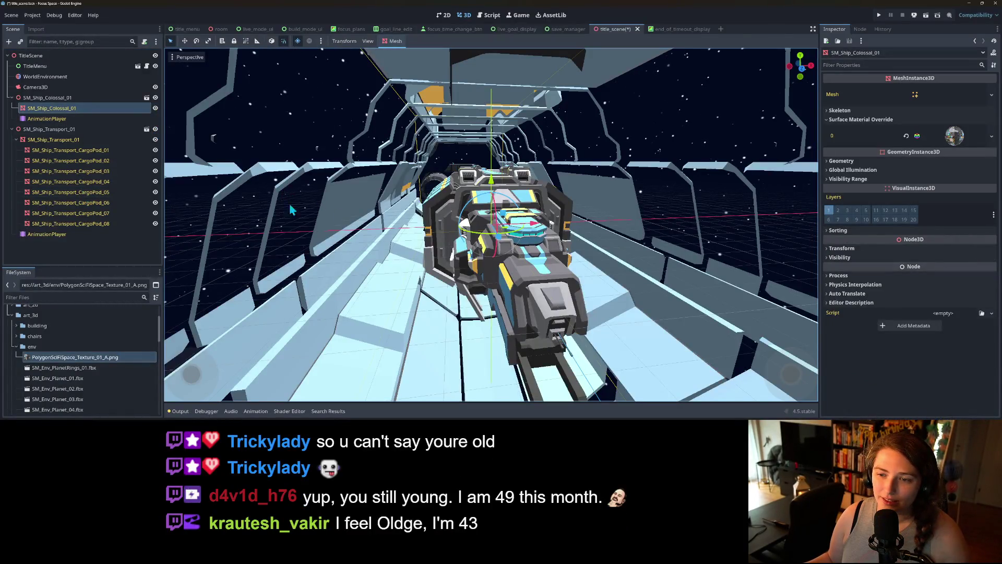
{"action": "scroll", "coordinate": [286, 197], "scroll_direction": "down", "scroll_amount": 10}
{"action": "mouse_move", "coordinate": [427, 304]}
{"action": "left_mouse_down"}
{"action": "mouse_move", "coordinate": [518, 296]}
{"action": "mouse_move", "coordinate": [576, 316]}
{"action": "left_mouse_up"}
{"action": "left_click_drag", "start_coordinate": [470, 320], "coordinate": [440, 324]}
{"action": "scroll", "coordinate": [404, 233], "scroll_direction": "up", "scroll_amount": 5}
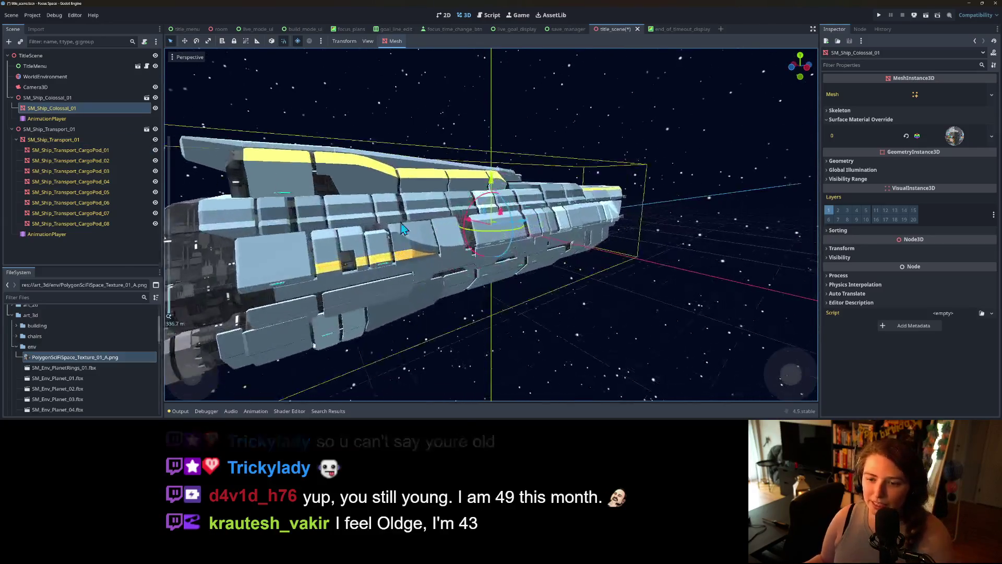
{"action": "scroll", "coordinate": [405, 232], "scroll_direction": "up", "scroll_amount": 5}
Orbit closely around the colossal ship's hull edge and rear engines.
{"action": "mouse_move", "coordinate": [396, 219]}
{"action": "left_mouse_down"}
{"action": "mouse_move", "coordinate": [440, 232]}
{"action": "mouse_move", "coordinate": [348, 239]}
{"action": "mouse_move", "coordinate": [277, 195]}
{"action": "left_mouse_up"}
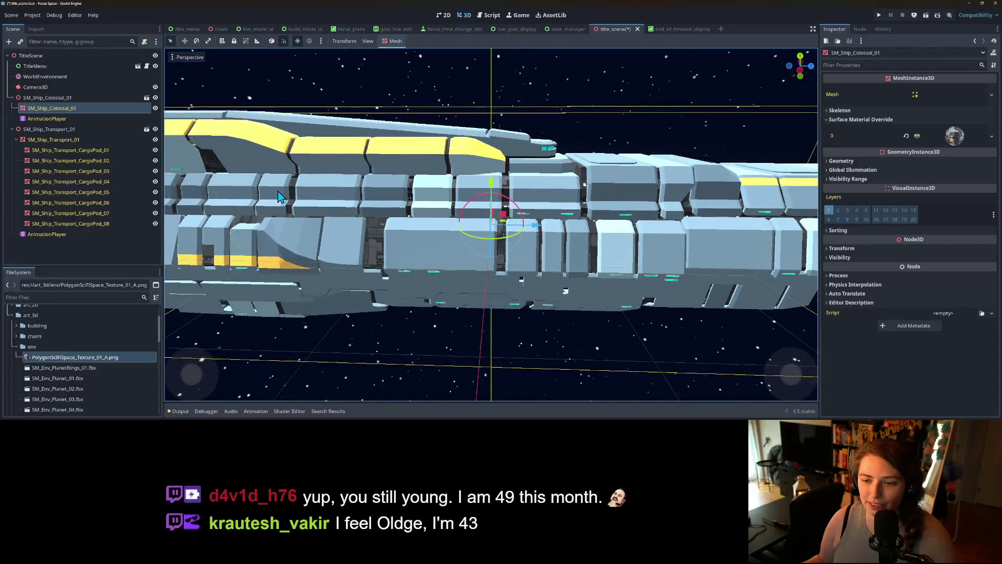
{"action": "scroll", "coordinate": [405, 229], "scroll_direction": "up", "scroll_amount": 8}
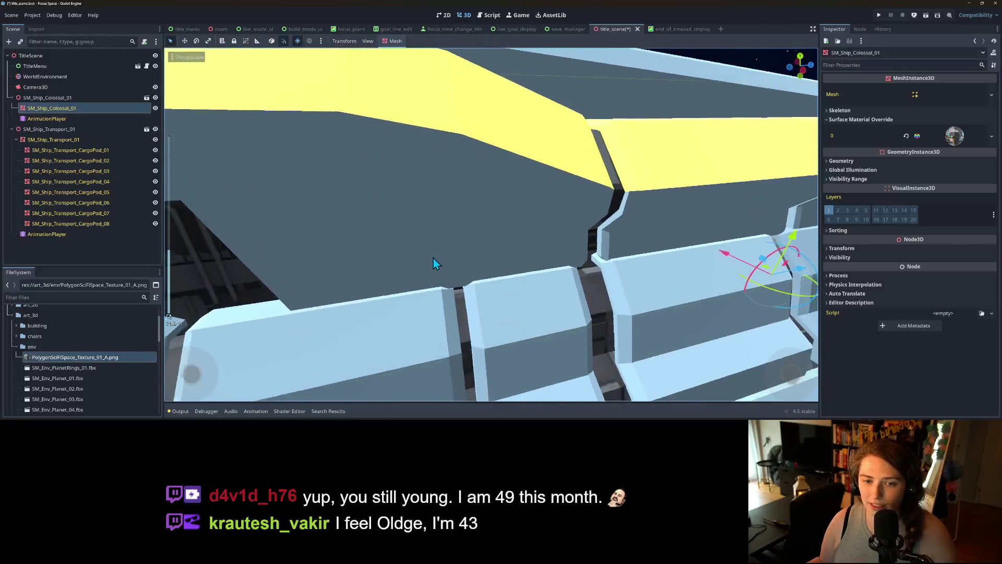
{"action": "mouse_move", "coordinate": [433, 258]}
{"action": "left_mouse_down"}
{"action": "mouse_move", "coordinate": [475, 249]}
{"action": "mouse_move", "coordinate": [380, 284]}
{"action": "mouse_move", "coordinate": [319, 280]}
{"action": "mouse_move", "coordinate": [417, 284]}
{"action": "mouse_move", "coordinate": [477, 313]}
{"action": "mouse_move", "coordinate": [633, 309]}
{"action": "mouse_move", "coordinate": [597, 309]}
{"action": "mouse_move", "coordinate": [609, 317]}
{"action": "left_mouse_up"}
{"action": "scroll", "coordinate": [449, 261], "scroll_direction": "down", "scroll_amount": 10}
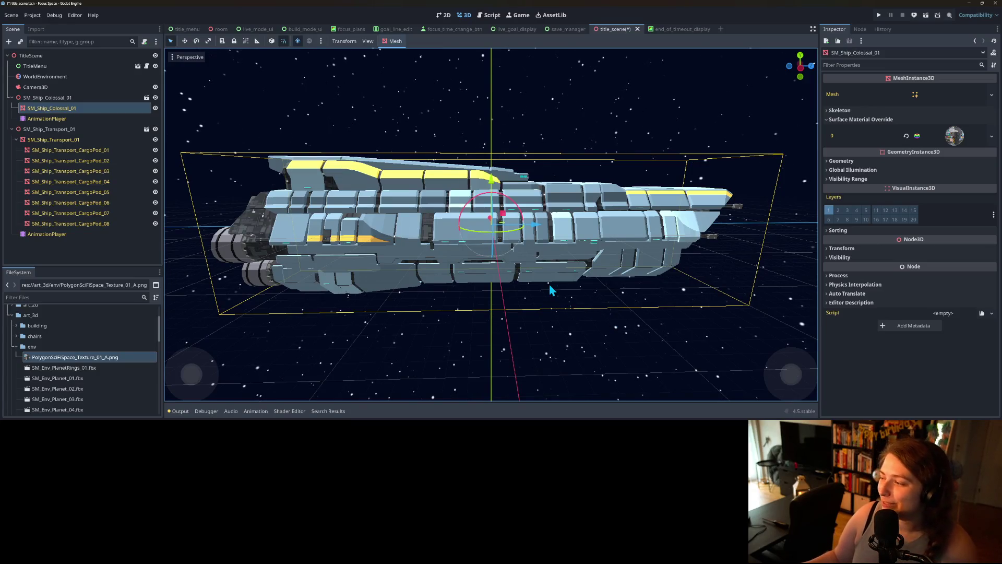
{"action": "scroll", "coordinate": [541, 286], "scroll_direction": "up", "scroll_amount": 2}
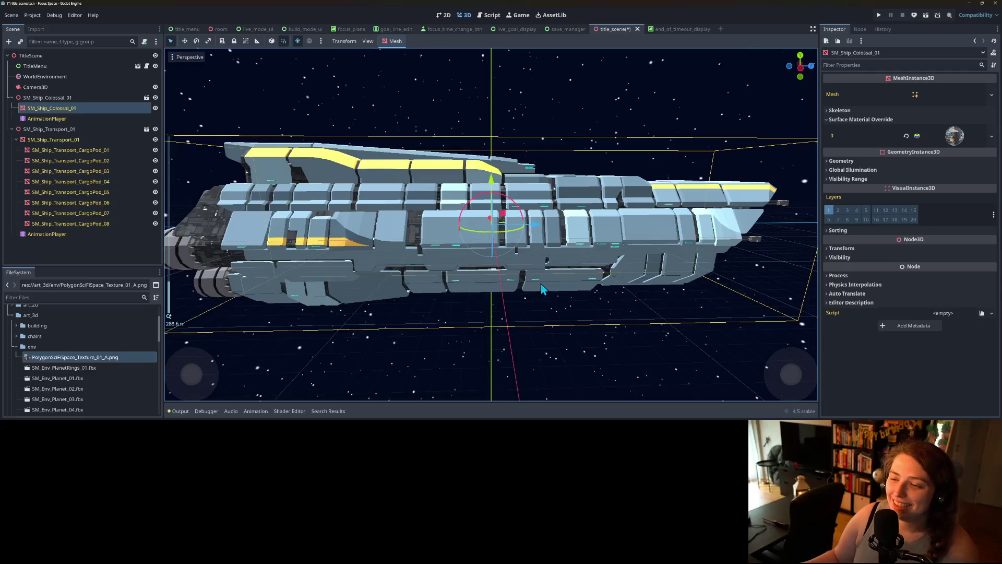
{"action": "mouse_move", "coordinate": [541, 287]}
{"action": "left_mouse_down"}
{"action": "mouse_move", "coordinate": [553, 302]}
{"action": "mouse_move", "coordinate": [557, 291]}
{"action": "left_mouse_up"}
{"action": "scroll", "coordinate": [556, 290], "scroll_direction": "down", "scroll_amount": 2}
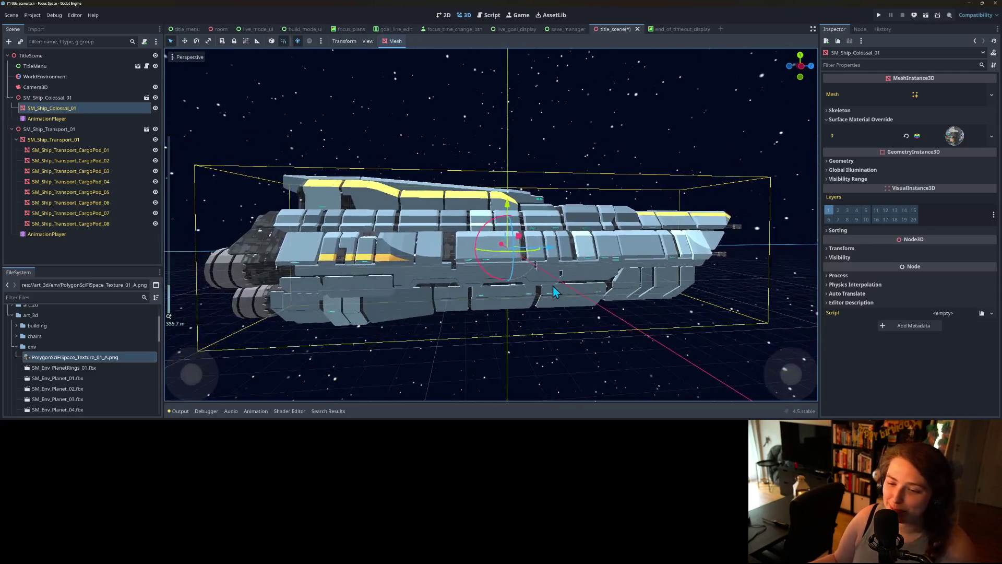
{"action": "mouse_move", "coordinate": [533, 320]}
{"action": "left_mouse_down"}
{"action": "mouse_move", "coordinate": [553, 304]}
{"action": "mouse_move", "coordinate": [620, 308]}
{"action": "mouse_move", "coordinate": [544, 316]}
{"action": "left_mouse_up"}
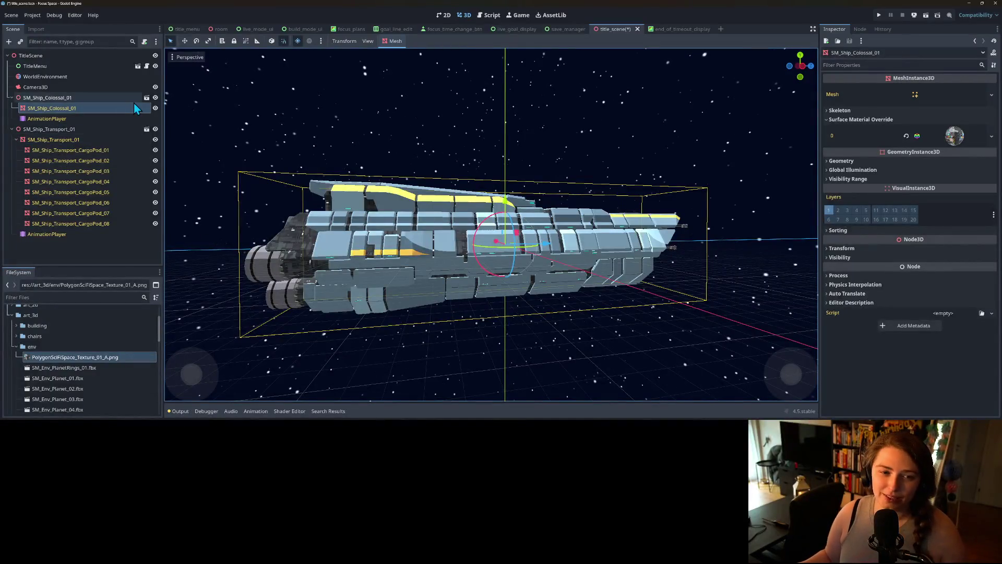
Delete SM_Ship_Transport_01 with its cargo pods and select the colossal ship's AnimationPlayer.
{"action": "left_click", "coordinate": [115, 98]}
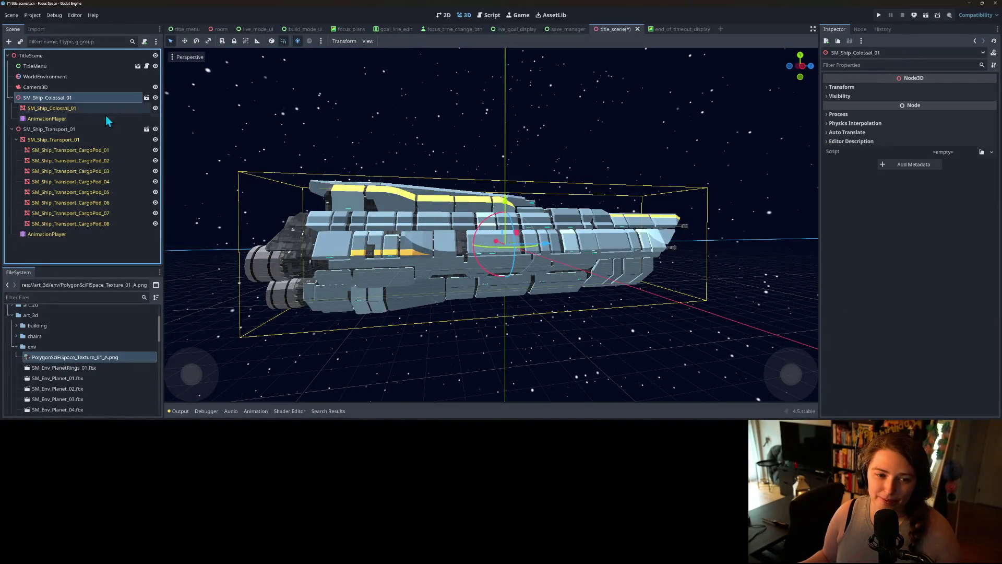
{"action": "left_click", "coordinate": [95, 134]}
{"action": "key", "text": "Delete"}
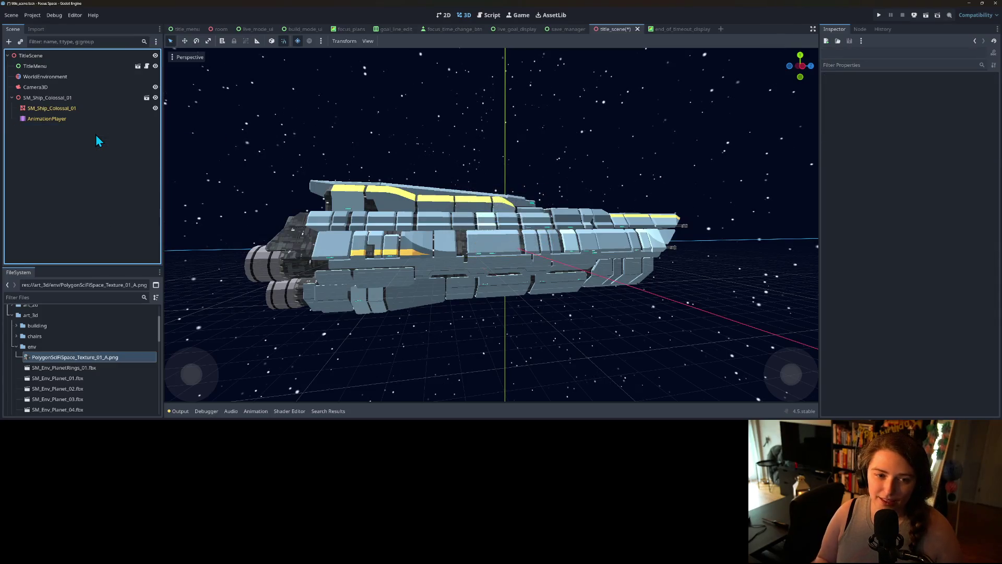
{"action": "left_click", "coordinate": [67, 118]}
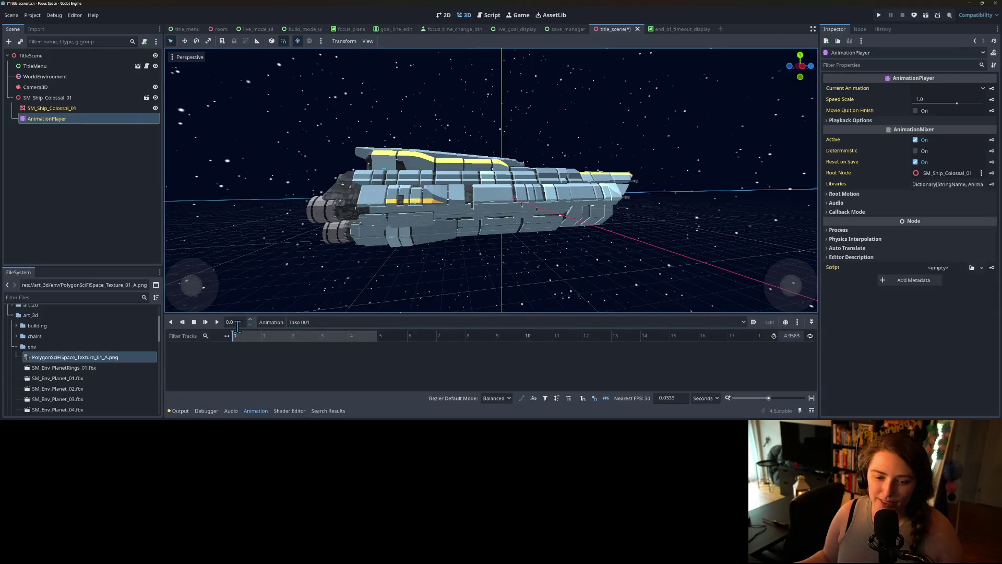
Preview the Take 001 animation, then stop it.
{"action": "left_click", "coordinate": [205, 324]}
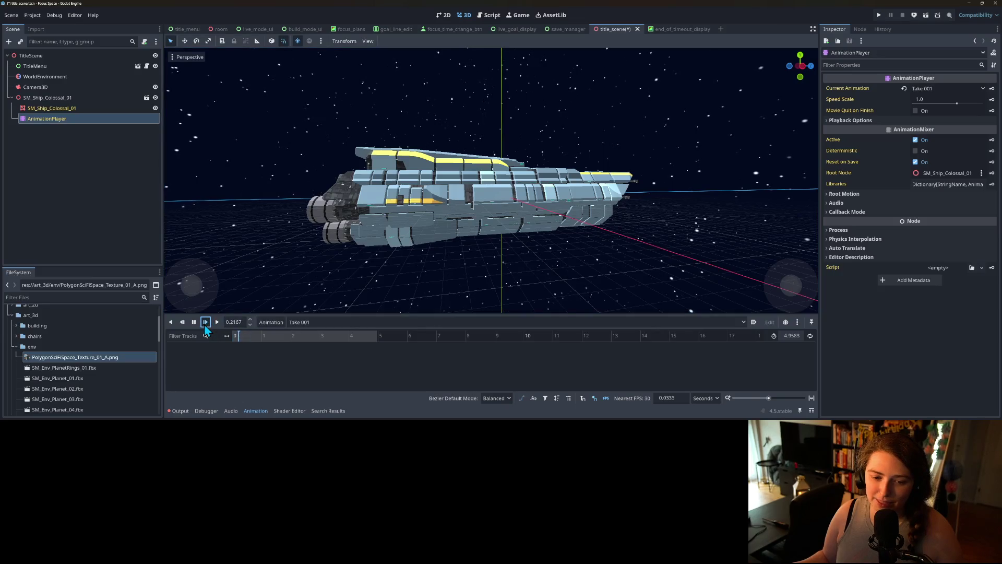
{"action": "left_click", "coordinate": [335, 324]}
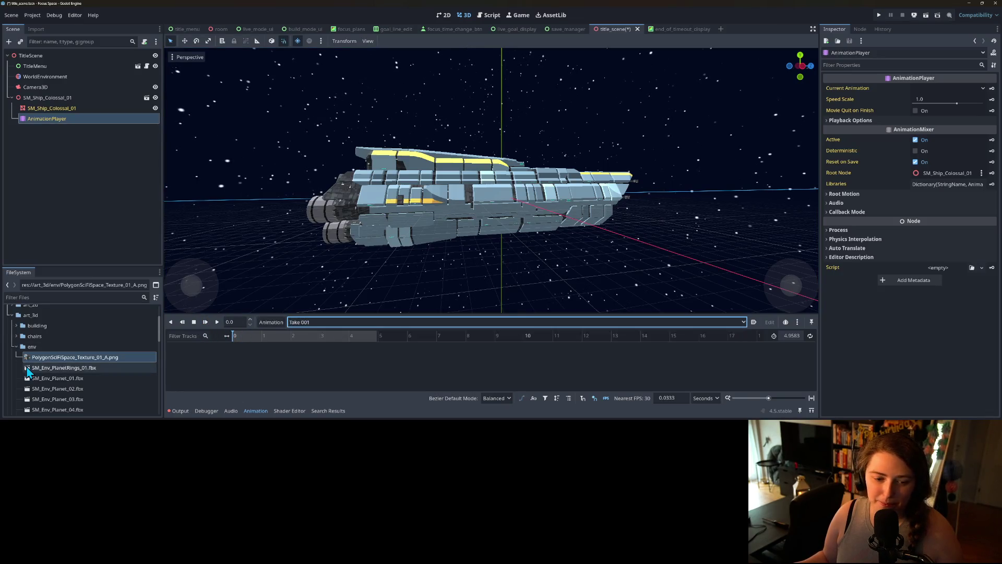
{"action": "scroll", "coordinate": [92, 388], "scroll_direction": "down", "scroll_amount": 5}
Set Skip Import on SM_Ship_Colossal_01.fbx's AnimationPlayer in Advanced import settings and reimport.
{"action": "left_click", "coordinate": [85, 376]}
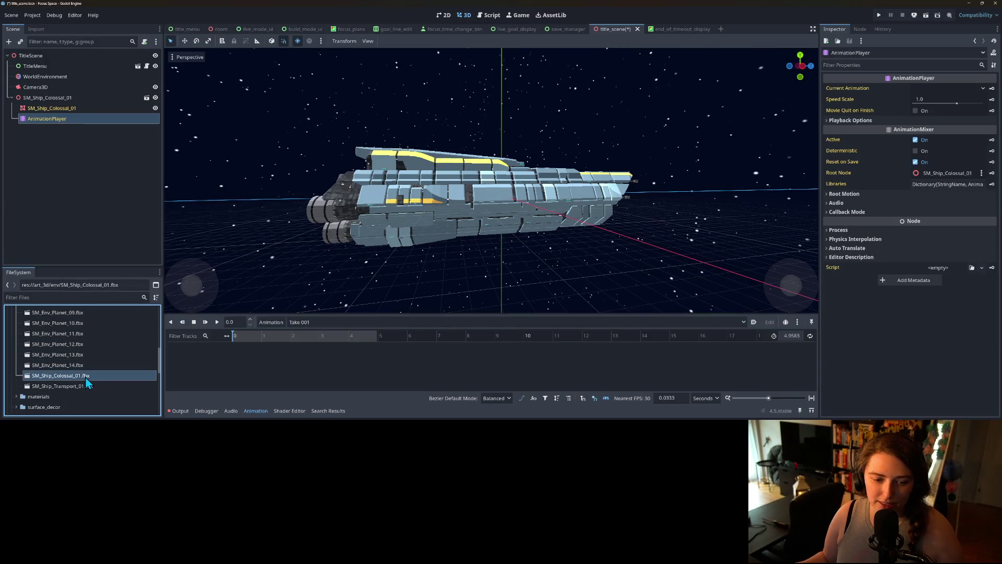
{"action": "left_click", "coordinate": [36, 29]}
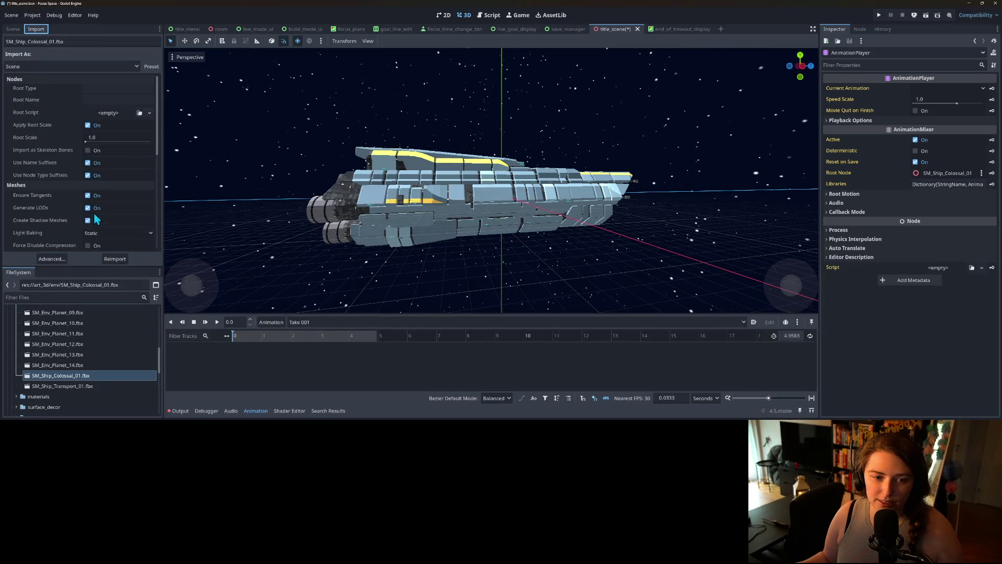
{"action": "left_click", "coordinate": [64, 261]}
{"action": "left_click", "coordinate": [156, 108]}
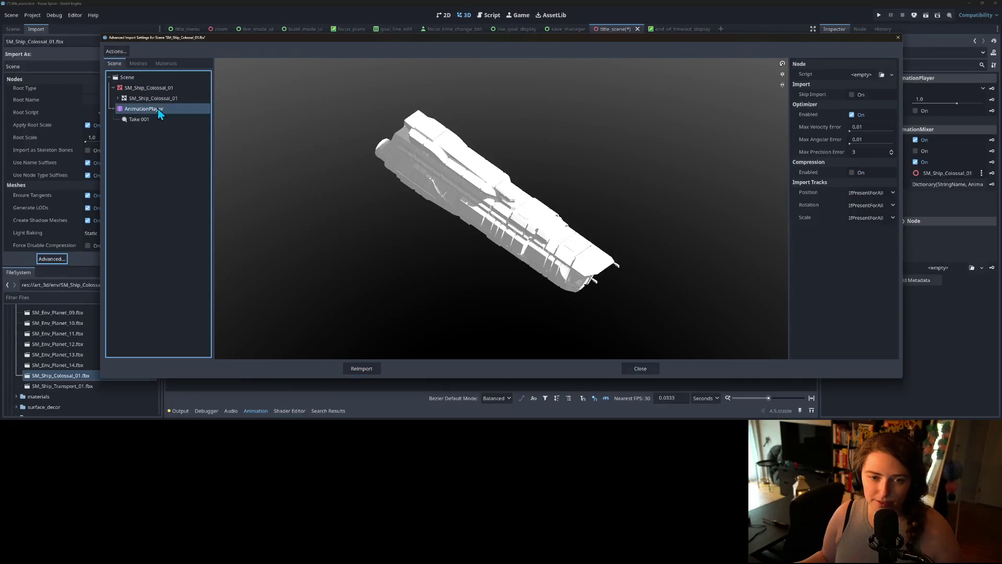
{"action": "left_click", "coordinate": [852, 95]}
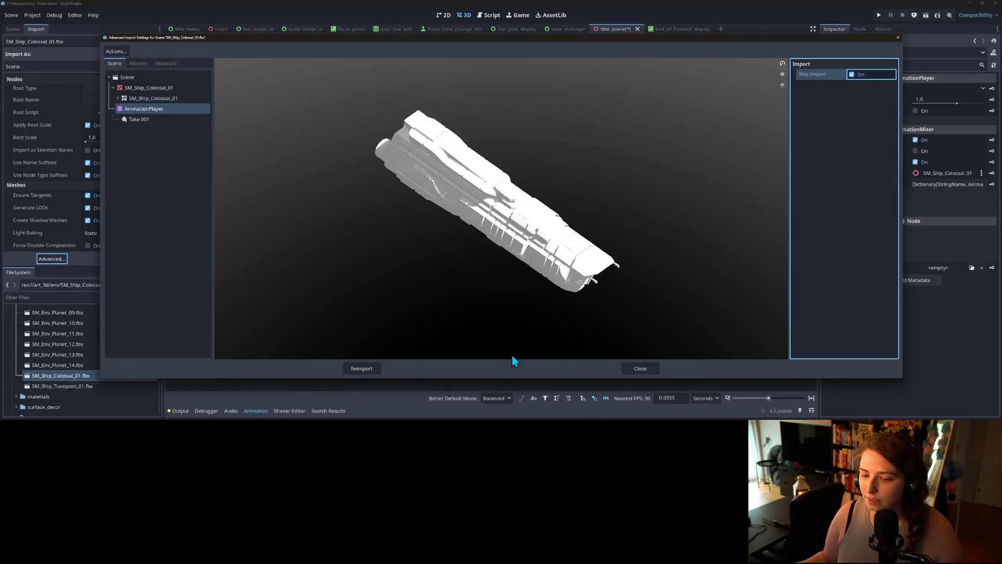
{"action": "left_click", "coordinate": [361, 368]}
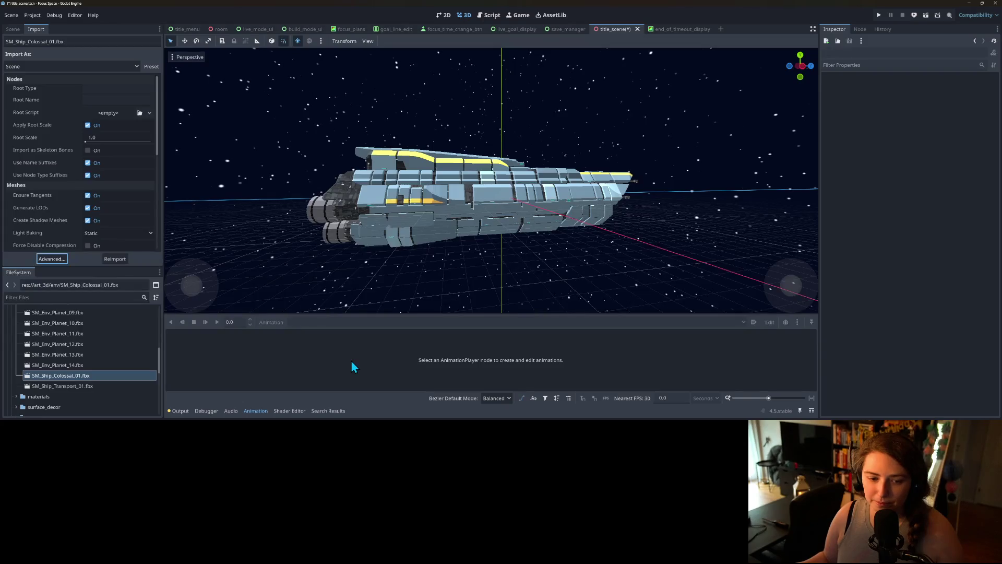
Select the colossal ship node in the Scene tree and view it side-on.
{"action": "left_click", "coordinate": [13, 29]}
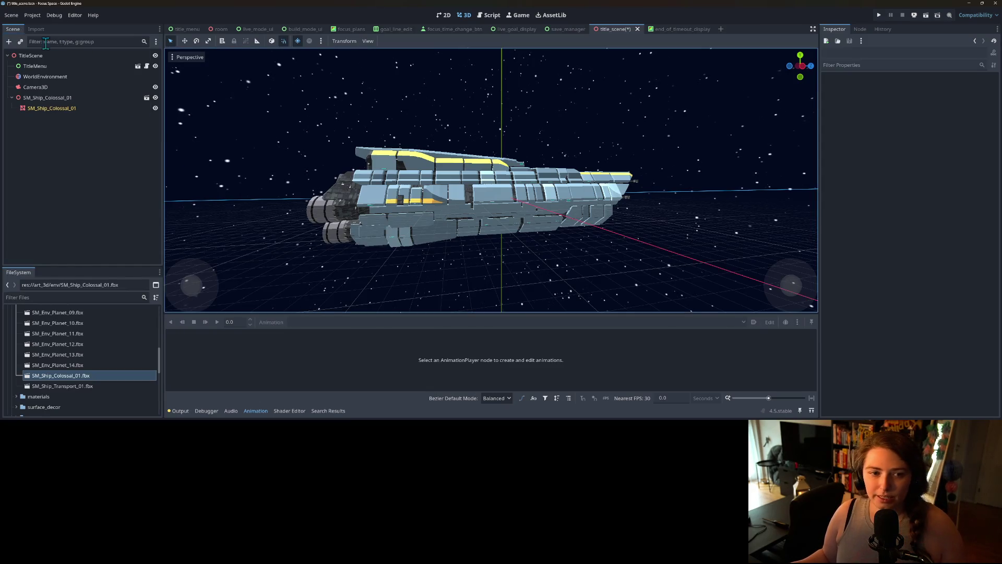
{"action": "left_click", "coordinate": [47, 87]}
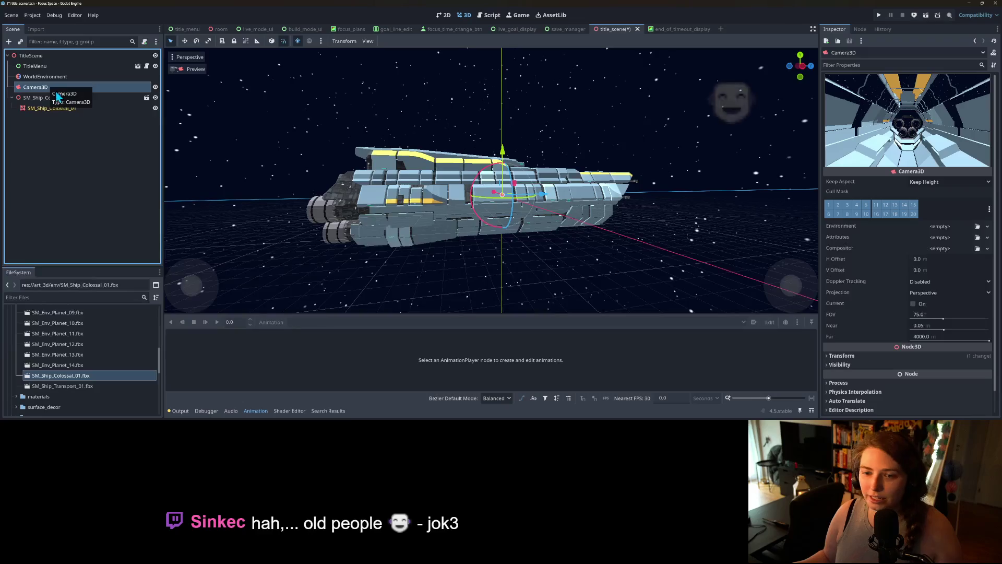
{"action": "left_click", "coordinate": [47, 97]}
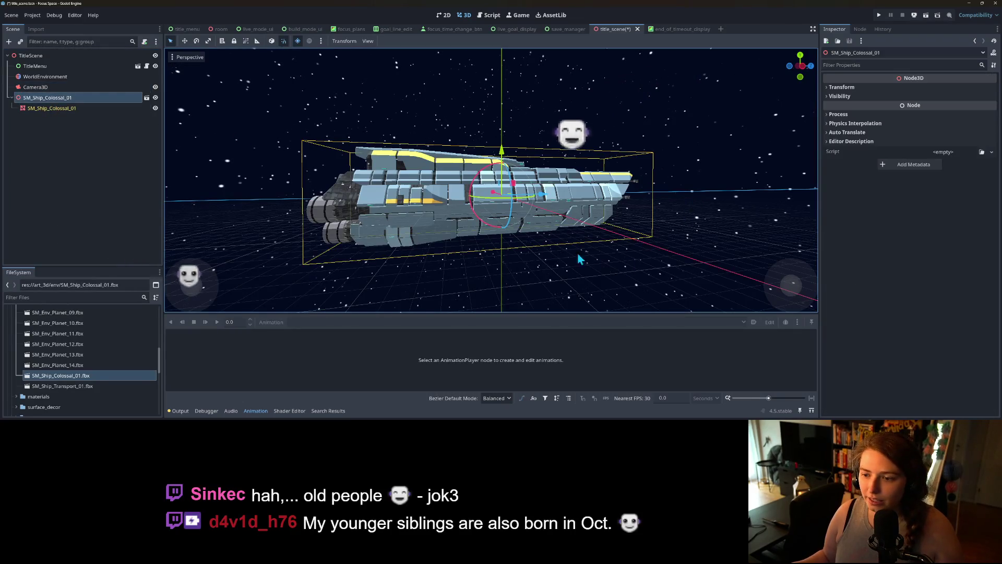
{"action": "scroll", "coordinate": [587, 255], "scroll_direction": "down", "scroll_amount": 3}
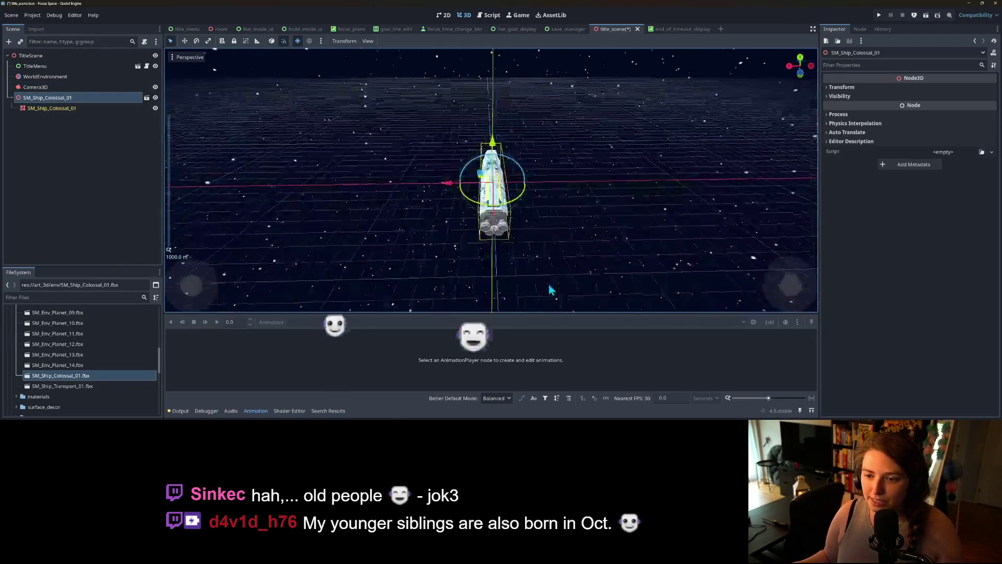
{"action": "left_click_drag", "start_coordinate": [550, 289], "coordinate": [504, 286]}
{"action": "scroll", "coordinate": [482, 209], "scroll_direction": "up", "scroll_amount": 15}
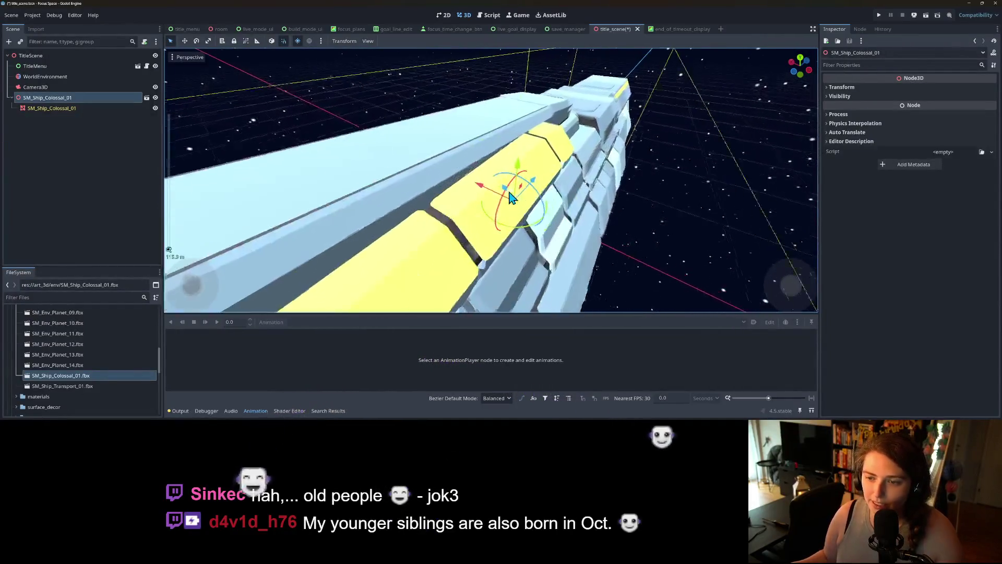
{"action": "scroll", "coordinate": [509, 197], "scroll_direction": "down", "scroll_amount": 5}
{"action": "scroll", "coordinate": [511, 198], "scroll_direction": "up", "scroll_amount": 8}
{"action": "scroll", "coordinate": [509, 197], "scroll_direction": "down", "scroll_amount": 2}
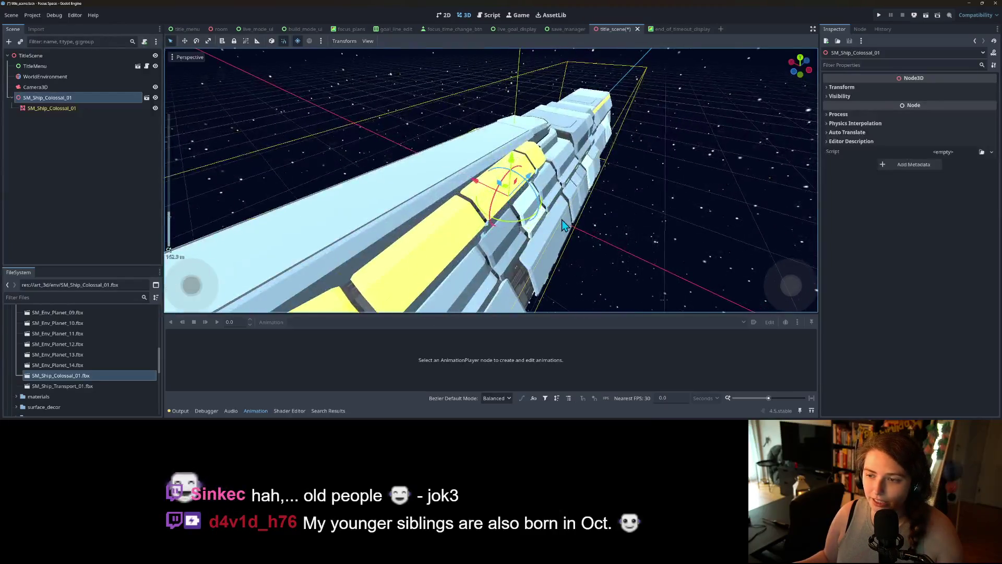
{"action": "left_click_drag", "start_coordinate": [509, 197], "coordinate": [485, 201]}
Set the colossal ship's Transform Scale to 0.01 on all axes.
{"action": "left_click", "coordinate": [871, 87]}
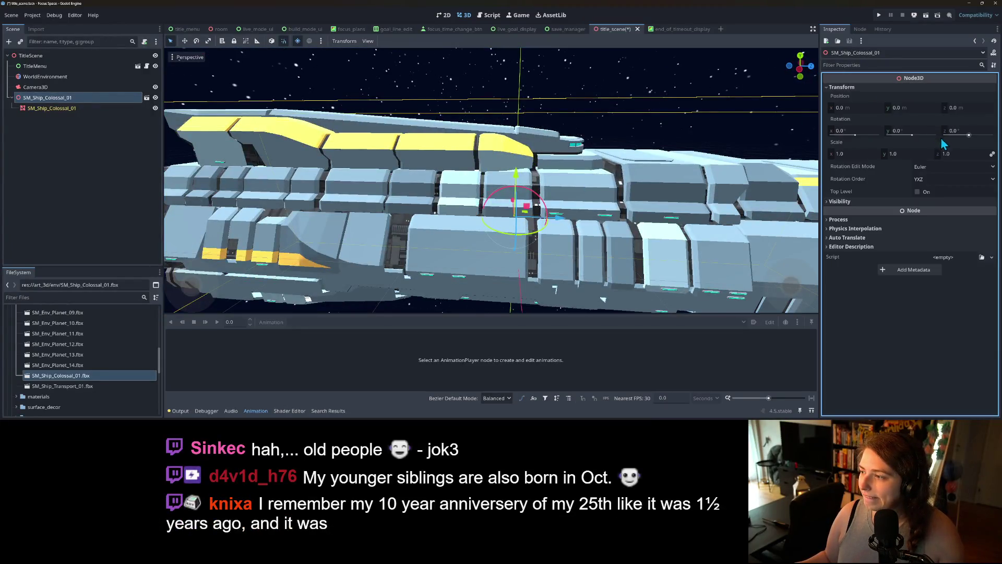
{"action": "left_click", "coordinate": [928, 159]}
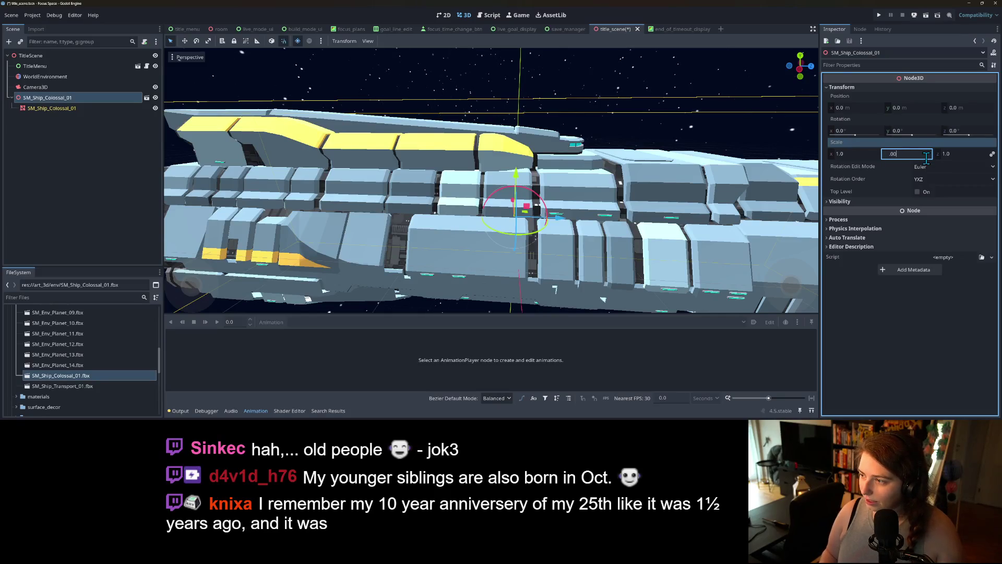
{"action": "key", "text": "Return"}
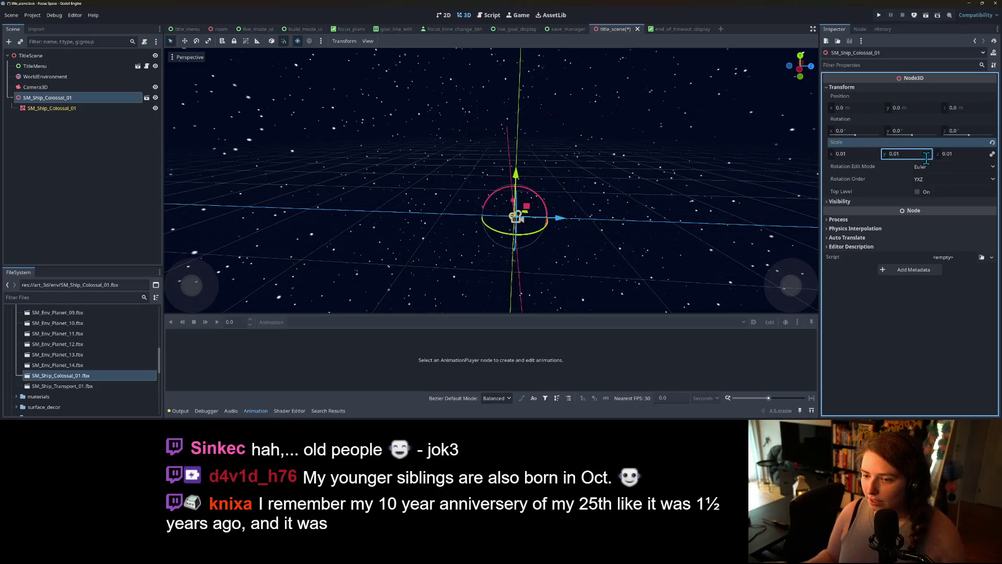
{"action": "scroll", "coordinate": [590, 207], "scroll_direction": "up", "scroll_amount": 1}
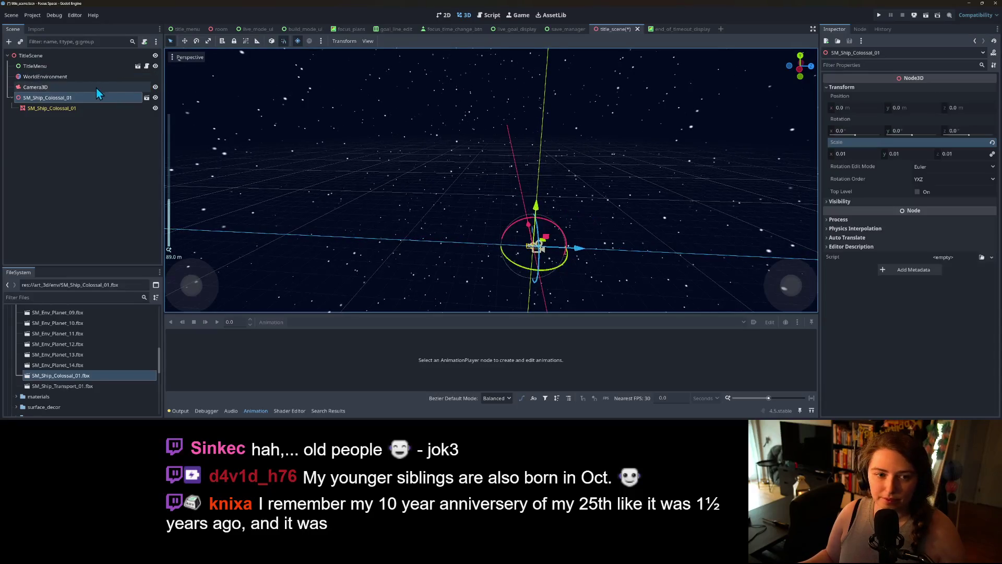
Frame the Camera3D, then rotate the colossal ship 90° around the Y axis.
{"action": "left_click", "coordinate": [96, 89]}
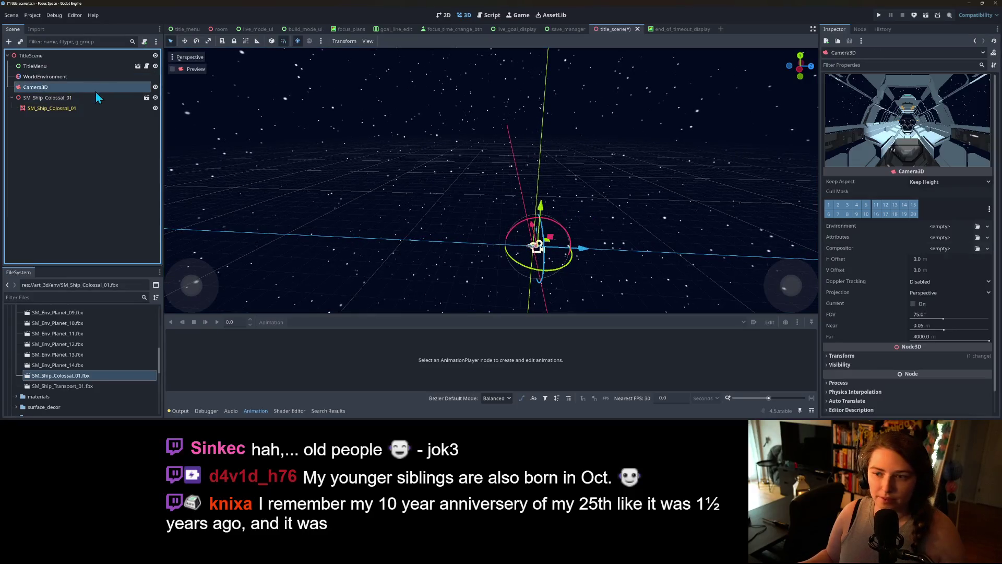
{"action": "key", "text": "f"}
{"action": "scroll", "coordinate": [490, 233], "scroll_direction": "up", "scroll_amount": 5}
{"action": "scroll", "coordinate": [490, 237], "scroll_direction": "down", "scroll_amount": 5}
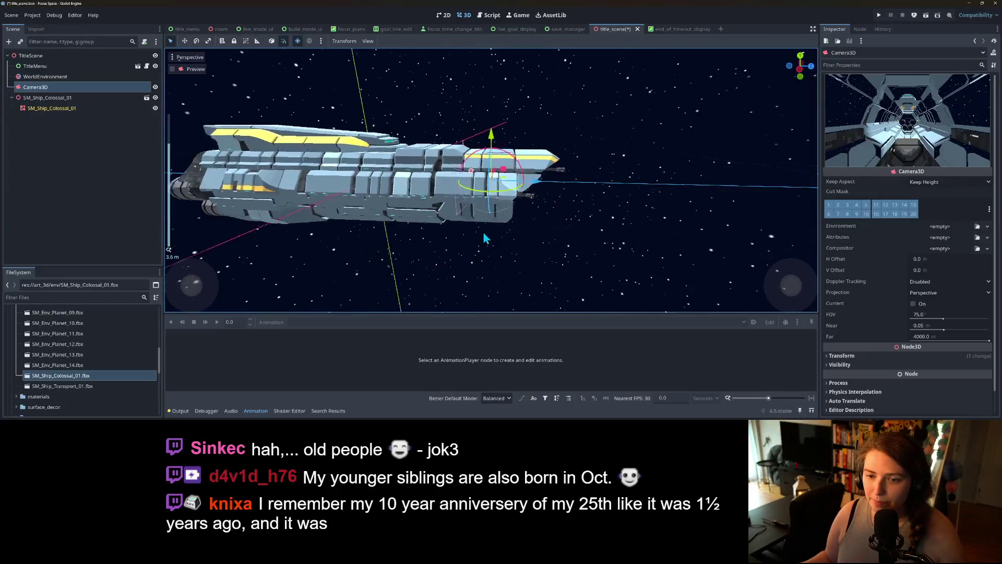
{"action": "left_click", "coordinate": [39, 100]}
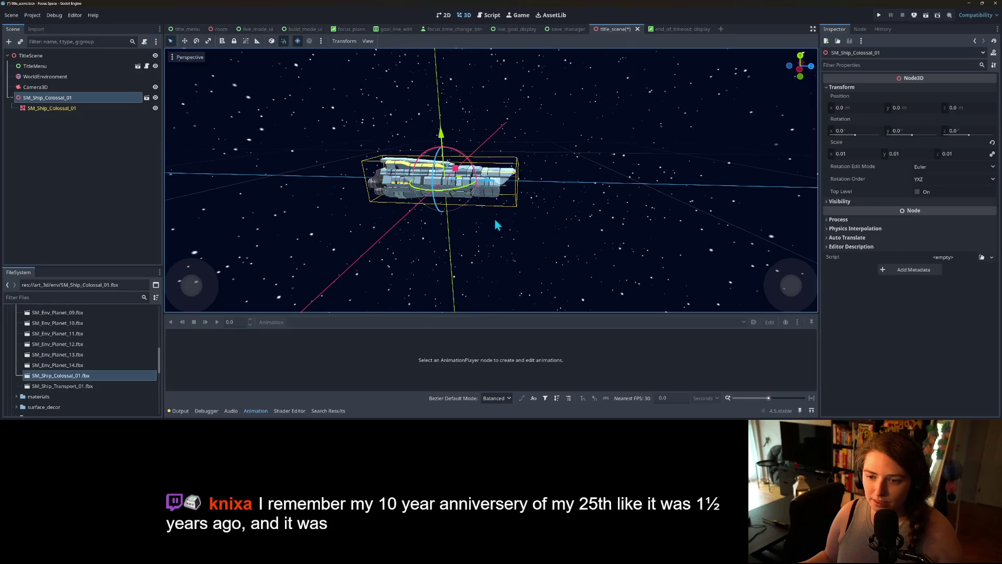
{"action": "left_click_drag", "start_coordinate": [449, 193], "coordinate": [461, 193]}
{"action": "left_click_drag", "start_coordinate": [481, 192], "coordinate": [465, 205]}
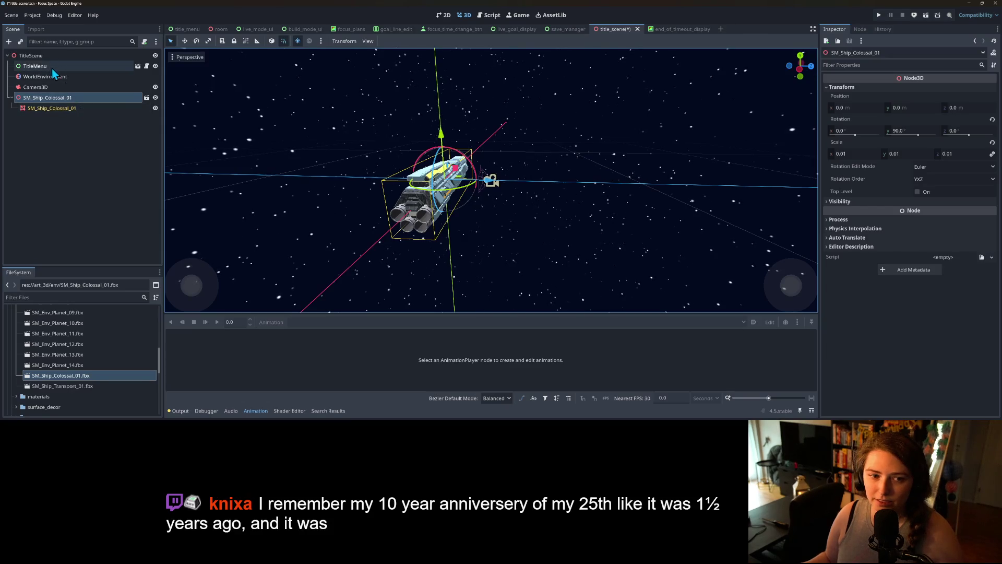
Slide the Camera3D along X, raise it one metre, and save the scene.
{"action": "left_click", "coordinate": [35, 87]}
{"action": "scroll", "coordinate": [405, 137], "scroll_direction": "down", "scroll_amount": 3}
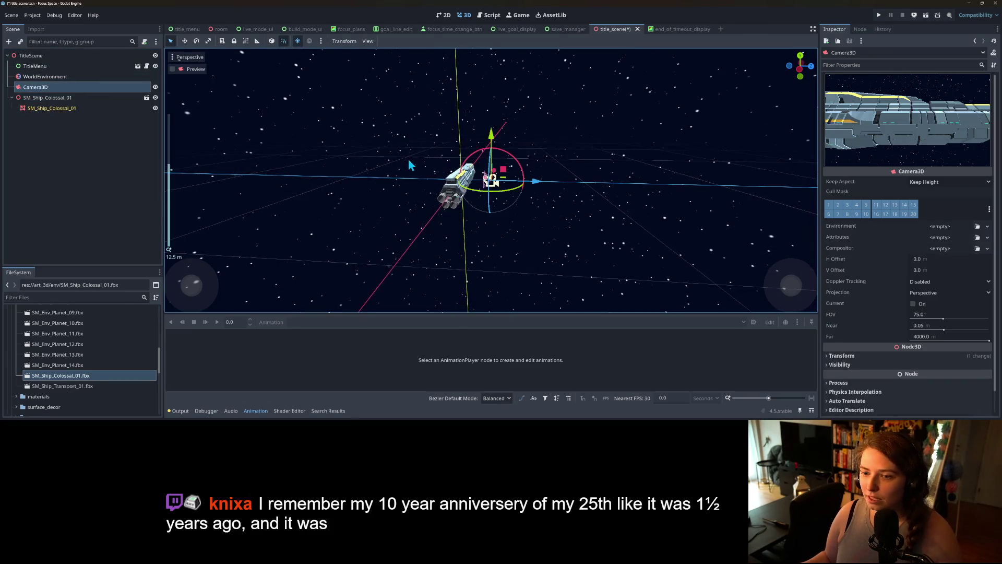
{"action": "mouse_move", "coordinate": [329, 164]}
{"action": "left_mouse_down"}
{"action": "mouse_move", "coordinate": [330, 228]}
{"action": "mouse_move", "coordinate": [237, 245]}
{"action": "left_mouse_up"}
{"action": "scroll", "coordinate": [238, 245], "scroll_direction": "up", "scroll_amount": 10}
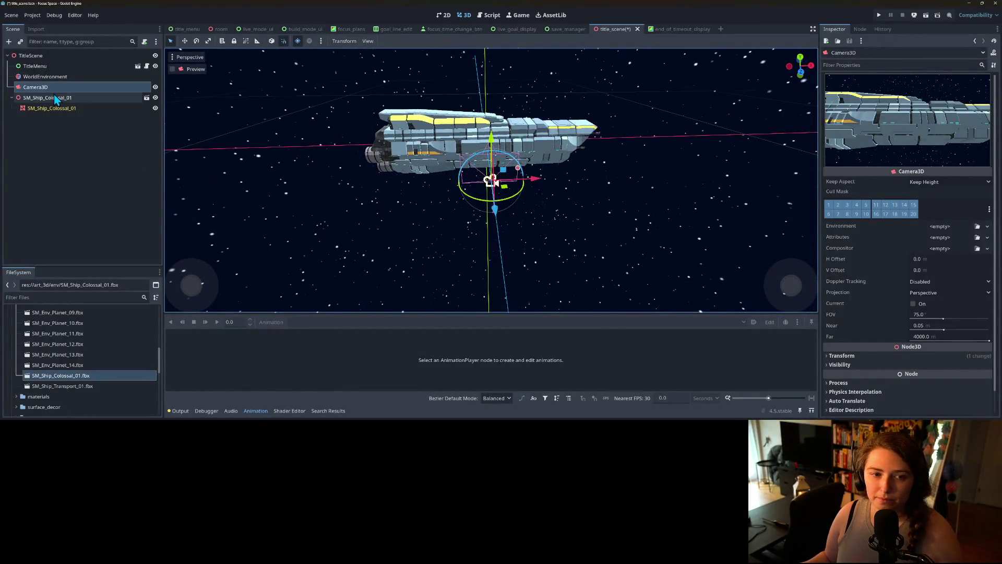
{"action": "mouse_move", "coordinate": [413, 247]}
{"action": "left_mouse_down"}
{"action": "mouse_move", "coordinate": [499, 245]}
{"action": "mouse_move", "coordinate": [503, 217]}
{"action": "mouse_move", "coordinate": [592, 204]}
{"action": "left_mouse_up"}
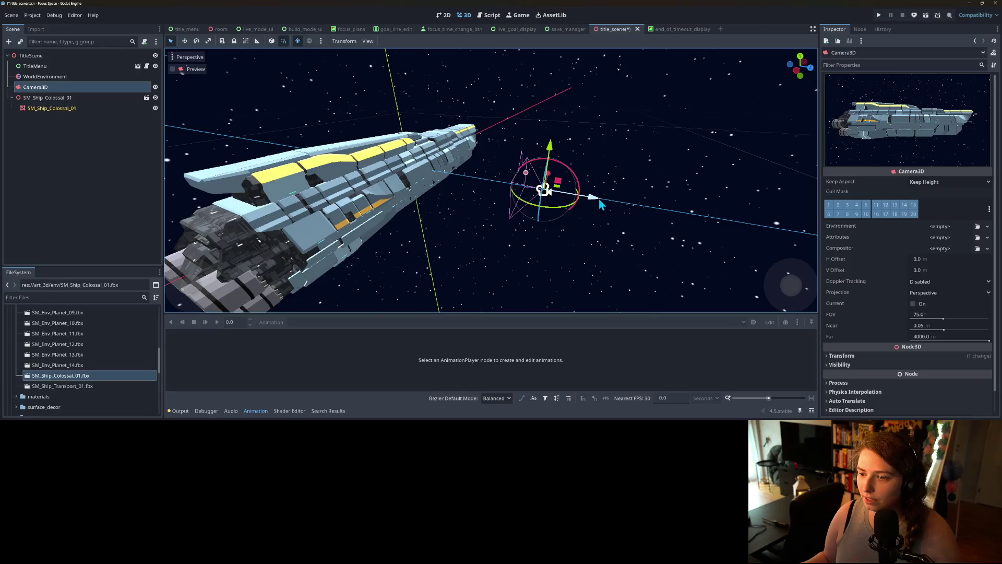
{"action": "left_click_drag", "start_coordinate": [600, 205], "coordinate": [641, 217]}
{"action": "left_click_drag", "start_coordinate": [622, 166], "coordinate": [618, 112]}
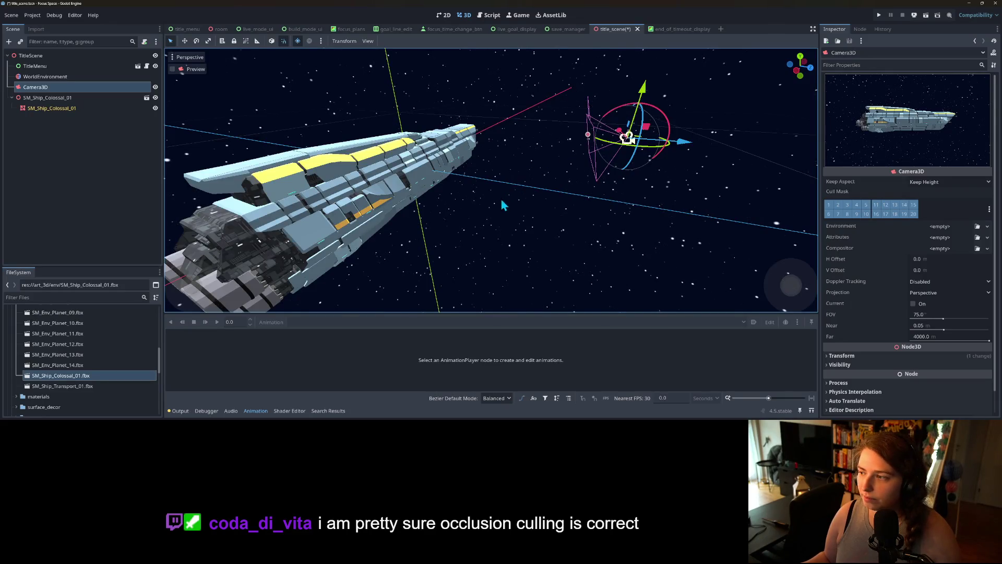
{"action": "scroll", "coordinate": [497, 210], "scroll_direction": "down", "scroll_amount": 3}
{"action": "mouse_move", "coordinate": [510, 208]}
{"action": "left_mouse_down"}
{"action": "mouse_move", "coordinate": [559, 182]}
{"action": "mouse_move", "coordinate": [580, 180]}
{"action": "mouse_move", "coordinate": [582, 196]}
{"action": "left_mouse_up"}
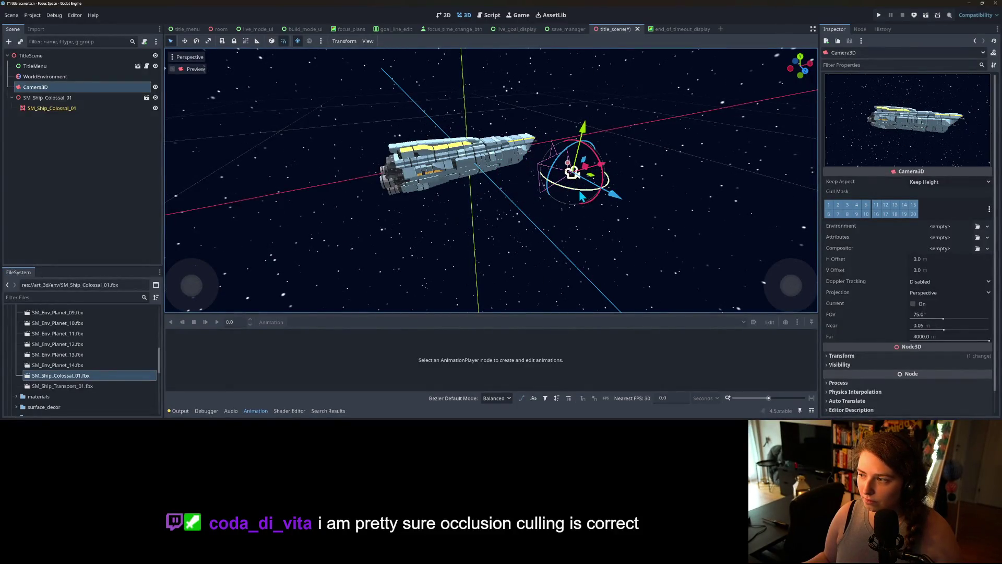
{"action": "key", "text": "ctrl+s"}
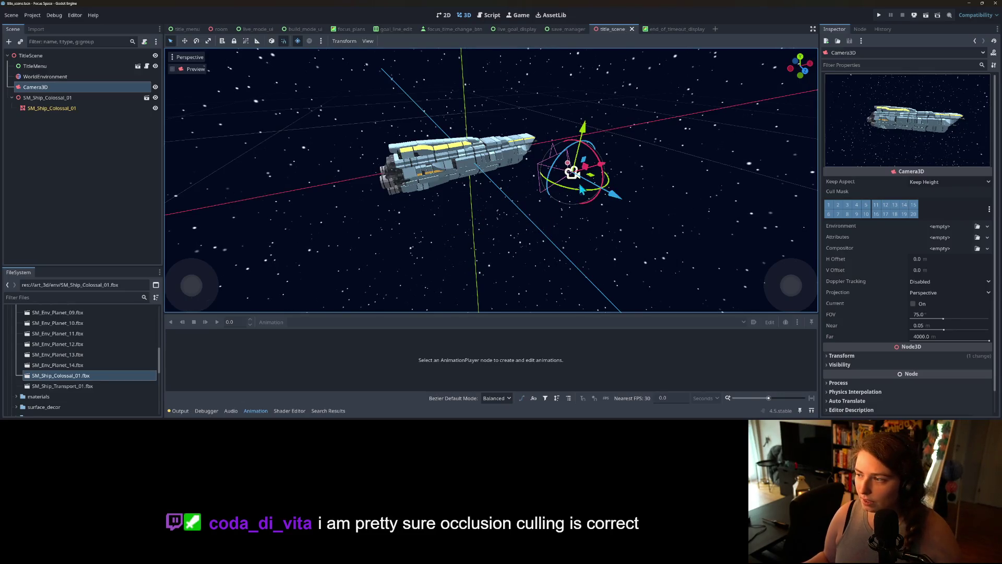
Move the camera about one metre further right and save the title scene again.
{"action": "mouse_move", "coordinate": [596, 178]}
{"action": "left_mouse_down"}
{"action": "mouse_move", "coordinate": [625, 166]}
{"action": "mouse_move", "coordinate": [649, 187]}
{"action": "mouse_move", "coordinate": [628, 177]}
{"action": "left_mouse_up"}
{"action": "left_click_drag", "start_coordinate": [599, 145], "coordinate": [623, 142]}
{"action": "key", "text": "ctrl+s"}
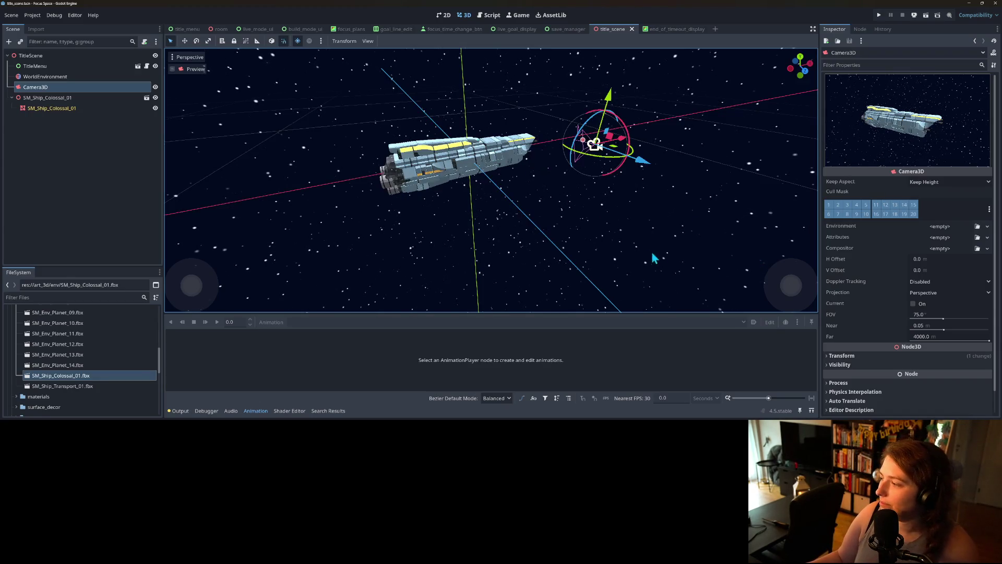
{"action": "left_click", "coordinate": [61, 99]}
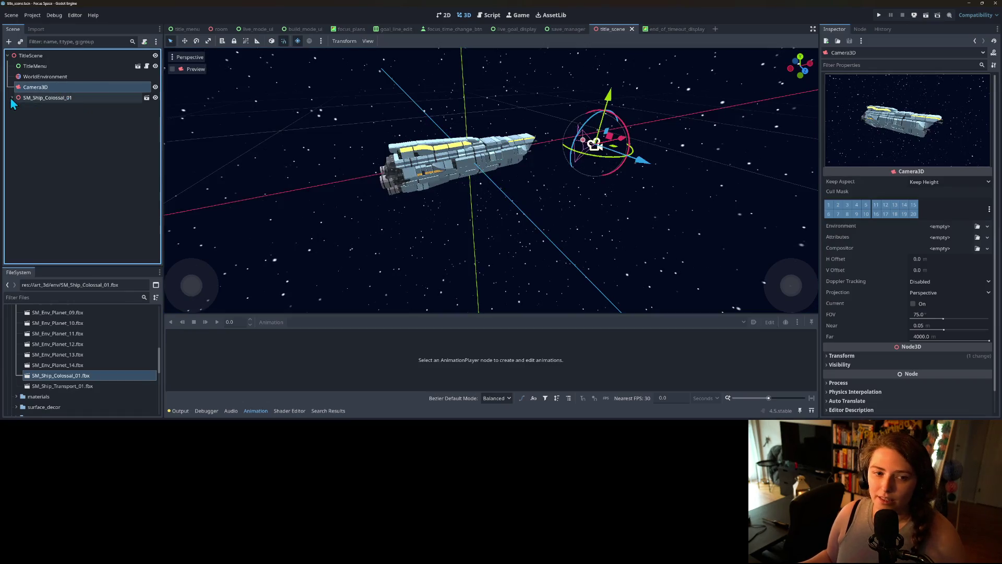
Enable Geometry > Ignore Occlusion Culling on SM_Ship_Colossal_01's child mesh.
{"action": "right_click", "coordinate": [62, 99]}
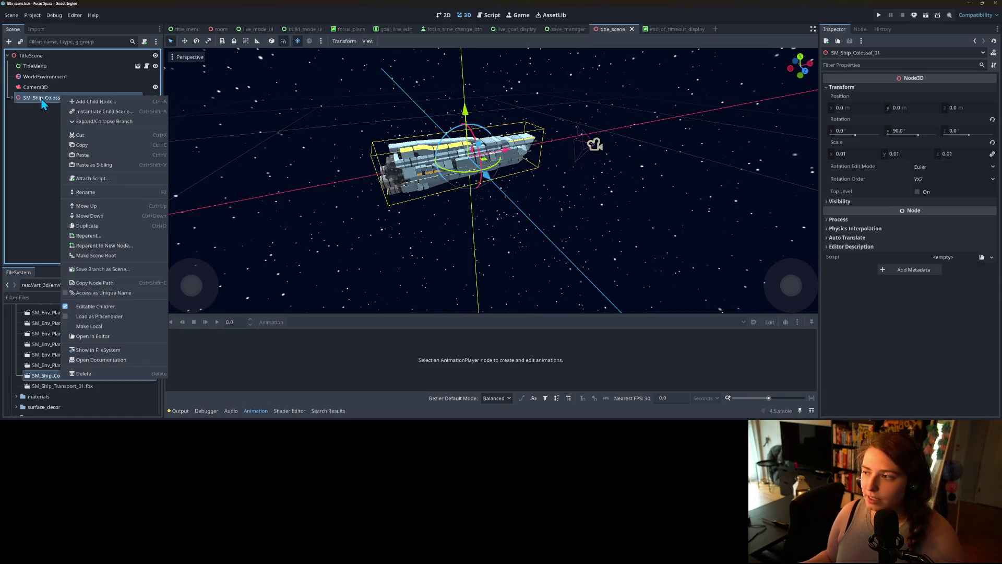
{"action": "key", "text": "Escape"}
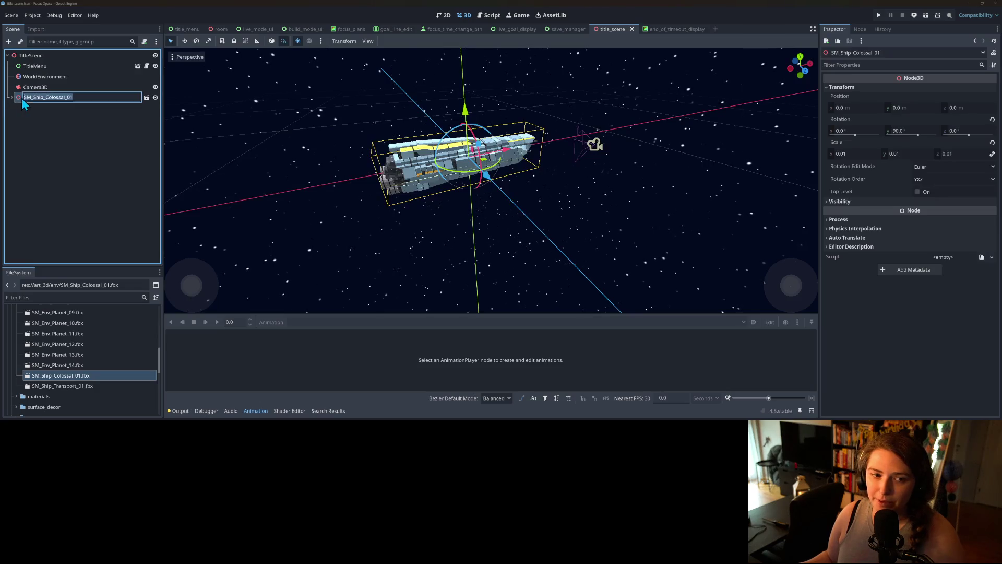
{"action": "left_click", "coordinate": [11, 99]}
{"action": "left_click", "coordinate": [31, 109]}
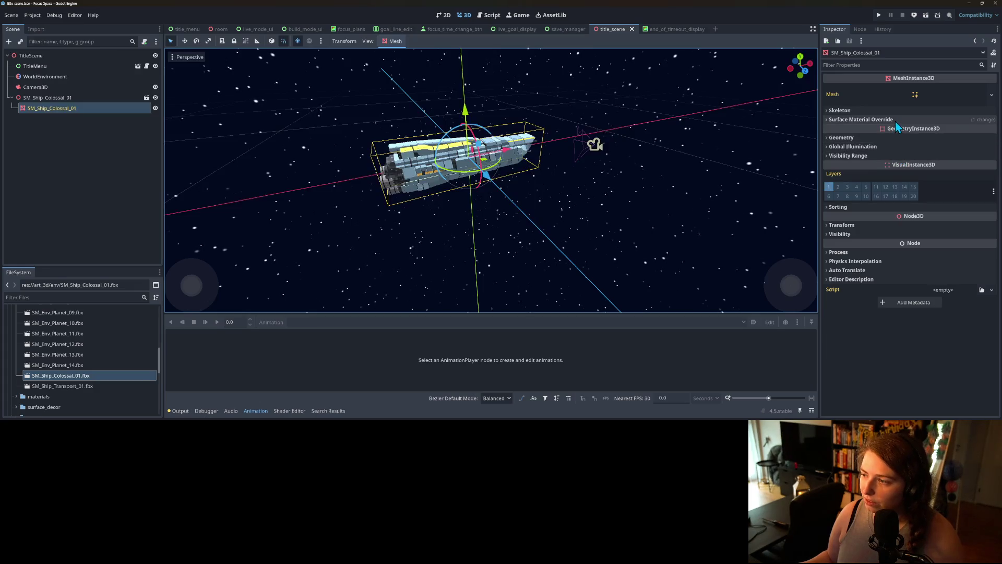
{"action": "left_click", "coordinate": [890, 138]}
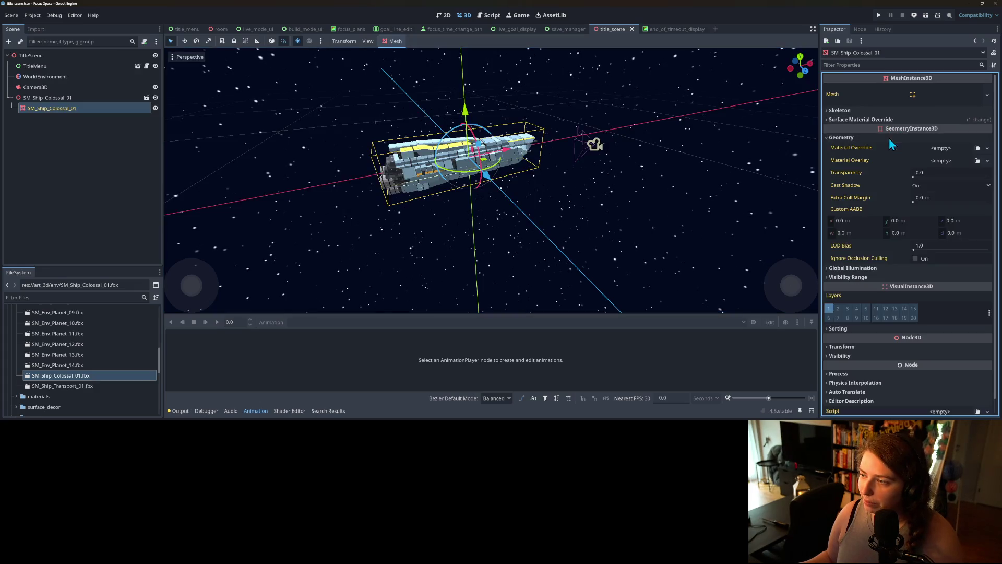
{"action": "left_click", "coordinate": [925, 260]}
{"action": "scroll", "coordinate": [475, 210], "scroll_direction": "down", "scroll_amount": 5}
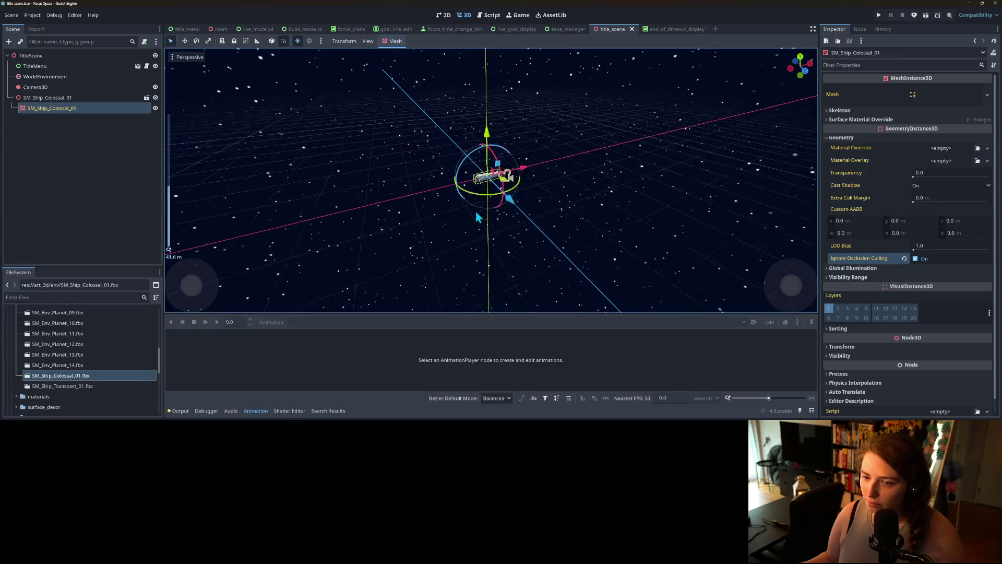
{"action": "scroll", "coordinate": [475, 211], "scroll_direction": "up", "scroll_amount": 10}
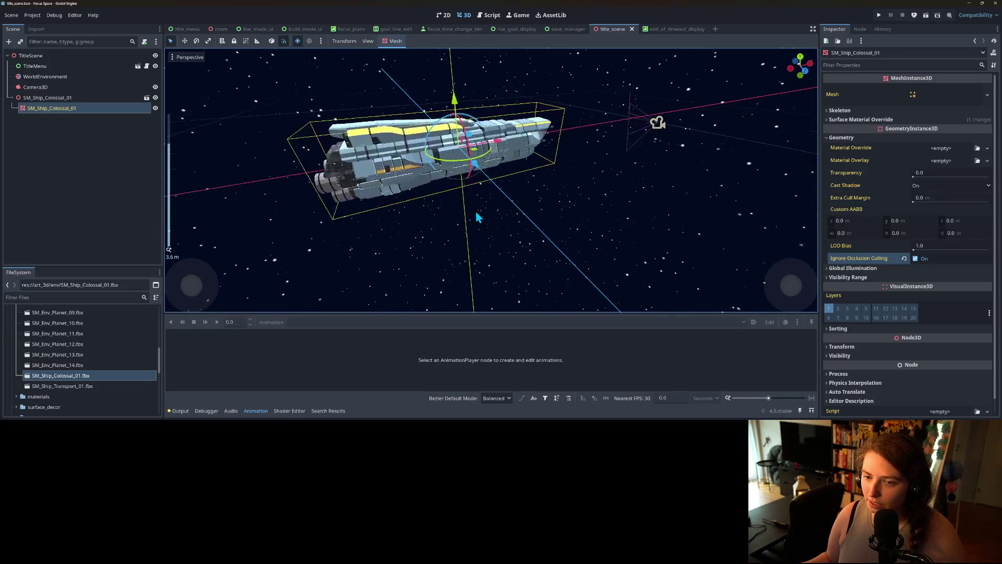
{"action": "right_click", "coordinate": [76, 101]}
Add an AnimationPlayer child to the ship and create a new animation named floating_and_bobbing.
{"action": "left_click", "coordinate": [95, 108]}
{"action": "type", "text": "anim"}
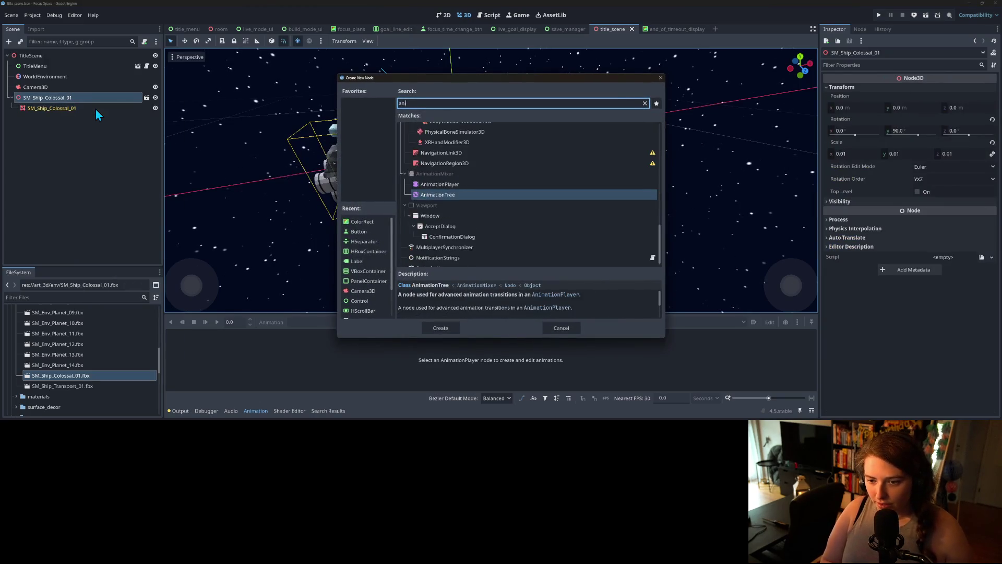
{"action": "key", "text": "Up"}
{"action": "key", "text": "Return"}
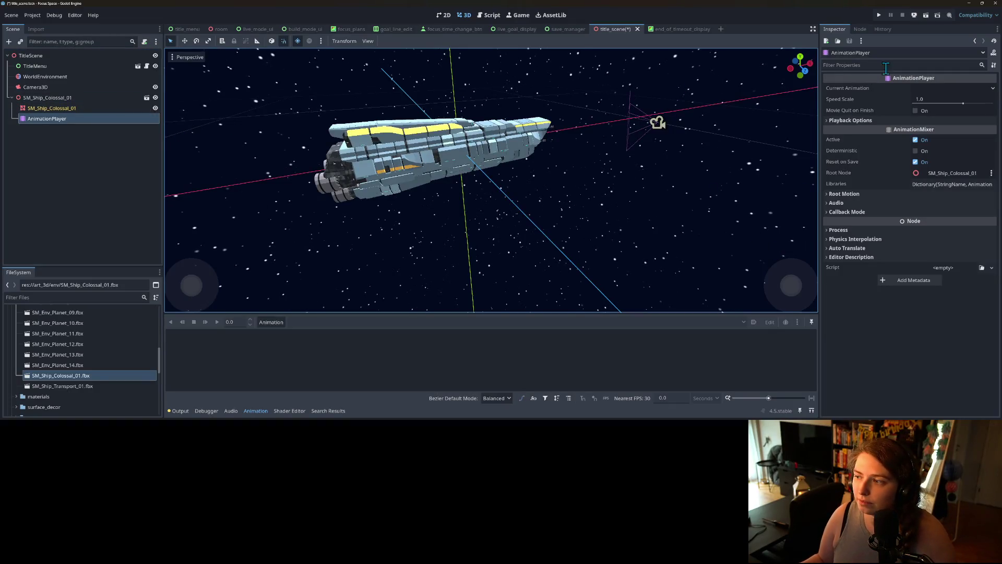
{"action": "left_click", "coordinate": [272, 322]}
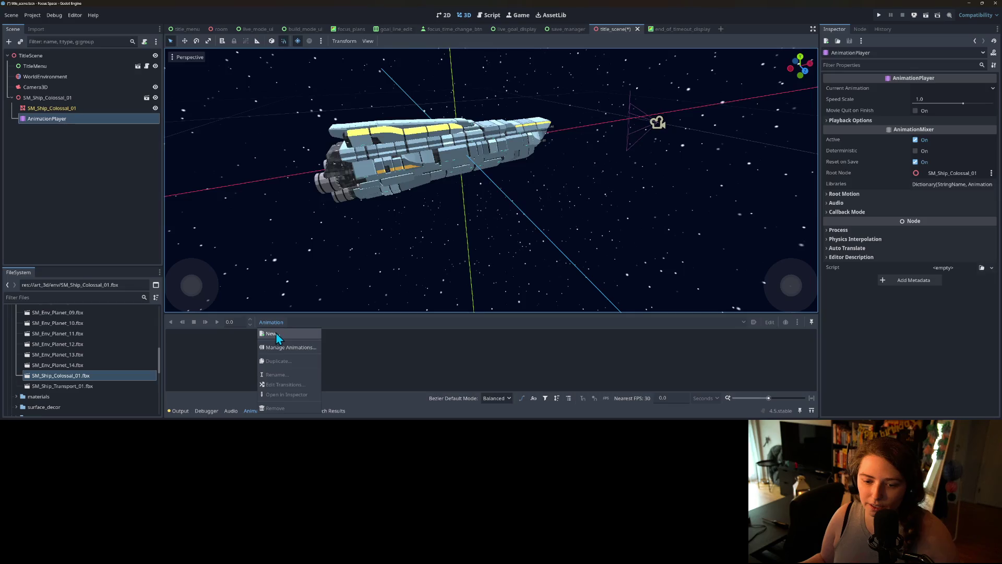
{"action": "left_click", "coordinate": [277, 332]}
{"action": "type", "text": "floating_and_"}
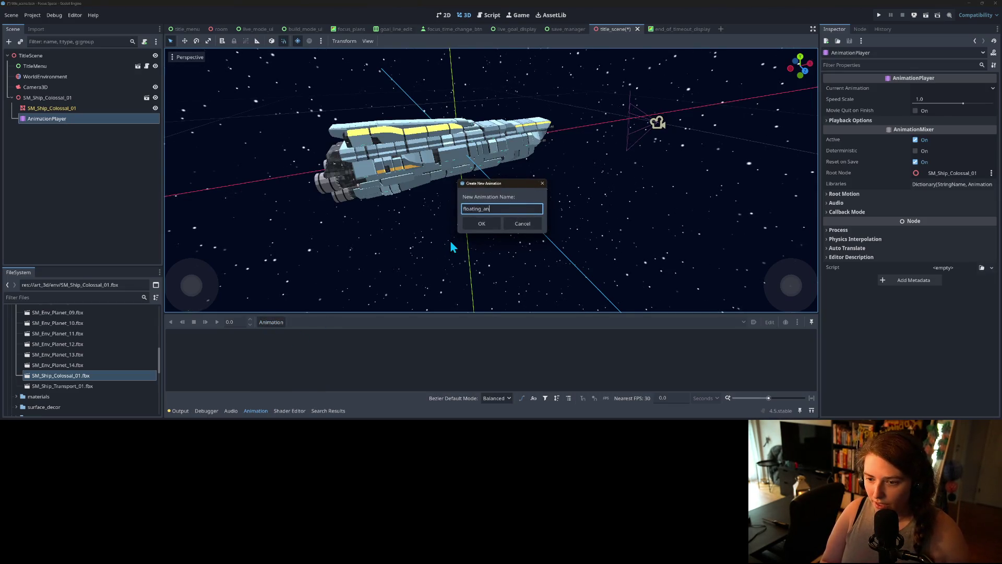
{"action": "type", "text": "bobbing"}
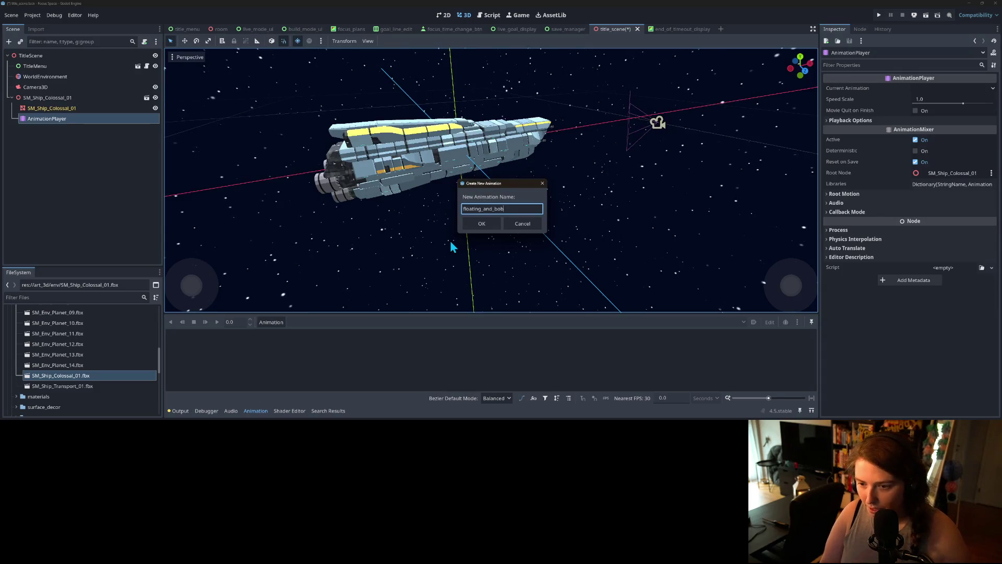
{"action": "key", "text": "Return"}
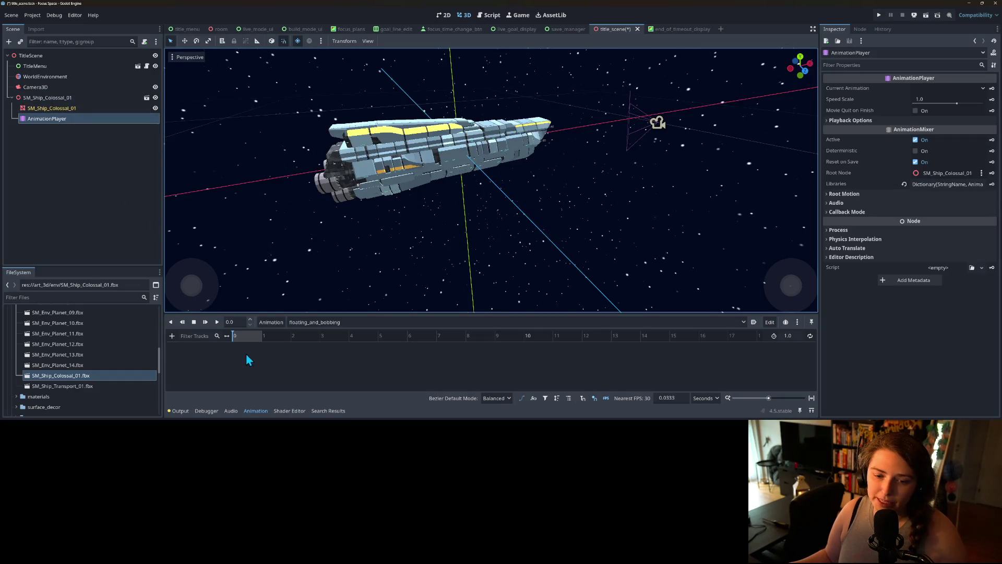
Key SM_Ship_Colossal_01's Position as a new track and set the animation length to 2.
{"action": "left_click", "coordinate": [53, 99]}
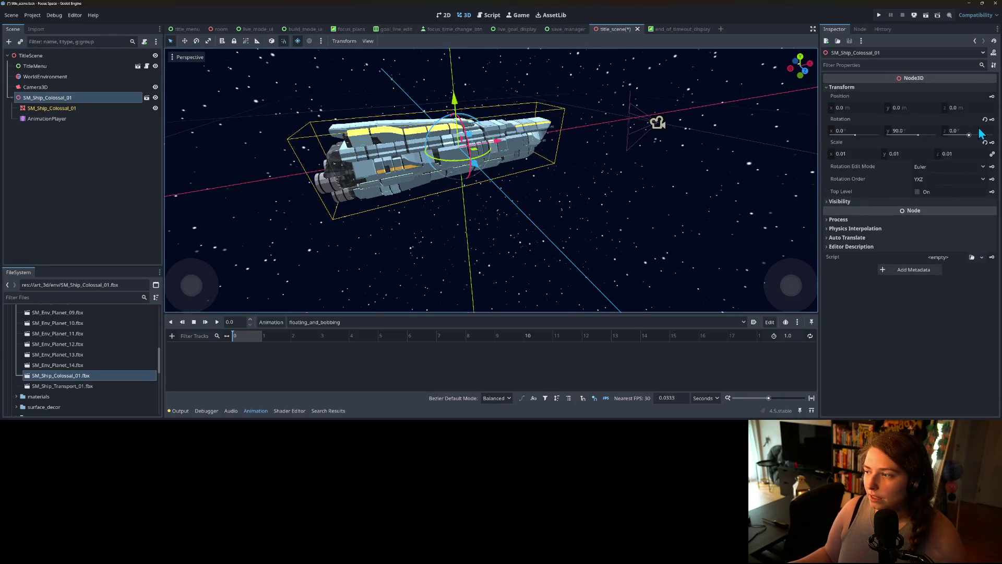
{"action": "left_click", "coordinate": [992, 96]}
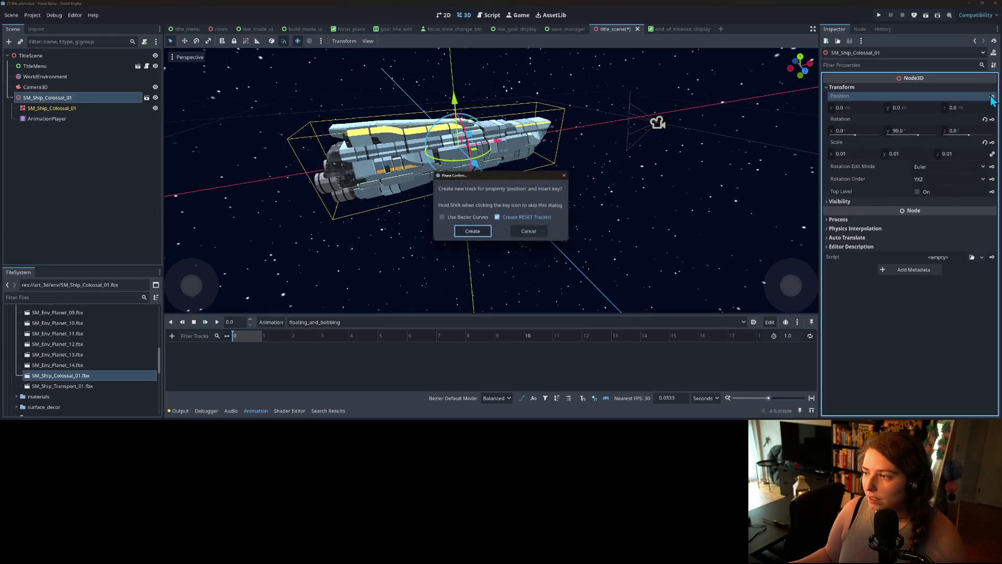
{"action": "left_click", "coordinate": [470, 232]}
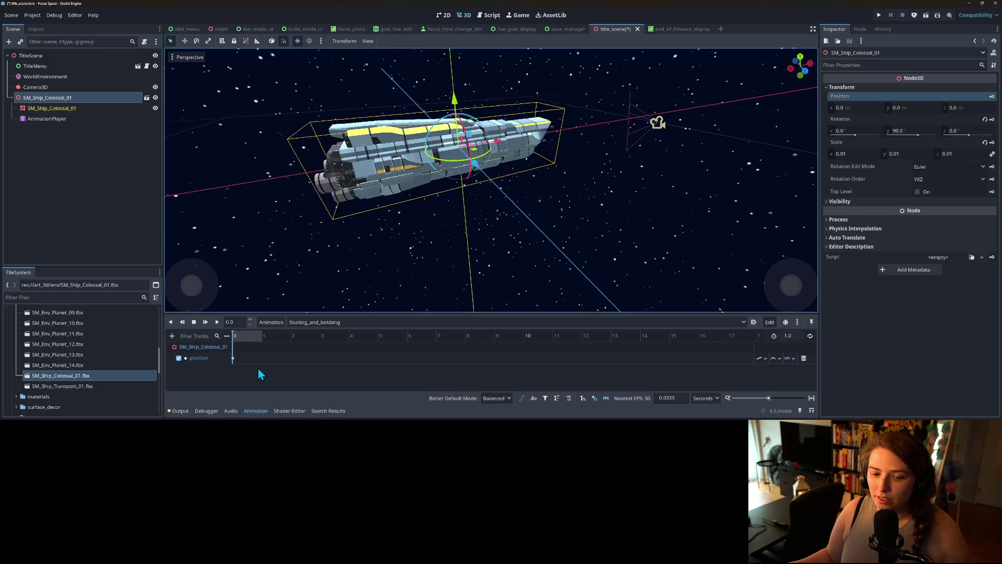
{"action": "left_click", "coordinate": [789, 335]}
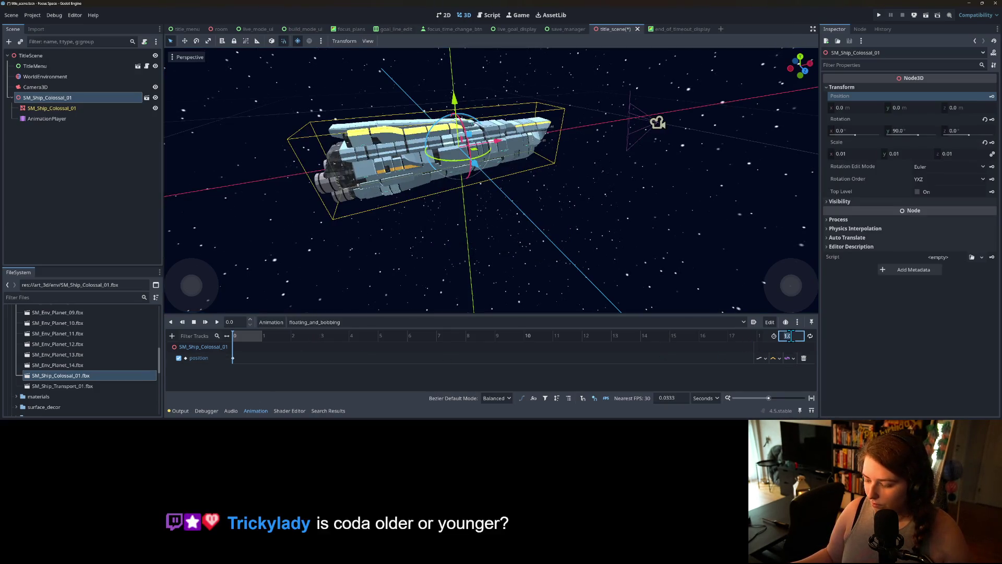
{"action": "type", "text": "2"}
{"action": "key", "text": "Return"}
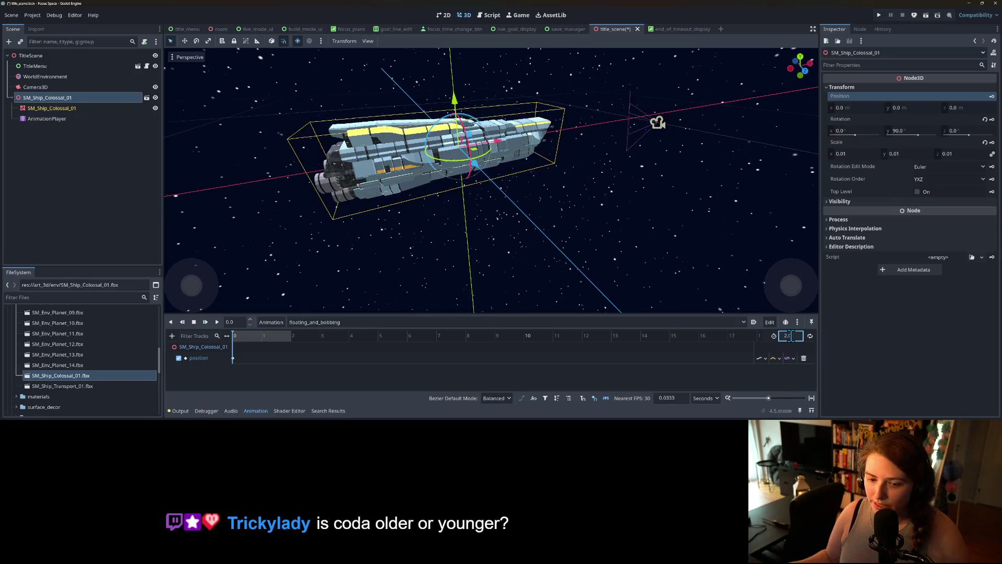
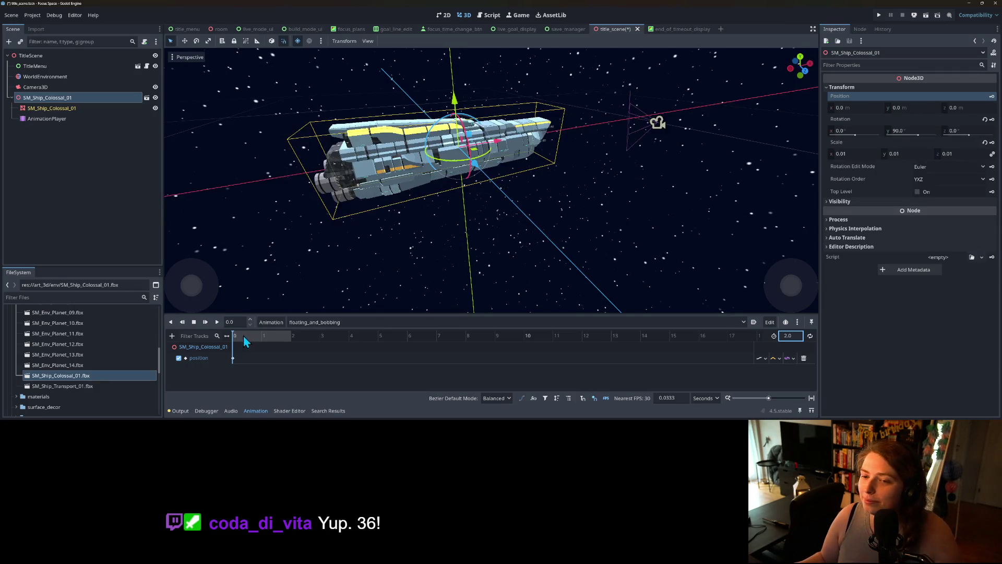
Change the AnimationPlayer timeline snap from 0.0333 to 1 and park the playhead at 1.0 s.
{"action": "left_click", "coordinate": [53, 119]}
{"action": "left_click_drag", "start_coordinate": [237, 336], "coordinate": [246, 336]}
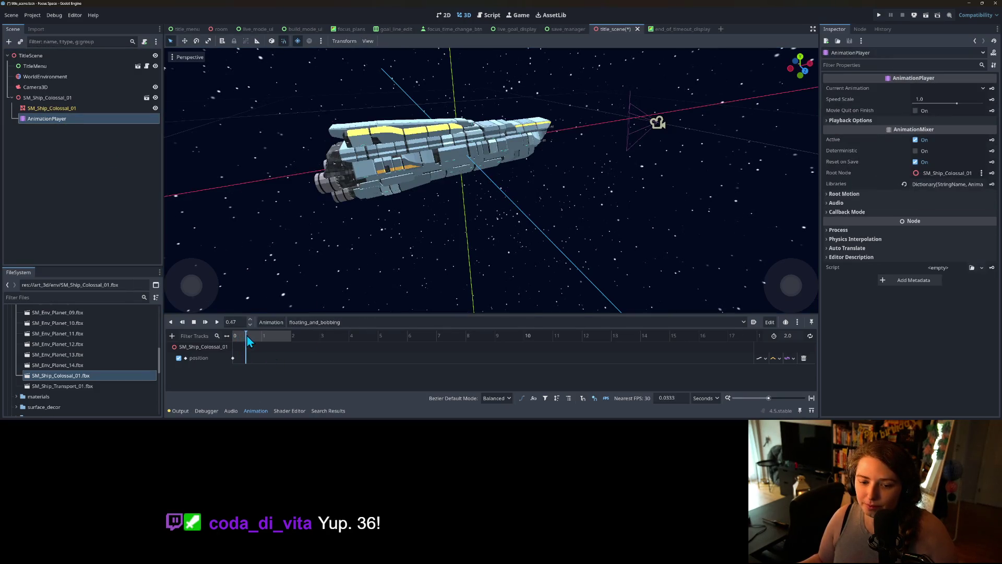
{"action": "left_click", "coordinate": [673, 398]}
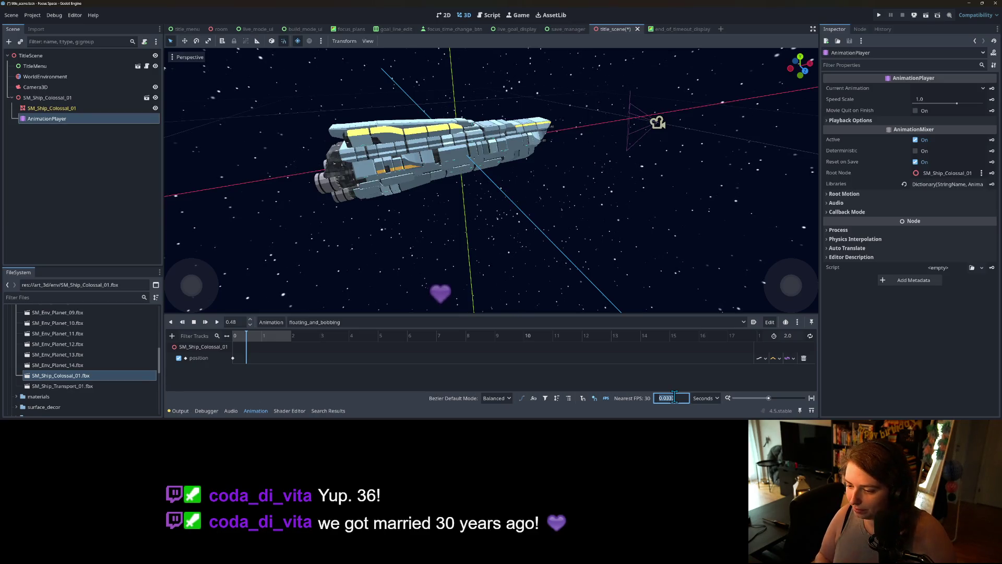
{"action": "type", "text": "0."}
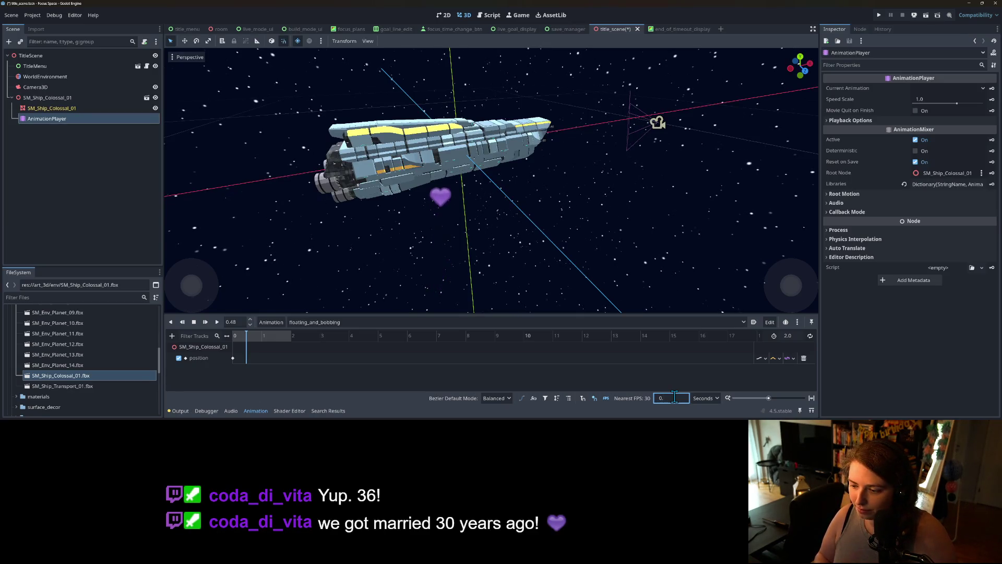
{"action": "key", "text": "BackSpace"}
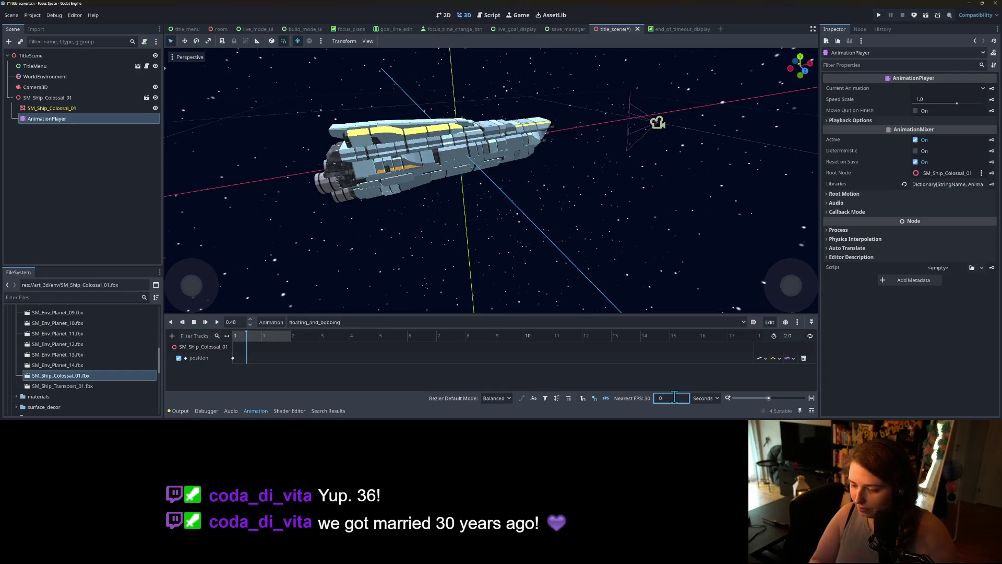
{"action": "type", "text": "1"}
{"action": "key", "text": "Return"}
{"action": "left_click_drag", "start_coordinate": [252, 338], "coordinate": [265, 340]}
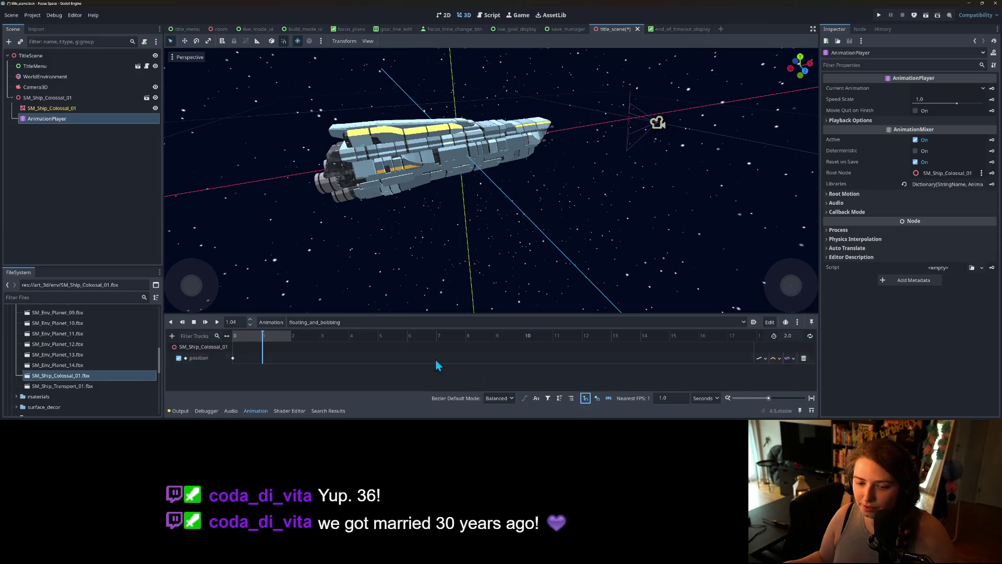
{"action": "left_click", "coordinate": [264, 335]}
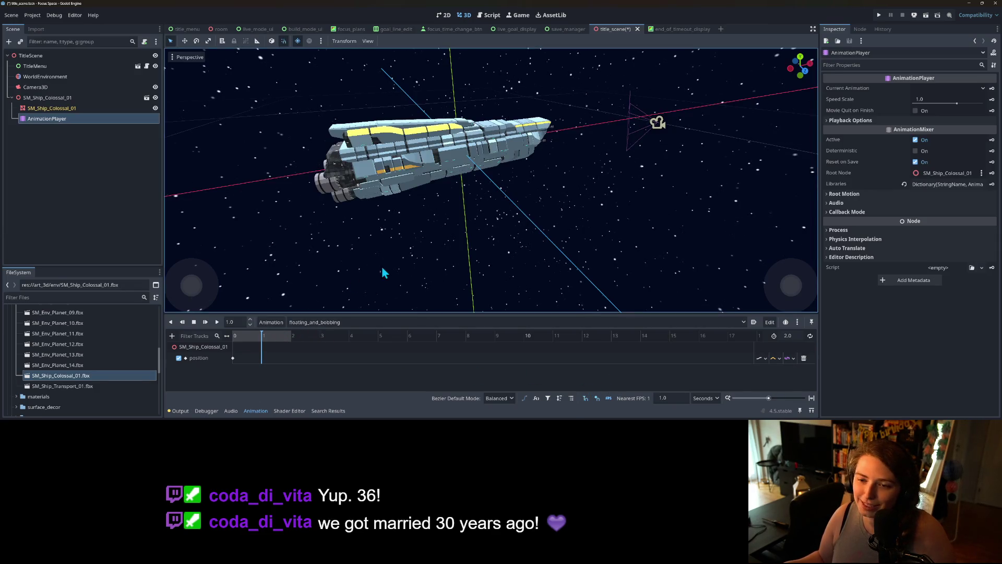
Try raising the colossal ship up and to the right, then undo the move.
{"action": "left_click", "coordinate": [78, 98]}
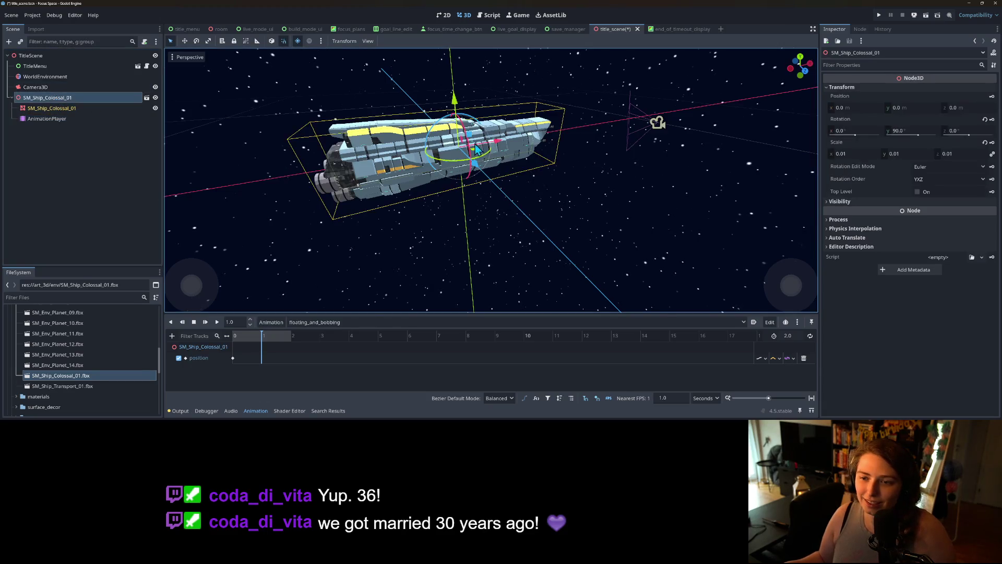
{"action": "left_click_drag", "start_coordinate": [472, 142], "coordinate": [497, 113]}
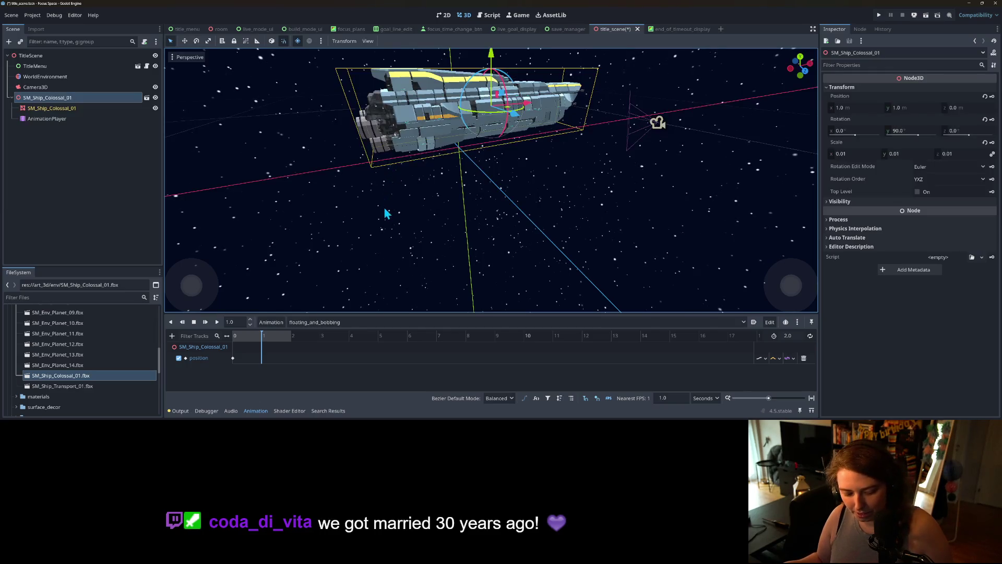
{"action": "key", "text": "ctrl+z"}
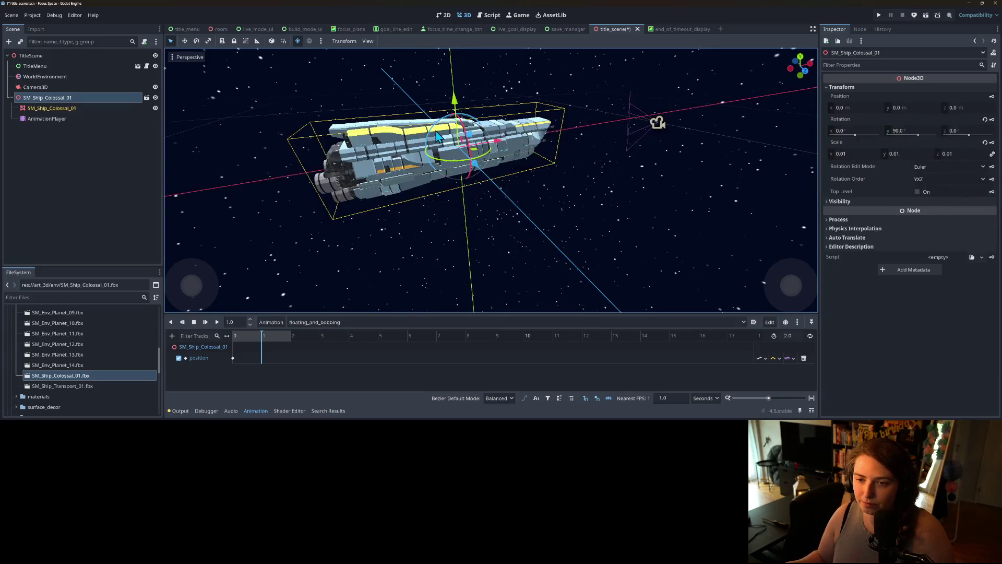
{"action": "key", "text": "KP_3"}
In Front view, key the ship's Position raised at 1 s and lowered at 2 s.
{"action": "key", "text": "KP_1"}
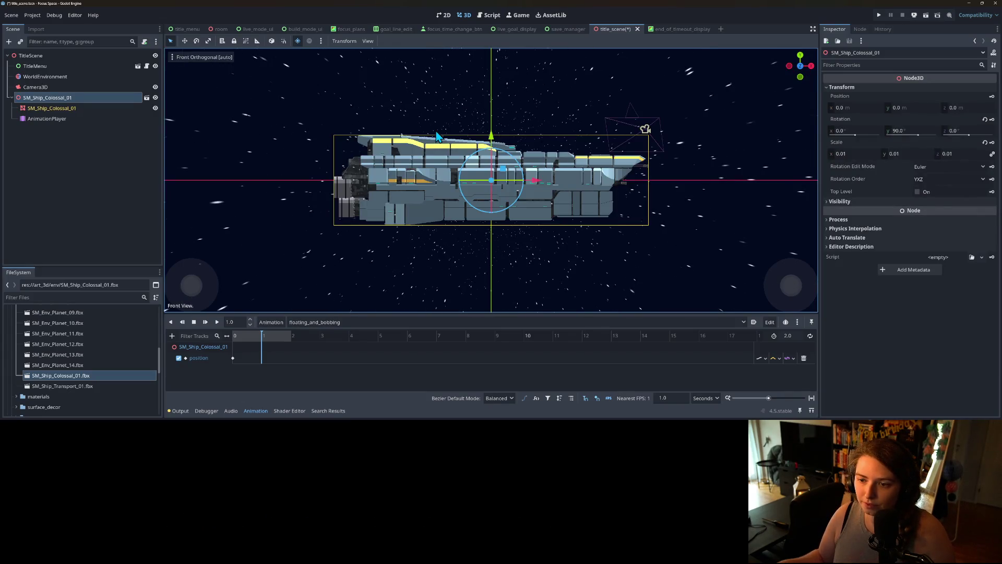
{"action": "left_click_drag", "start_coordinate": [505, 179], "coordinate": [518, 161]}
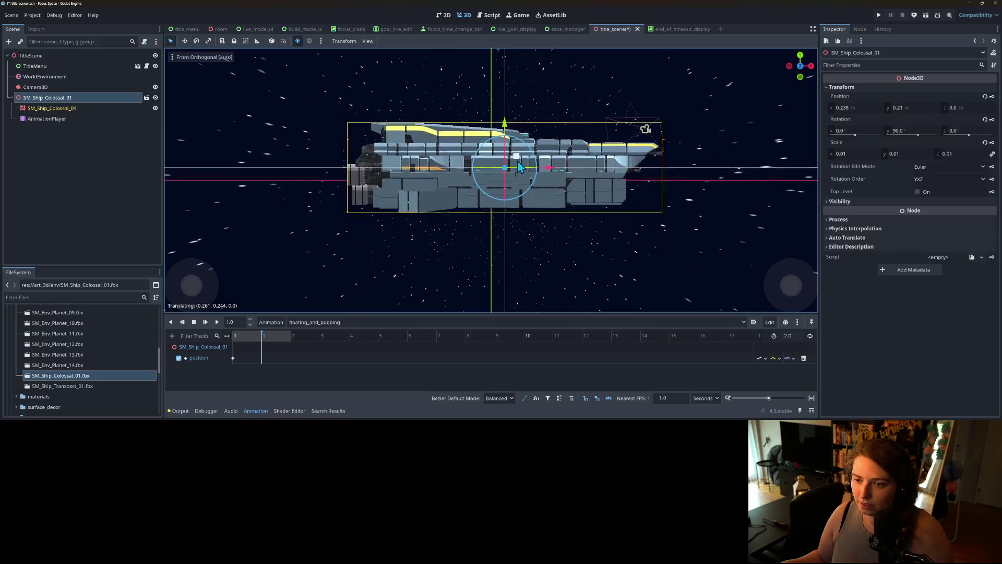
{"action": "left_click", "coordinate": [992, 96]}
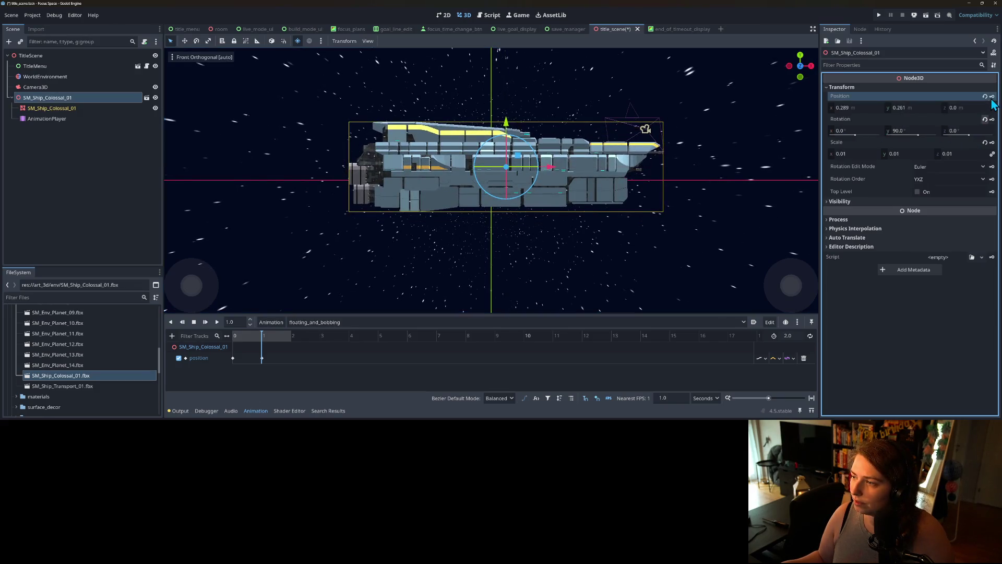
{"action": "left_click", "coordinate": [284, 338]}
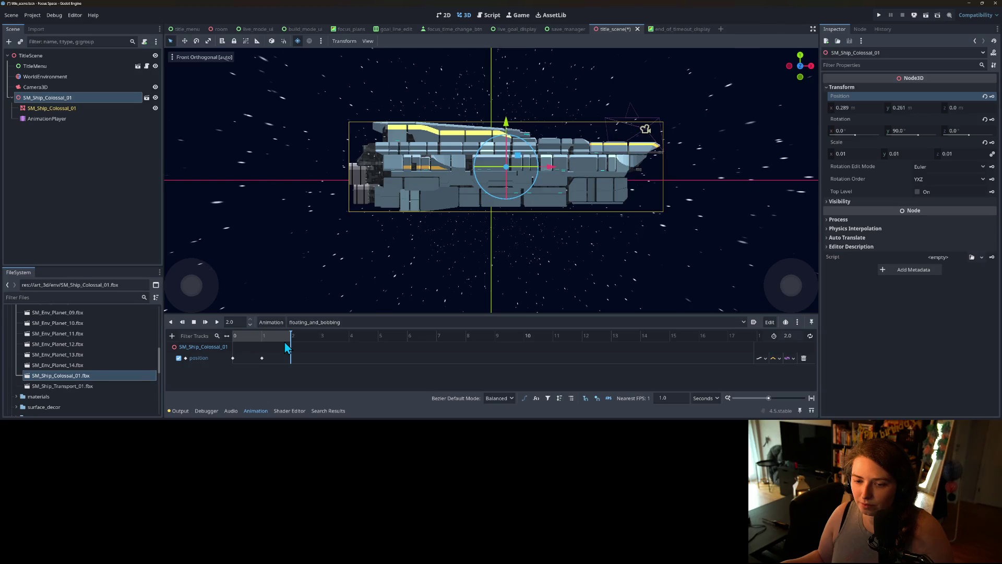
{"action": "left_click_drag", "start_coordinate": [520, 158], "coordinate": [519, 195]}
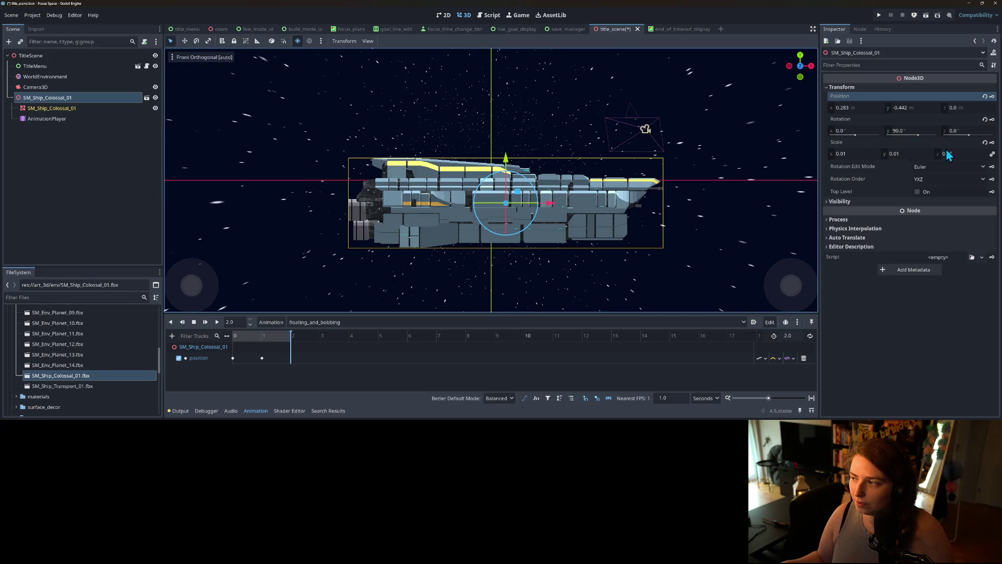
{"action": "left_click", "coordinate": [992, 97]}
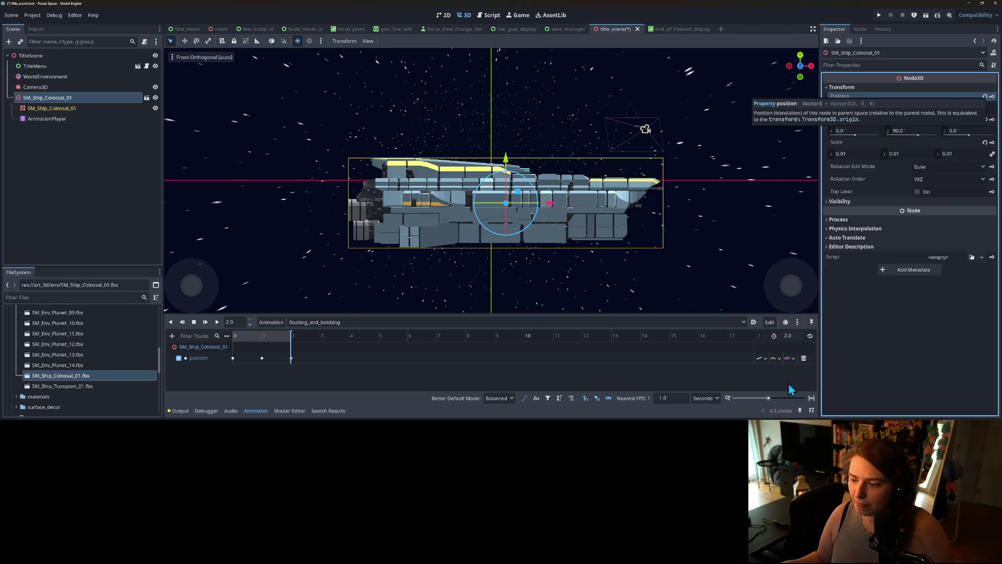
Set the animation length to 4 and key the ship back near centre at 3 s.
{"action": "left_click", "coordinate": [793, 336]}
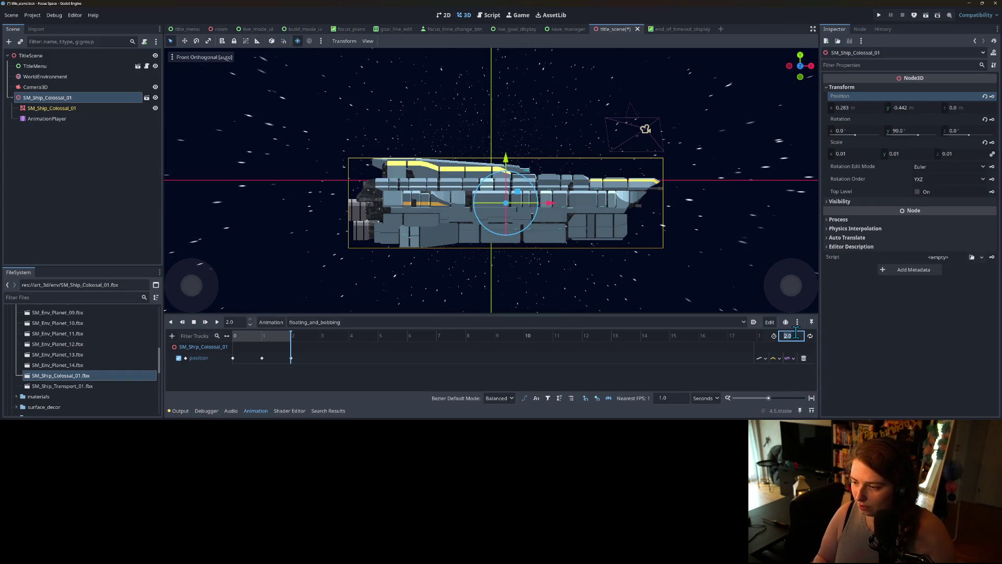
{"action": "type", "text": "4"}
{"action": "key", "text": "Return"}
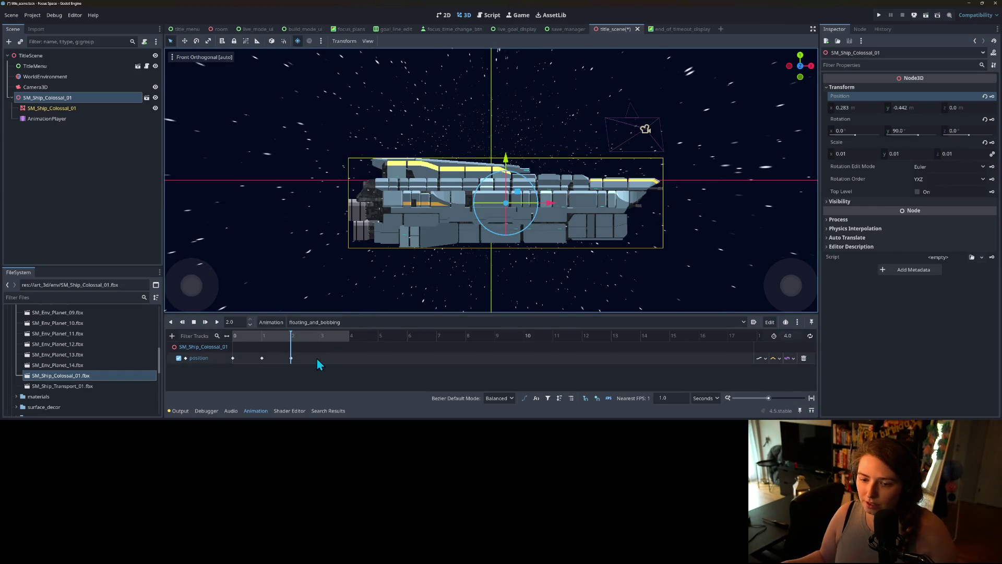
{"action": "left_click", "coordinate": [320, 339]}
{"action": "left_click_drag", "start_coordinate": [518, 193], "coordinate": [495, 179]}
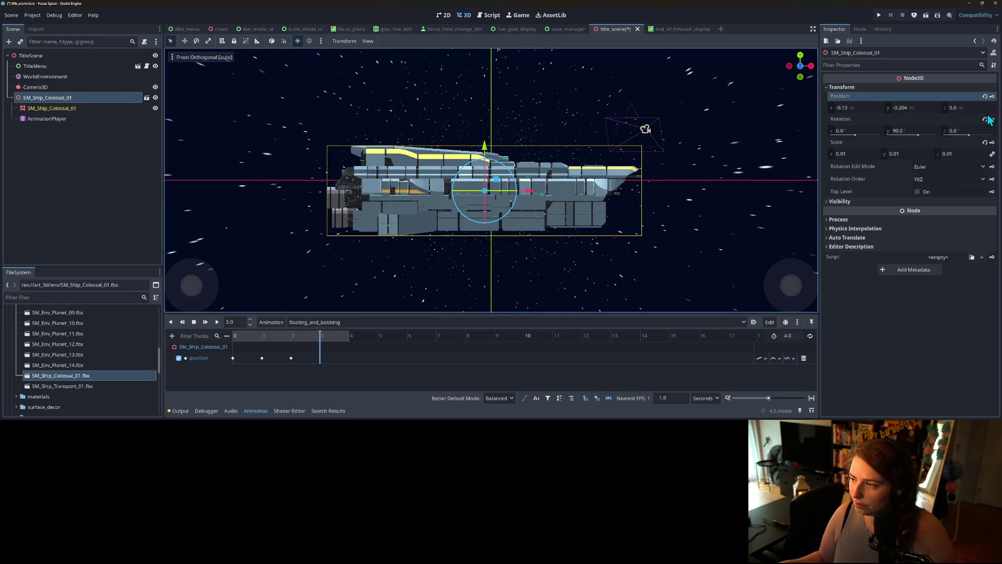
{"action": "left_click", "coordinate": [992, 97]}
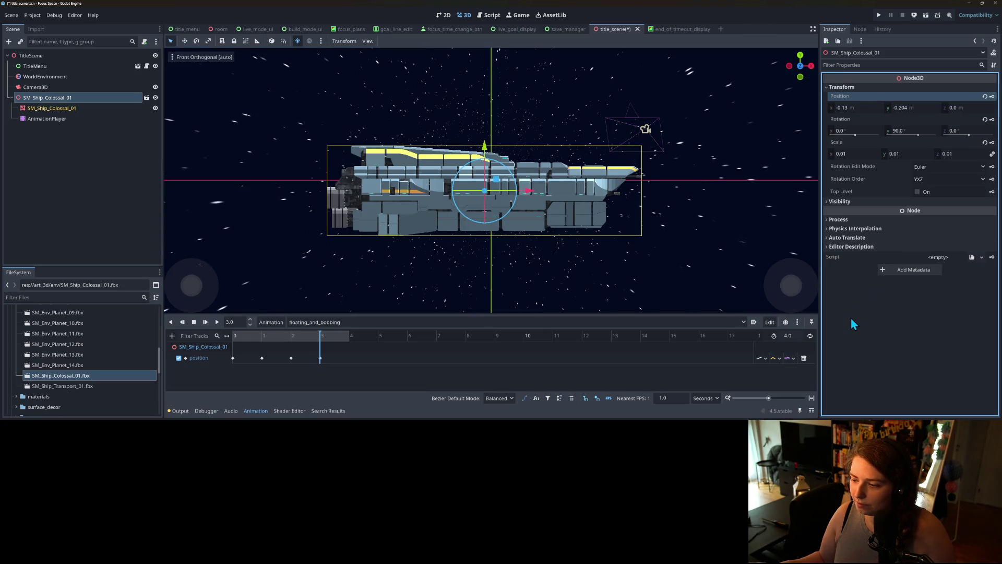
Enable Loop and Autoplay, save the title scene, and run the project.
{"action": "left_click", "coordinate": [752, 359]}
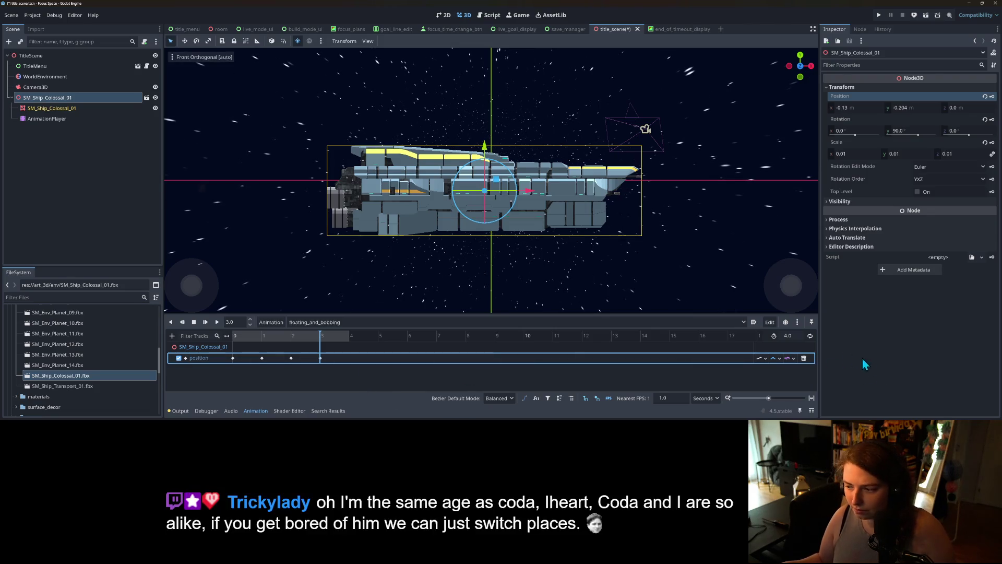
{"action": "left_click", "coordinate": [811, 336]}
{"action": "left_click", "coordinate": [753, 322]}
{"action": "key", "text": "ctrl+s"}
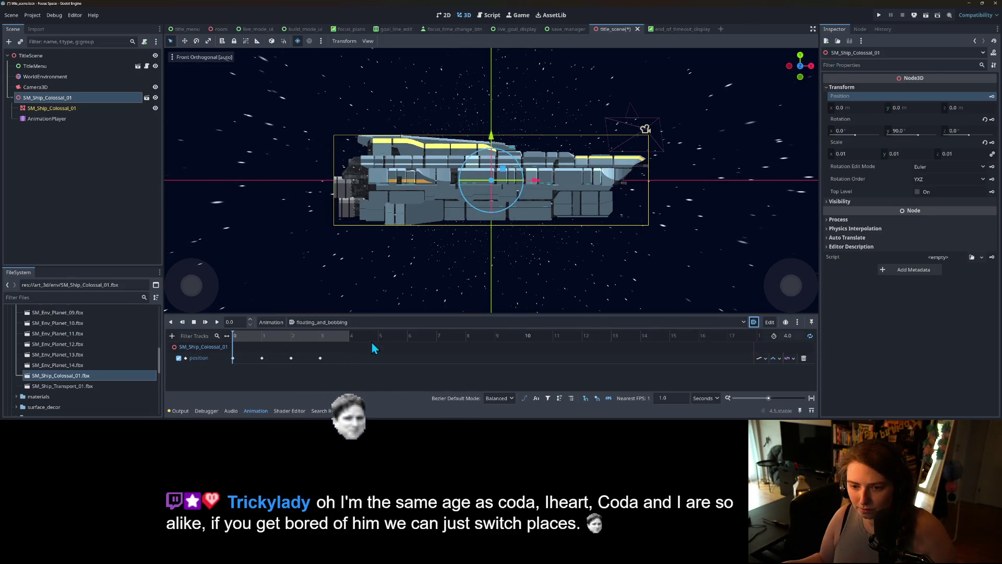
{"action": "left_click", "coordinate": [880, 16]}
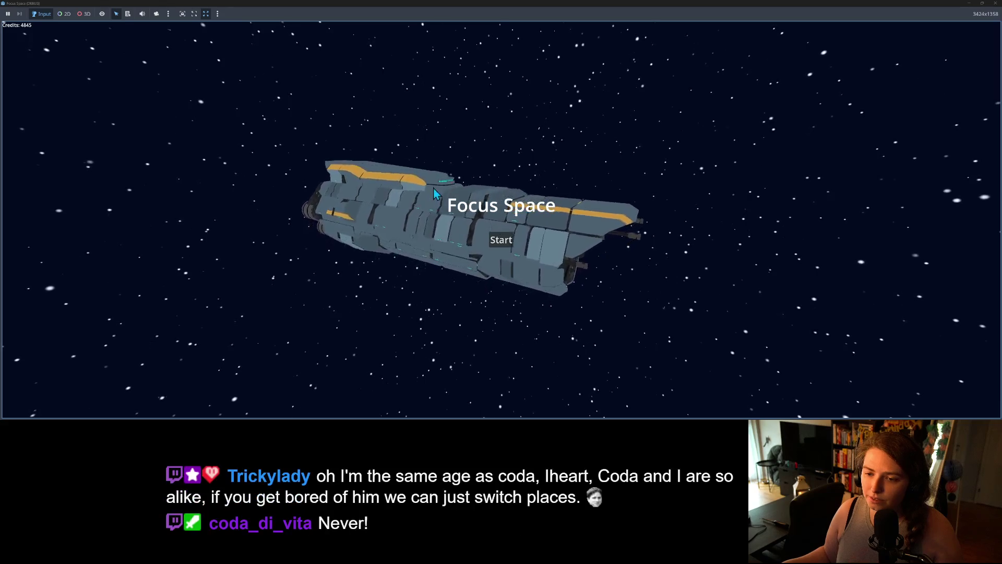
{"action": "left_click", "coordinate": [995, 3]}
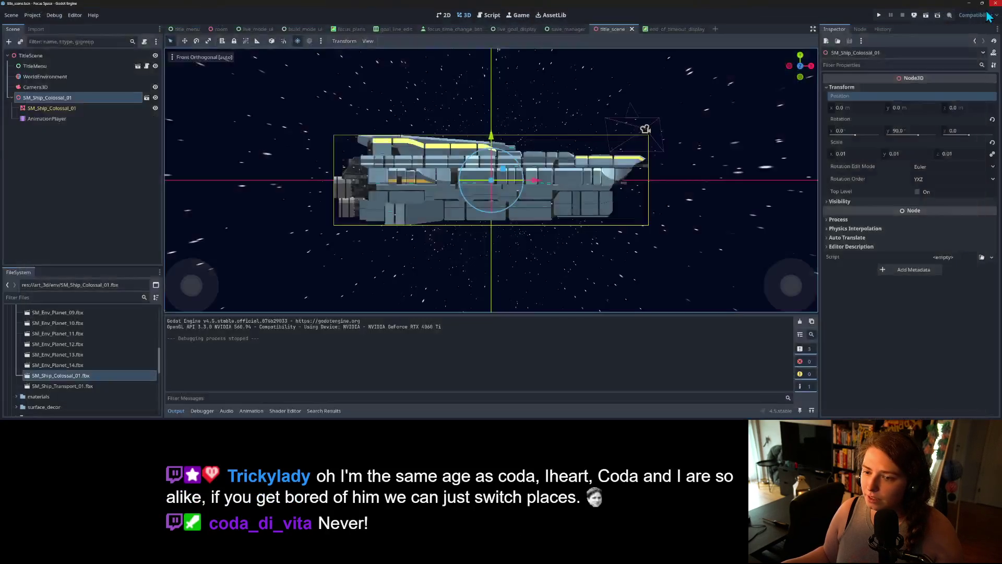
{"action": "left_click", "coordinate": [42, 118]}
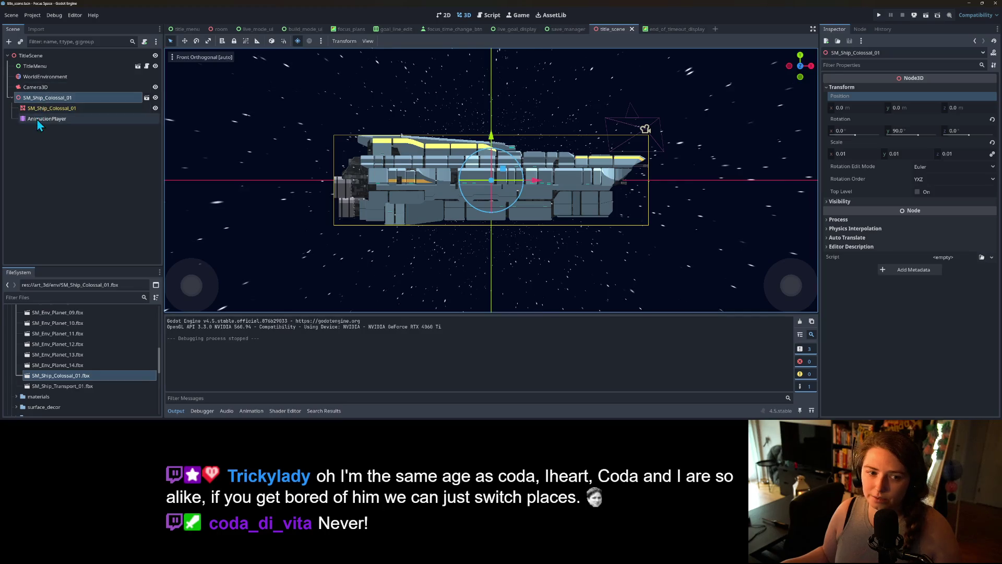
Box-select and delete the position keyframes at 1, 2 and 3 seconds.
{"action": "left_click", "coordinate": [319, 328]}
{"action": "left_click", "coordinate": [319, 327]}
{"action": "left_click_drag", "start_coordinate": [355, 387], "coordinate": [258, 348]}
{"action": "key", "text": "Delete"}
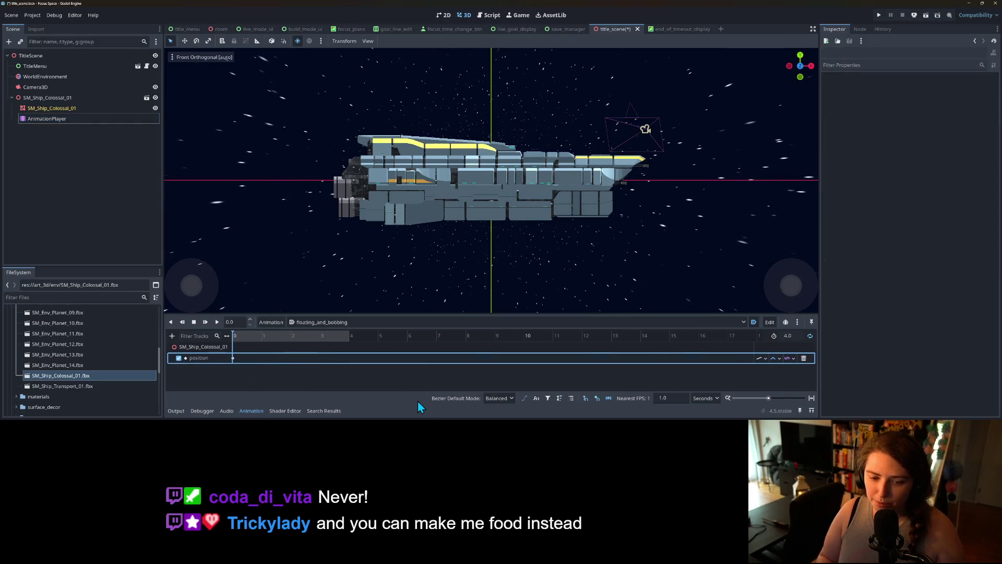
Delete the AnimationPlayer node from the Scene dock and confirm the removal.
{"action": "left_click", "coordinate": [74, 121]}
{"action": "key", "text": "Delete"}
{"action": "key", "text": "Return"}
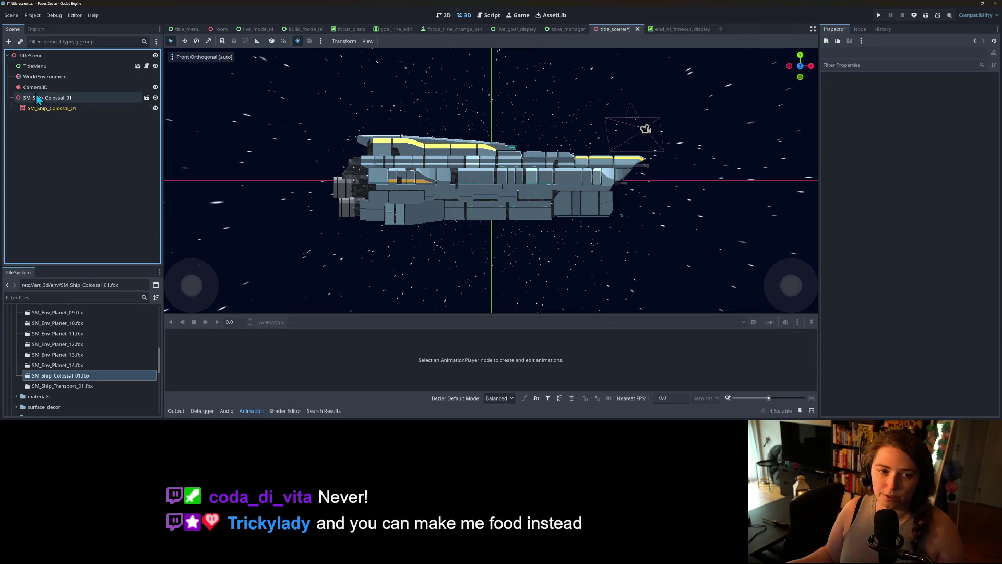
{"action": "left_click", "coordinate": [37, 98]}
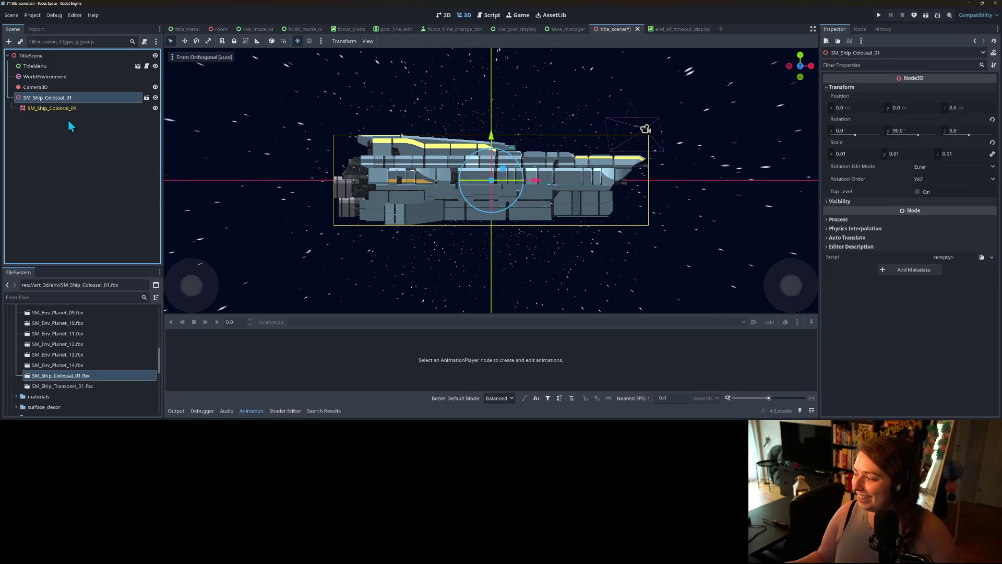
{"action": "right_click", "coordinate": [58, 98]}
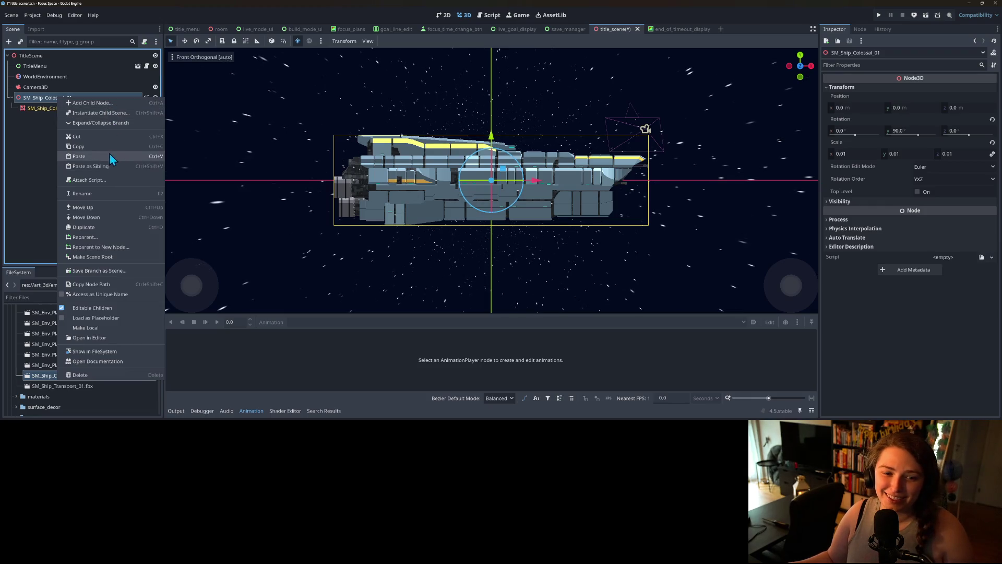
Attach a new script named ship_movement.gd to SM_Ship_Colossal_01 via Attach Script.
{"action": "left_click", "coordinate": [96, 180]}
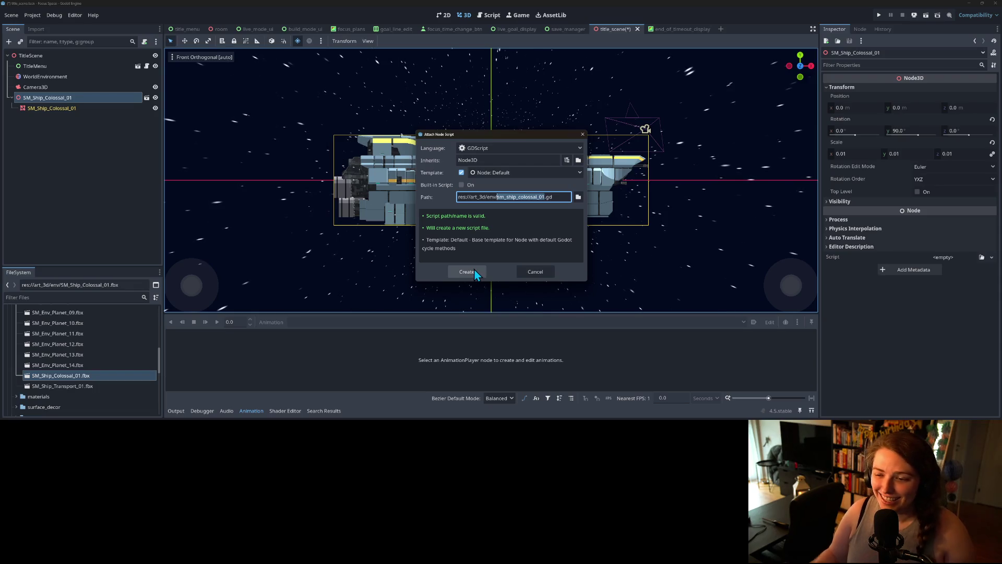
{"action": "type", "text": "ship_movement"}
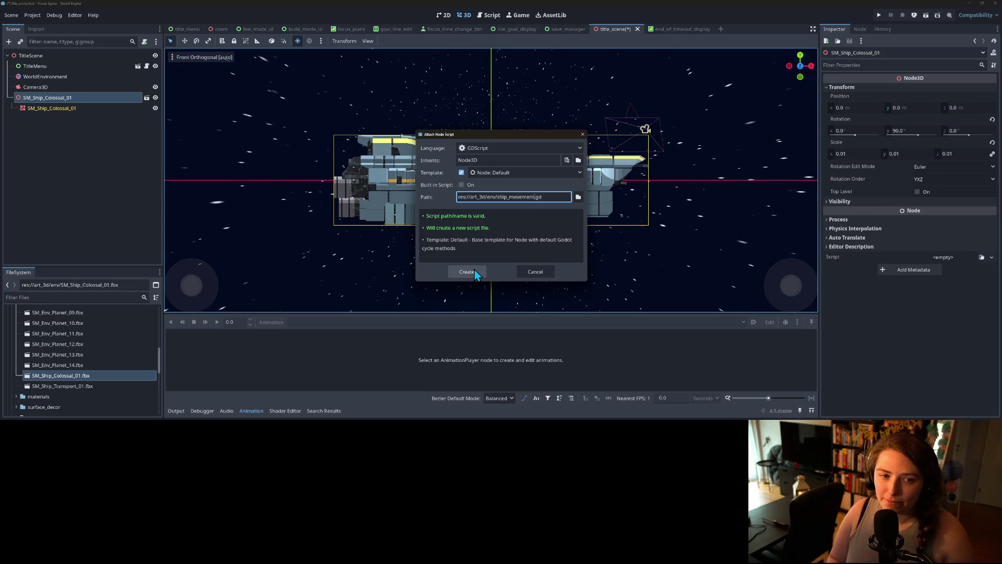
{"action": "left_click", "coordinate": [474, 269]}
{"action": "key", "text": "shift+Up"}
{"action": "key", "text": "shift+Up"}
{"action": "key", "text": "shift+Up"}
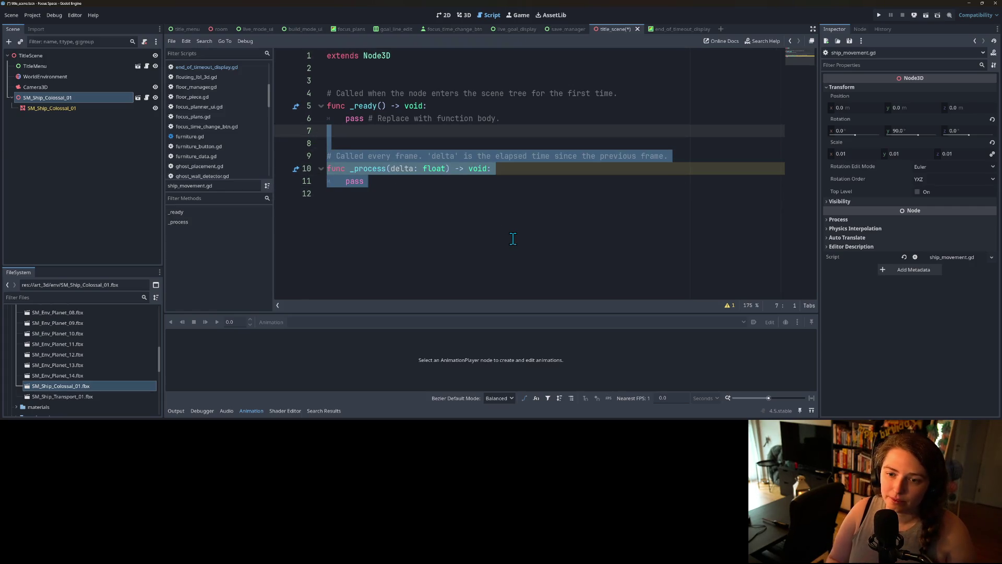
Replace the _process function with an empty func bob() -> void:.
{"action": "key", "text": "BackSpace"}
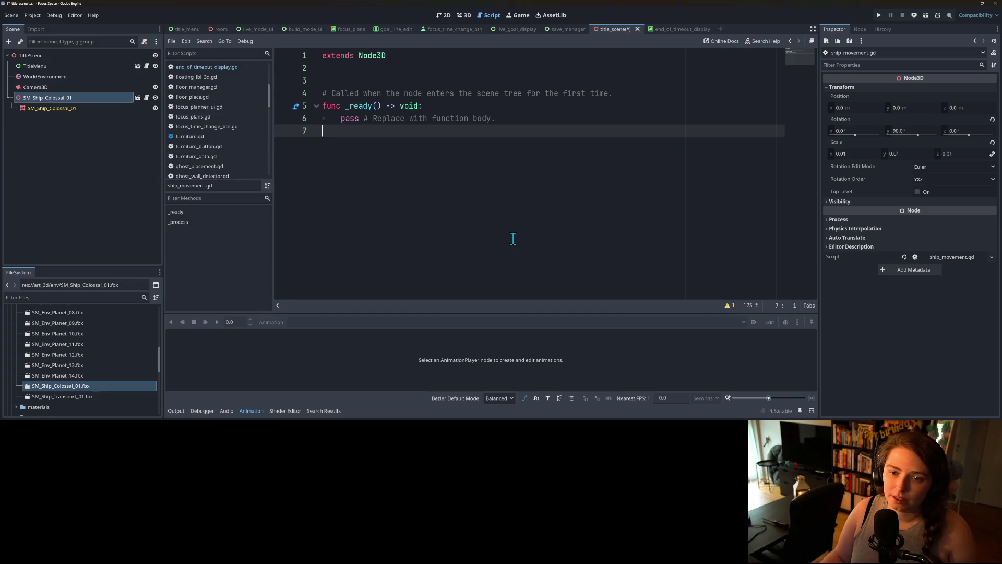
{"action": "key", "text": "Return"}
{"action": "type", "text": "func "}
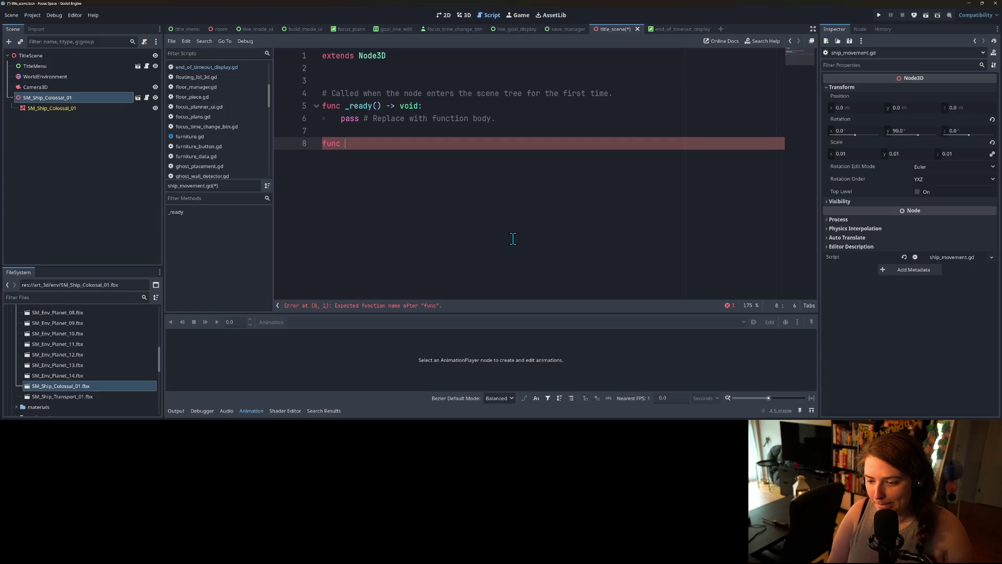
{"action": "type", "text": "bno"}
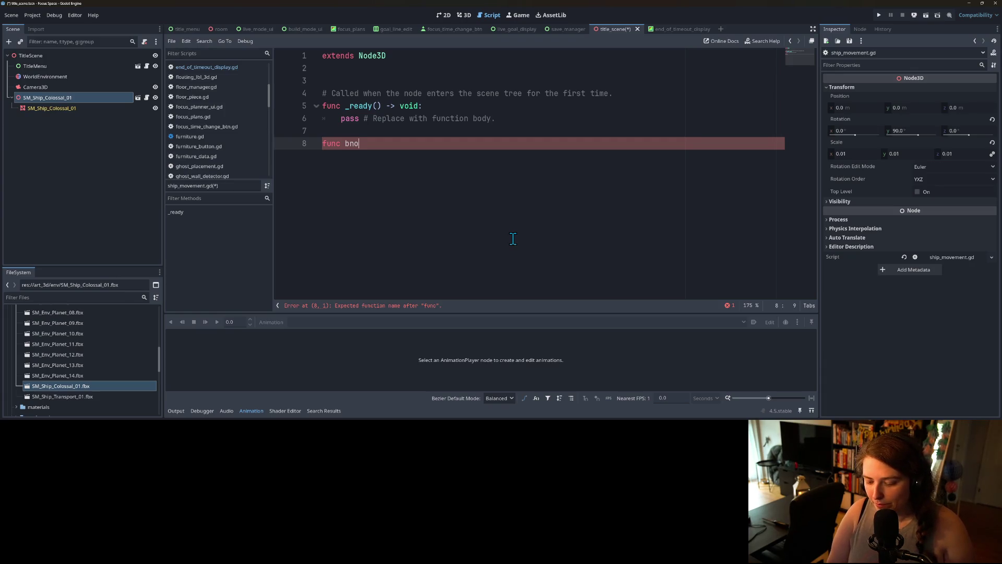
{"action": "key", "text": "BackSpace"}
{"action": "key", "text": "BackSpace"}
{"action": "key", "text": "BackSpace"}
{"action": "type", "text": "no"}
{"action": "key", "text": "BackSpace"}
{"action": "key", "text": "BackSpace"}
{"action": "type", "text": "ob() -> void:"}
{"action": "key", "text": "Return"}
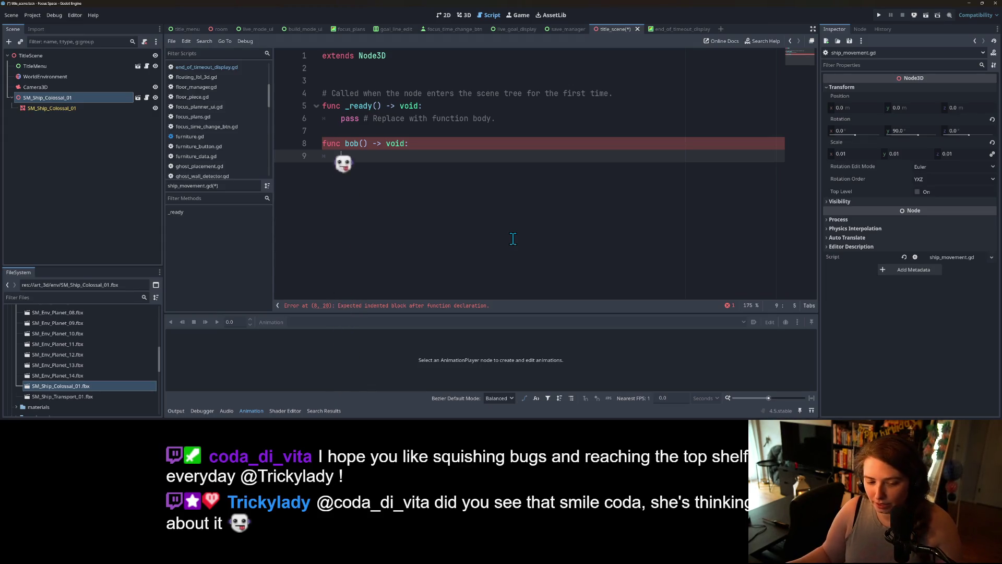
Add var tweener = create_tween() and start a tweener.tween_property call.
{"action": "type", "text": "var tw"}
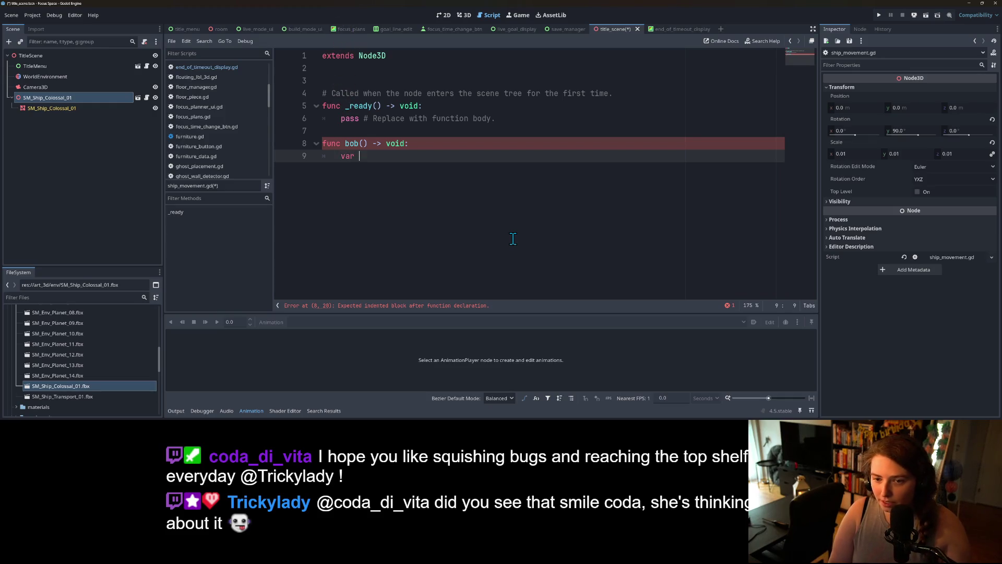
{"action": "type", "text": "eener = "}
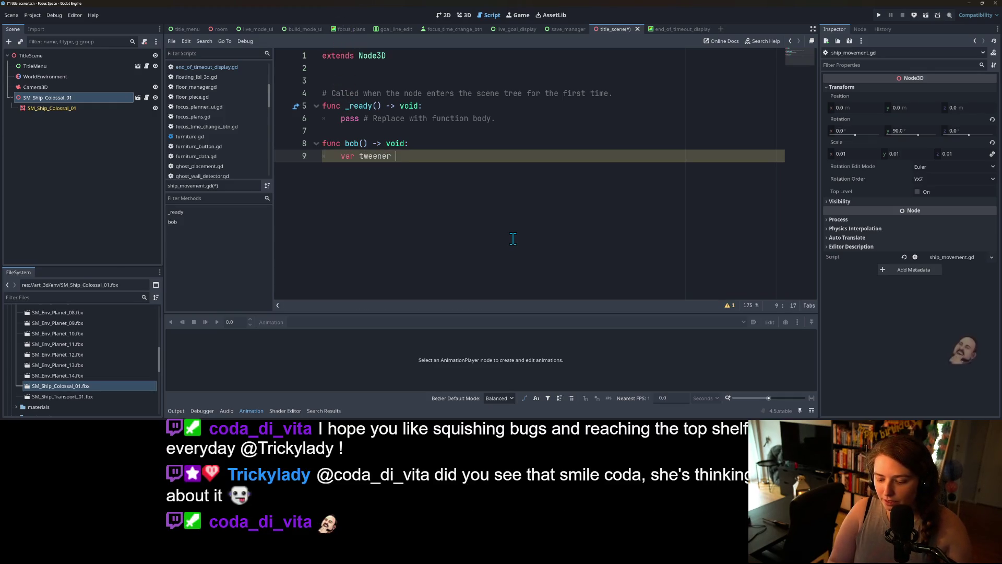
{"action": "type", "text": "cre"}
{"action": "key", "text": "Return"}
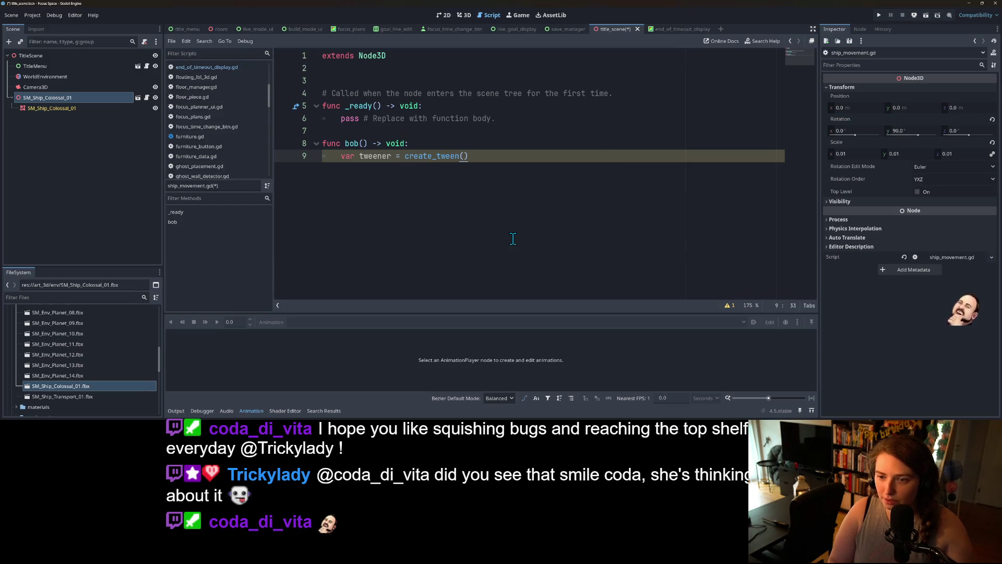
{"action": "key", "text": "Return"}
{"action": "type", "text": "tw"}
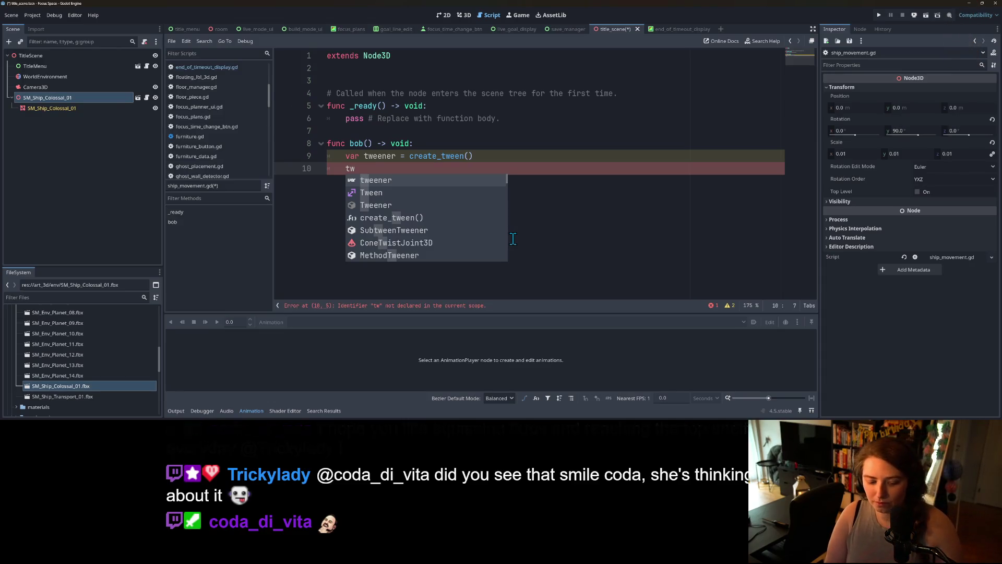
{"action": "key", "text": "Return"}
{"action": "type", "text": ".pro"}
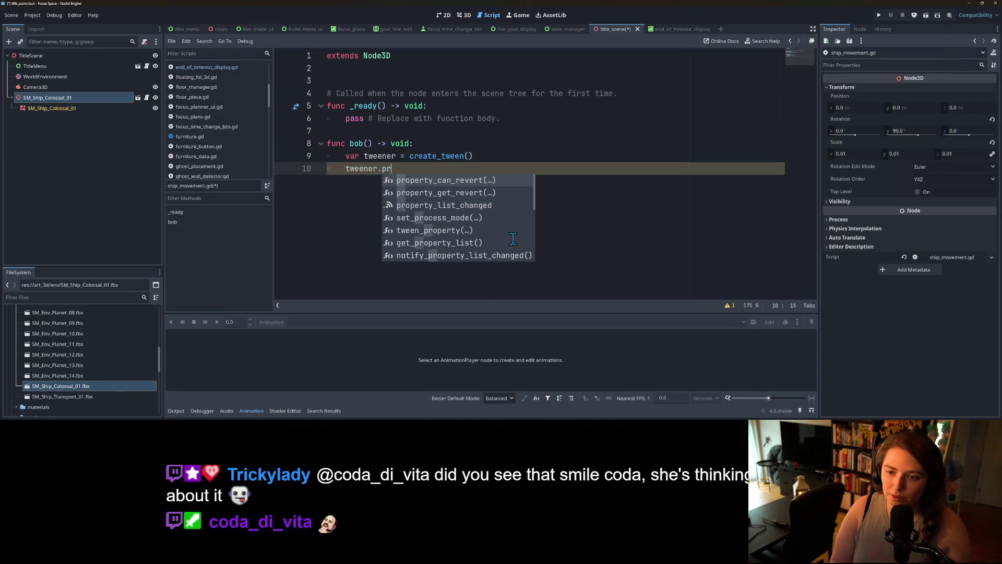
{"action": "type", "text": "per"}
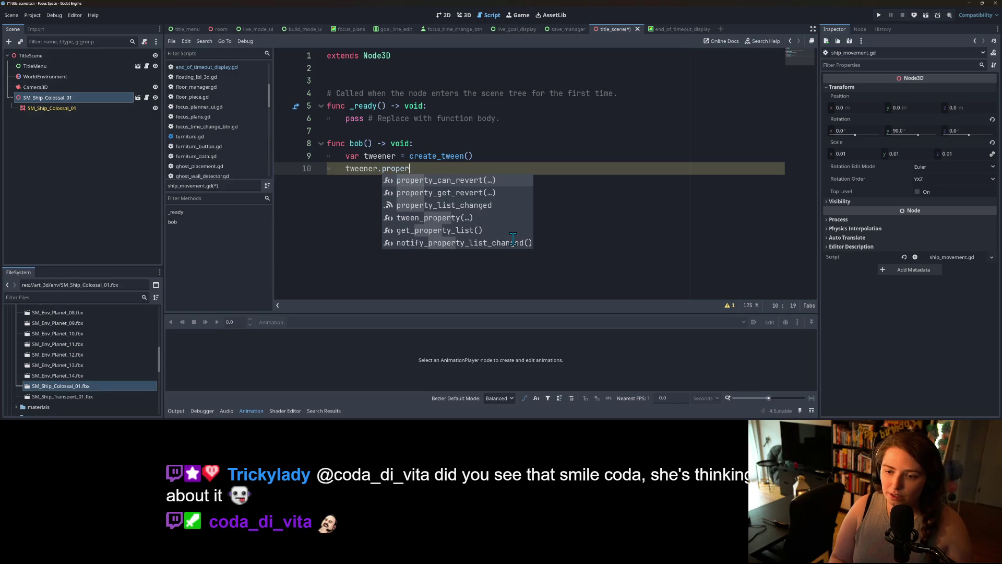
{"action": "key", "text": "Down"}
{"action": "key", "text": "Down"}
{"action": "key", "text": "Down"}
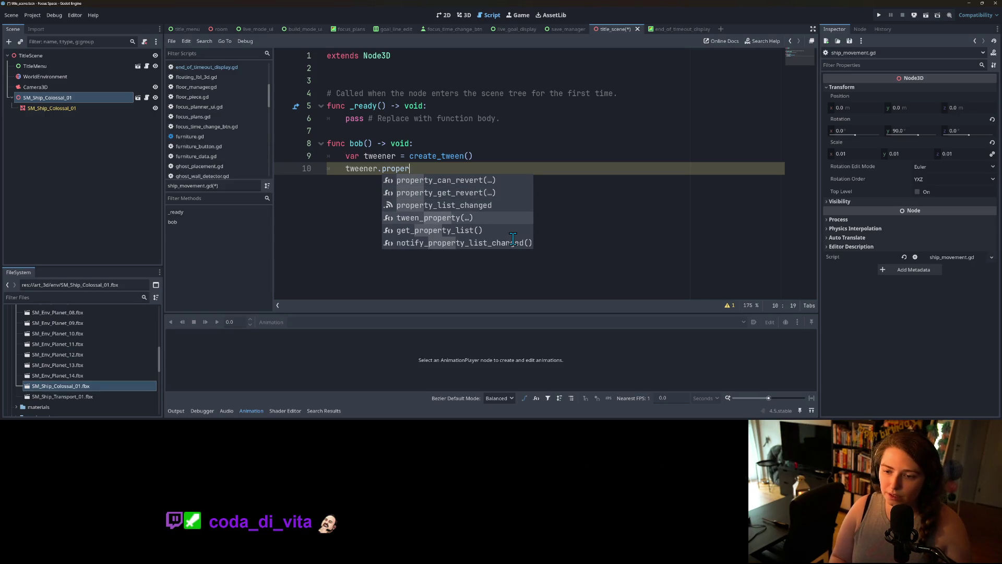
{"action": "key", "text": "Return"}
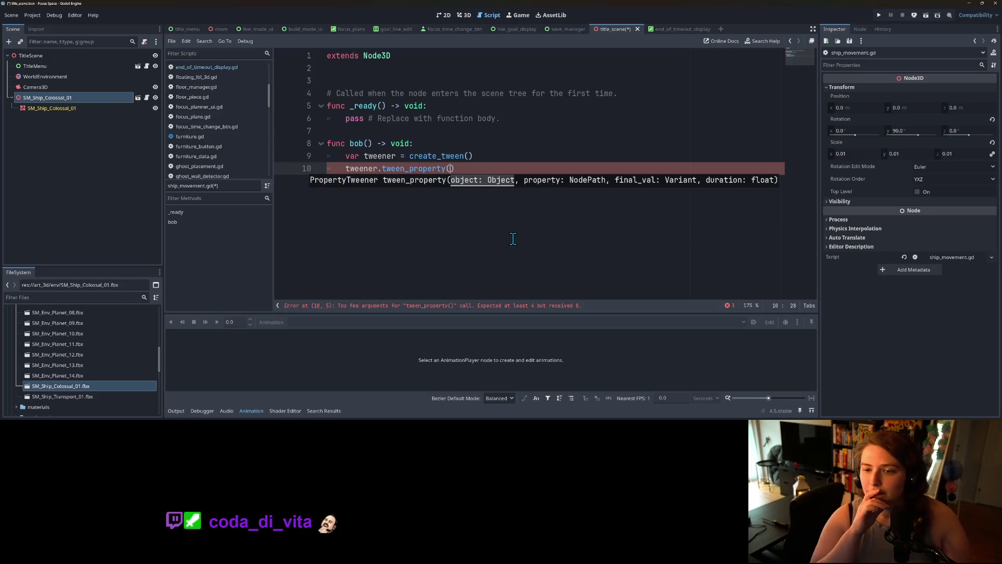
Pass self and "global_position" to tween_property, then begin a Vector target argument.
{"action": "type", "text": "self, "}
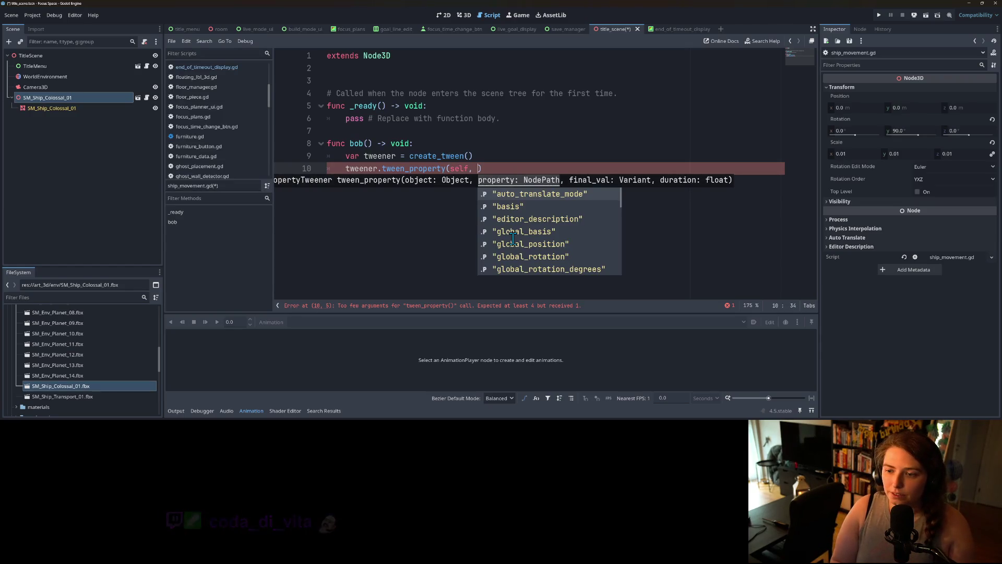
{"action": "type", "text": "g"}
{"action": "key", "text": "BackSpace"}
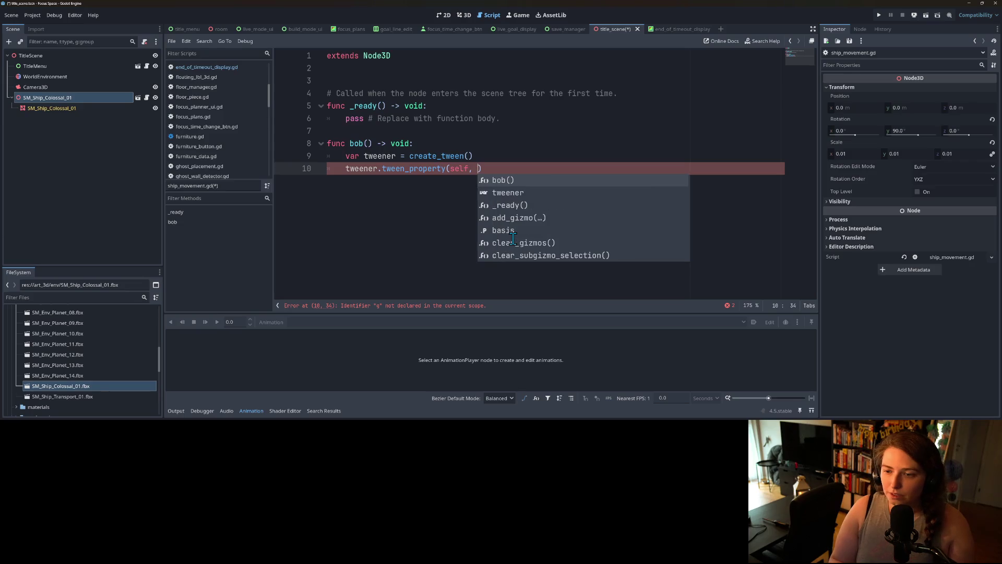
{"action": "type", "text": "\""}
{"action": "key", "text": "Down"}
{"action": "key", "text": "Down"}
{"action": "key", "text": "Down"}
{"action": "key", "text": "Up"}
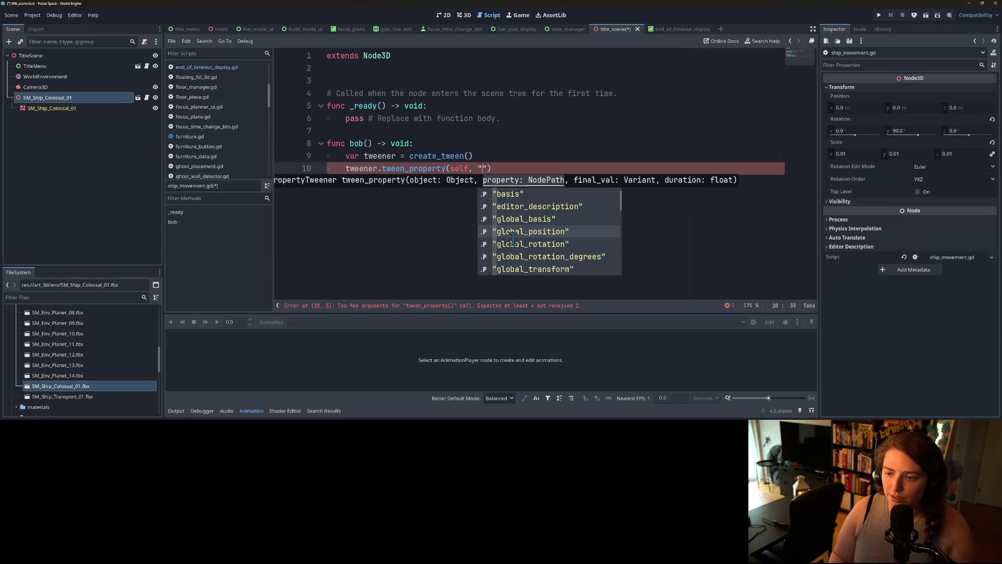
{"action": "key", "text": "Down"}
{"action": "key", "text": "Down"}
{"action": "key", "text": "Down"}
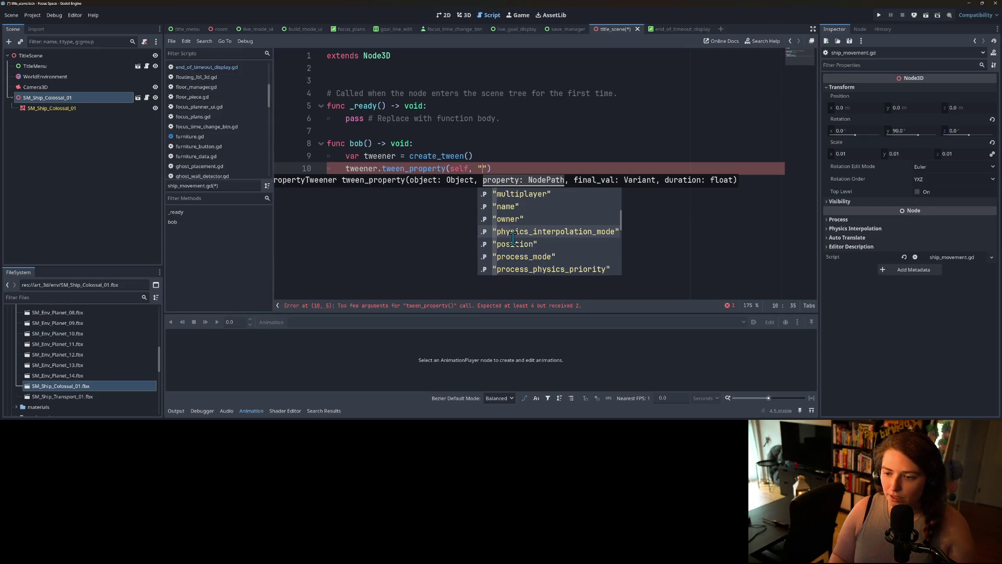
{"action": "key", "text": "Down"}
{"action": "key", "text": "Down"}
{"action": "key", "text": "Down"}
{"action": "key", "text": "Up"}
{"action": "key", "text": "Up"}
{"action": "key", "text": "Up"}
{"action": "key", "text": "Up"}
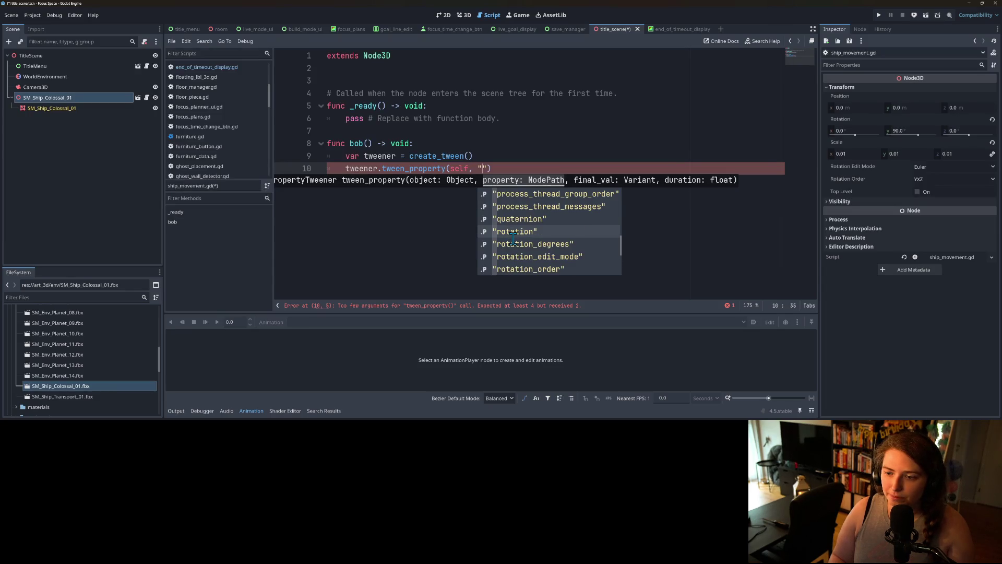
{"action": "key", "text": "Up"}
{"action": "key", "text": "Up"}
{"action": "key", "text": "Up"}
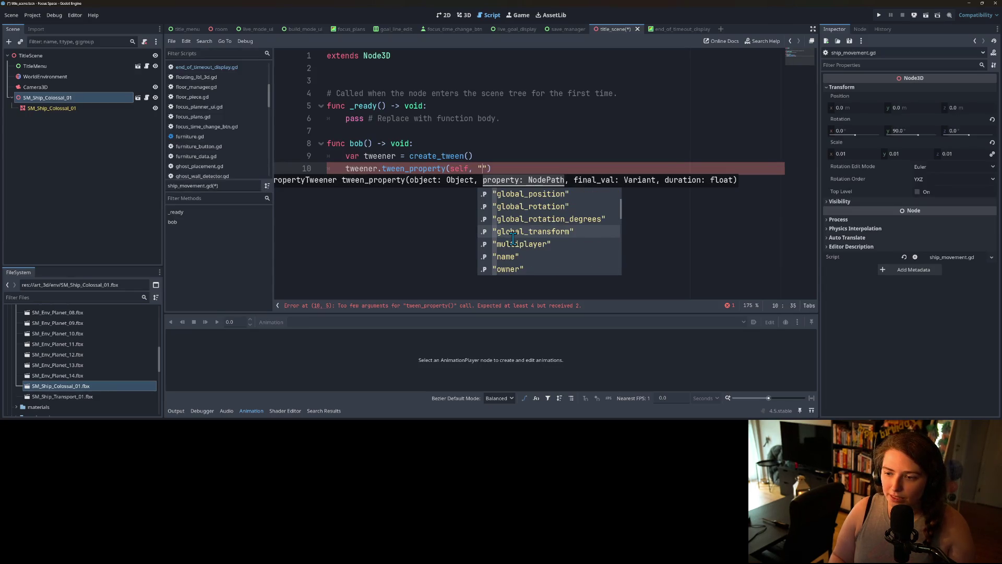
{"action": "key", "text": "Return"}
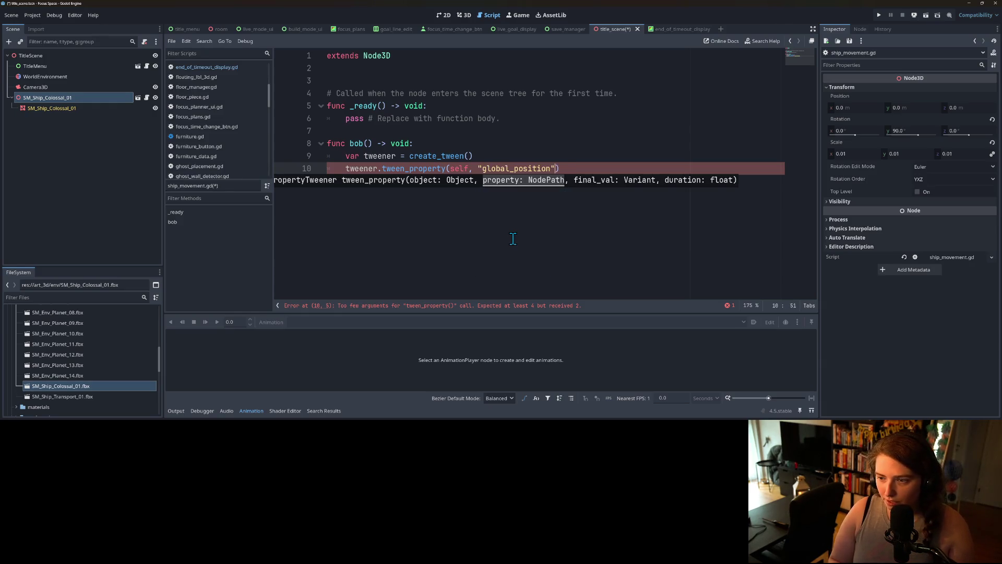
{"action": "type", "text": ","}
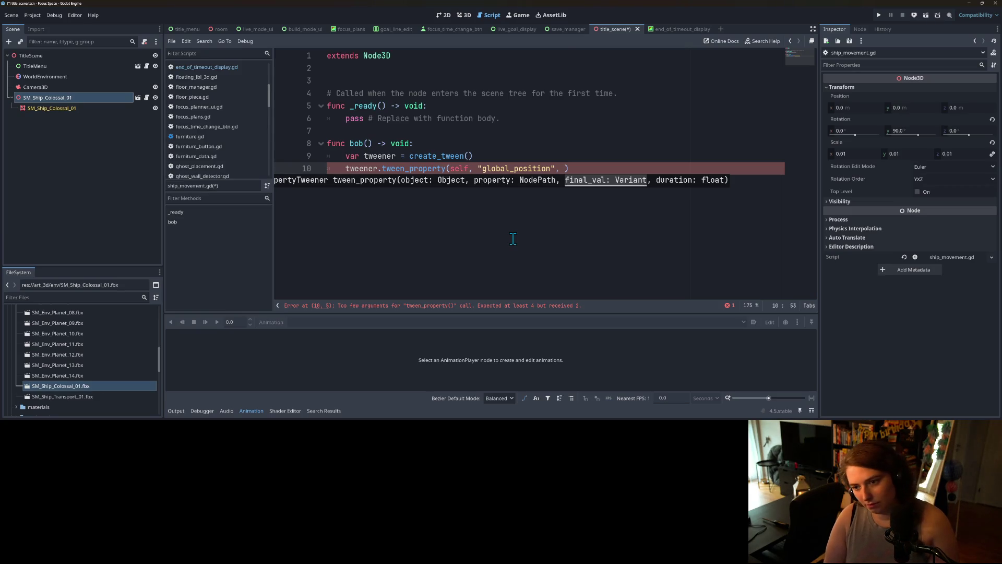
{"action": "type", "text": "Vector"}
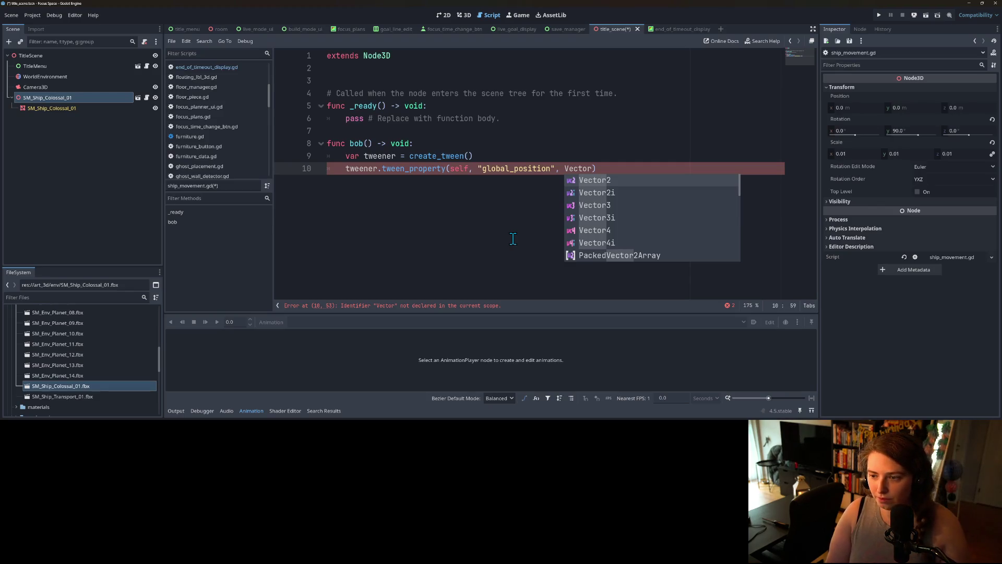
Set the tween target to Vector3(0, 0.2, 0) and begin a trans call.
{"action": "key", "text": "Down"}
{"action": "key", "text": "Down"}
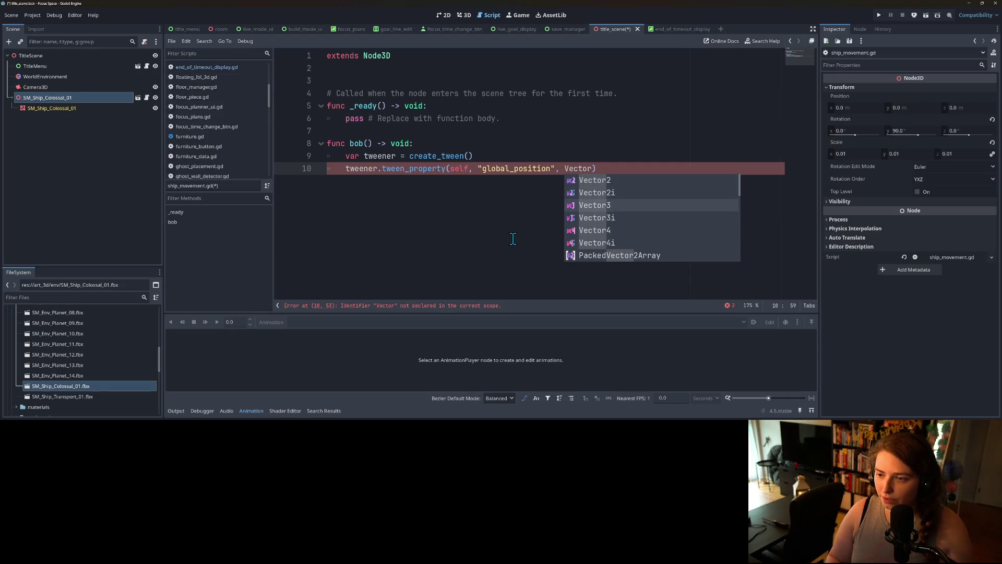
{"action": "key", "text": "Return"}
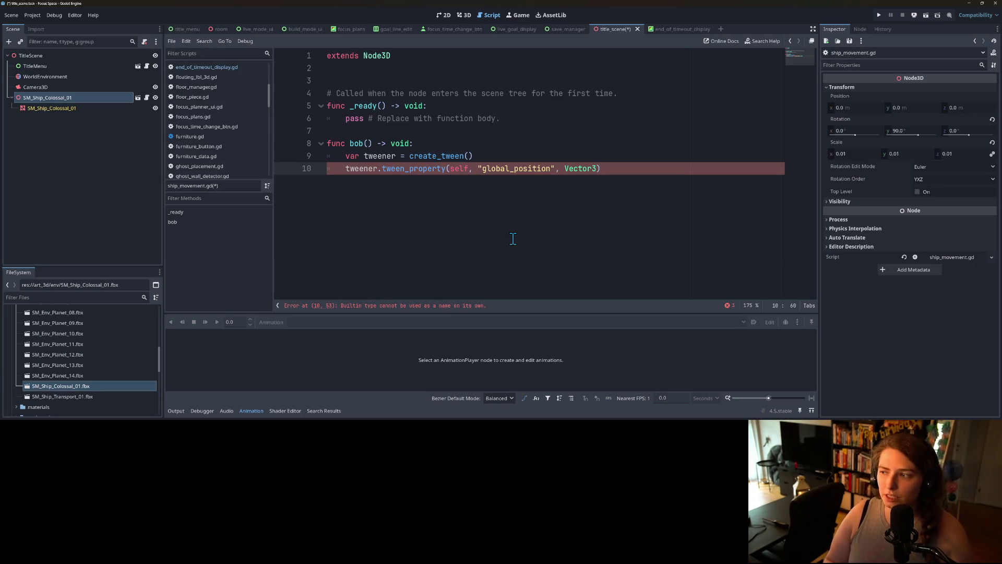
{"action": "type", "text": "("}
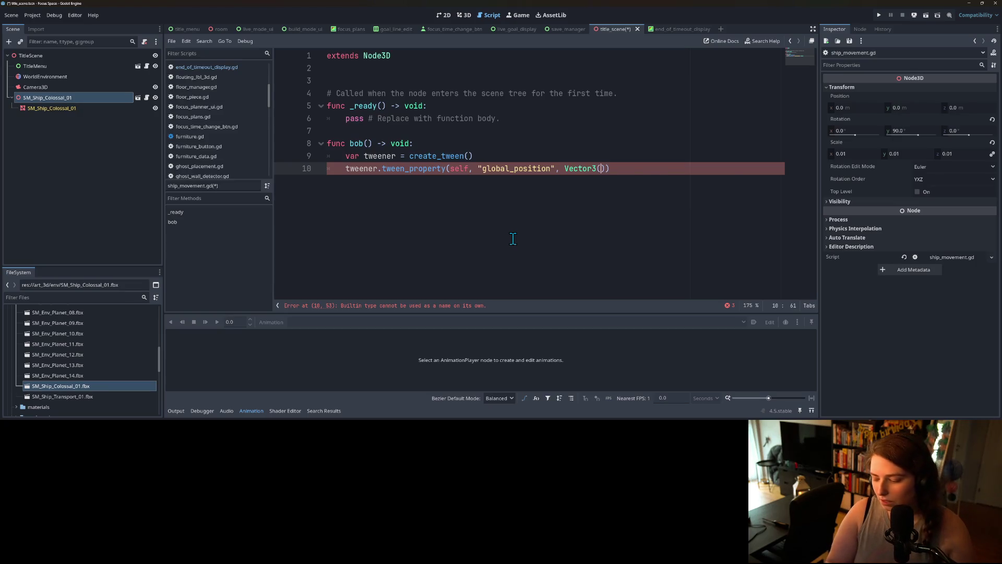
{"action": "type", "text": "0.2"}
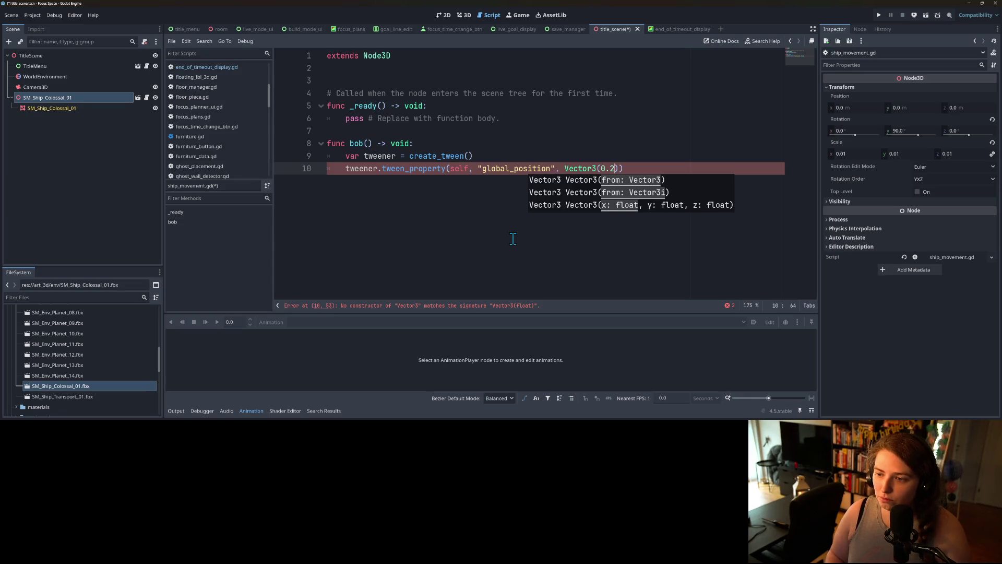
{"action": "type", "text": "0,"}
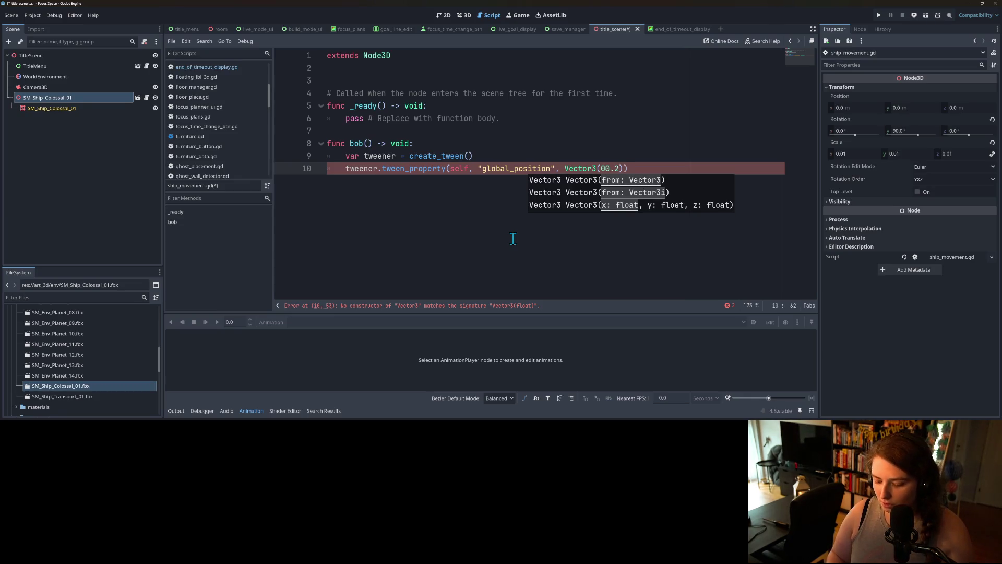
{"action": "key", "text": "Right"}
{"action": "key", "text": "Right"}
{"action": "key", "text": "Right"}
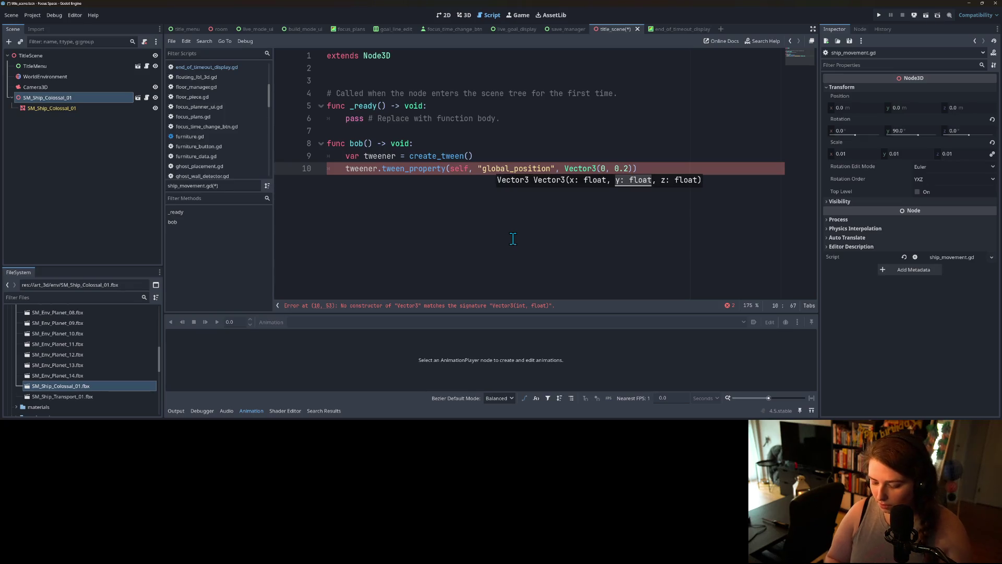
{"action": "type", "text": "0))"}
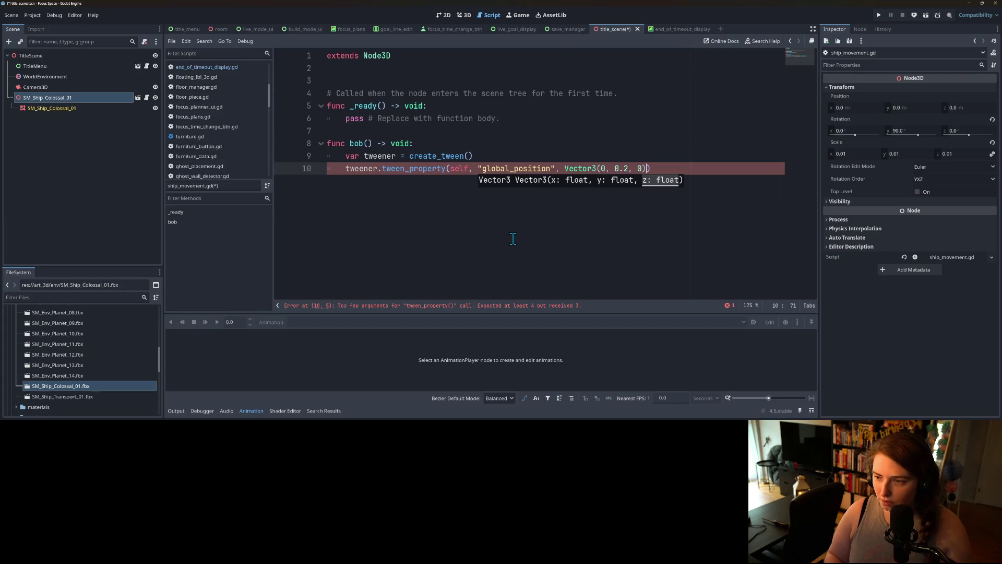
{"action": "type", "text": ".tra"}
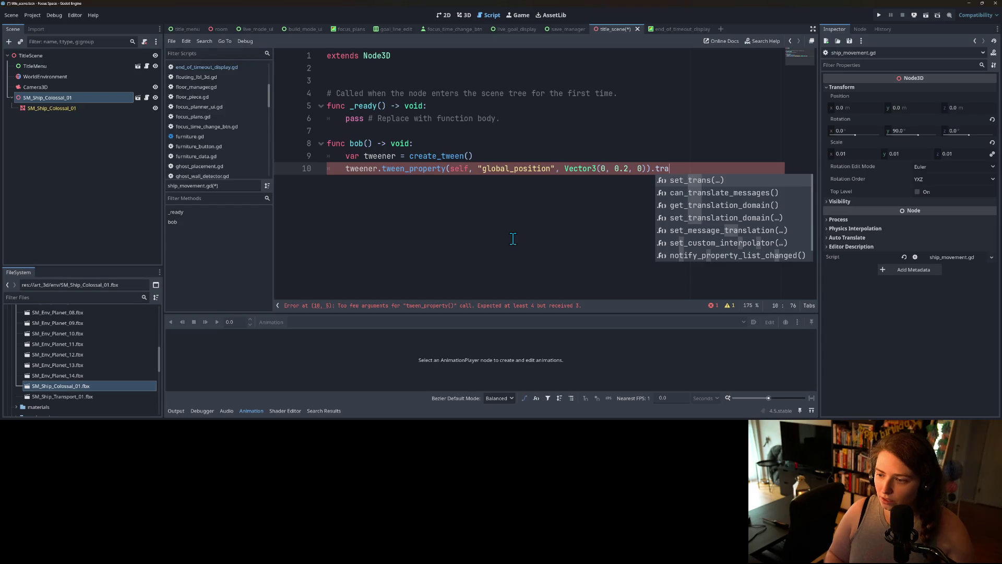
{"action": "type", "text": "ns"}
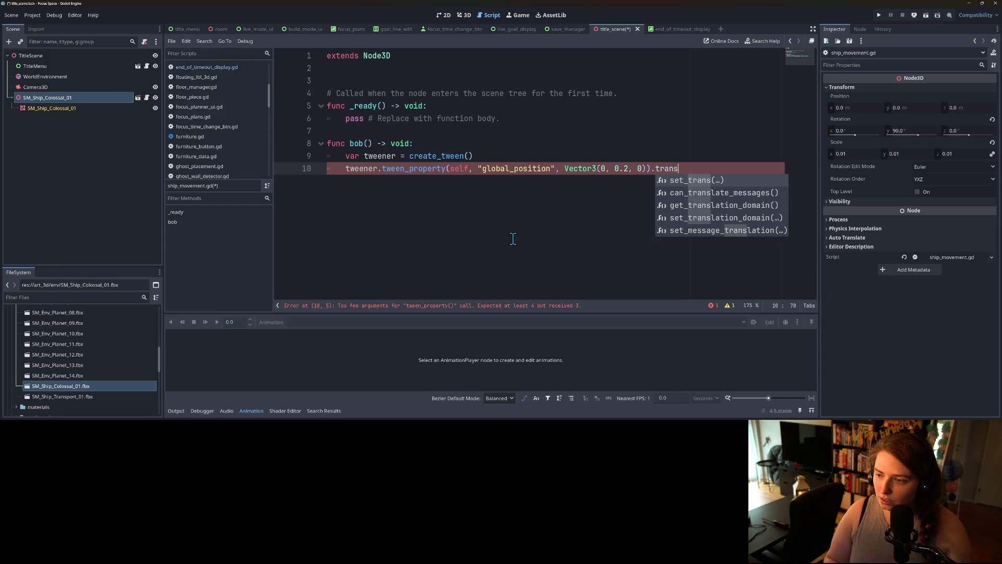
Chain set_trans(Tween.TRANS_BOUNCE), after trying the CIRC and SIN transitions.
{"action": "key", "text": "Return"}
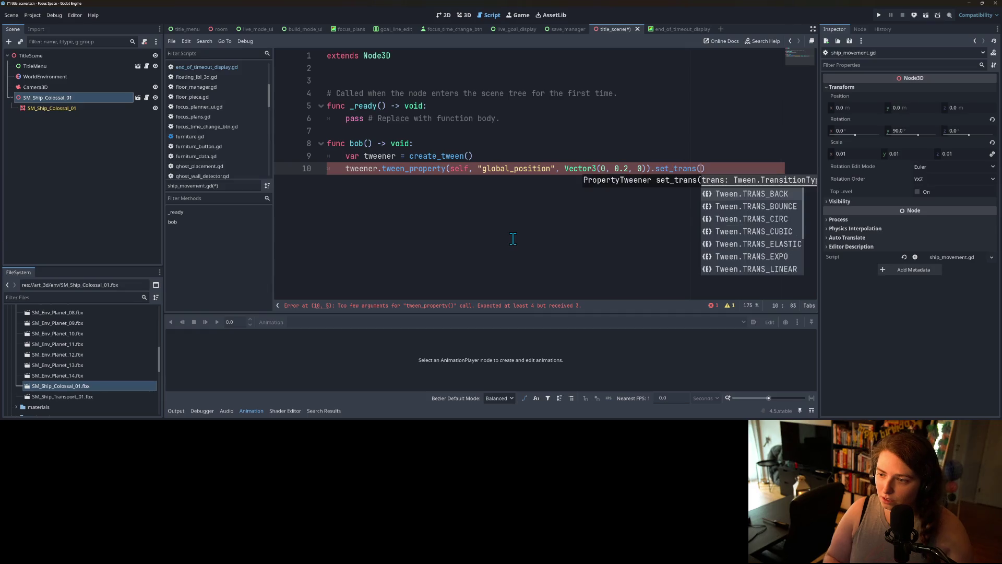
{"action": "key", "text": "Down"}
{"action": "key", "text": "Down"}
{"action": "key", "text": "Down"}
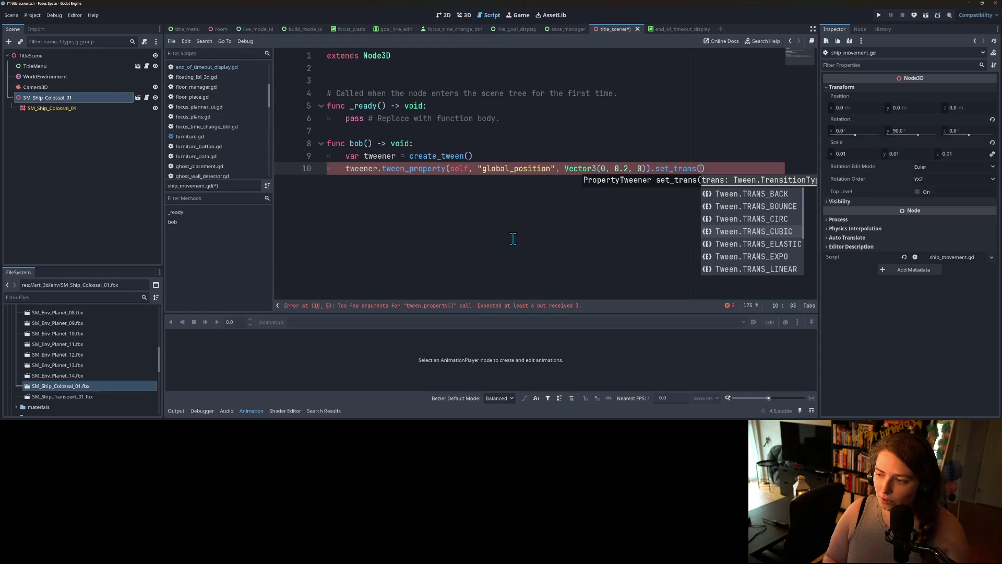
{"action": "key", "text": "Up"}
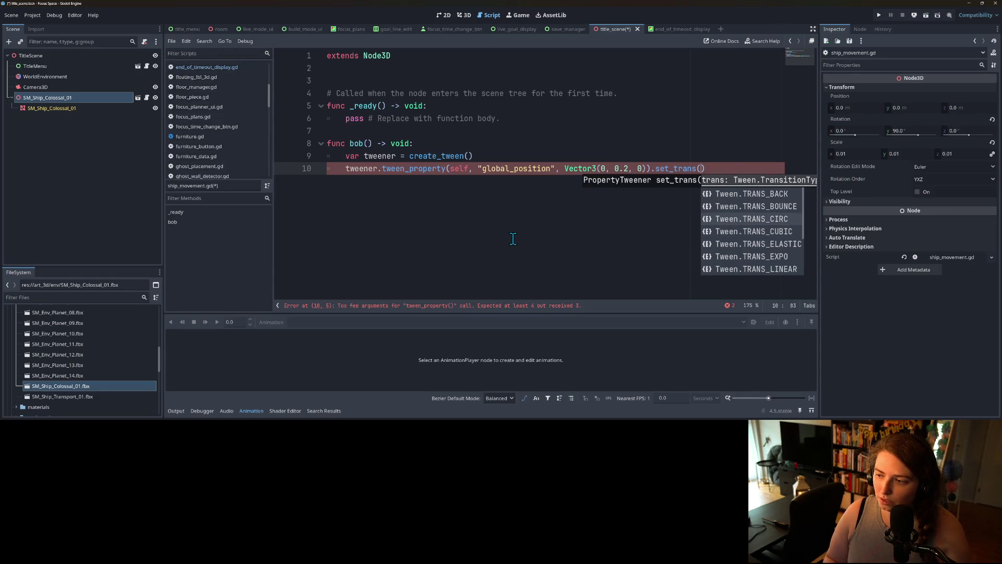
{"action": "key", "text": "Return"}
{"action": "key", "text": "BackSpace"}
{"action": "key", "text": "BackSpace"}
{"action": "key", "text": "BackSpace"}
{"action": "type", "text": "C"}
{"action": "key", "text": "BackSpace"}
{"action": "type", "text": "S_S"}
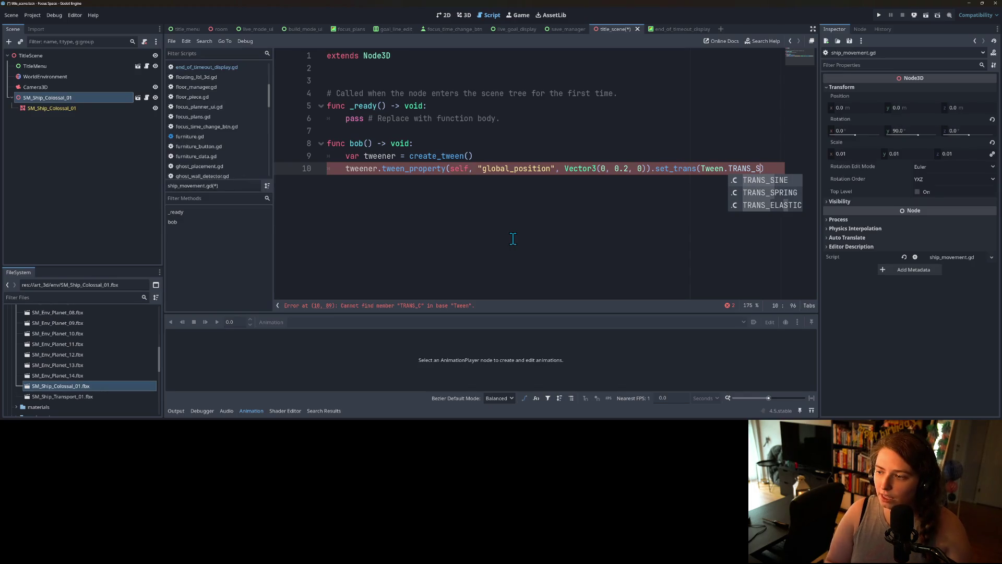
{"action": "type", "text": "INE"}
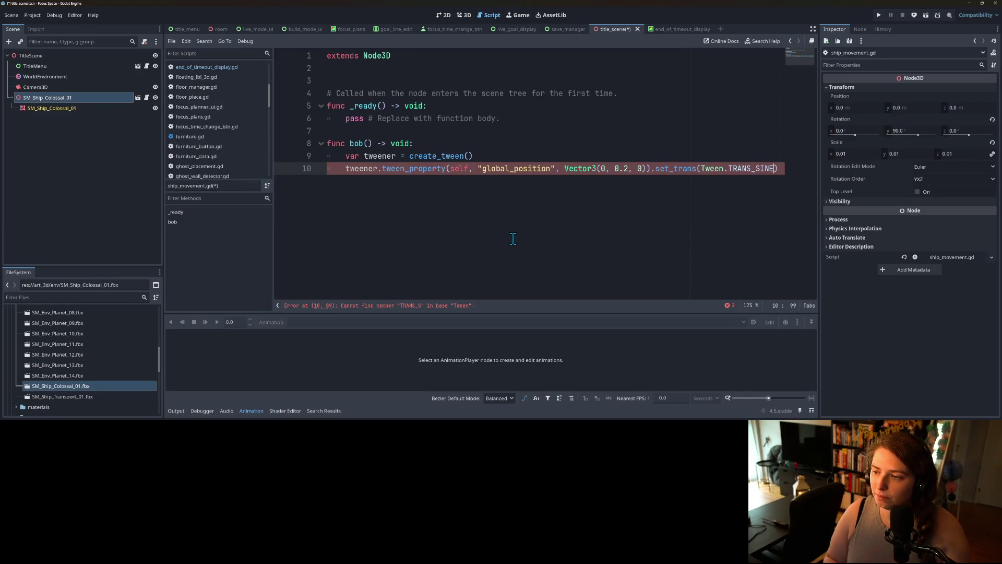
{"action": "key", "text": "BackSpace"}
{"action": "key", "text": "BackSpace"}
{"action": "key", "text": "BackSpace"}
{"action": "type", "text": "B"}
{"action": "key", "text": "Down"}
{"action": "key", "text": "Return"}
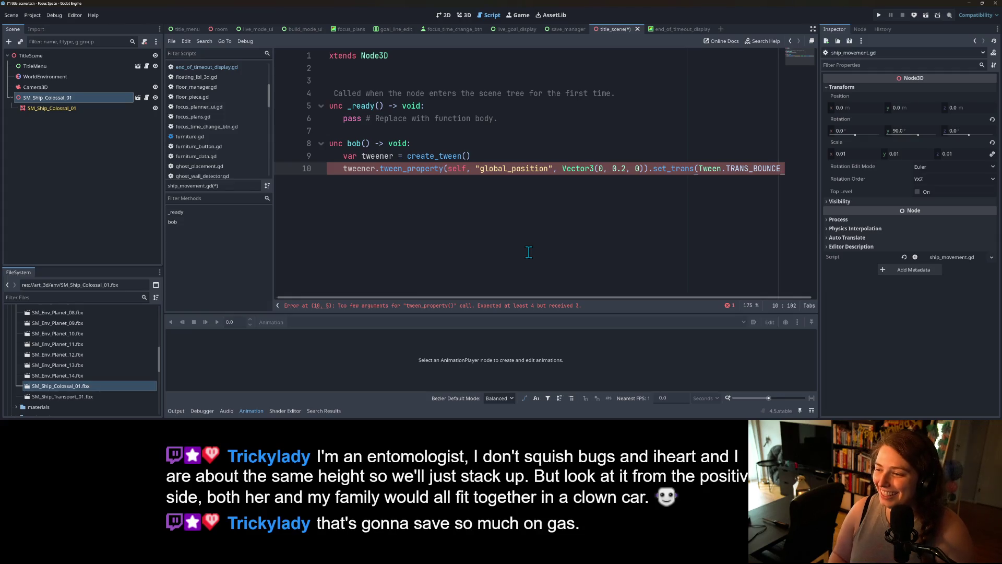
Add a 2.0-second duration argument after the Vector3 target in tween_property.
{"action": "key", "text": "Home"}
{"action": "left_click_drag", "start_coordinate": [553, 297], "coordinate": [615, 300]}
{"action": "left_click", "coordinate": [783, 168]}
{"action": "key", "text": "BackSpace"}
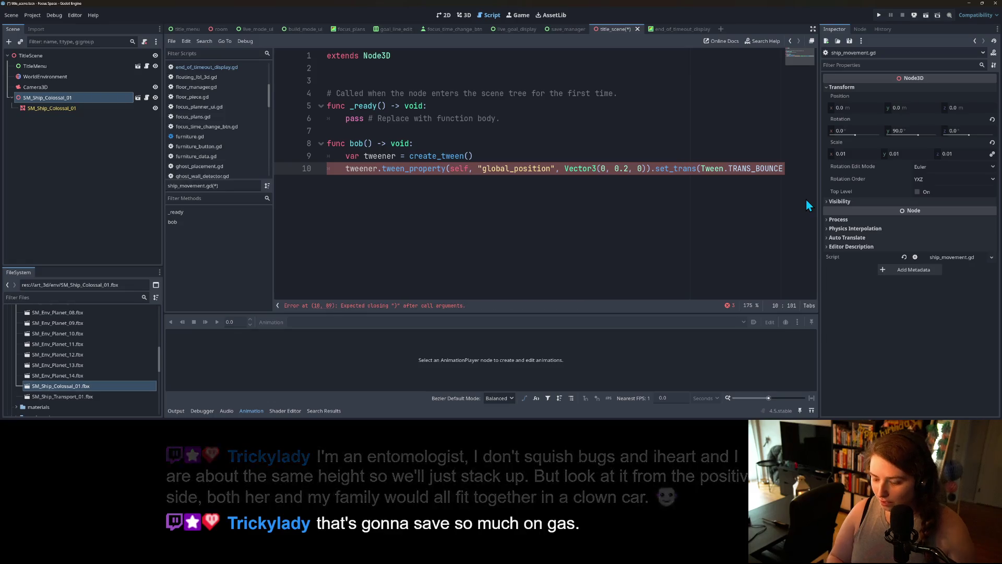
{"action": "type", "text": "("}
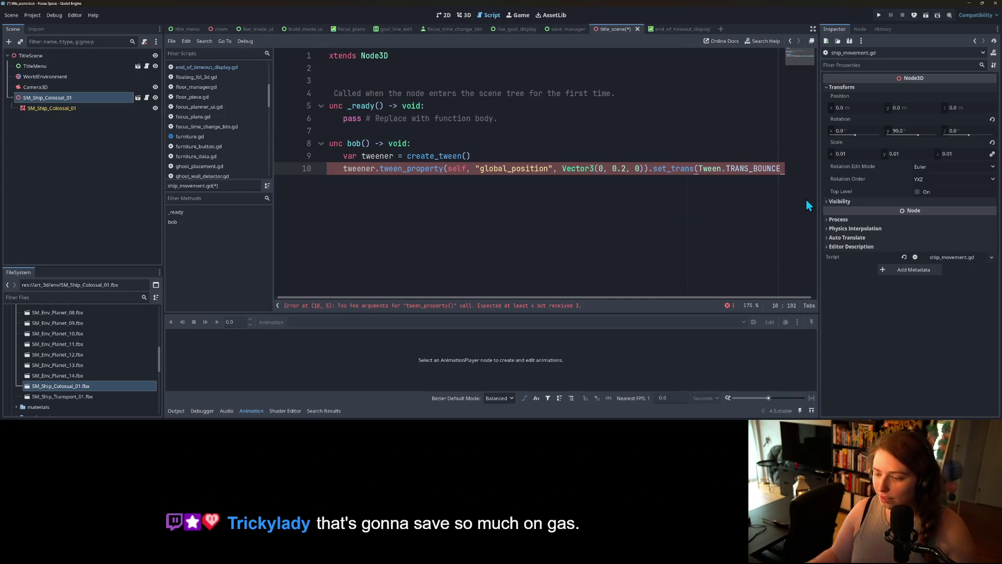
{"action": "type", "text": ")"}
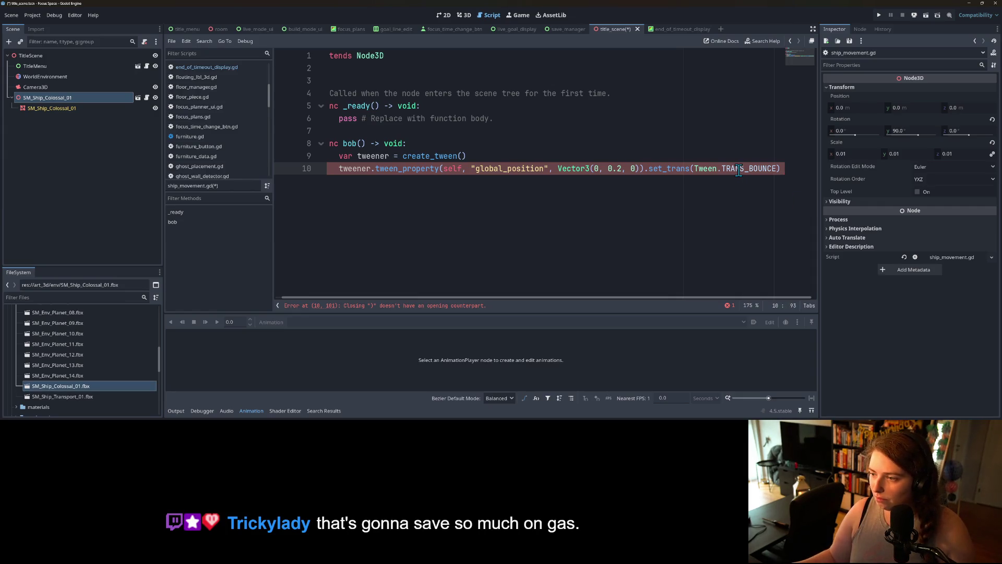
{"action": "left_click", "coordinate": [628, 168]}
{"action": "key", "text": "Right"}
{"action": "key", "text": "Right"}
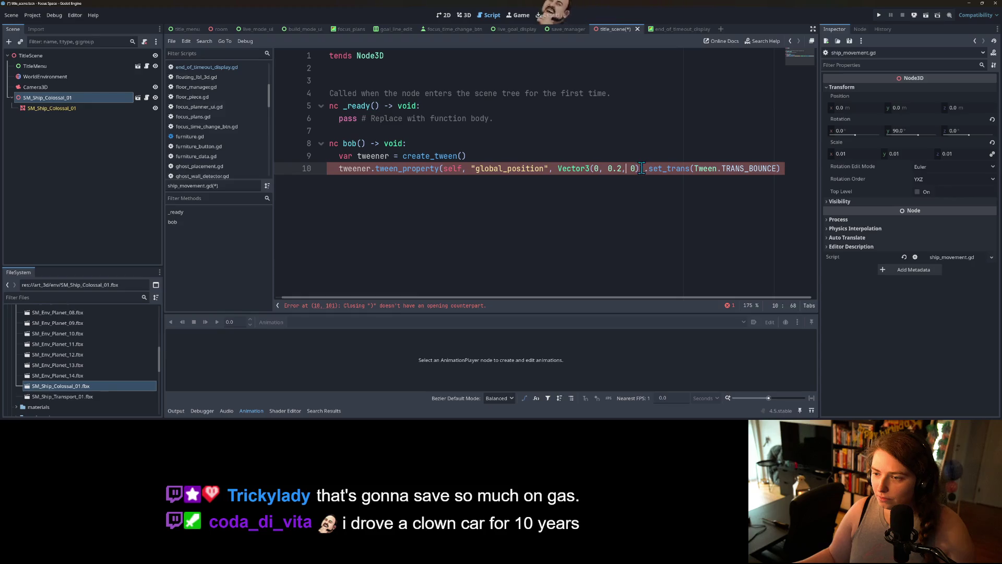
{"action": "type", "text": ", "}
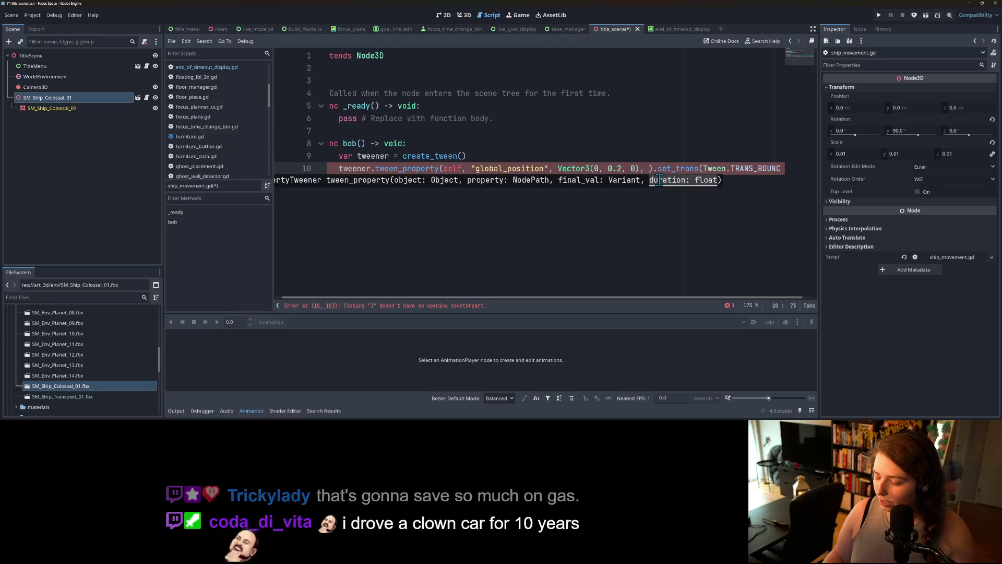
{"action": "type", "text": "2.0"}
{"action": "left_click", "coordinate": [659, 169]}
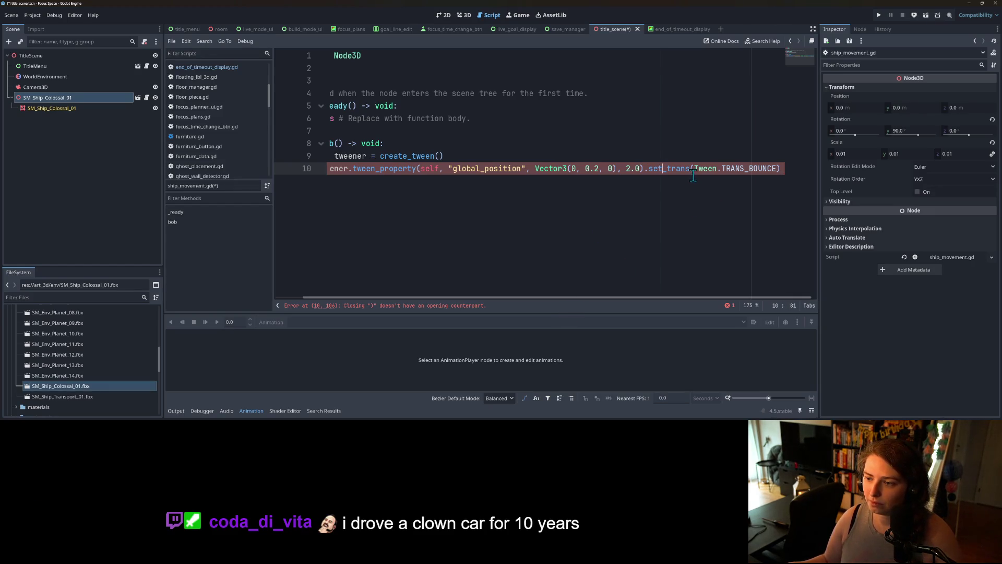
Fix the closing brackets at the end of the tween line.
{"action": "left_click", "coordinate": [654, 172]}
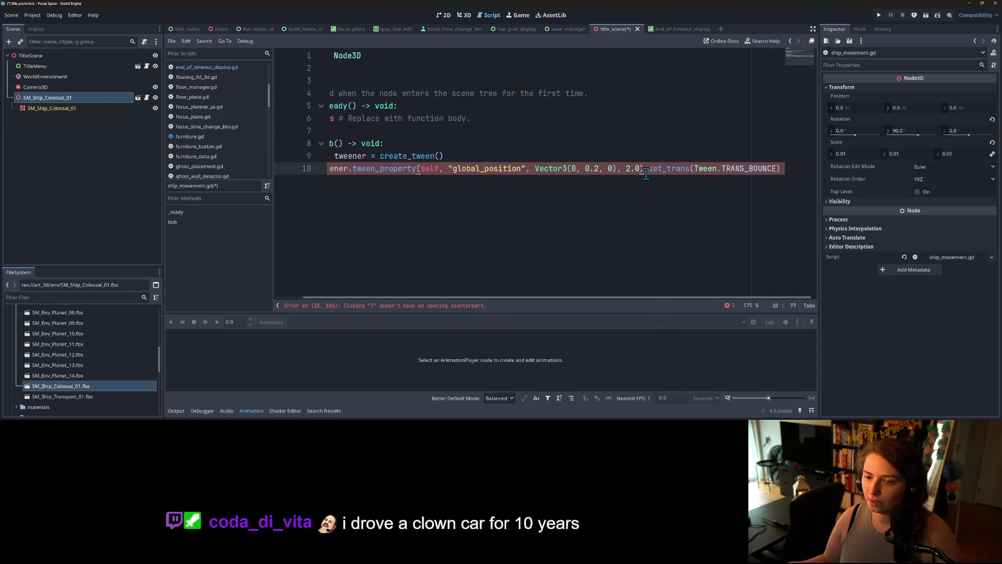
{"action": "left_click_drag", "start_coordinate": [637, 297], "coordinate": [528, 305]}
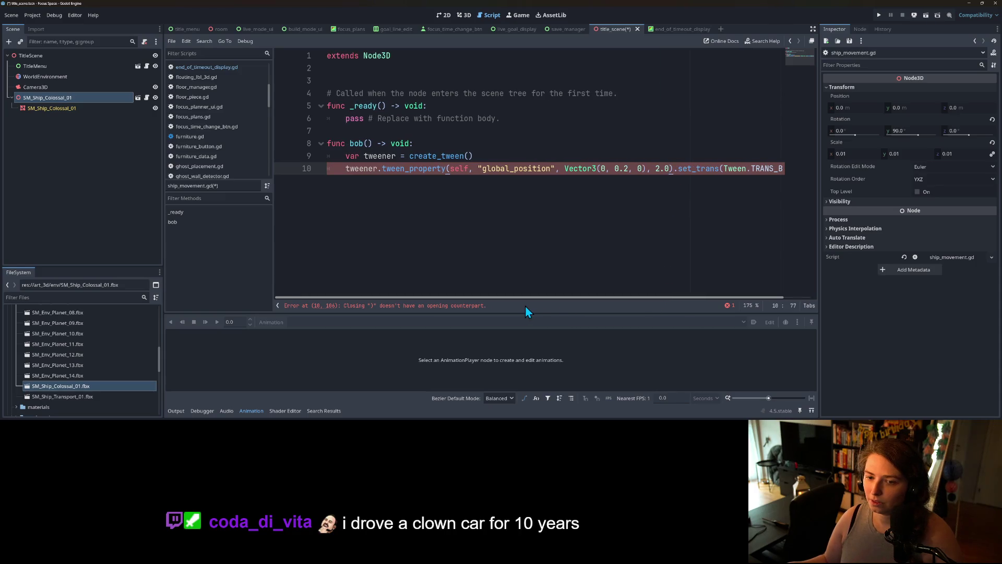
{"action": "scroll", "coordinate": [611, 301], "scroll_direction": "right", "scroll_amount": 2}
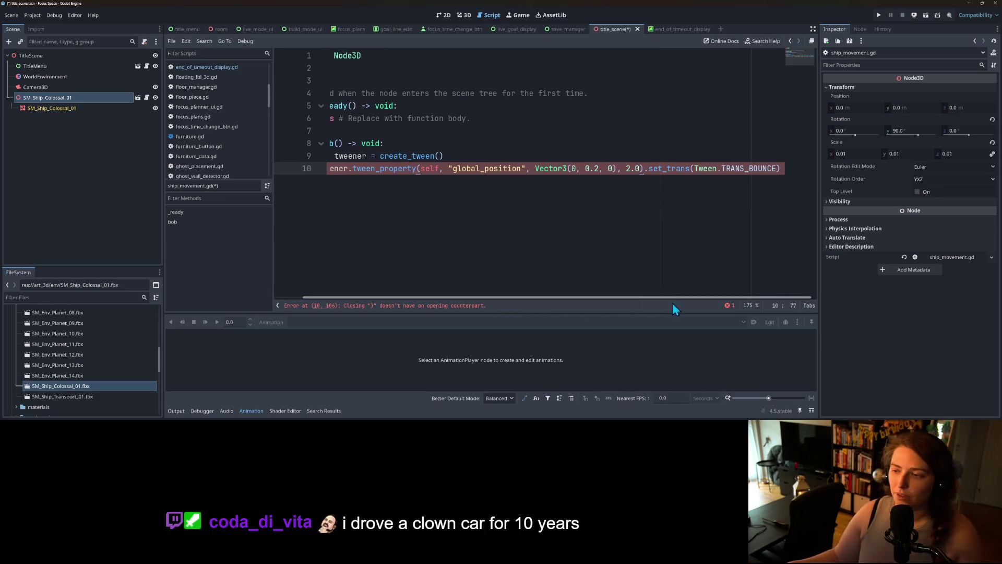
{"action": "mouse_move", "coordinate": [656, 168]}
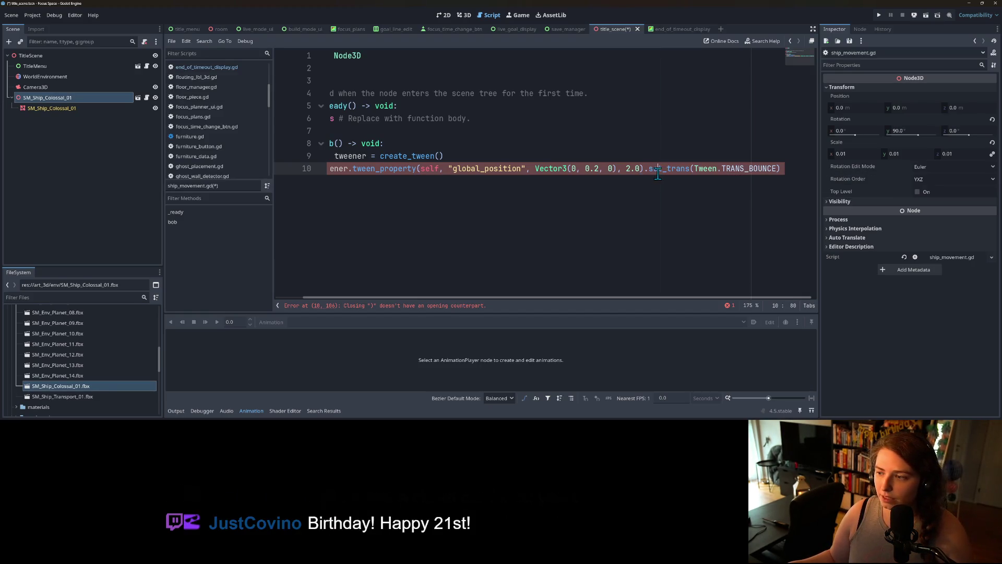
{"action": "left_click", "coordinate": [780, 169]}
{"action": "key", "text": "BackSpace"}
{"action": "type", "text": ")"}
{"action": "key", "text": "BackSpace"}
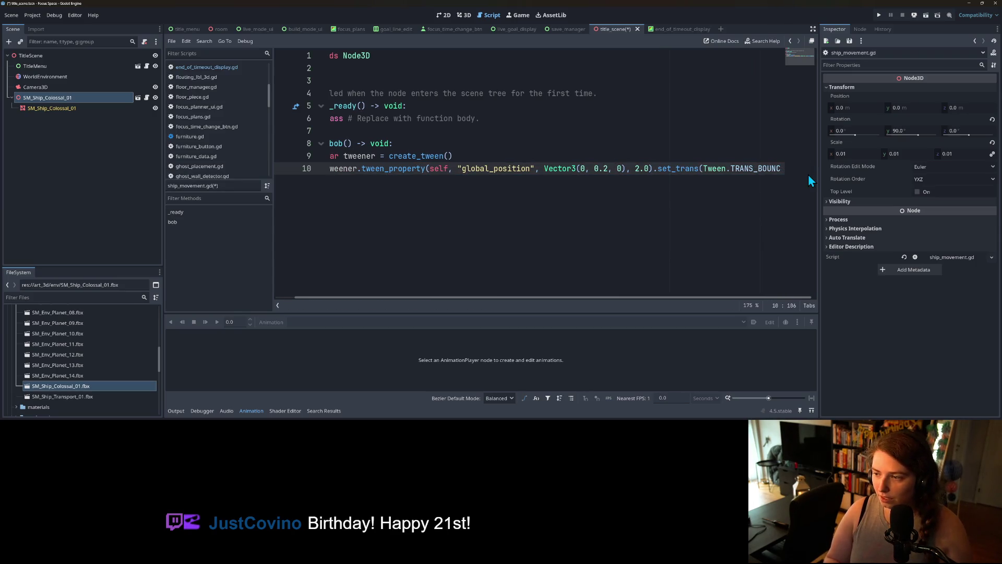
{"action": "key", "text": "BackSpace"}
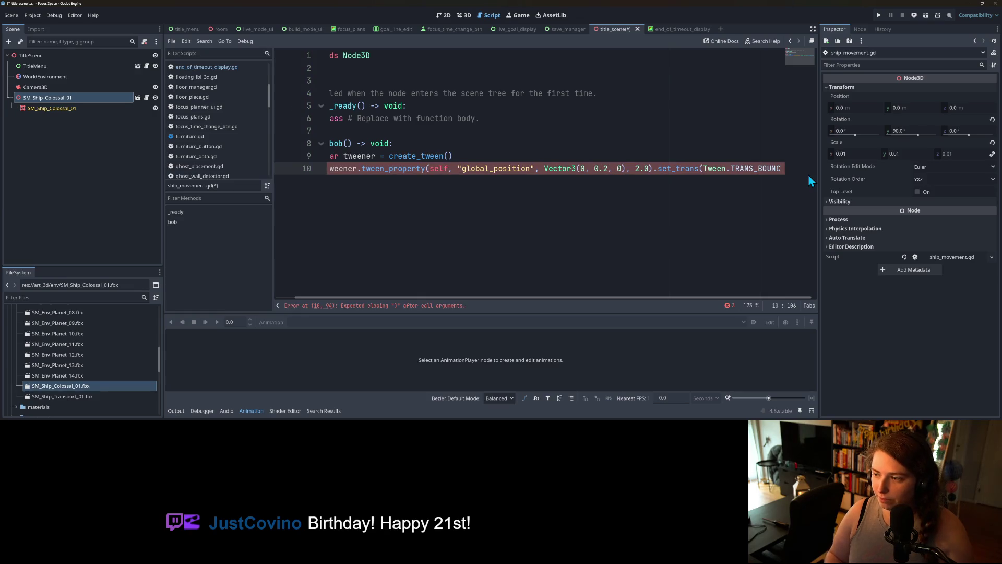
{"action": "key", "text": "BackSpace"}
Wrap the tween line with a backslash before Vector3, save, and indent the continuation.
{"action": "left_click", "coordinate": [586, 180]}
{"action": "type", "text": "\\"}
{"action": "key", "text": "Return"}
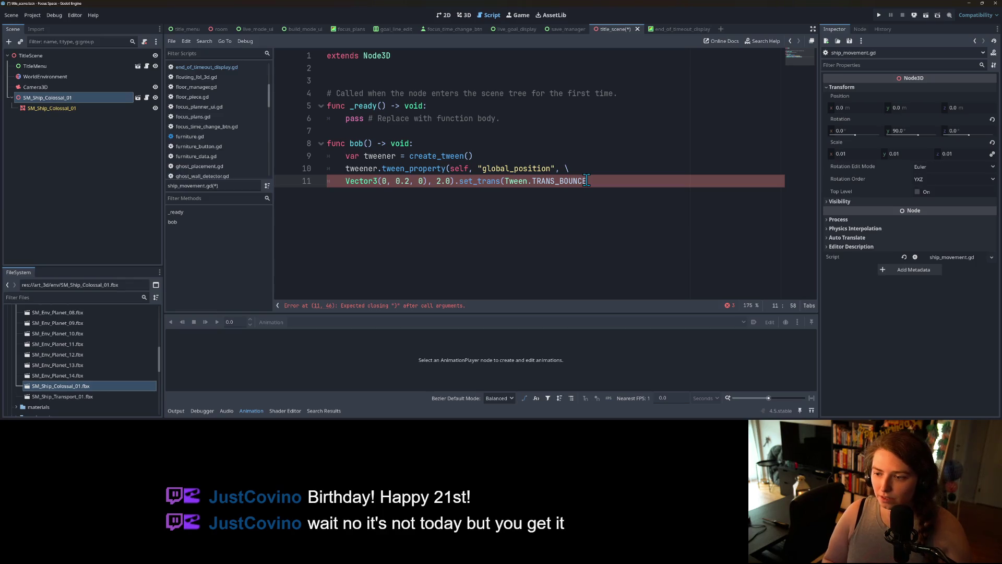
{"action": "type", "text": ")"}
{"action": "key", "text": "ctrl+s"}
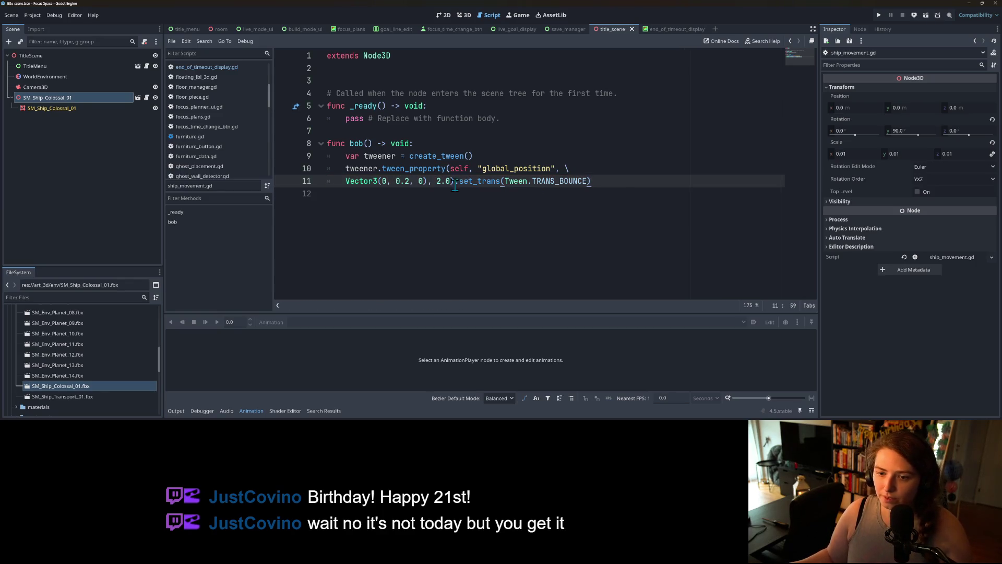
{"action": "left_click", "coordinate": [344, 187]}
{"action": "key", "text": "Tab"}
{"action": "key", "text": "End"}
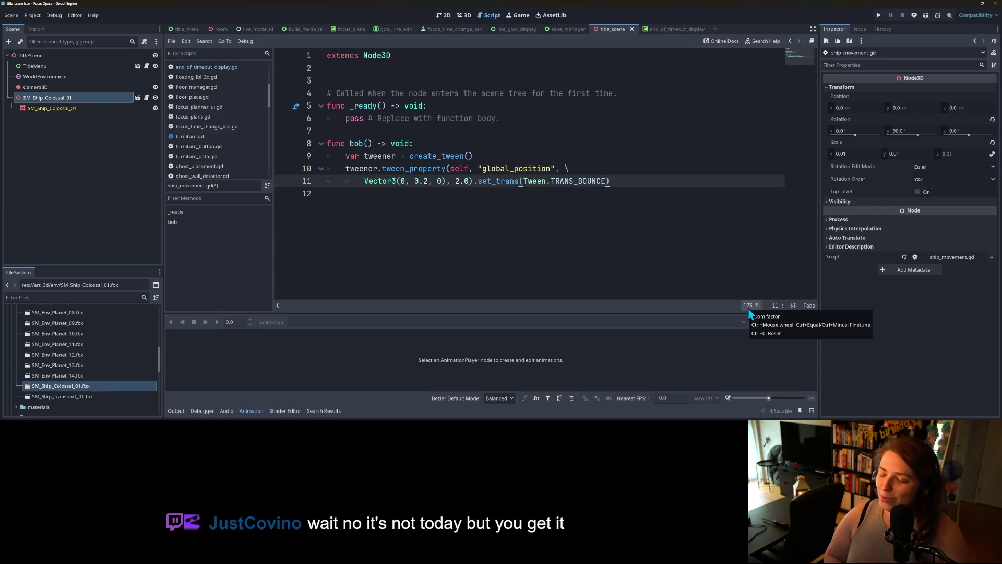
Duplicate the two-line tween_property statement below itself.
{"action": "left_click", "coordinate": [537, 155]}
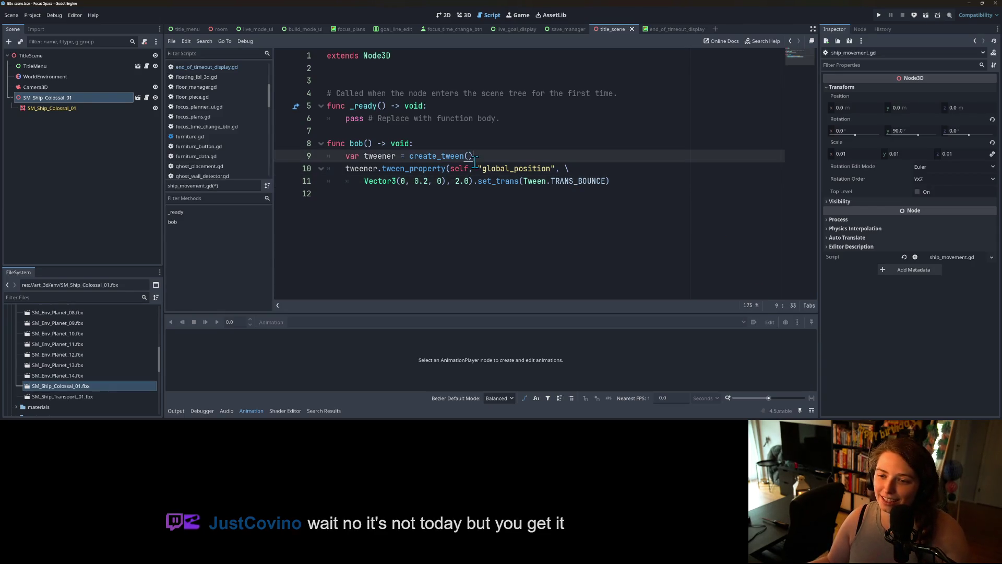
{"action": "left_click_drag", "start_coordinate": [346, 168], "coordinate": [626, 182]}
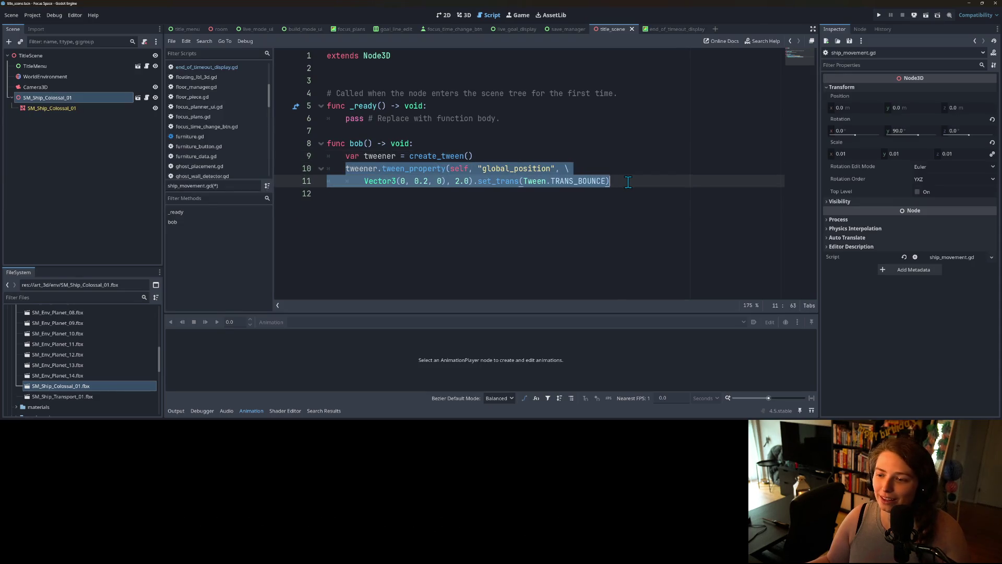
{"action": "key", "text": "ctrl+c"}
{"action": "key", "text": "End"}
{"action": "key", "text": "Return"}
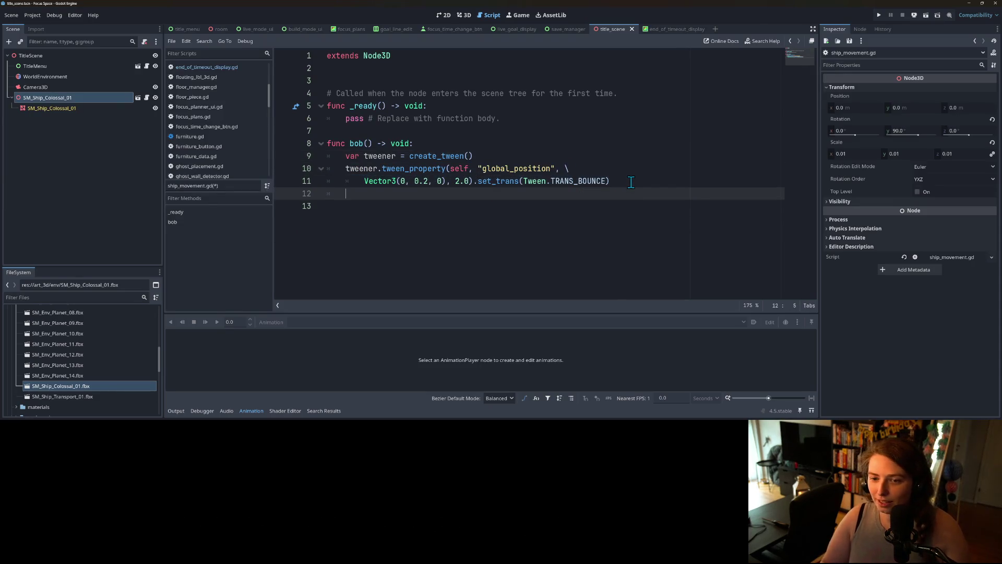
{"action": "key", "text": "ctrl+v"}
Change the copy's target to Vector3(0, -0.2, 0) and save the script.
{"action": "double_click", "coordinate": [509, 193]}
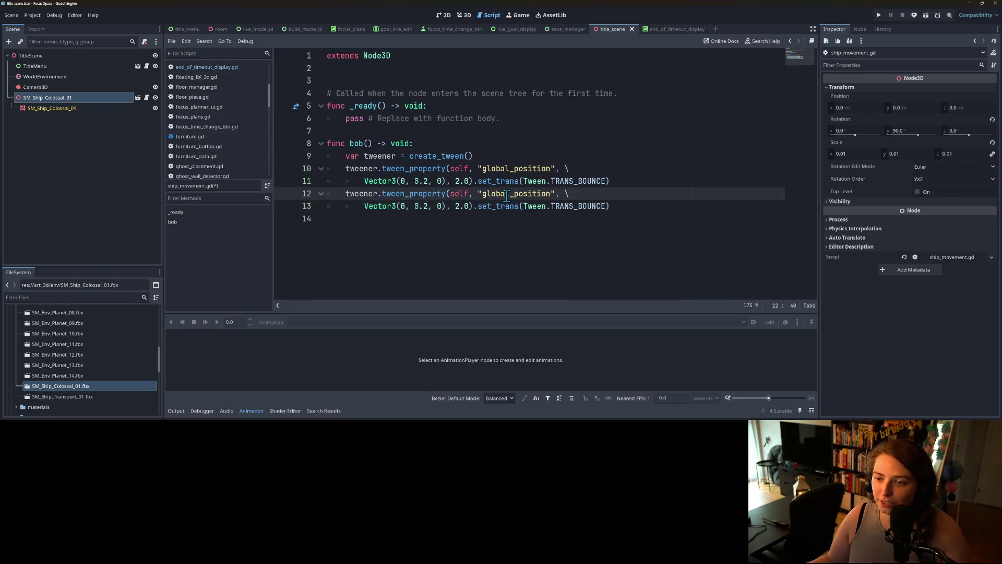
{"action": "left_click", "coordinate": [416, 207]}
{"action": "type", "text": "-"}
{"action": "key", "text": "ctrl+s"}
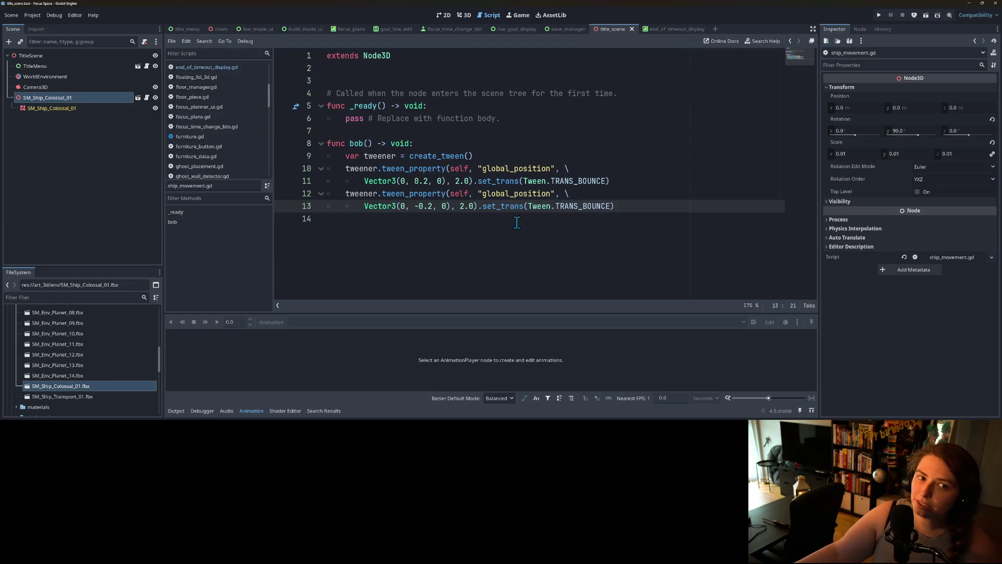
{"action": "mouse_move", "coordinate": [519, 212]}
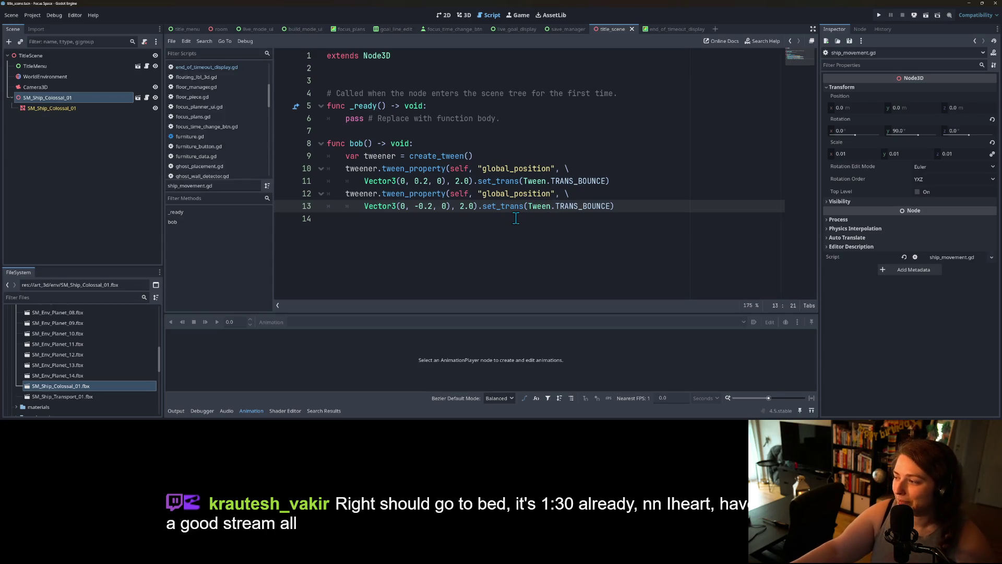
{"action": "left_click", "coordinate": [649, 199]}
{"action": "left_click", "coordinate": [646, 208]}
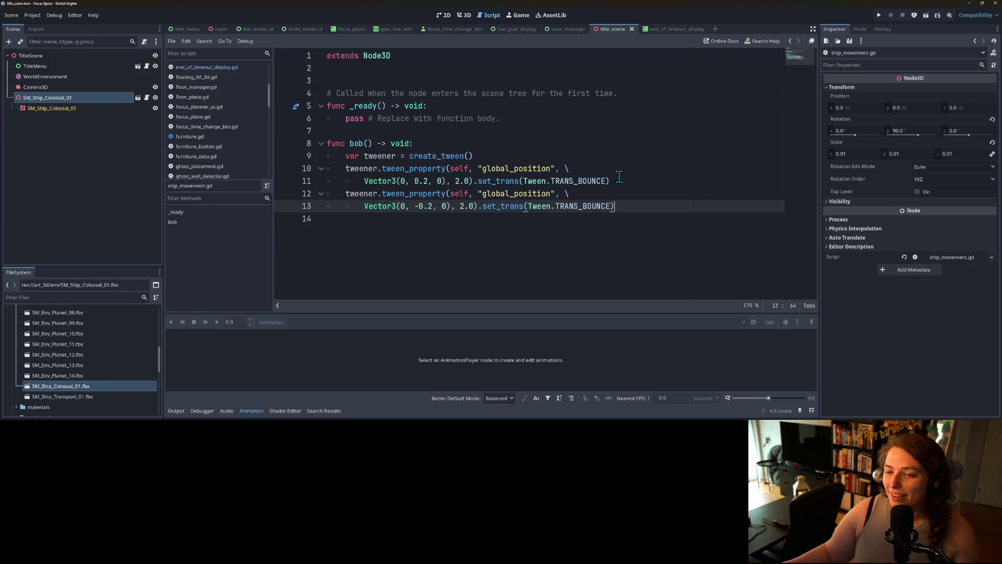
{"action": "left_click", "coordinate": [468, 222]}
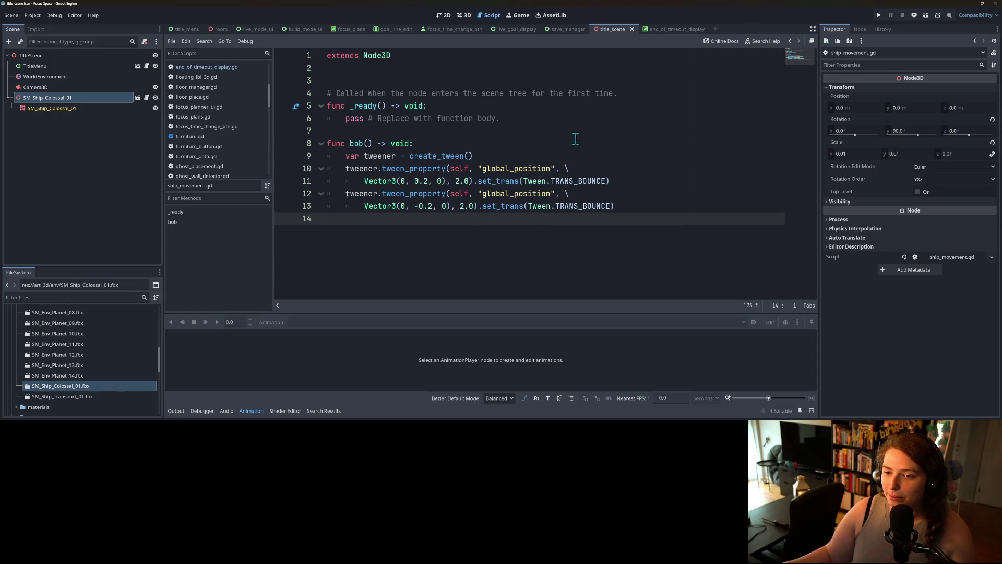
Add a recursive bob() call as the last line of bob().
{"action": "double_click", "coordinate": [356, 143]}
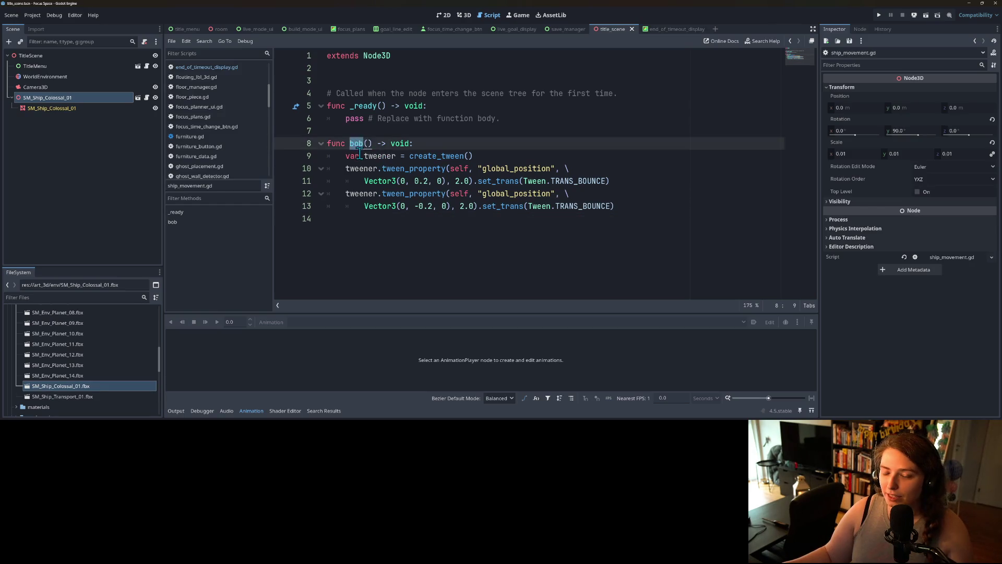
{"action": "left_click", "coordinate": [359, 155]}
{"action": "left_click", "coordinate": [389, 181]}
{"action": "left_click", "coordinate": [621, 206]}
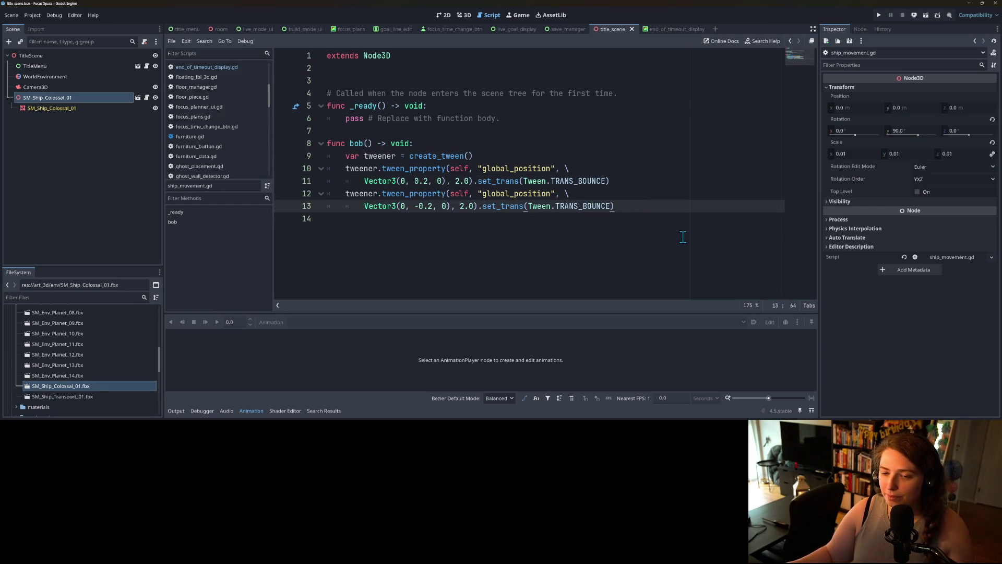
{"action": "key", "text": "Return"}
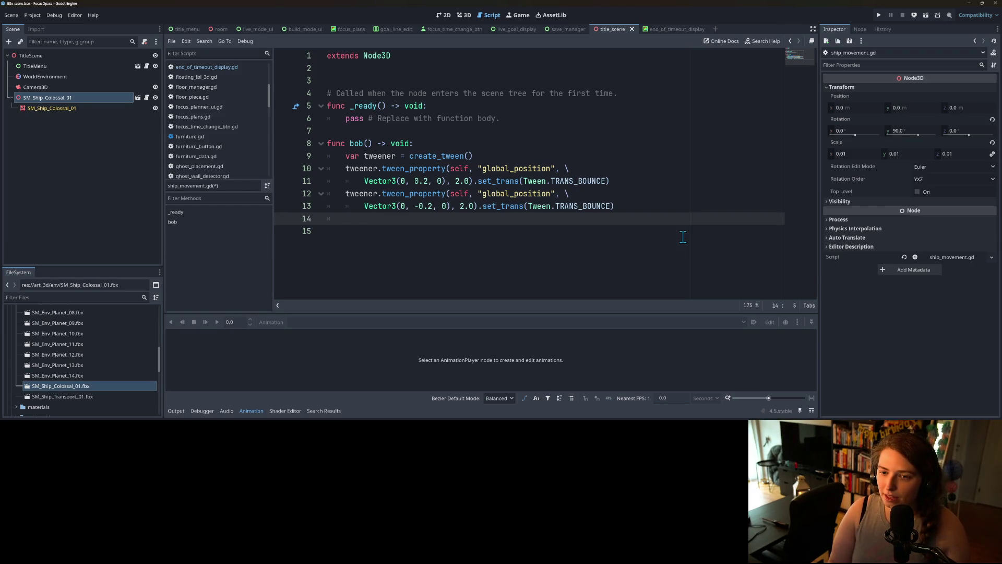
{"action": "type", "text": "bob"}
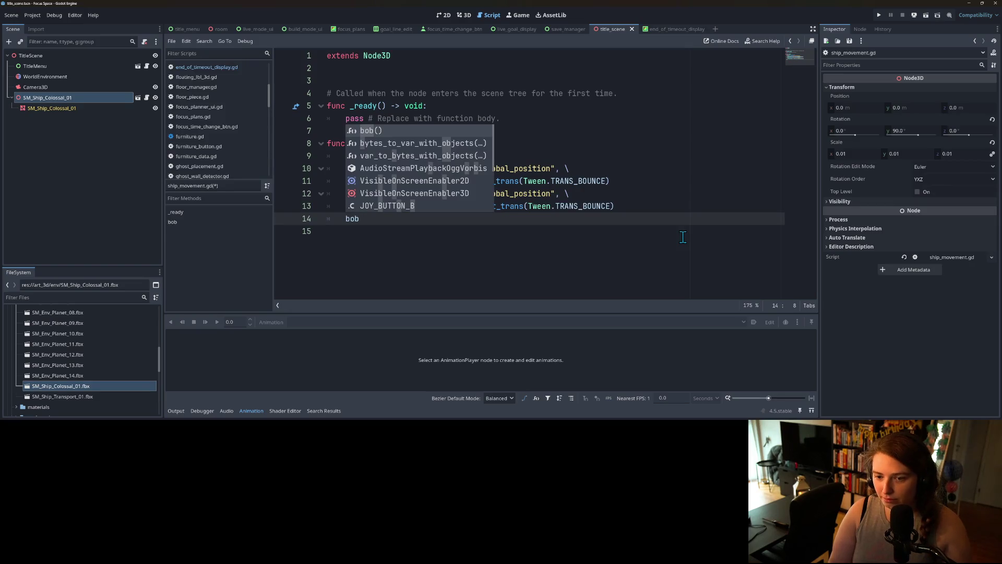
{"action": "key", "text": "Return"}
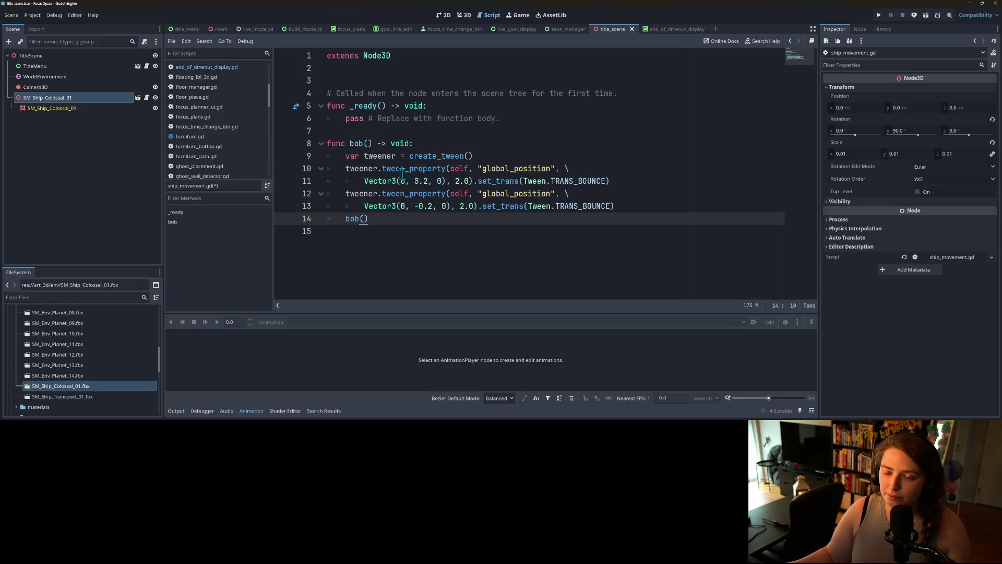
Replace pass in _ready with bob(), delete the template comment, and run the project.
{"action": "double_click", "coordinate": [353, 145]}
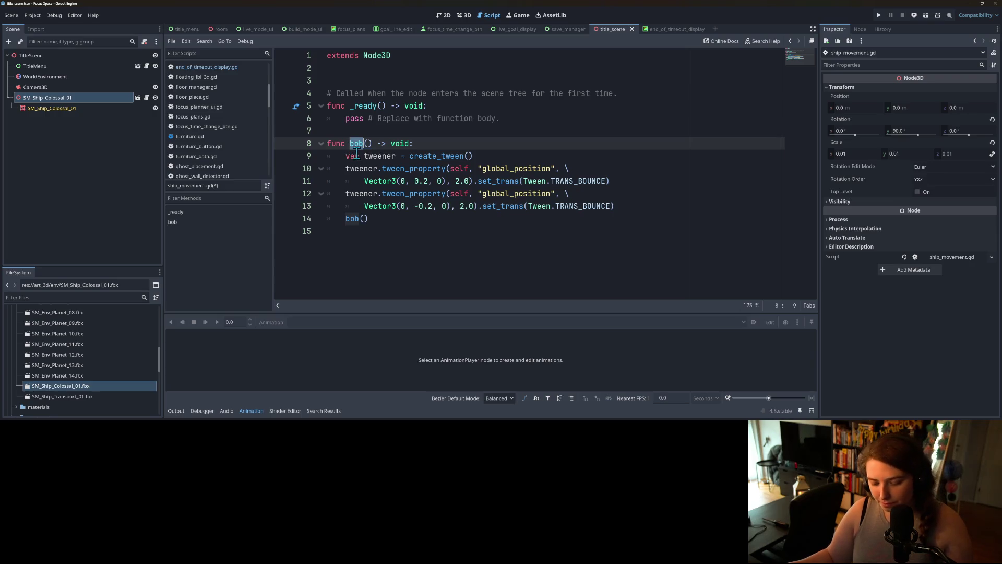
{"action": "left_click_drag", "start_coordinate": [349, 143], "coordinate": [502, 120]}
{"action": "key", "text": "ctrl+v"}
{"action": "left_click_drag", "start_coordinate": [622, 93], "coordinate": [307, 85]}
{"action": "key", "text": "BackSpace"}
{"action": "key", "text": "BackSpace"}
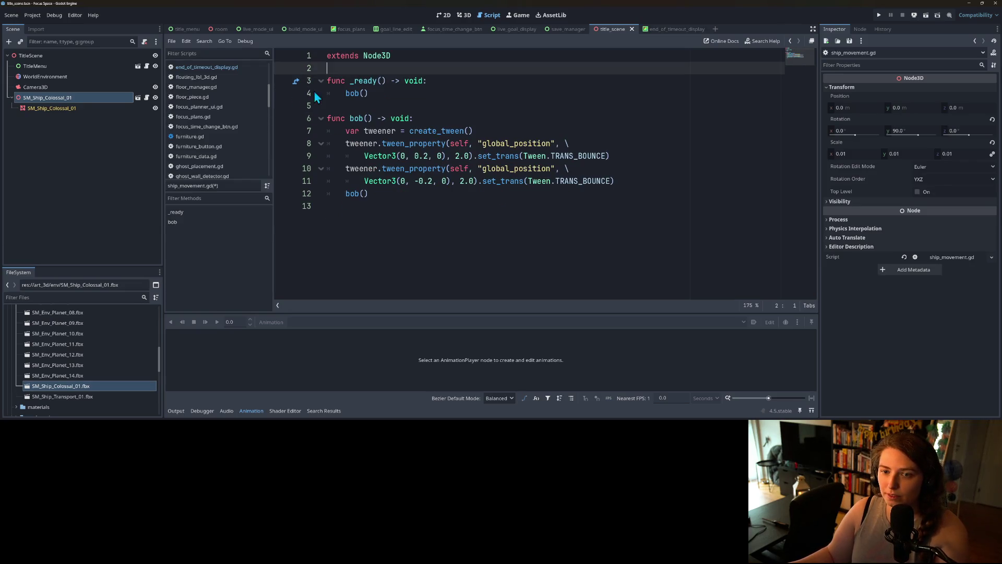
{"action": "left_click", "coordinate": [879, 15]}
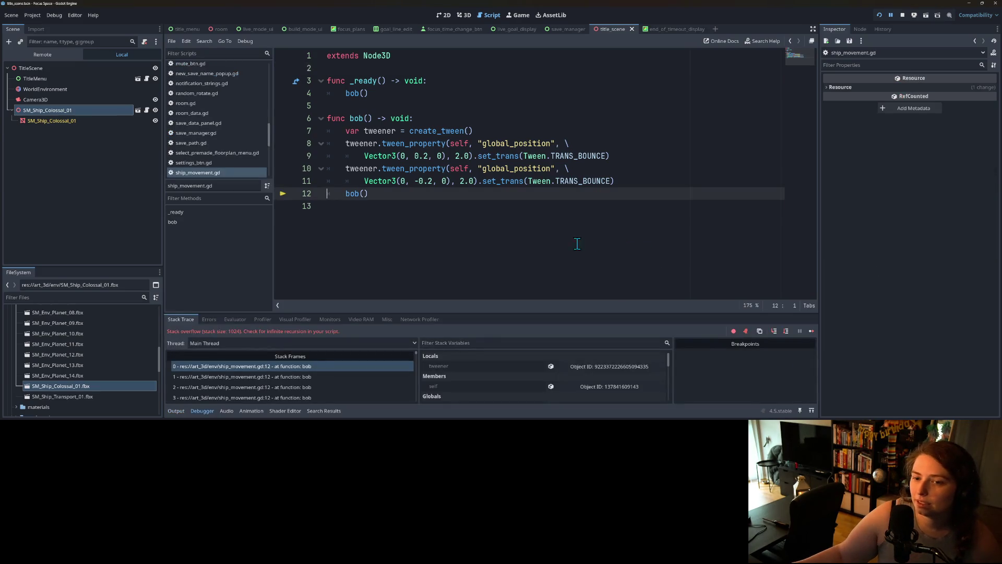
Stop the crashed run, add 'await tweener.finished' before the bob() call, and test-run the game again.
{"action": "left_click", "coordinate": [904, 17]}
{"action": "left_click", "coordinate": [385, 156]}
{"action": "double_click", "coordinate": [360, 144]}
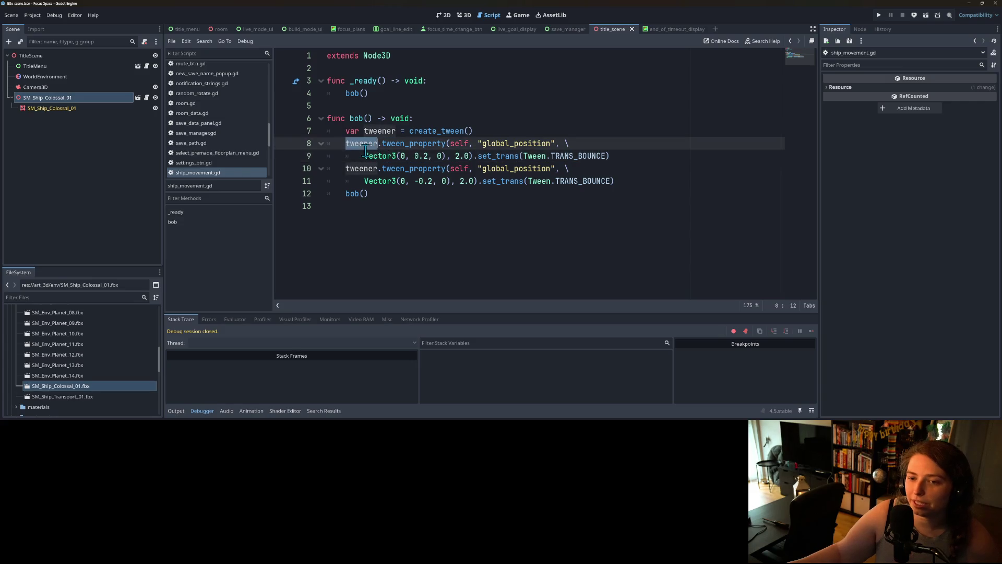
{"action": "left_click", "coordinate": [637, 168]}
{"action": "left_click", "coordinate": [638, 182]}
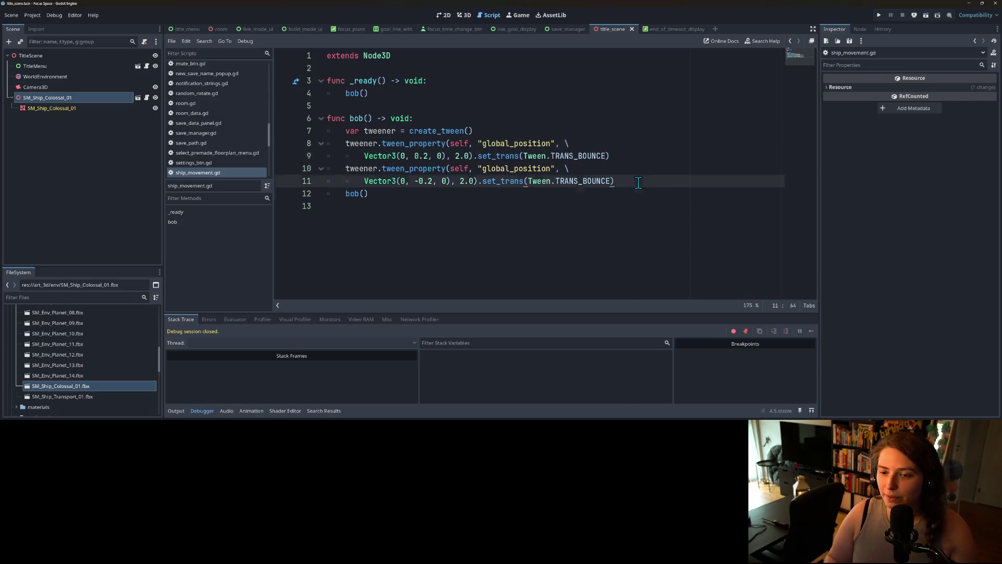
{"action": "key", "text": "Return"}
{"action": "type", "text": "t"}
{"action": "key", "text": "Return"}
{"action": "type", "text": ".f"}
{"action": "key", "text": "Return"}
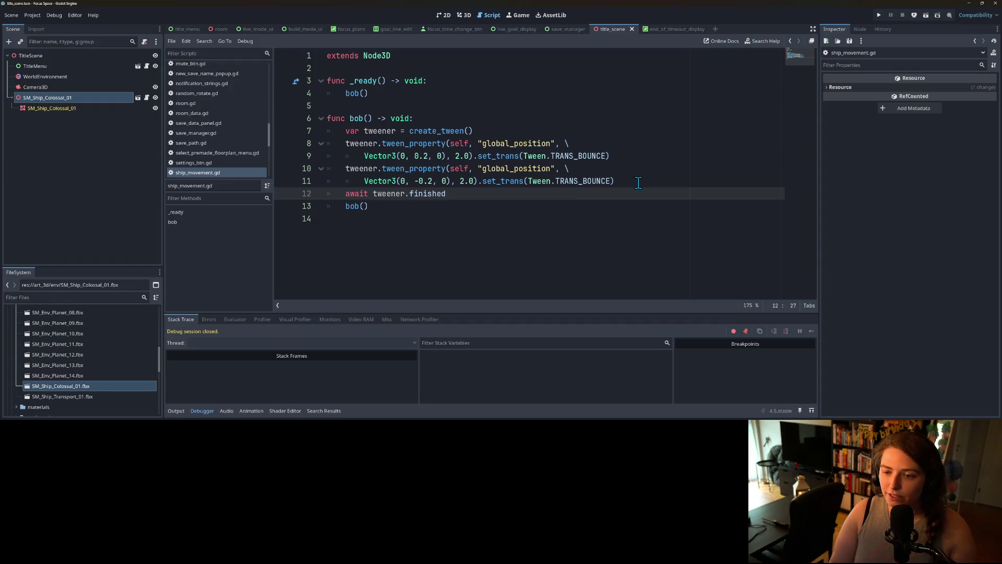
{"action": "left_click", "coordinate": [878, 15]}
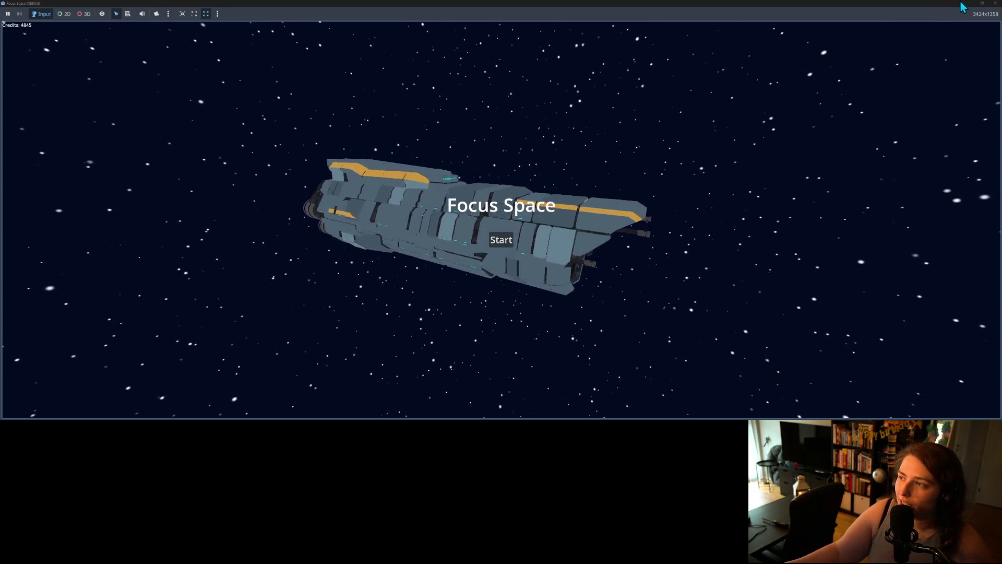
{"action": "left_click", "coordinate": [995, 3]}
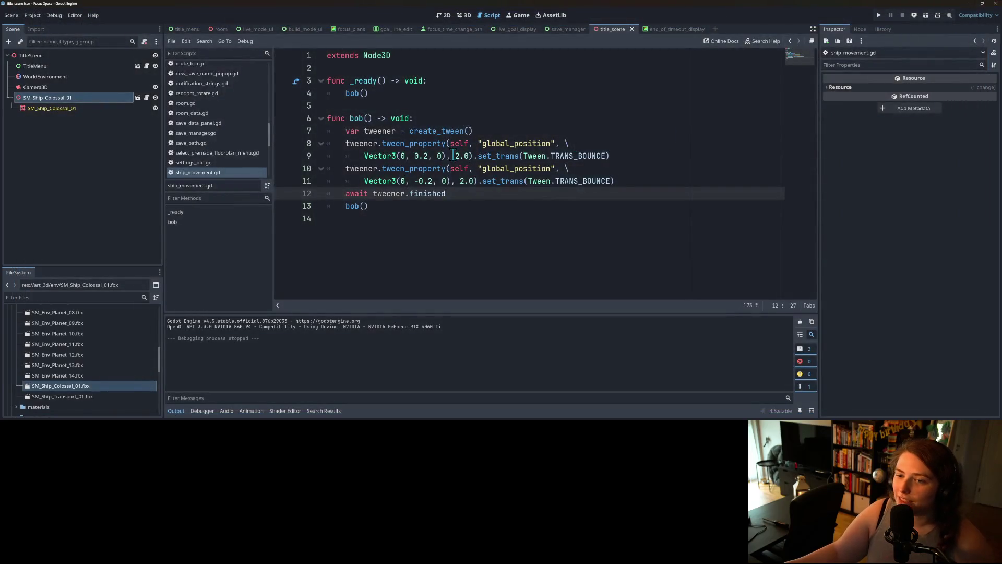
Change the bob heights from 0.2 to 1.0 upward and -1.0 downward.
{"action": "left_click", "coordinate": [427, 156]}
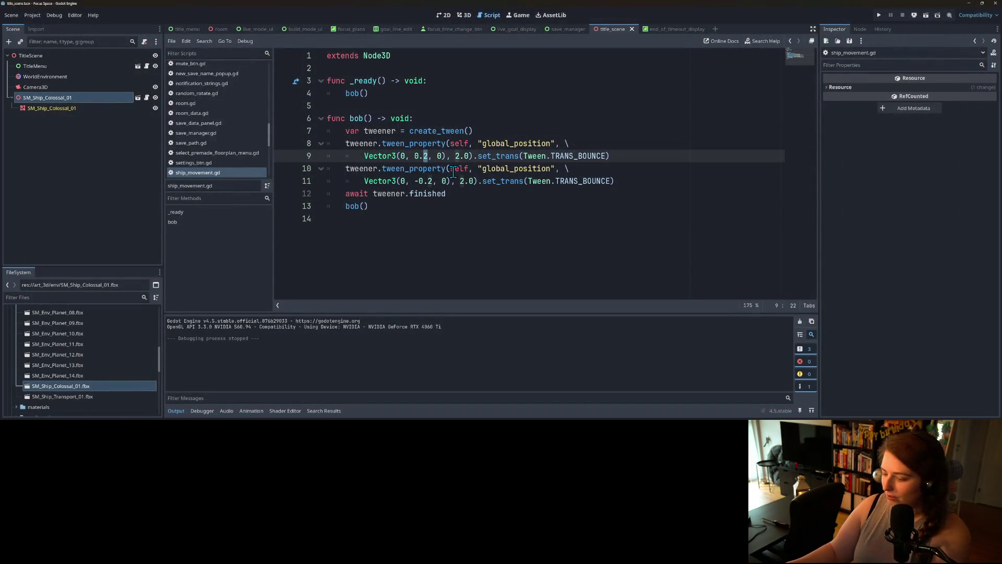
{"action": "left_click_drag", "start_coordinate": [429, 157], "coordinate": [419, 157]}
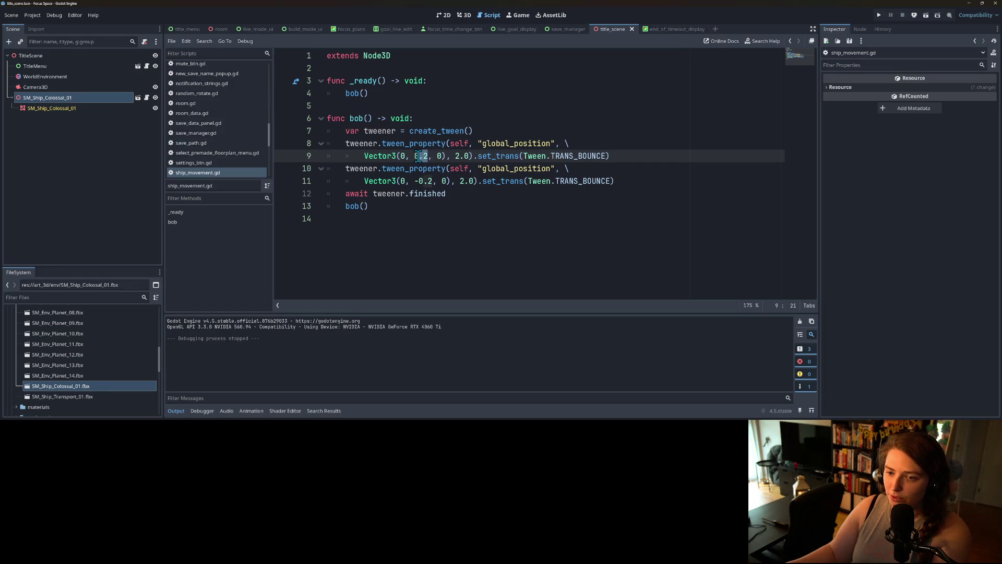
{"action": "type", "text": "1.1"}
{"action": "key", "text": "BackSpace"}
{"action": "type", "text": "0"}
{"action": "left_click", "coordinate": [429, 181]}
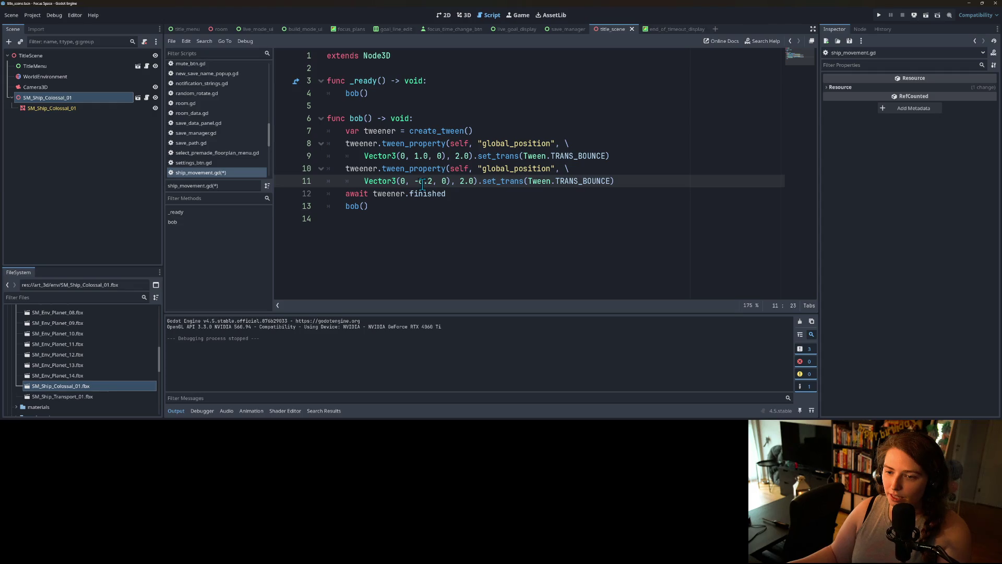
{"action": "left_click_drag", "start_coordinate": [423, 181], "coordinate": [431, 181]}
{"action": "type", "text": "1.0"}
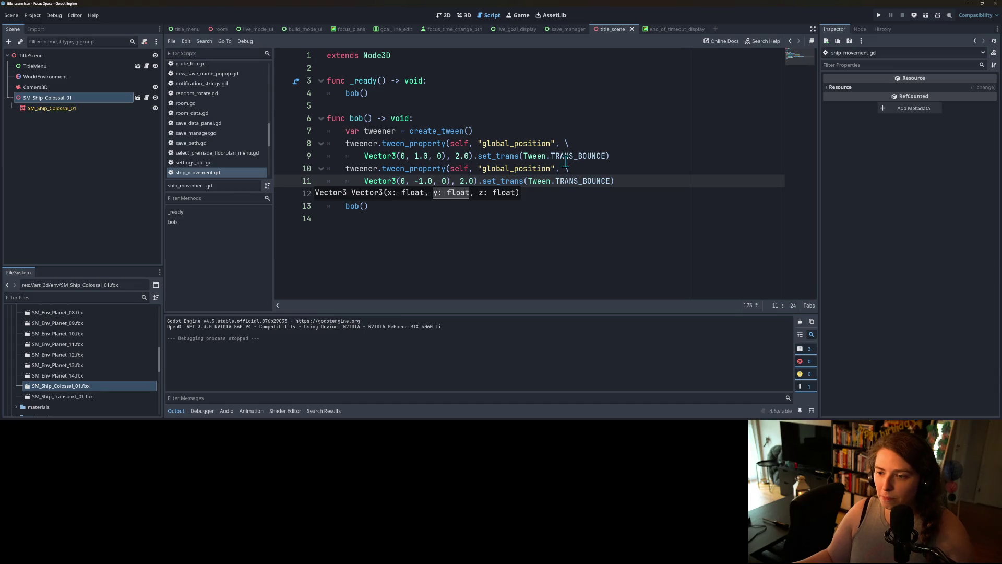
Replace TRANS_BOUNCE with TRANS_SINE on both tween lines and test-run the game.
{"action": "double_click", "coordinate": [566, 156]}
{"action": "type", "text": "Sin"}
{"action": "key", "text": "Return"}
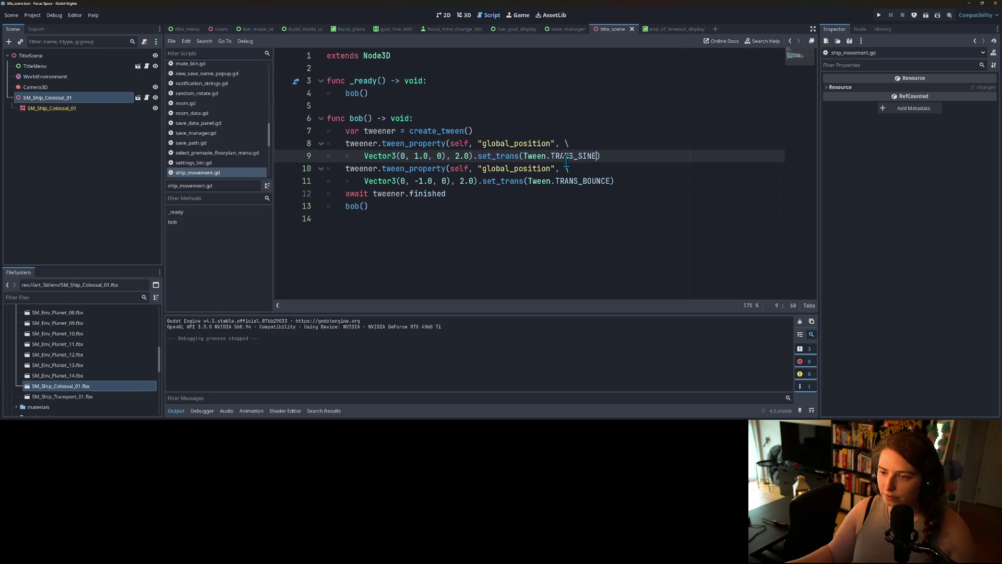
{"action": "double_click", "coordinate": [566, 158]}
{"action": "key", "text": "ctrl+c"}
{"action": "double_click", "coordinate": [574, 182]}
{"action": "key", "text": "ctrl+v"}
{"action": "key", "text": "Escape"}
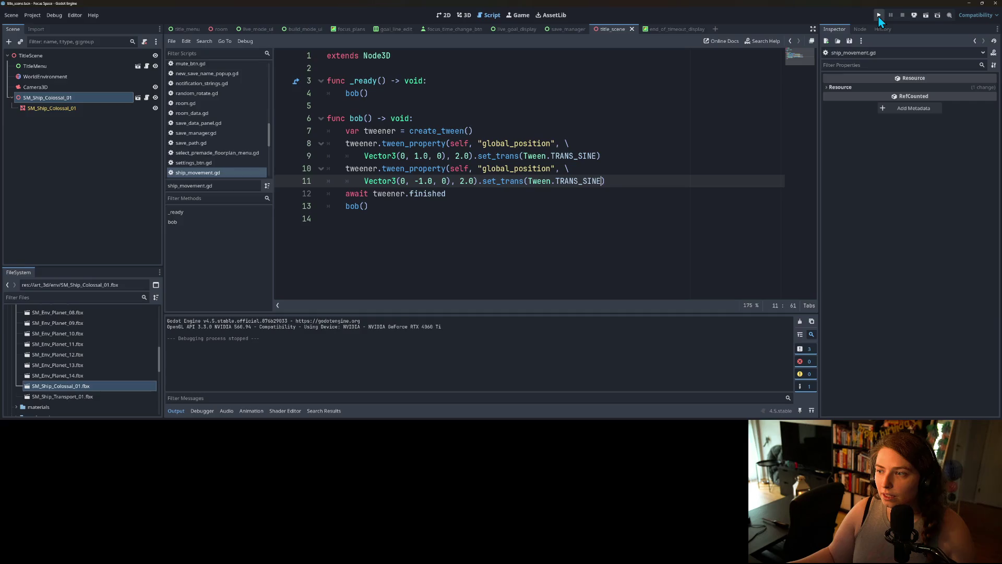
{"action": "left_click", "coordinate": [879, 16]}
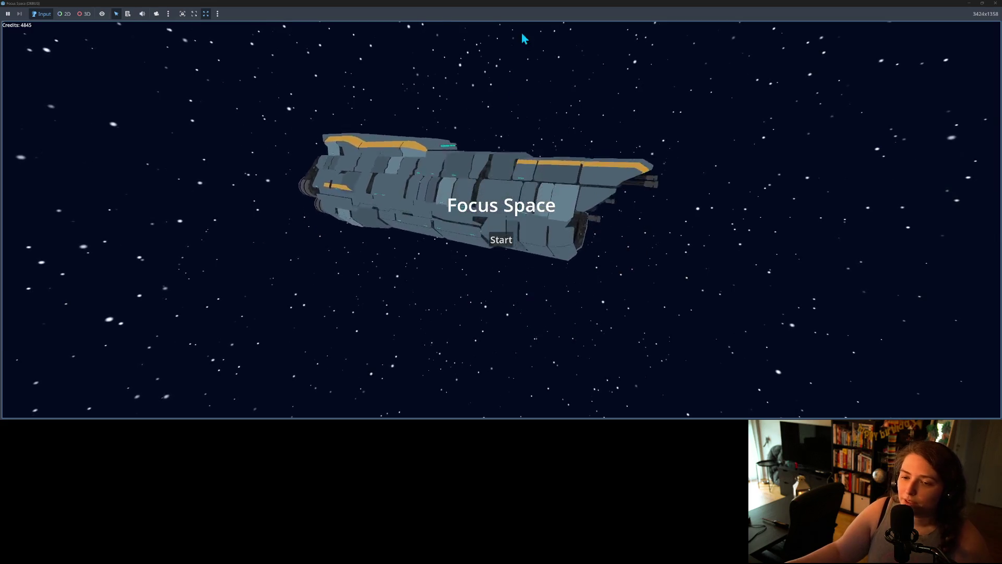
{"action": "left_click", "coordinate": [996, 3]}
Set both tween durations to 10.0 and the heights to 0.5 and -0.5, then test-run.
{"action": "left_click", "coordinate": [564, 167]}
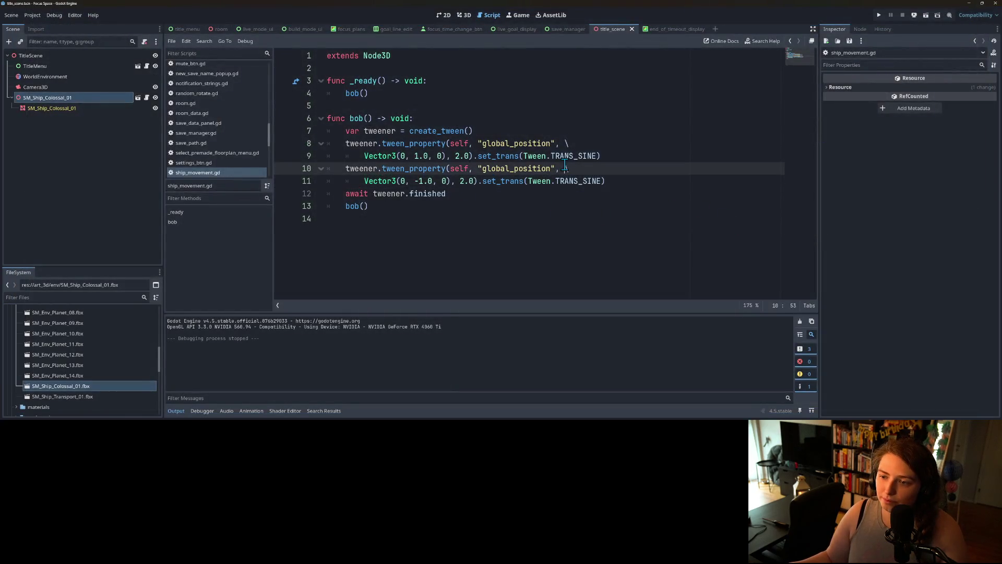
{"action": "left_click", "coordinate": [462, 158]}
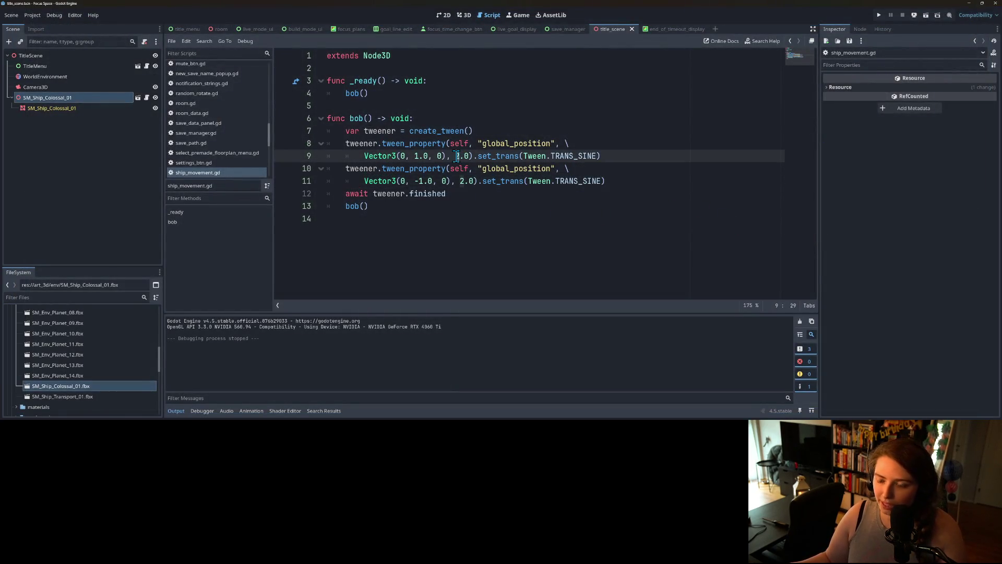
{"action": "type", "text": "10"}
{"action": "left_click", "coordinate": [462, 181]}
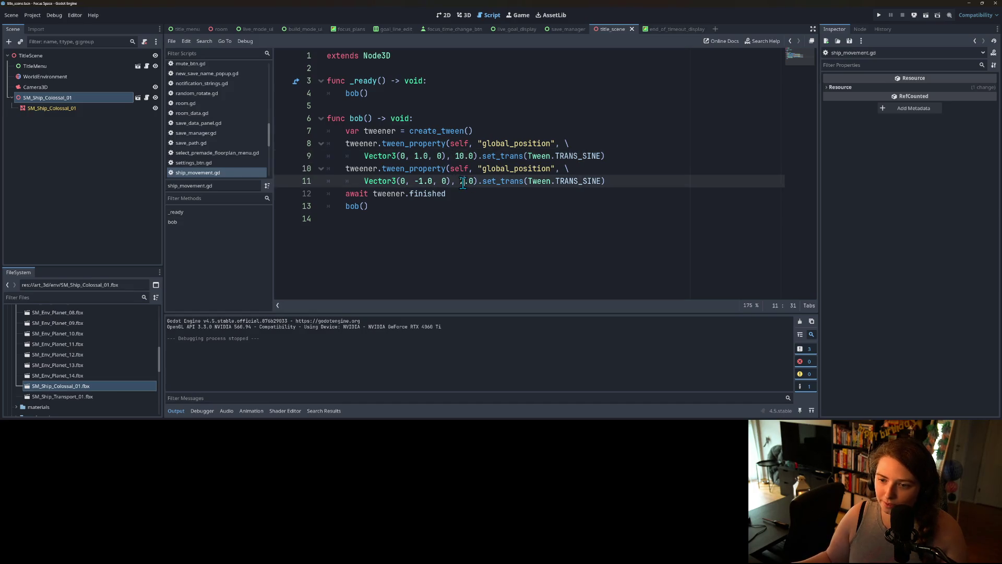
{"action": "type", "text": "10"}
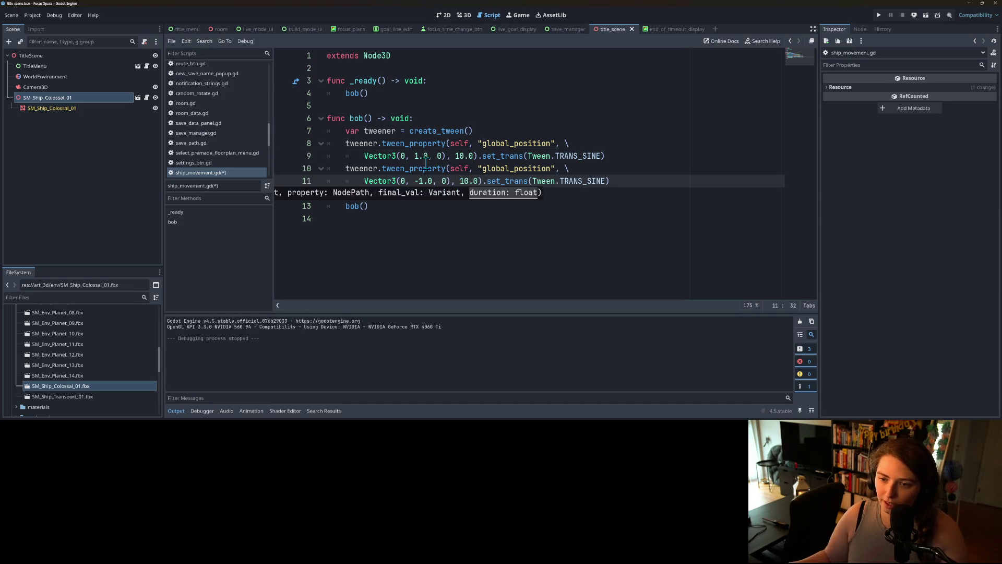
{"action": "double_click", "coordinate": [424, 157]}
{"action": "type", "text": "0.5"}
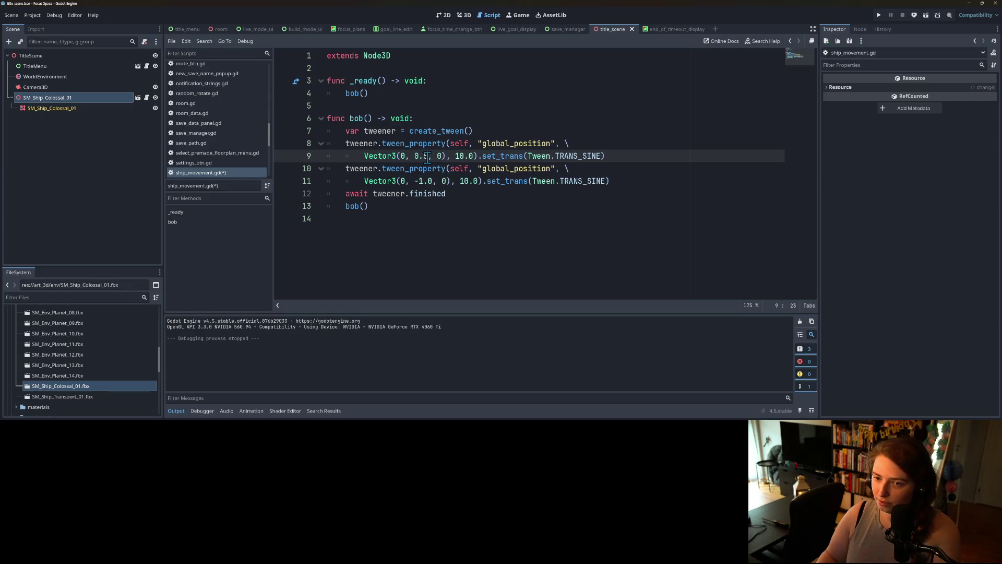
{"action": "double_click", "coordinate": [424, 181]}
{"action": "type", "text": "05."}
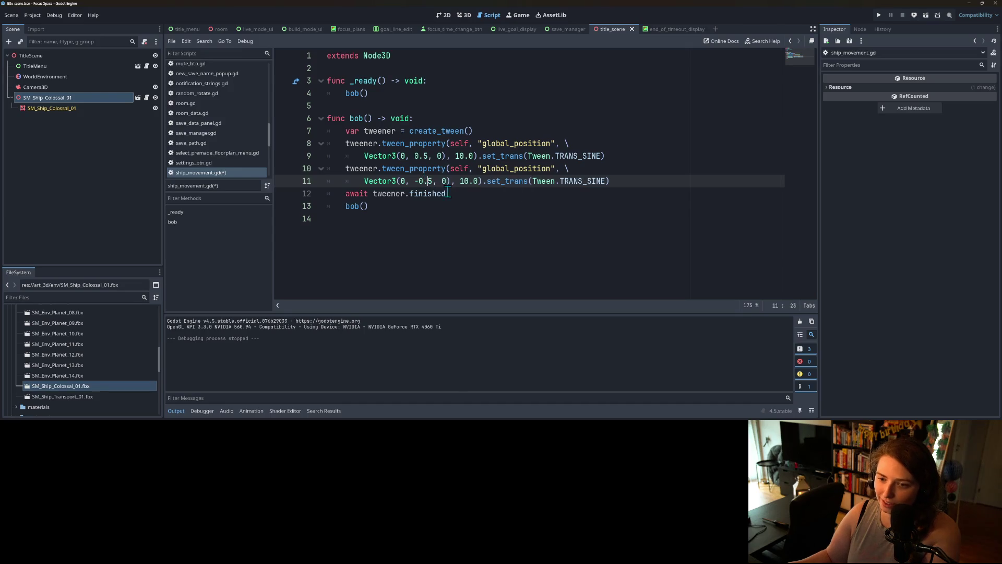
{"action": "left_click", "coordinate": [880, 15]}
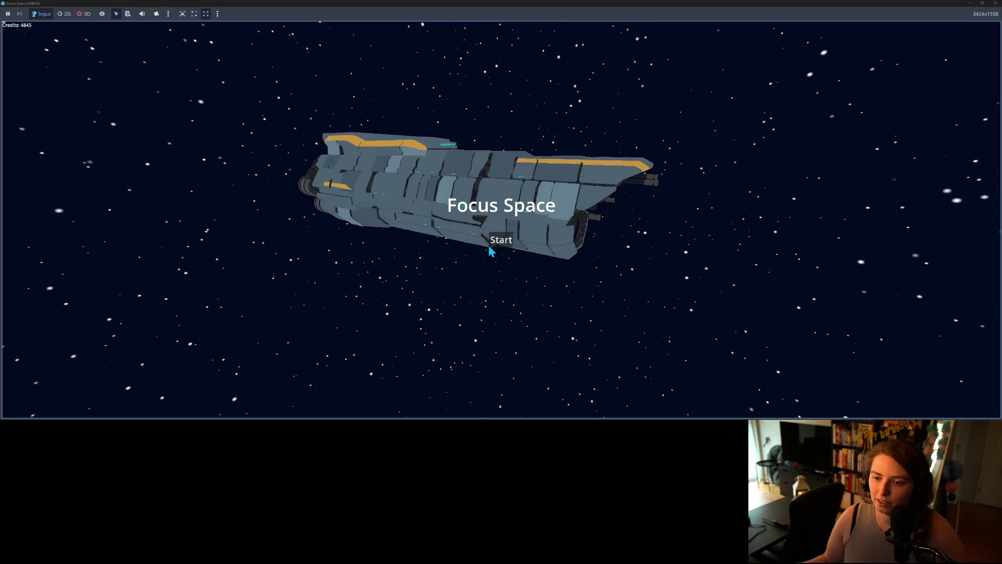
{"action": "left_click", "coordinate": [995, 4]}
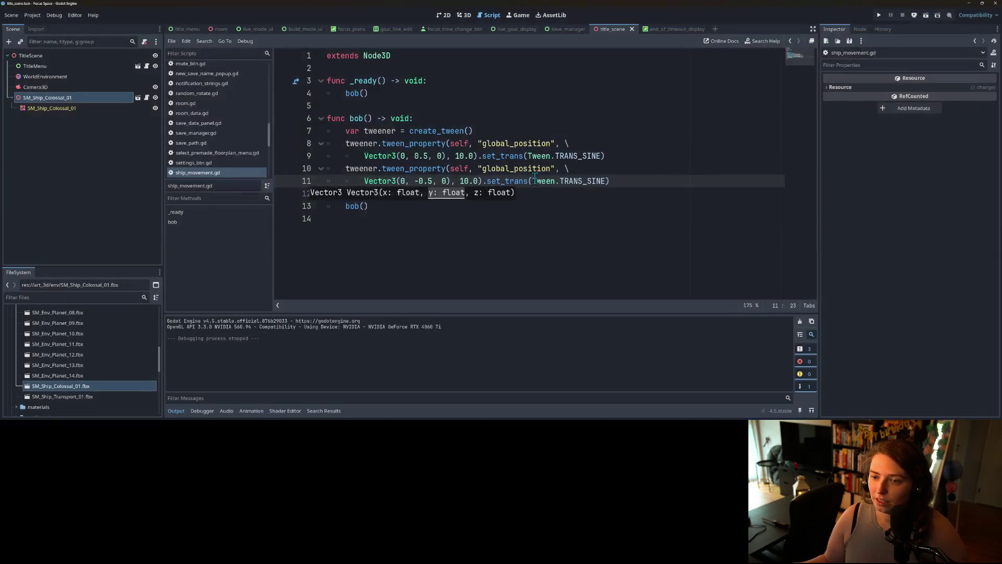
Change both durations to 5.0 and the heights to 0.25 and -0.25, then test-run the game.
{"action": "double_click", "coordinate": [464, 156]}
{"action": "type", "text": "5"}
{"action": "double_click", "coordinate": [466, 181]}
{"action": "type", "text": "5"}
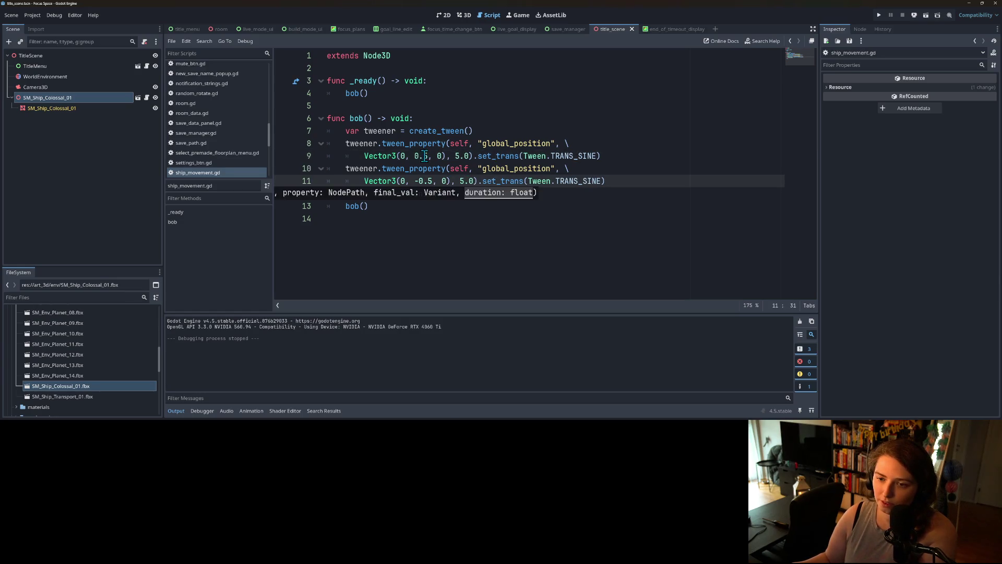
{"action": "left_click", "coordinate": [425, 156]}
{"action": "type", "text": "2"}
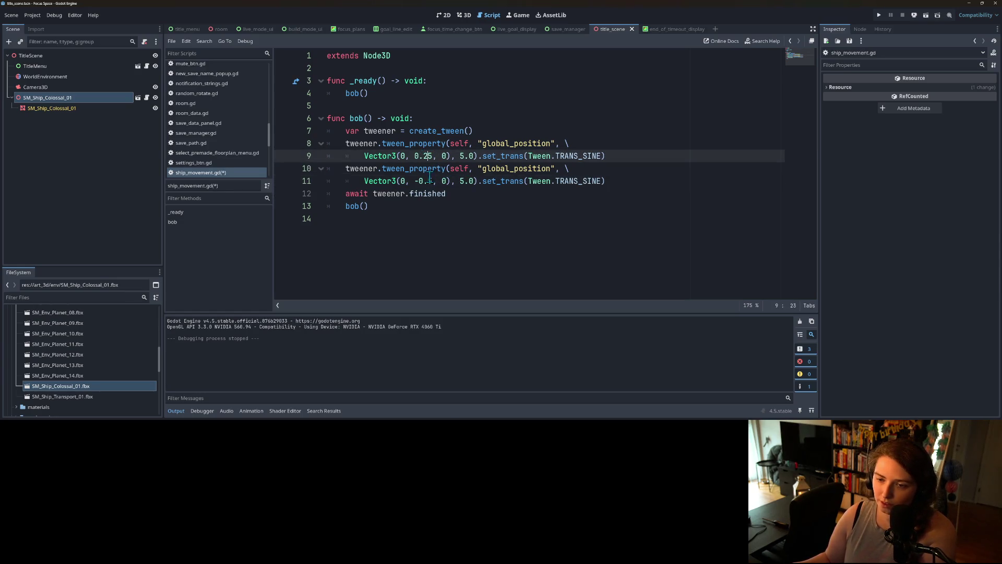
{"action": "key", "text": "Down"}
{"action": "key", "text": "Down"}
{"action": "type", "text": "2"}
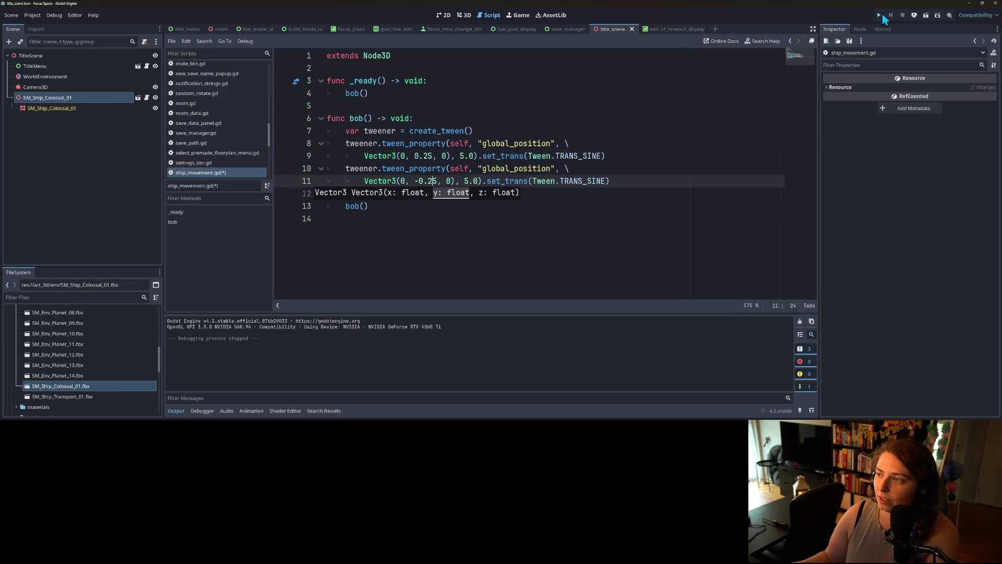
{"action": "left_click", "coordinate": [881, 15]}
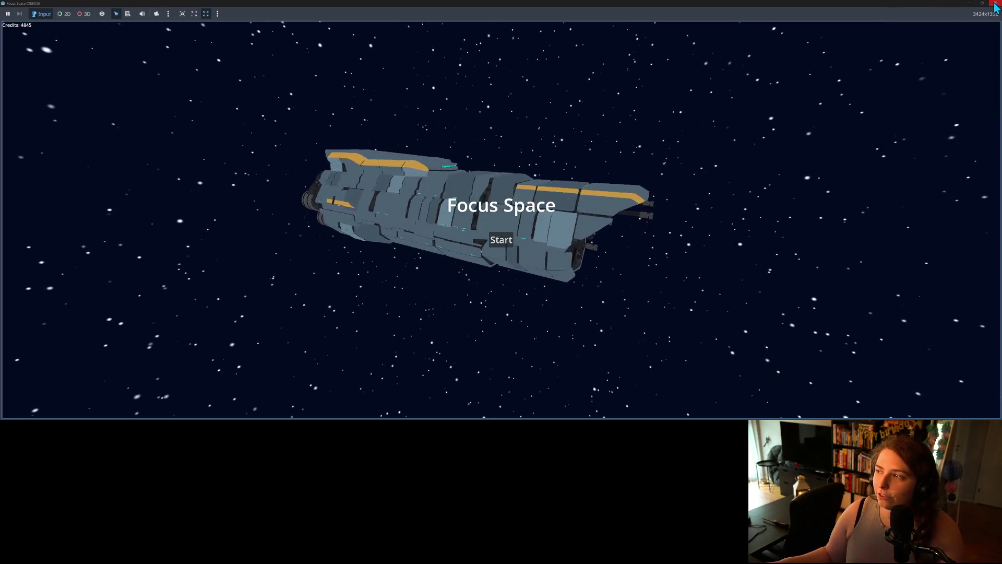
{"action": "key", "text": "F8"}
{"action": "left_click", "coordinate": [483, 147]}
{"action": "left_click", "coordinate": [607, 166]}
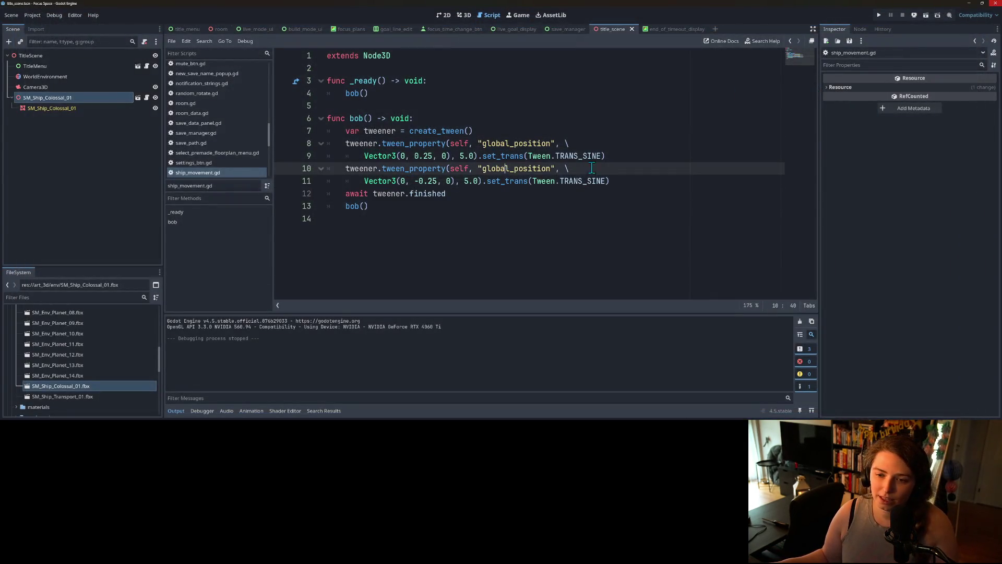
Trim the bob heights to 0.2 and -0.2 and both durations to 2.0 seconds.
{"action": "left_click", "coordinate": [532, 132]}
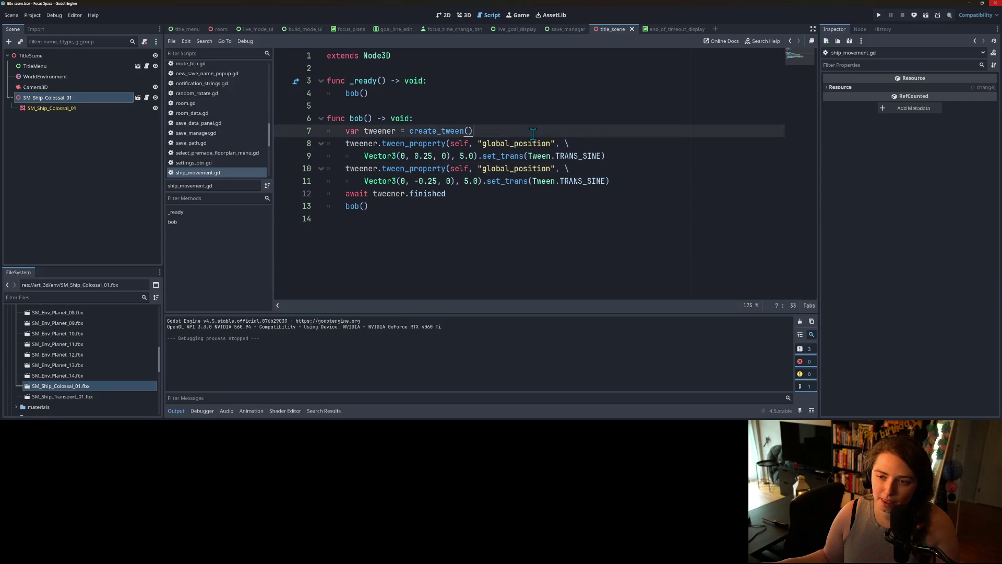
{"action": "left_click", "coordinate": [551, 155]}
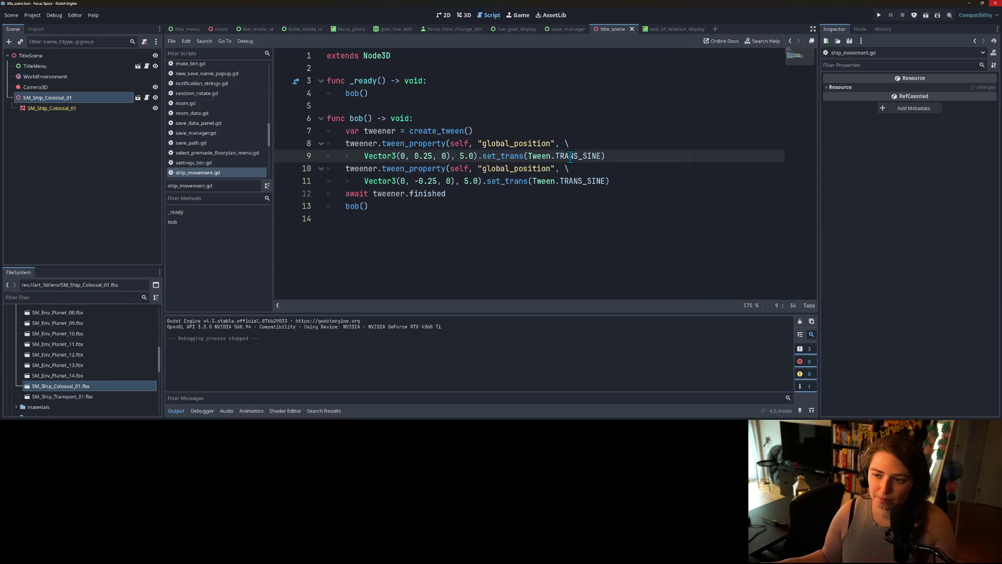
{"action": "double_click", "coordinate": [570, 156]}
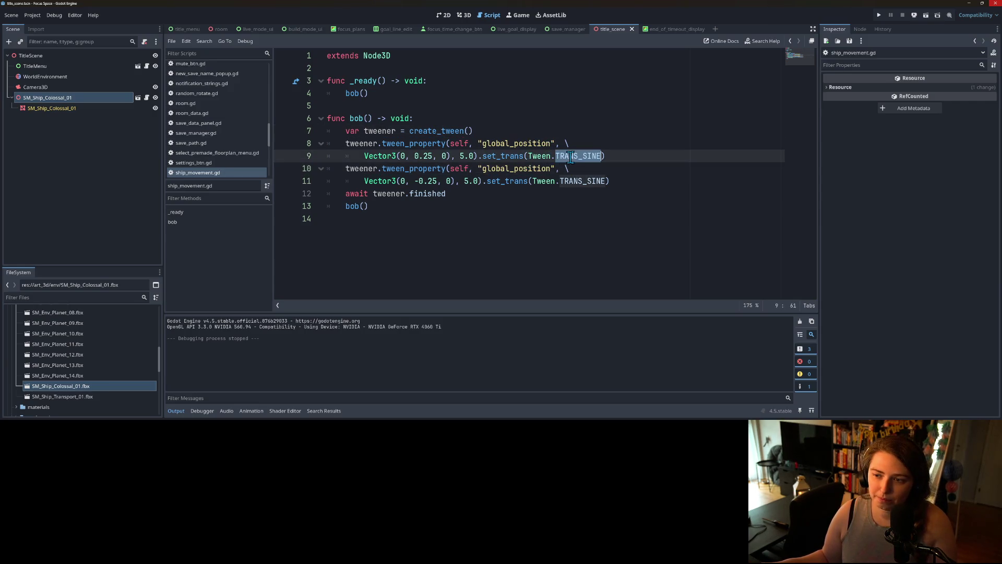
{"action": "left_click", "coordinate": [461, 156]}
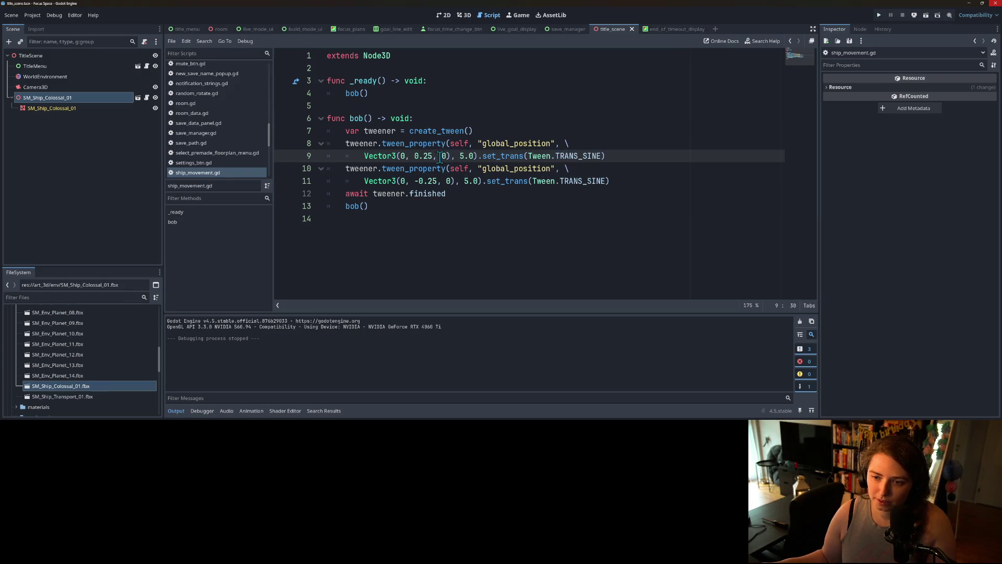
{"action": "key", "text": "Delete"}
{"action": "left_click", "coordinate": [433, 181]}
{"action": "key", "text": "BackSpace"}
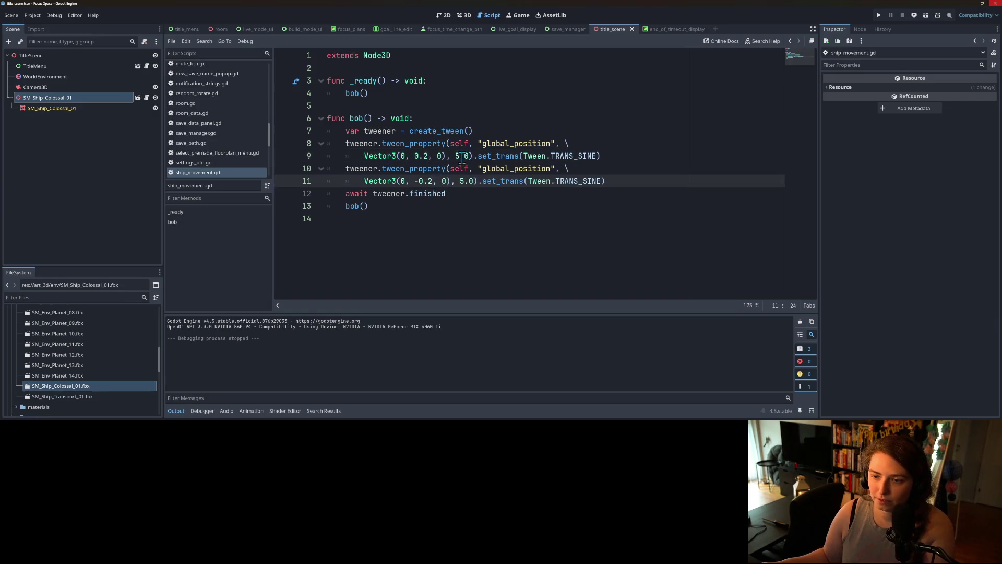
{"action": "left_click", "coordinate": [457, 155]}
{"action": "key", "text": "Delete"}
{"action": "type", "text": "2"}
{"action": "left_click", "coordinate": [459, 180]}
{"action": "key", "text": "Delete"}
{"action": "type", "text": "2"}
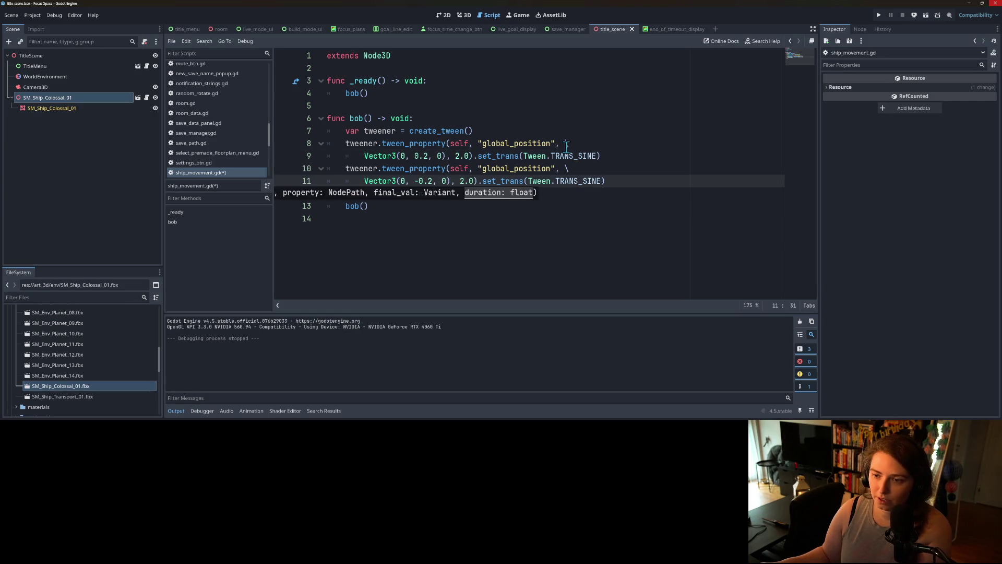
Add 'await get_tree().create_timer(0.5).timeout' before both tween_property calls.
{"action": "left_click", "coordinate": [561, 136]}
{"action": "key", "text": "Return"}
{"action": "type", "text": "await g"}
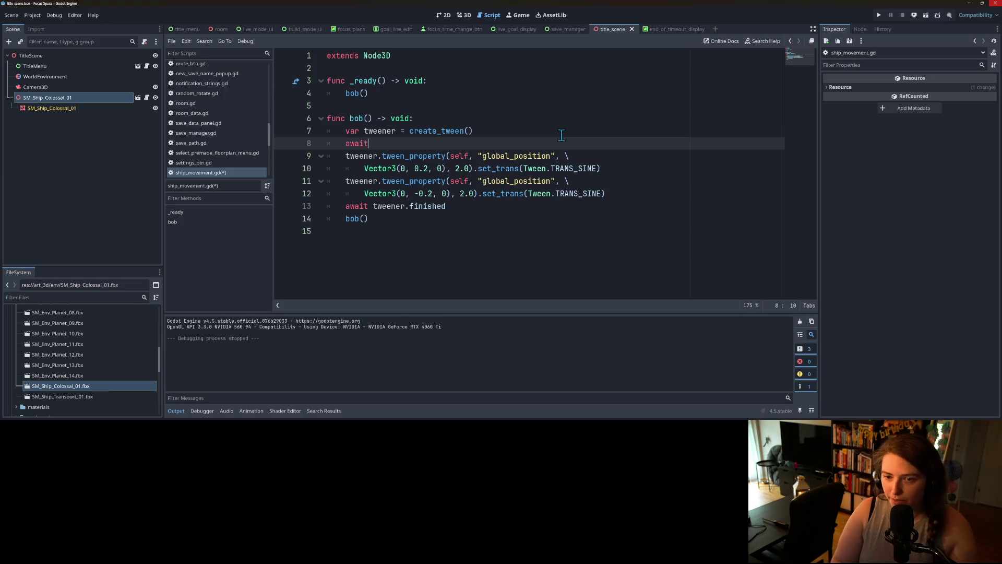
{"action": "type", "text": "et"}
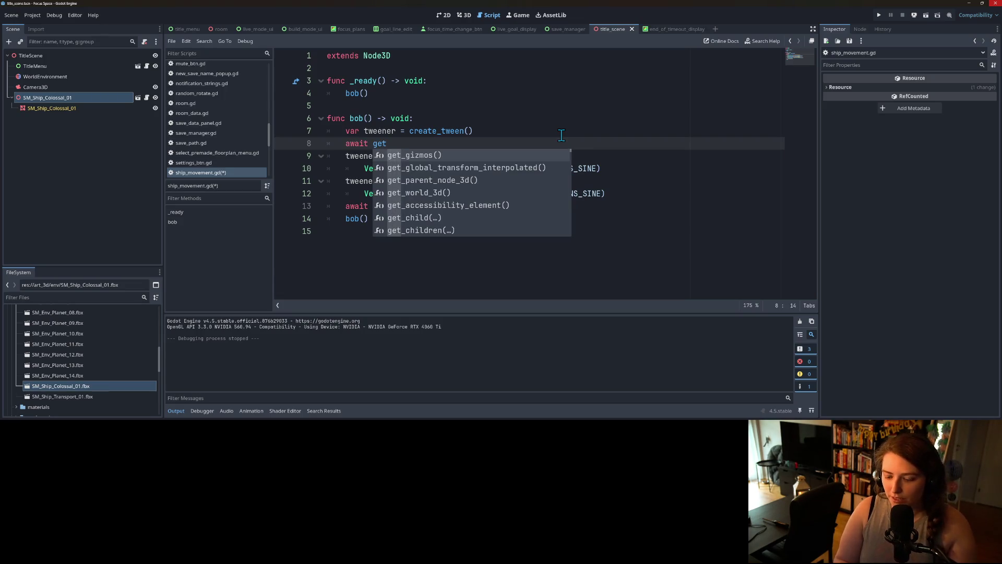
{"action": "type", "text": "_tr"}
{"action": "key", "text": "Return"}
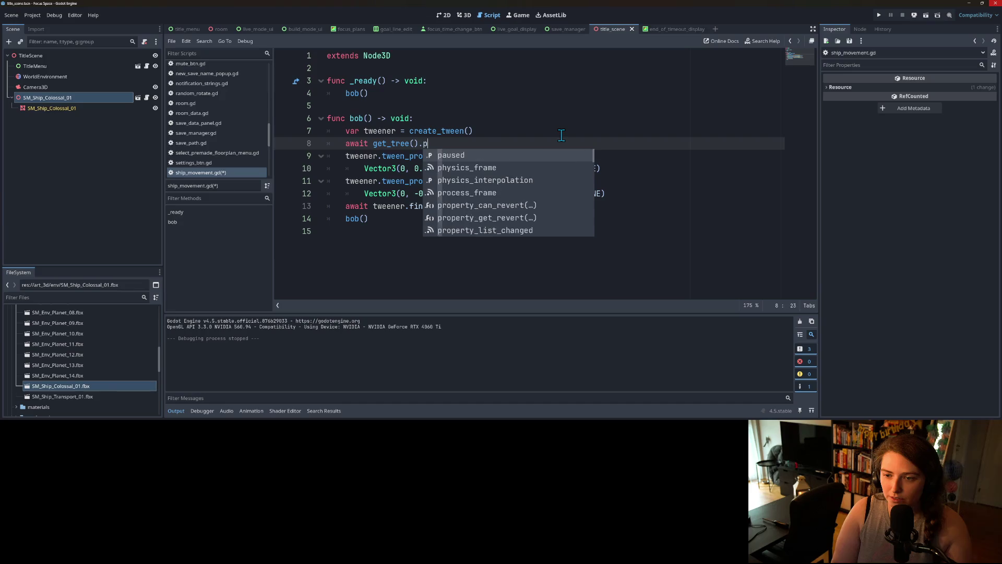
{"action": "type", "text": "crea"}
{"action": "key", "text": "Return"}
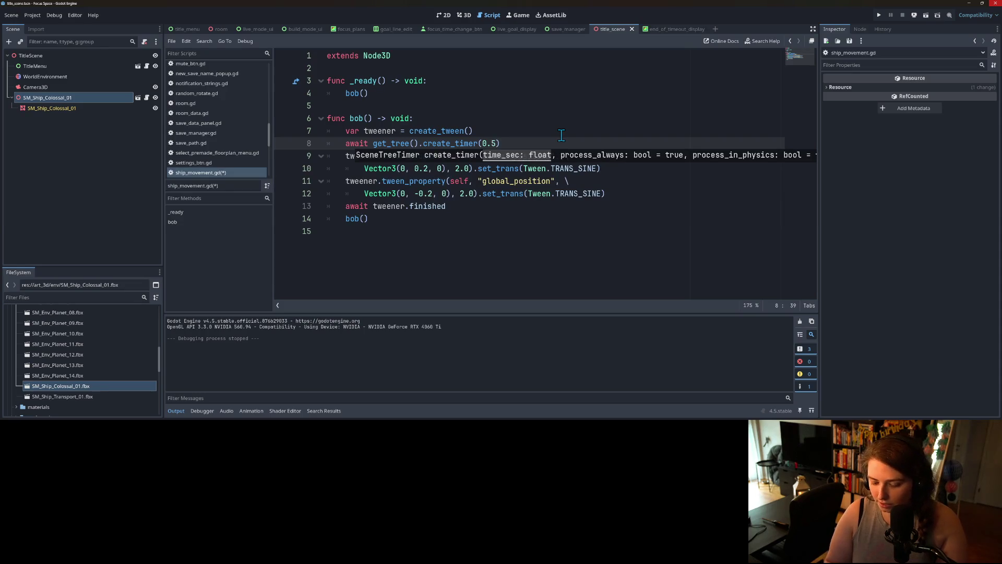
{"action": "type", "text": ".timeout"}
{"action": "key", "text": "Return"}
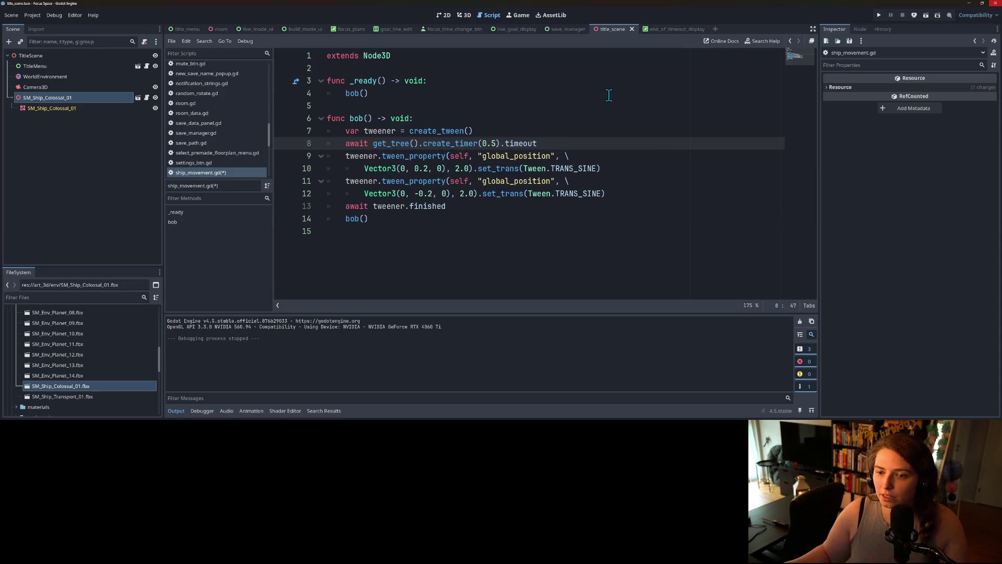
{"action": "left_click_drag", "start_coordinate": [342, 144], "coordinate": [537, 143]}
{"action": "key", "text": "ctrl+c"}
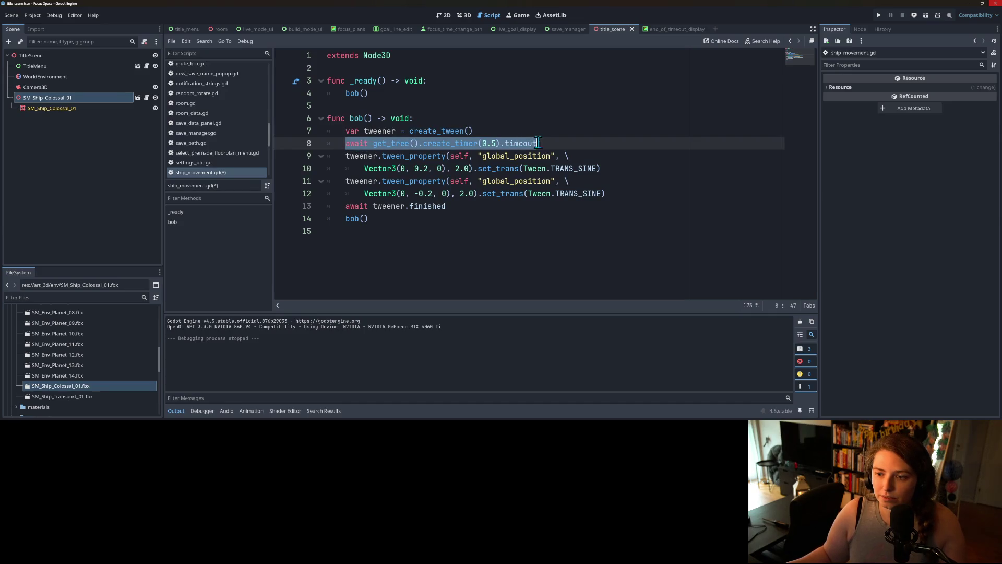
{"action": "left_click", "coordinate": [623, 170]}
{"action": "key", "text": "Return"}
{"action": "key", "text": "ctrl+v"}
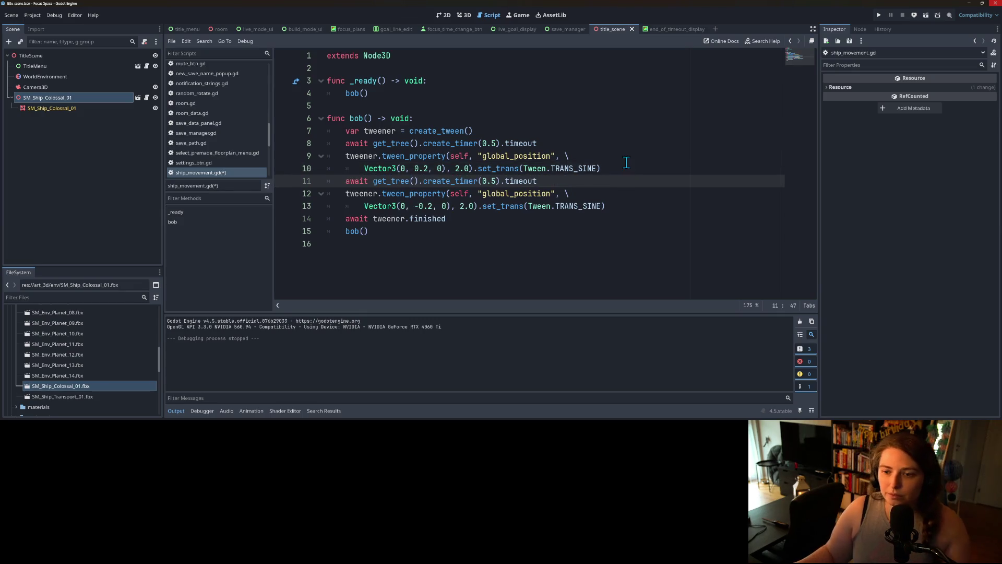
{"action": "left_click", "coordinate": [357, 107]}
Declare constants bob_height, bob_move_time 2.0 and bob_wait_time above the bob() function.
{"action": "key", "text": "Return"}
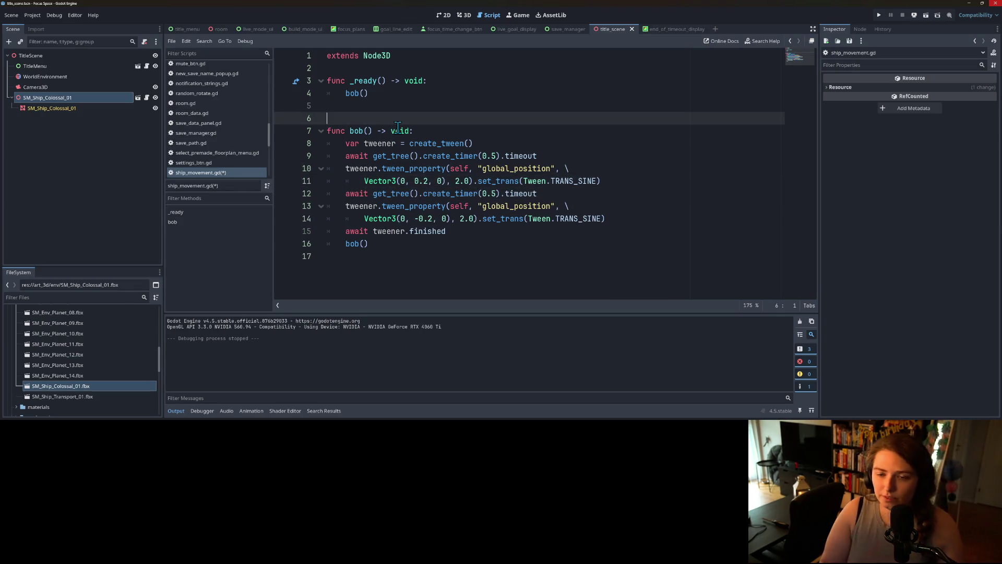
{"action": "type", "text": "const bob_height := "}
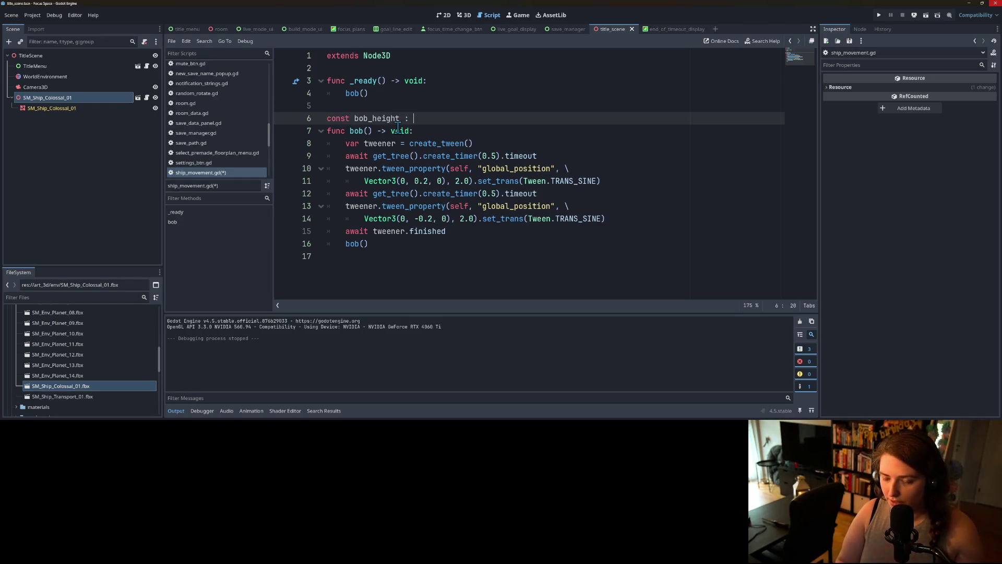
{"action": "type", "text": "2."}
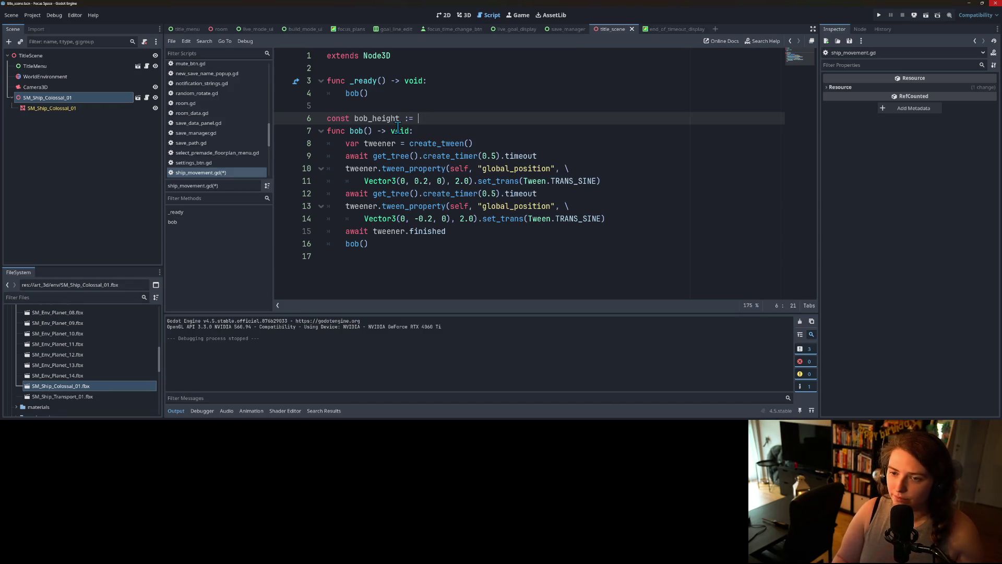
{"action": "key", "text": "Return"}
{"action": "type", "text": "const bob_move_time"}
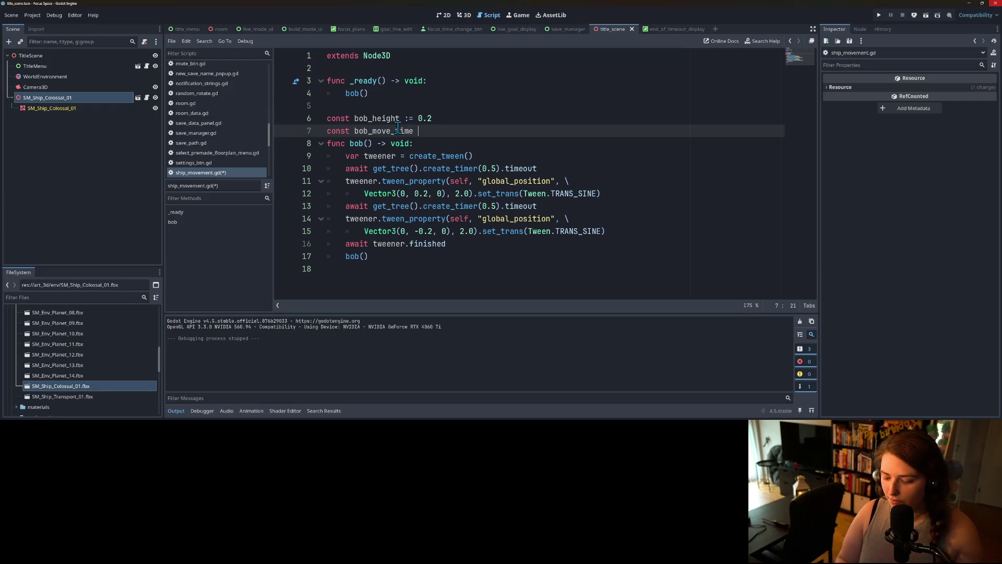
{"action": "type", "text": " 2.0"}
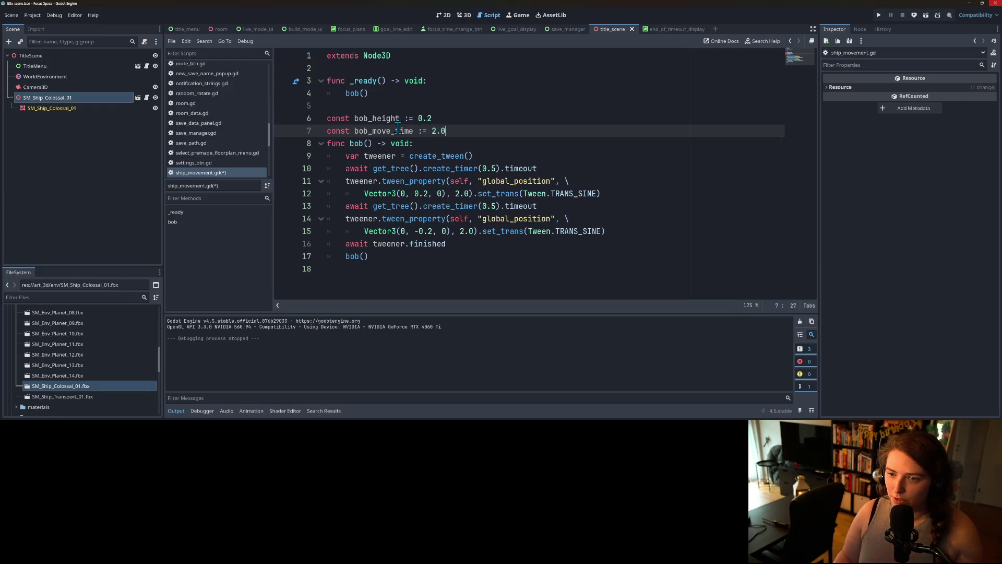
{"action": "key", "text": "Return"}
{"action": "key", "text": "BackSpace"}
{"action": "key", "text": "BackSpace"}
{"action": "type", "text": "const bob_wait_time := 0.5"}
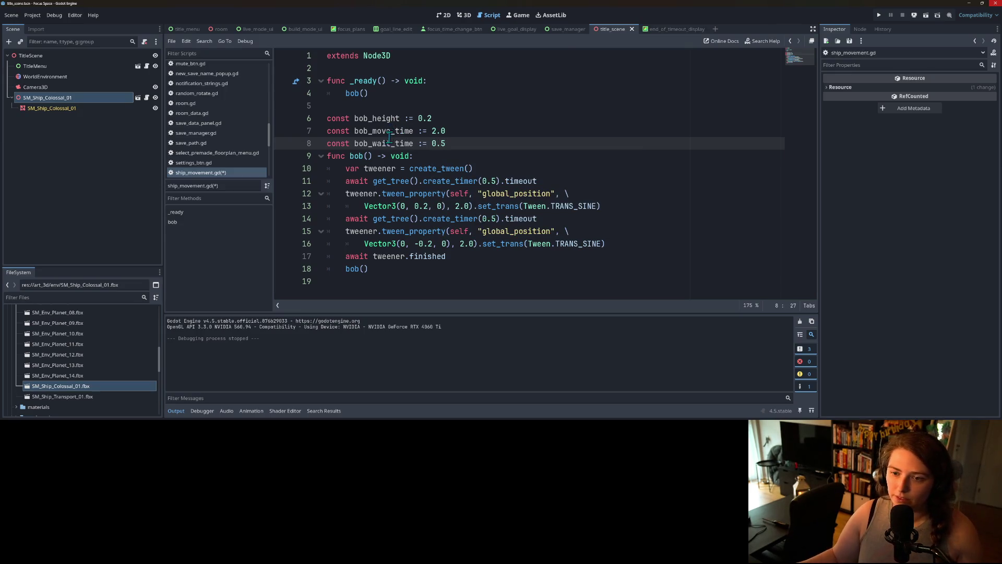
Replace the 0.5 timer waits and 2.0 durations with bob_wait_time and bob_move_time.
{"action": "double_click", "coordinate": [389, 140]}
{"action": "key", "text": "ctrl+c"}
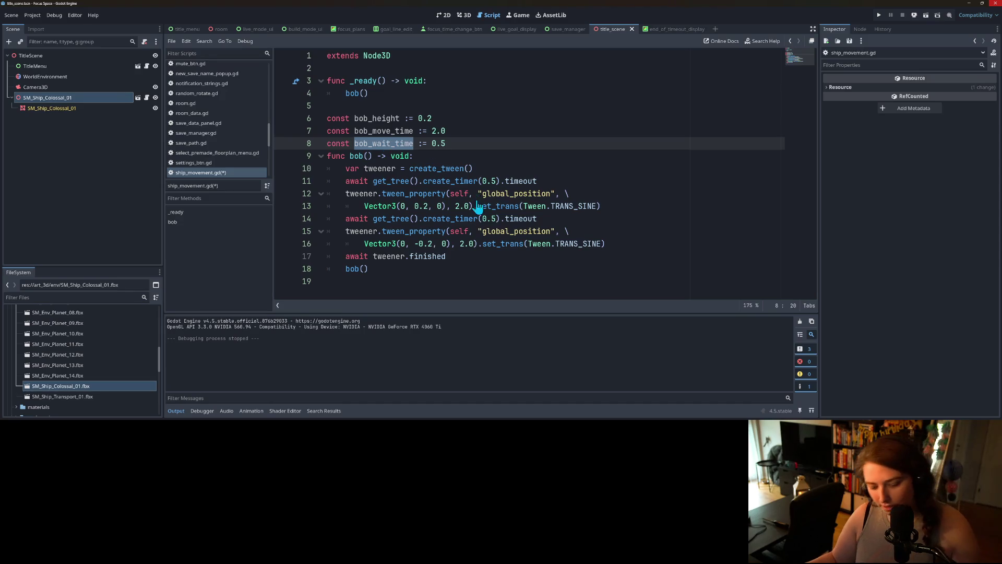
{"action": "double_click", "coordinate": [489, 181]}
{"action": "key", "text": "ctrl+v"}
{"action": "double_click", "coordinate": [491, 219]}
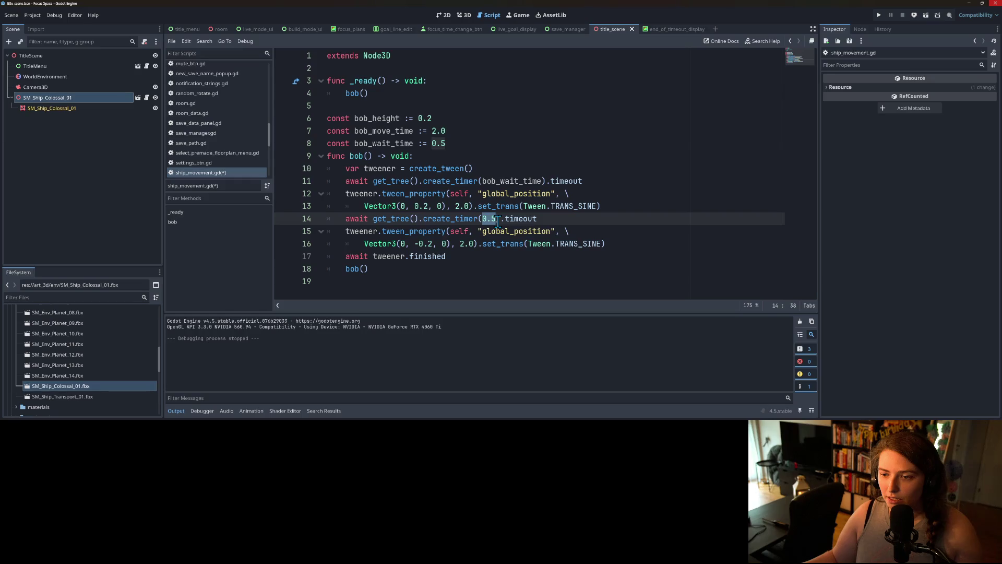
{"action": "key", "text": "ctrl+v"}
{"action": "double_click", "coordinate": [378, 133]}
{"action": "key", "text": "ctrl+c"}
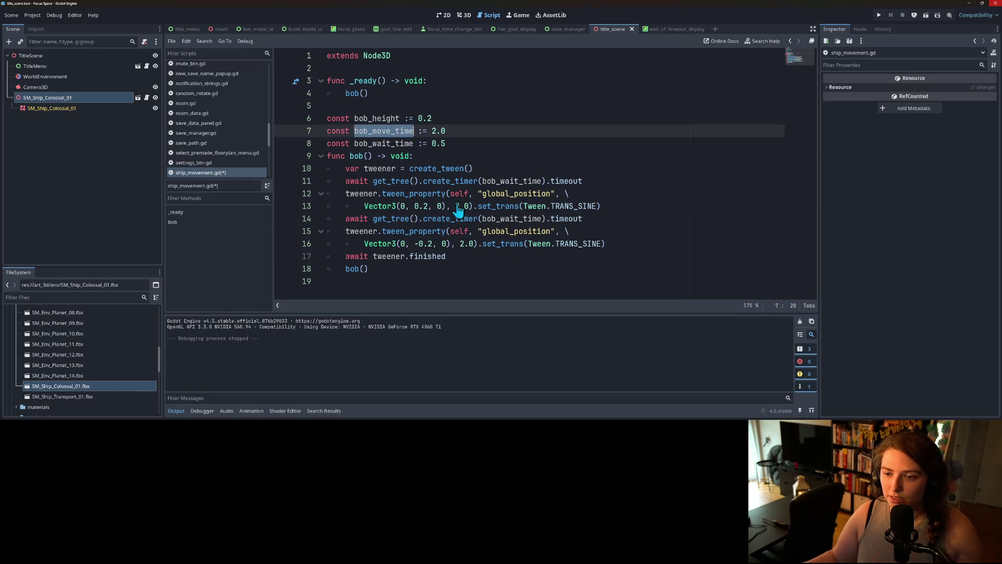
{"action": "double_click", "coordinate": [466, 206]}
{"action": "key", "text": "ctrl+v"}
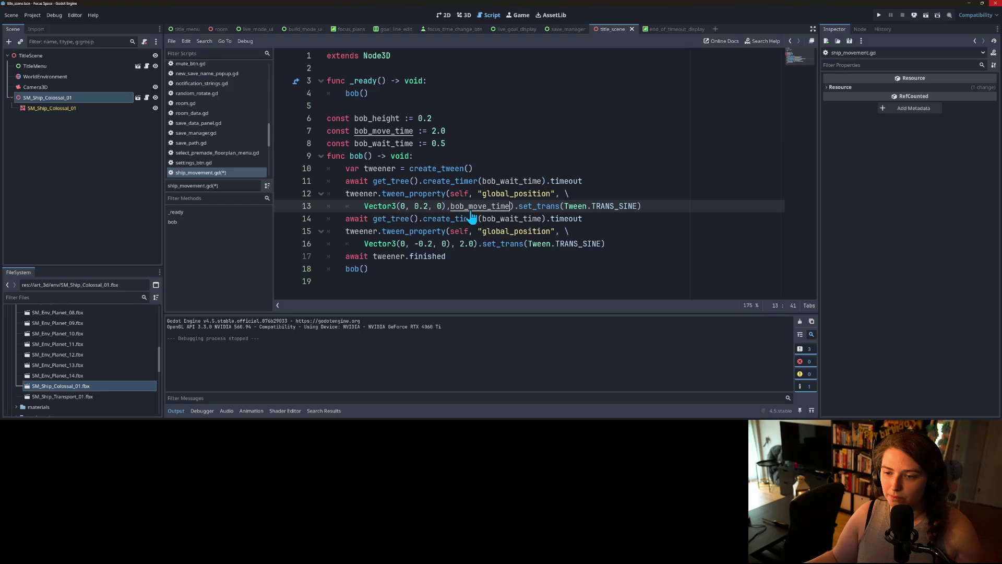
{"action": "double_click", "coordinate": [469, 246]}
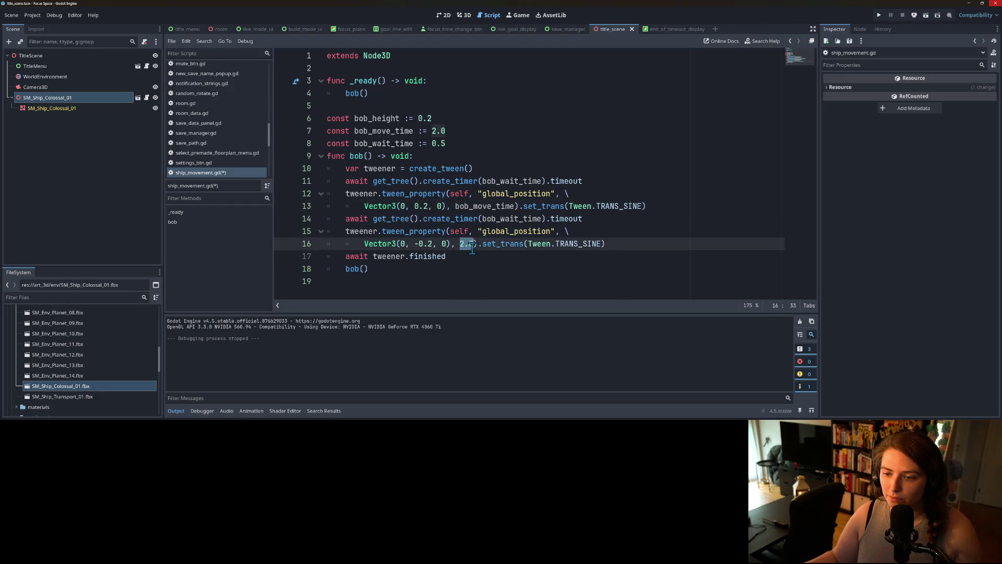
{"action": "key", "text": "ctrl+v"}
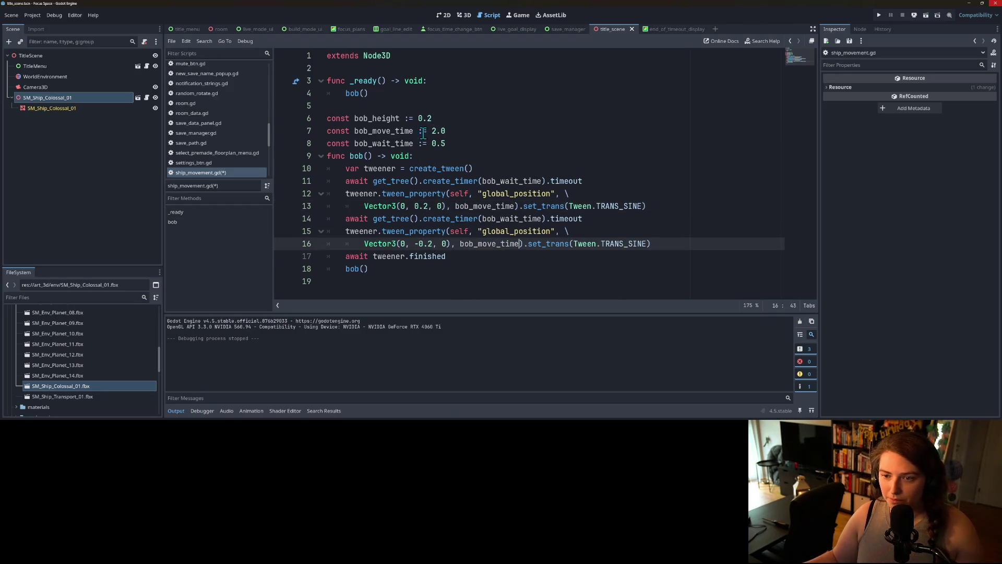
Replace both 0.2 heights in the tween calls with bob_height.
{"action": "double_click", "coordinate": [386, 119]}
{"action": "key", "text": "ctrl+c"}
{"action": "double_click", "coordinate": [422, 206]}
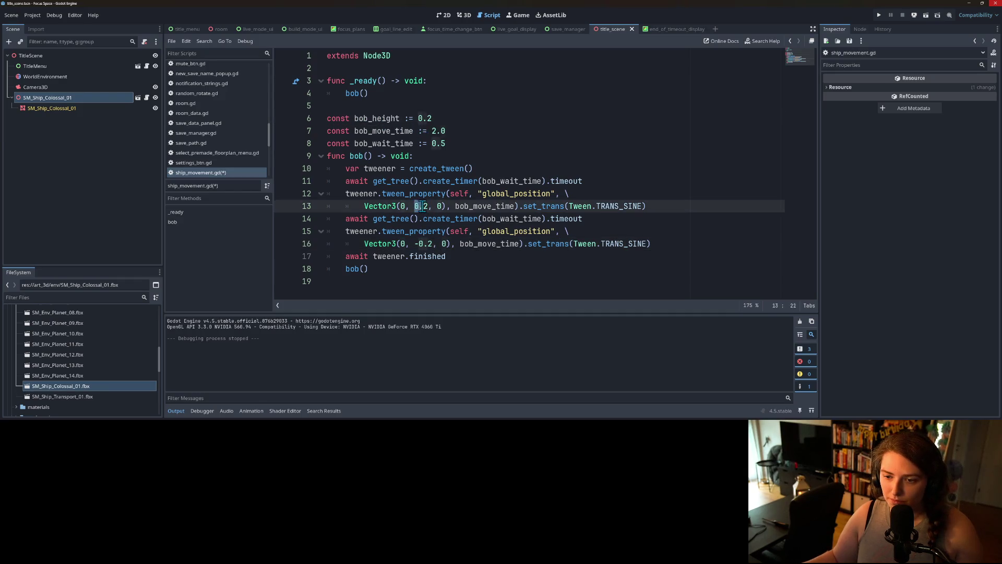
{"action": "key", "text": "ctrl+v"}
{"action": "double_click", "coordinate": [425, 244]}
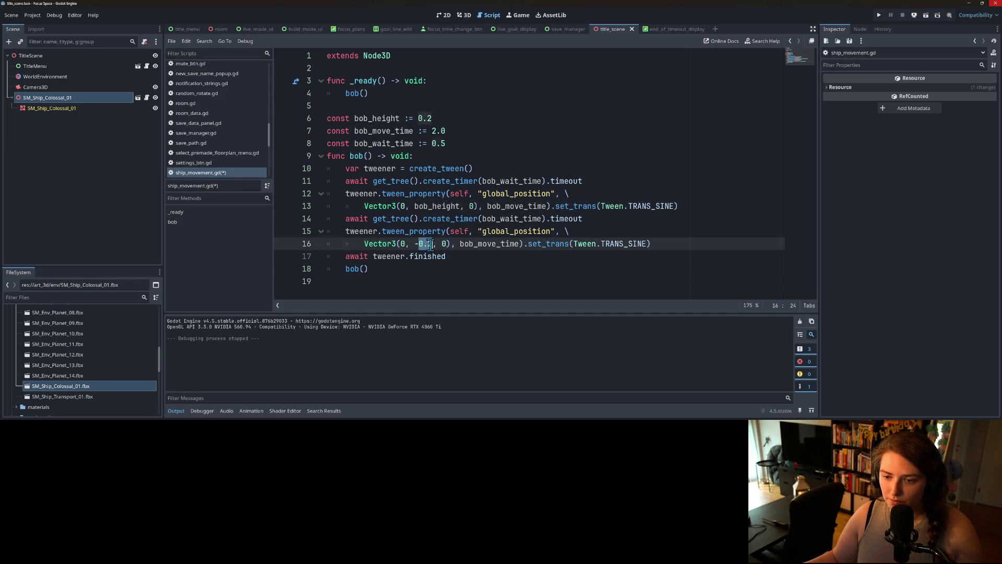
{"action": "key", "text": "ctrl+v"}
{"action": "double_click", "coordinate": [339, 119]}
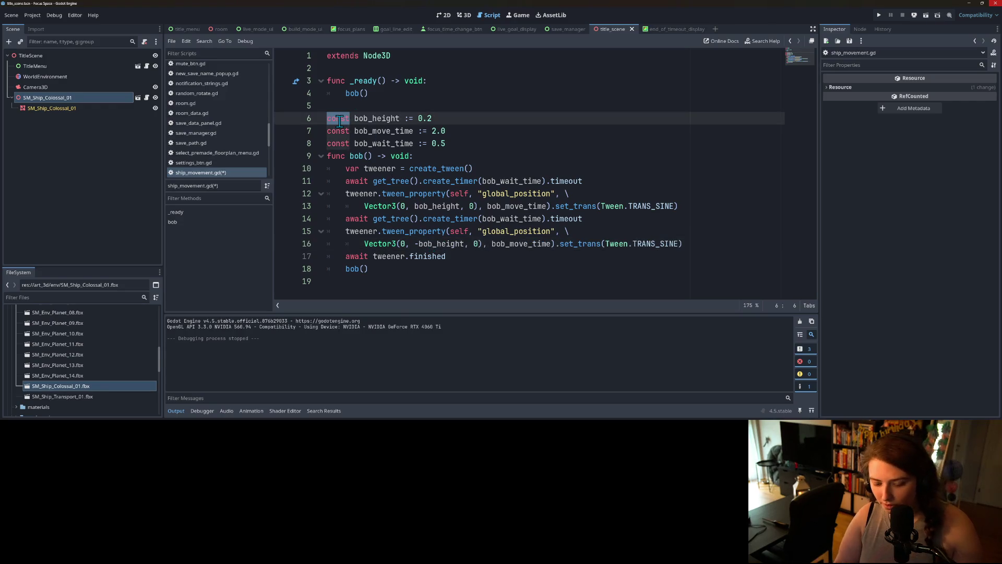
{"action": "type", "text": "@export "}
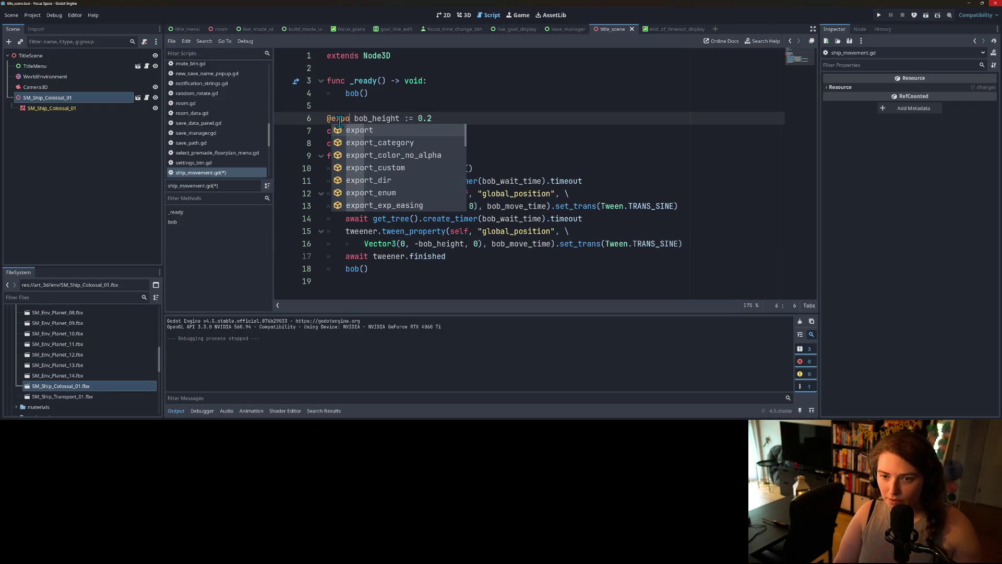
{"action": "type", "text": "var"}
{"action": "left_click_drag", "start_coordinate": [376, 118], "coordinate": [327, 118]}
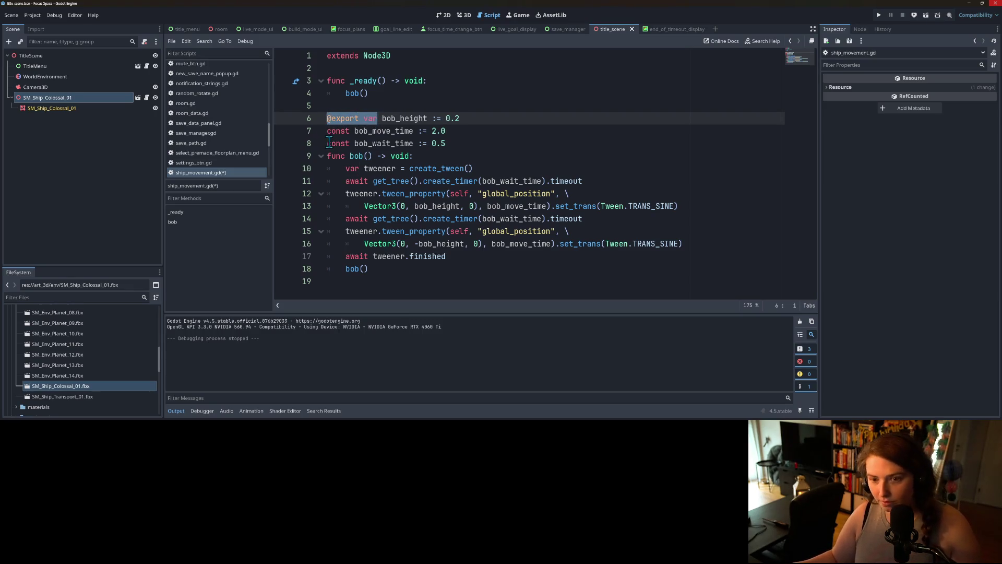
{"action": "key", "text": "ctrl+c"}
{"action": "double_click", "coordinate": [336, 130]}
{"action": "key", "text": "ctrl+v"}
{"action": "double_click", "coordinate": [337, 143]}
{"action": "key", "text": "ctrl+v"}
{"action": "key", "text": "ctrl+s"}
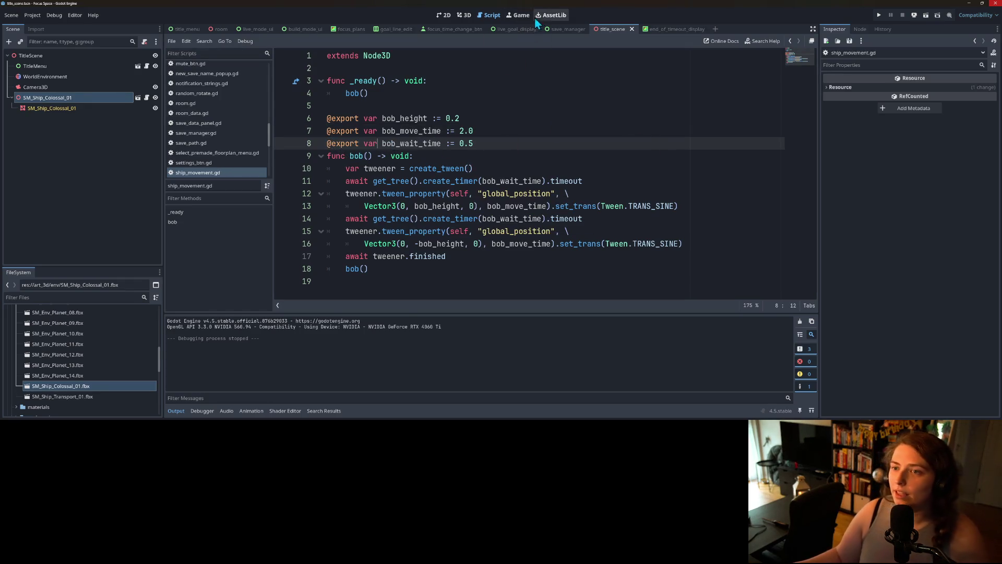
Play the title scene, inspect the null set_trans error in ship_movement.gd, and stop the game.
{"action": "left_click", "coordinate": [521, 16]}
{"action": "left_click", "coordinate": [380, 42]}
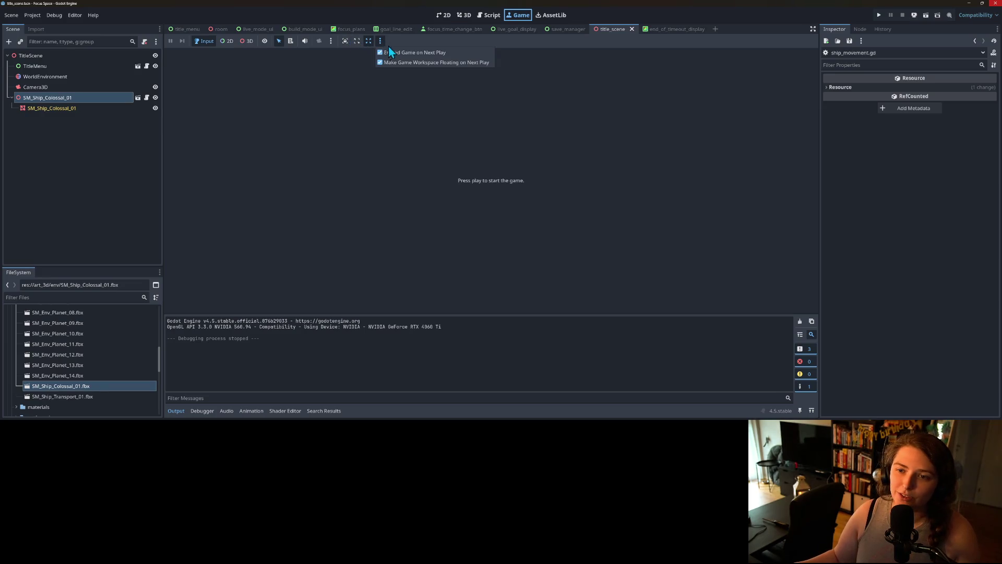
{"action": "left_click", "coordinate": [394, 62]}
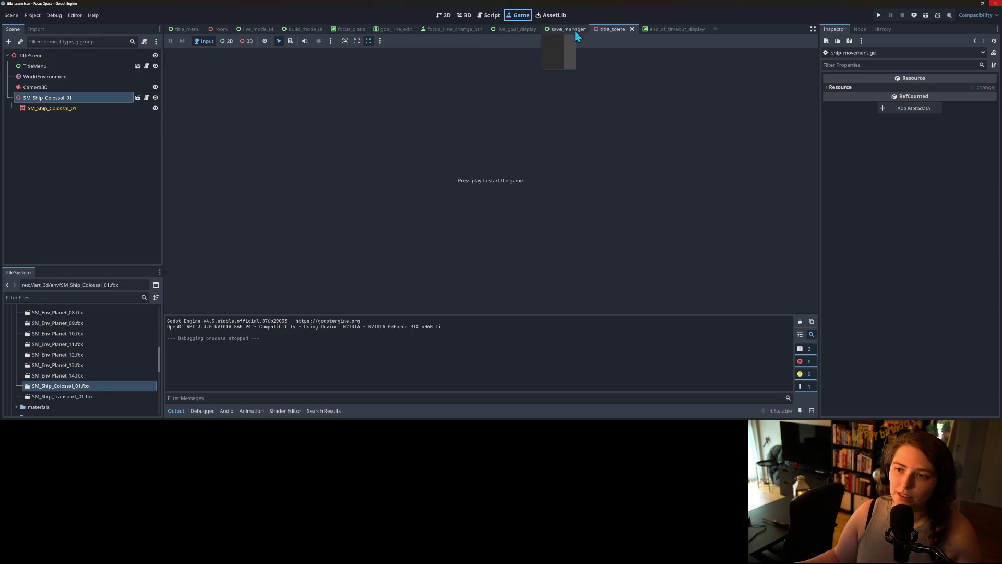
{"action": "left_click", "coordinate": [880, 16]}
{"action": "left_click", "coordinate": [63, 100]}
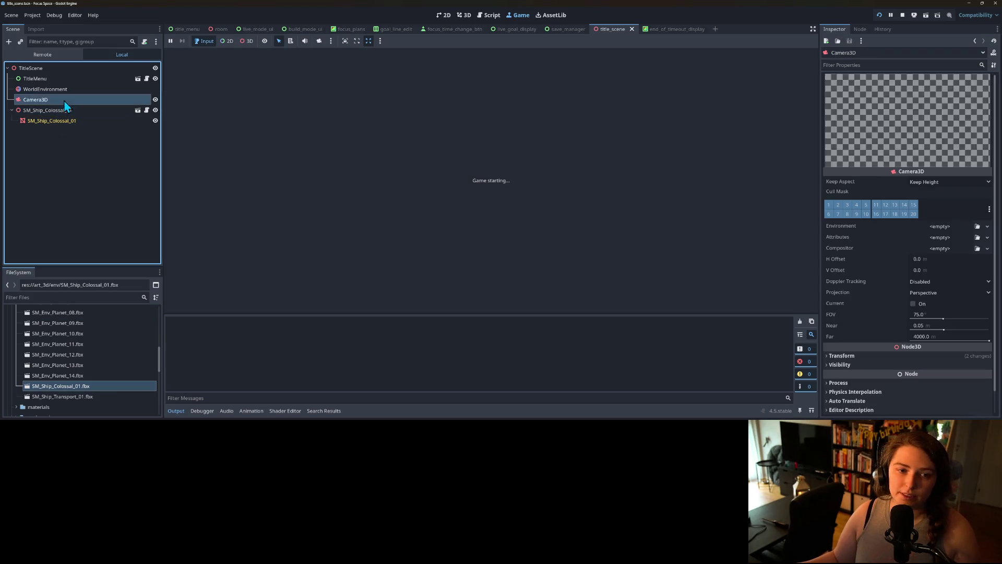
{"action": "left_click", "coordinate": [69, 112]}
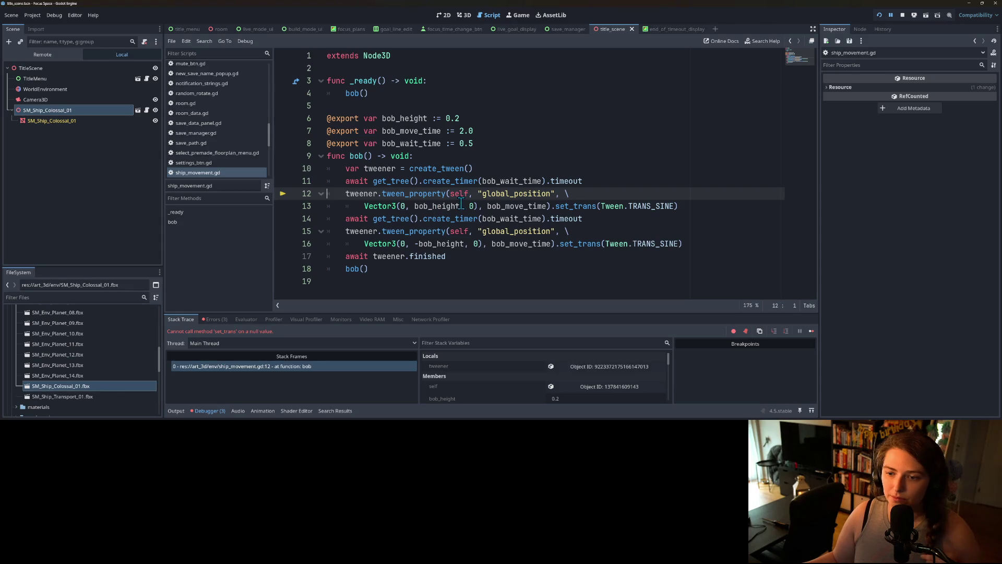
{"action": "mouse_move", "coordinate": [447, 209]}
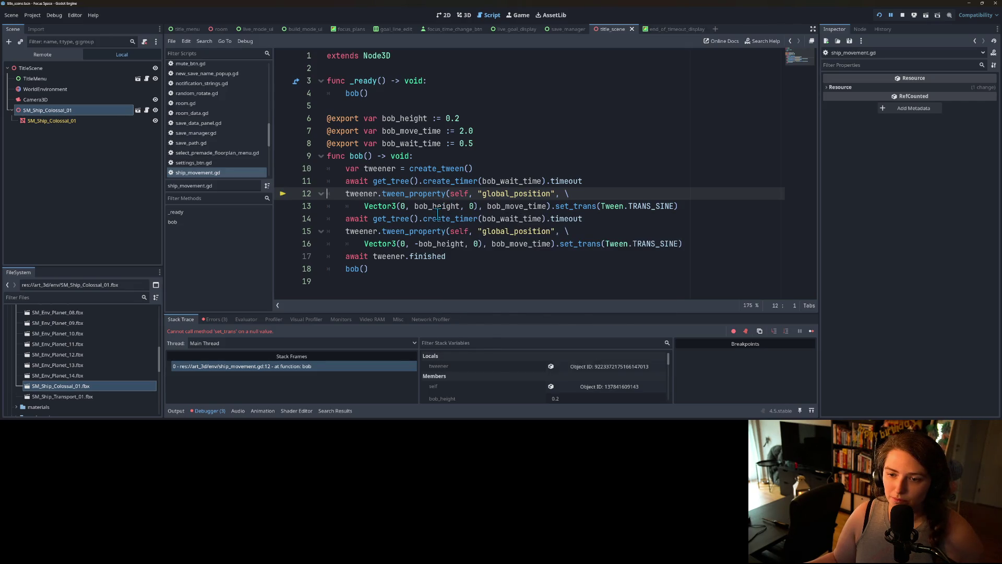
{"action": "left_click", "coordinate": [398, 206]}
{"action": "mouse_move", "coordinate": [398, 203]}
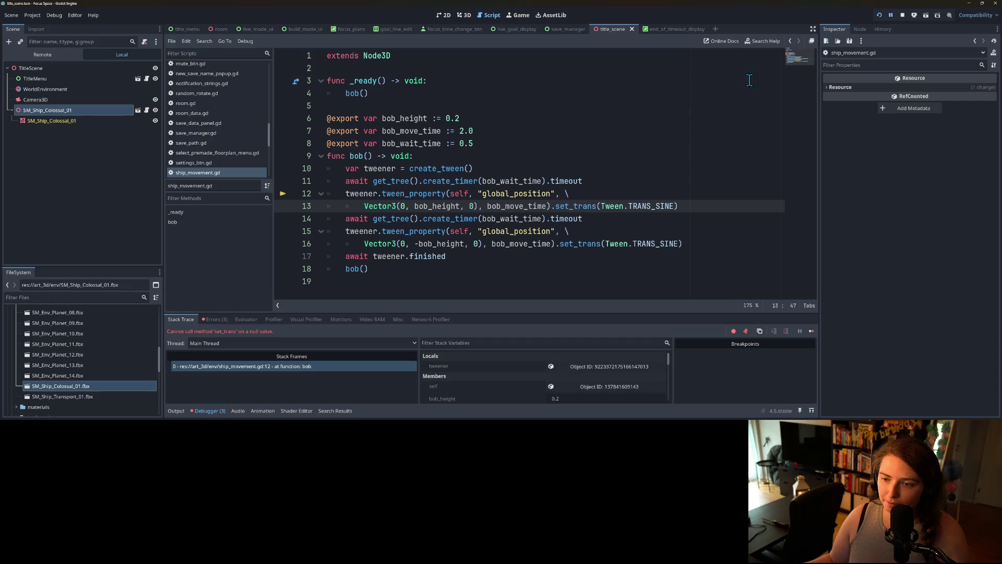
{"action": "left_click", "coordinate": [902, 15]}
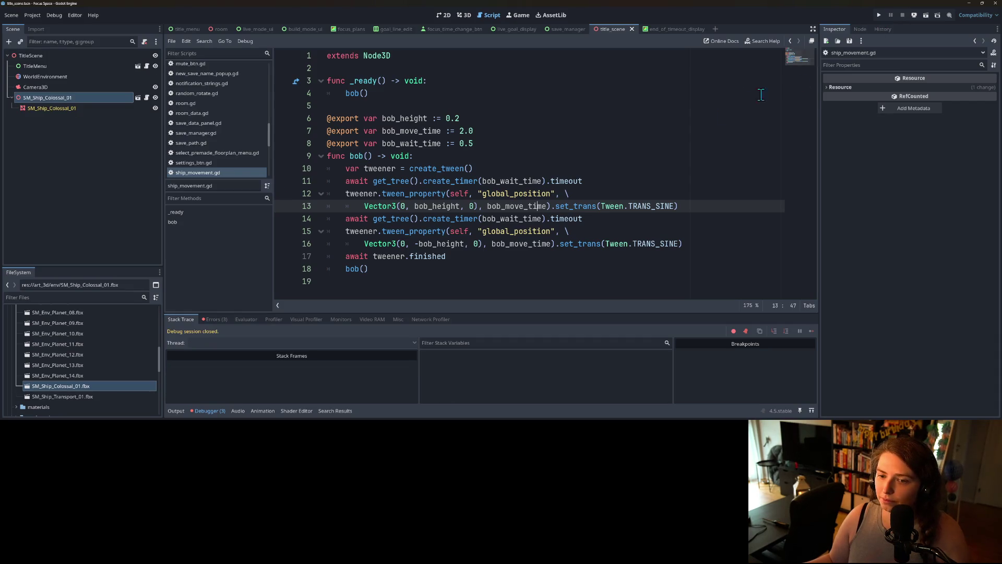
Comment out the timer await lines 11 and 14 with # and relaunch the title scene.
{"action": "left_click", "coordinate": [345, 181]}
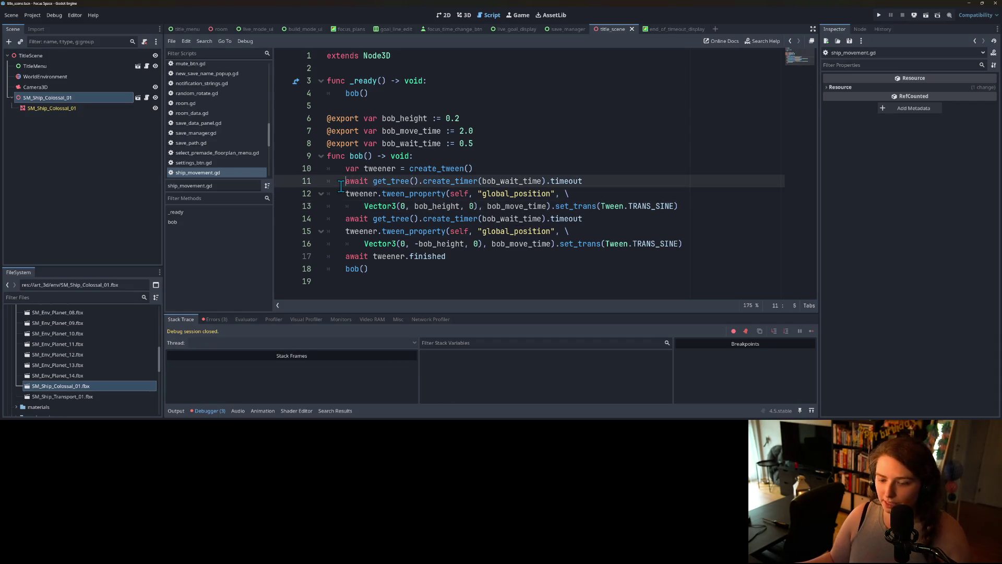
{"action": "type", "text": "#"}
{"action": "left_click", "coordinate": [344, 219]}
{"action": "type", "text": "#"}
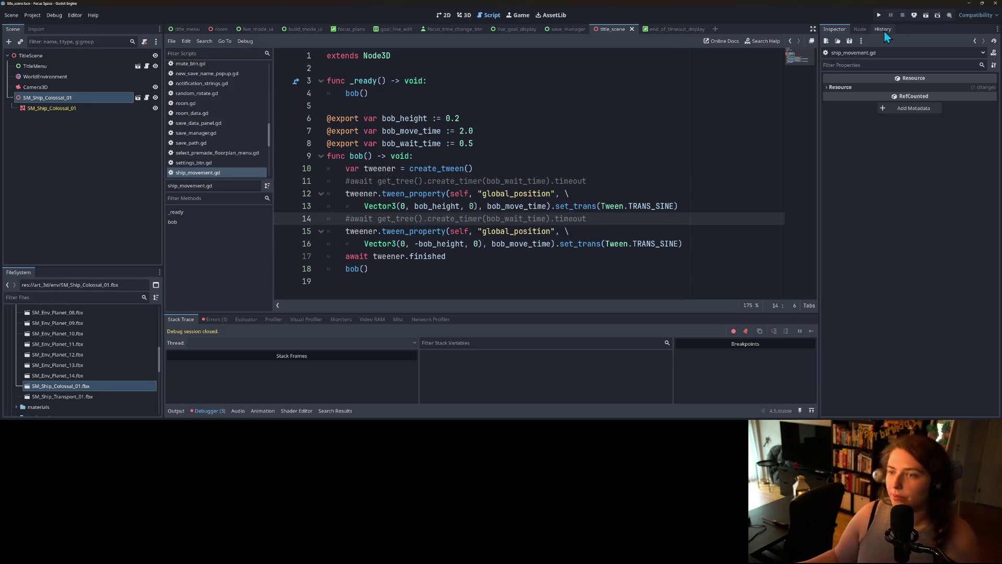
{"action": "left_click", "coordinate": [880, 18]}
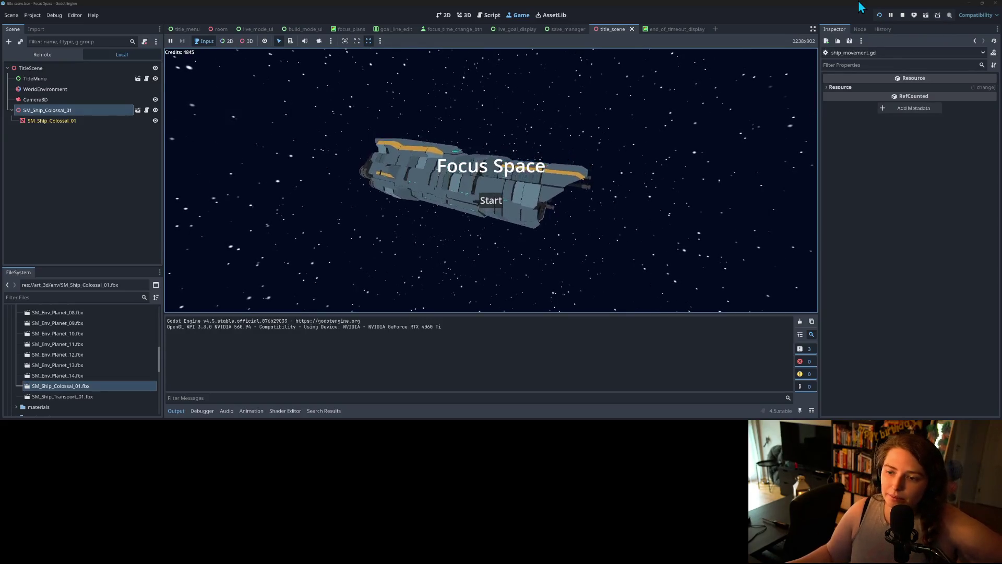
Set SM_Ship_Colossal_01's Bob Height to 0.1 in the Inspector during the run, then save the scene.
{"action": "left_click", "coordinate": [64, 110]}
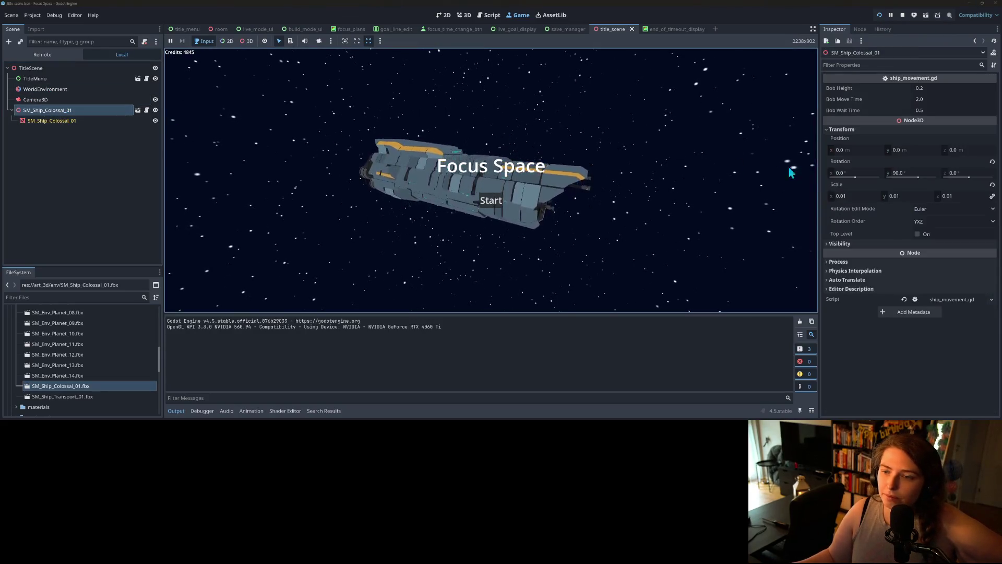
{"action": "left_click", "coordinate": [947, 89]}
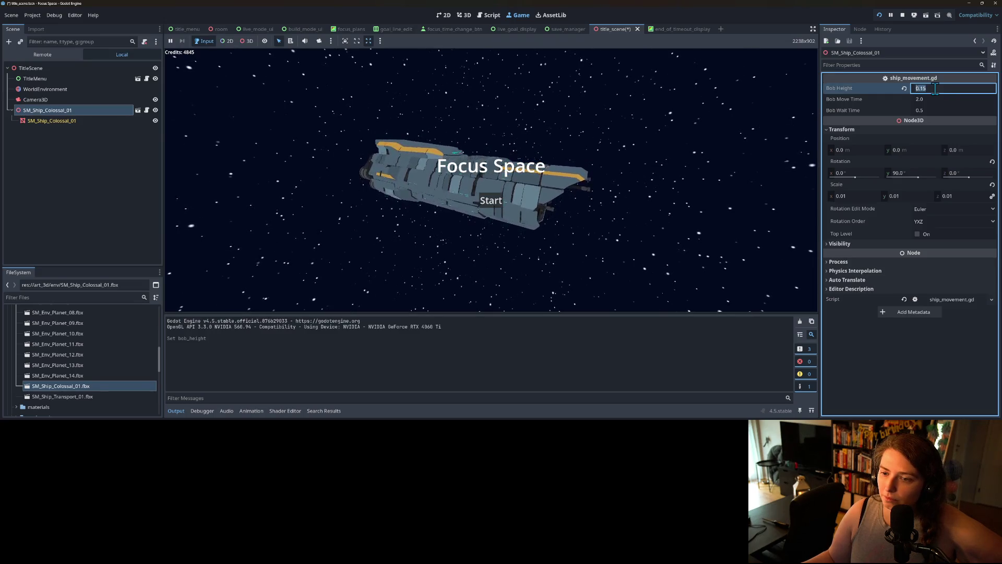
{"action": "type", "text": "0.1"}
{"action": "key", "text": "Return"}
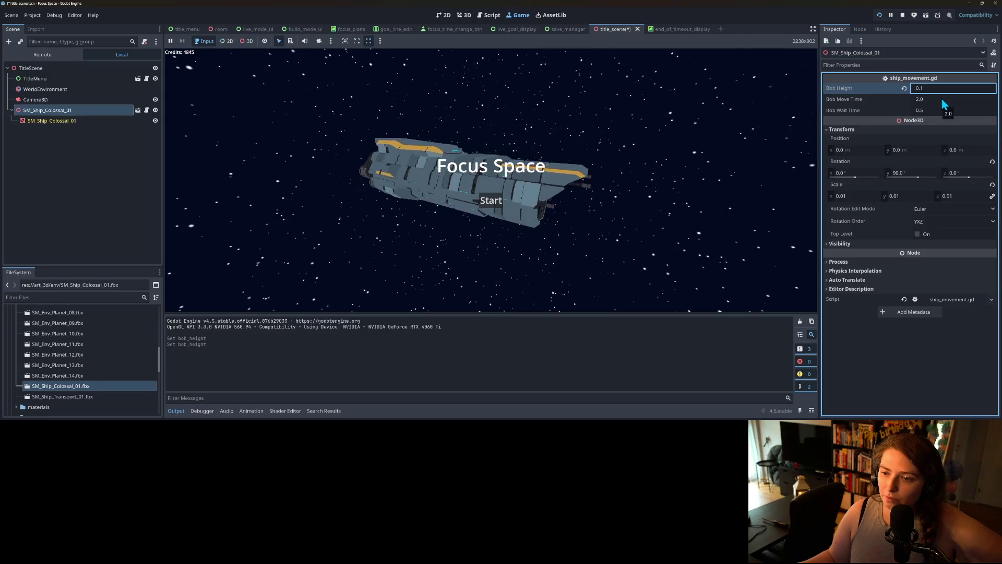
{"action": "left_click", "coordinate": [693, 74]}
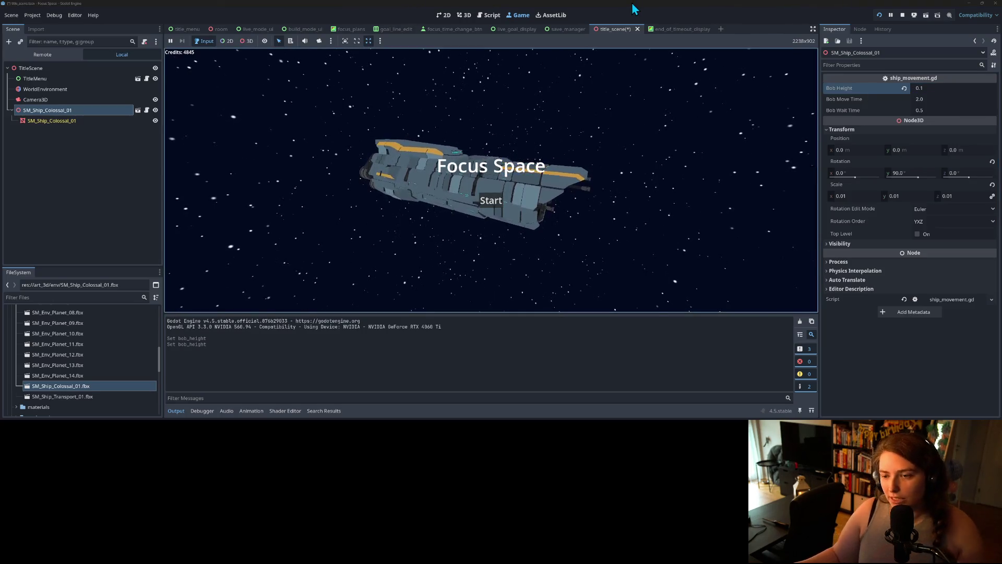
{"action": "key", "text": "ctrl+s"}
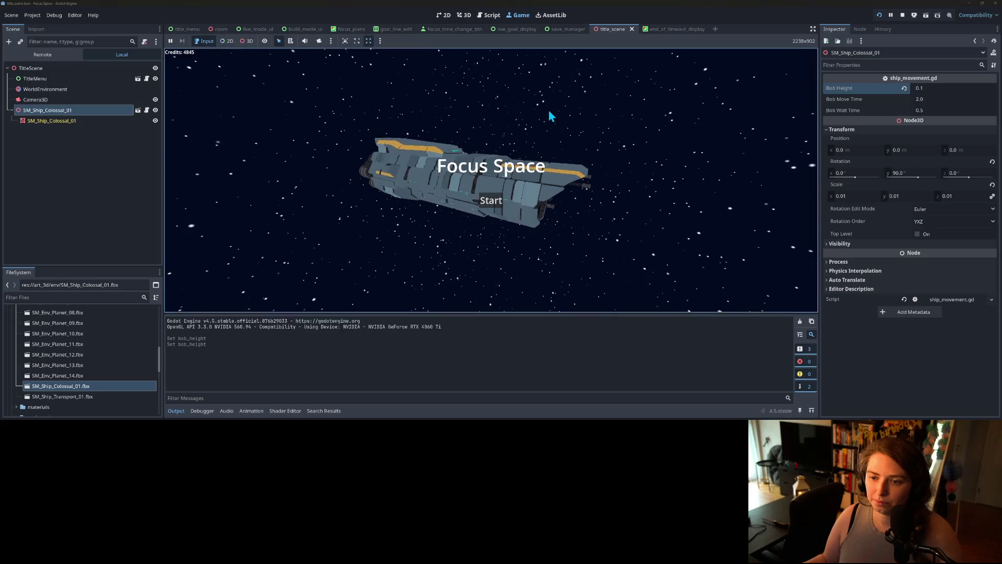
{"action": "left_click", "coordinate": [147, 110]}
Delete the bob_wait_time export and both commented #await timer lines, then save.
{"action": "left_click", "coordinate": [434, 193]}
{"action": "left_click_drag", "start_coordinate": [486, 147], "coordinate": [308, 145]}
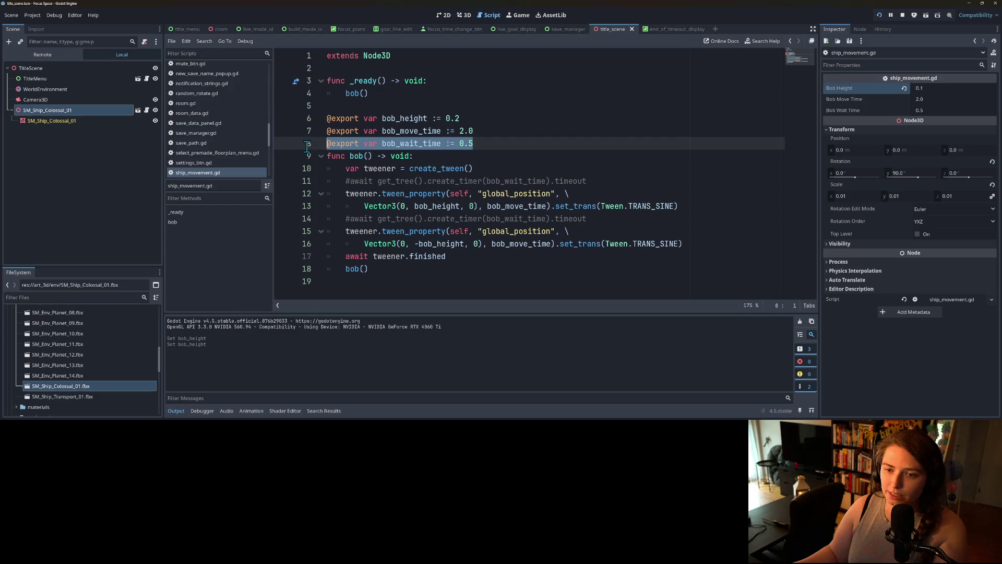
{"action": "key", "text": "Delete"}
{"action": "triple_click", "coordinate": [570, 215]}
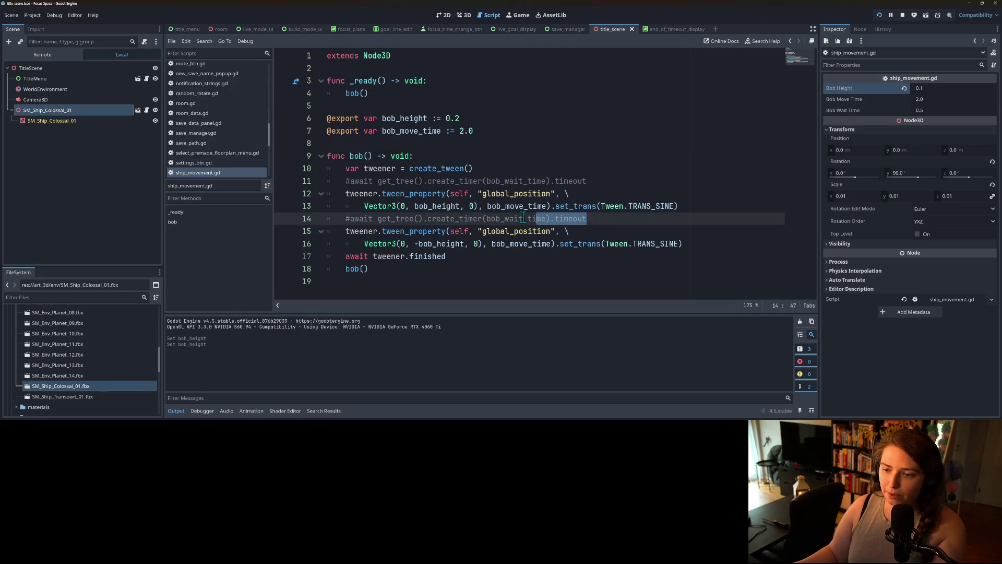
{"action": "key", "text": "Delete"}
{"action": "key", "text": "BackSpace"}
{"action": "triple_click", "coordinate": [571, 181]}
{"action": "key", "text": "Delete"}
{"action": "key", "text": "BackSpace"}
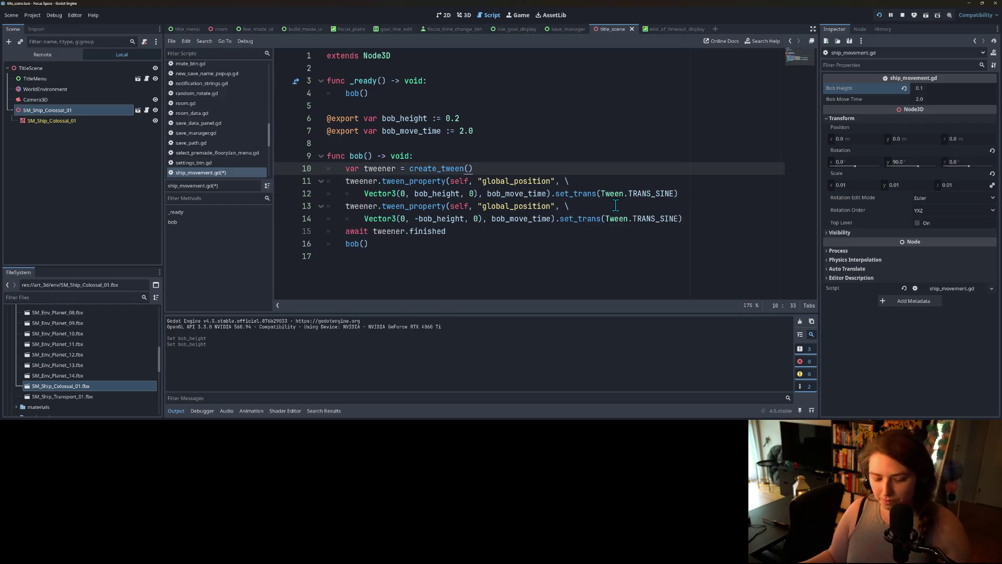
{"action": "key", "text": "ctrl+s"}
Replace TRANS_SINE on line 12 with TRANS_EXPO using autocomplete.
{"action": "double_click", "coordinate": [660, 194]}
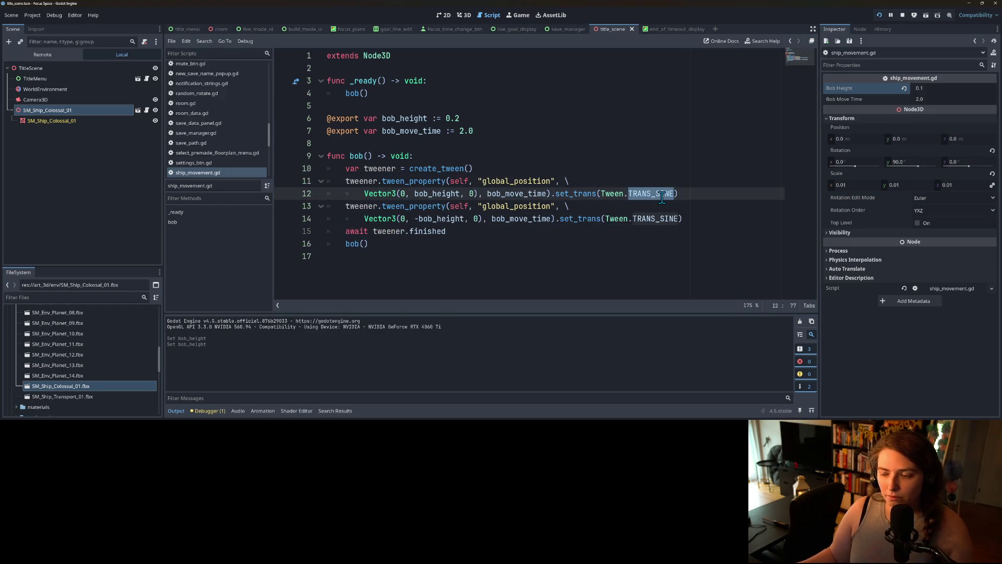
{"action": "mouse_move", "coordinate": [669, 196]}
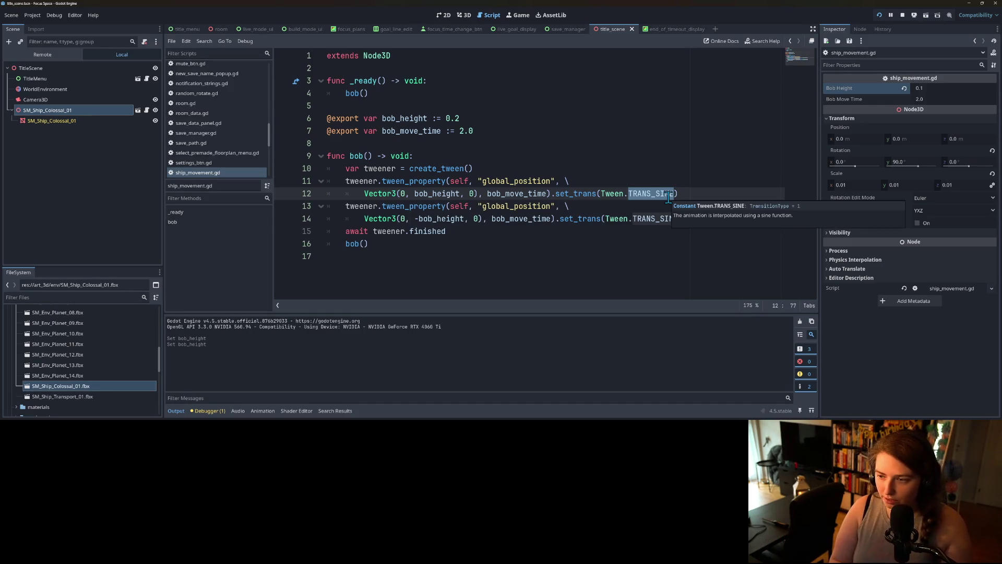
{"action": "type", "text": "TRA"}
{"action": "key", "text": "Down"}
{"action": "key", "text": "Down"}
{"action": "key", "text": "Down"}
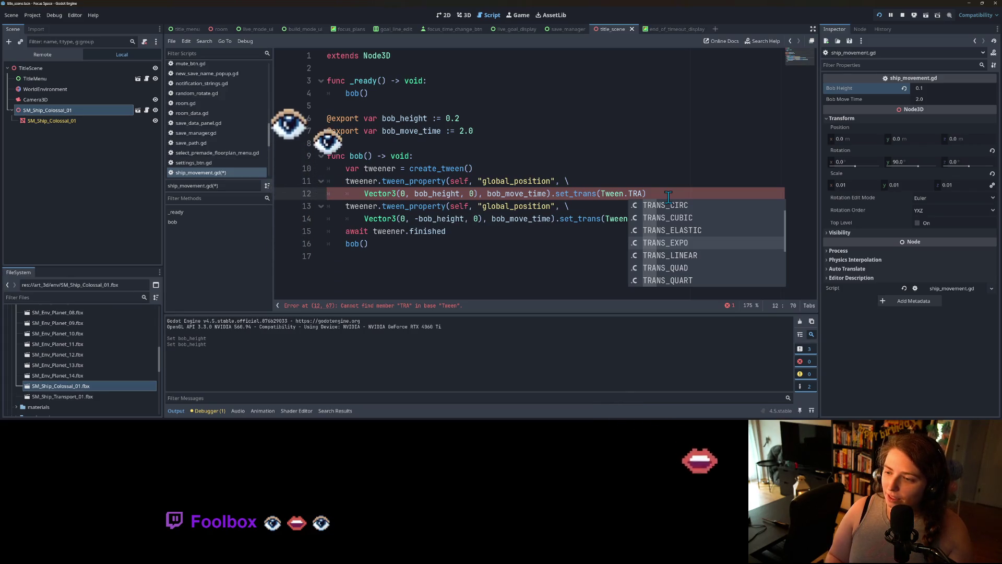
{"action": "key", "text": "Down"}
{"action": "key", "text": "Return"}
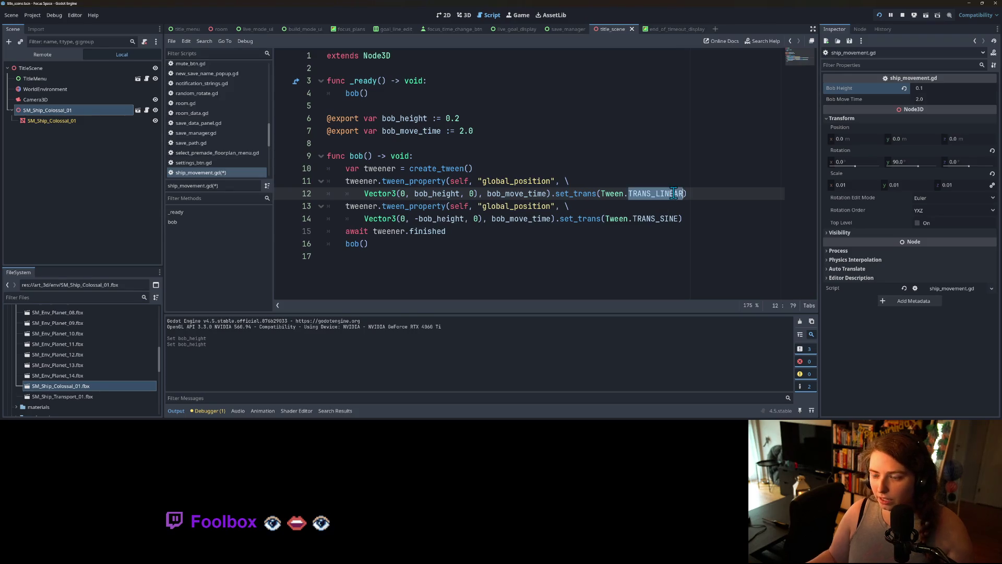
{"action": "type", "text": "TRA"}
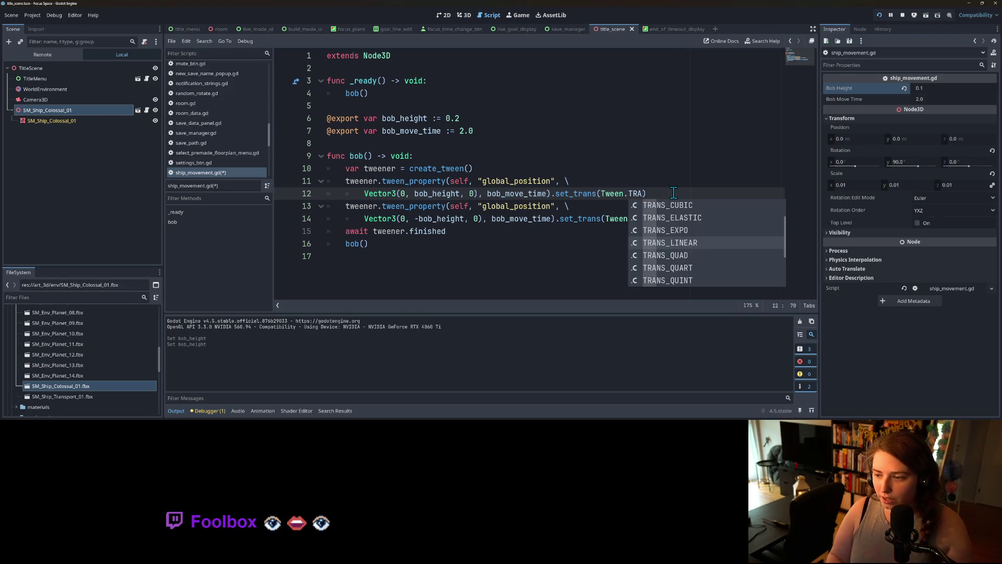
{"action": "key", "text": "Down"}
{"action": "key", "text": "Down"}
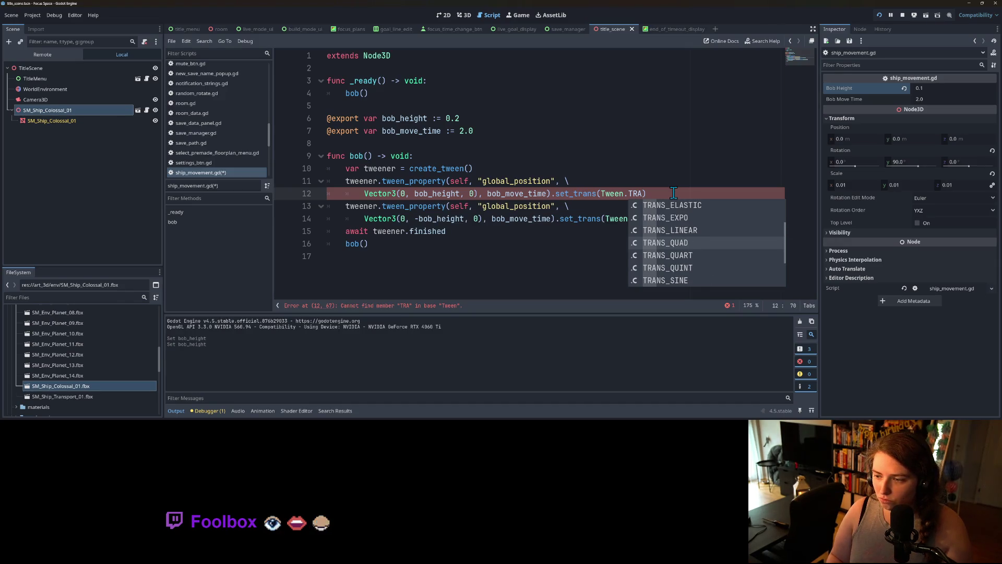
{"action": "key", "text": "Up"}
{"action": "key", "text": "Up"}
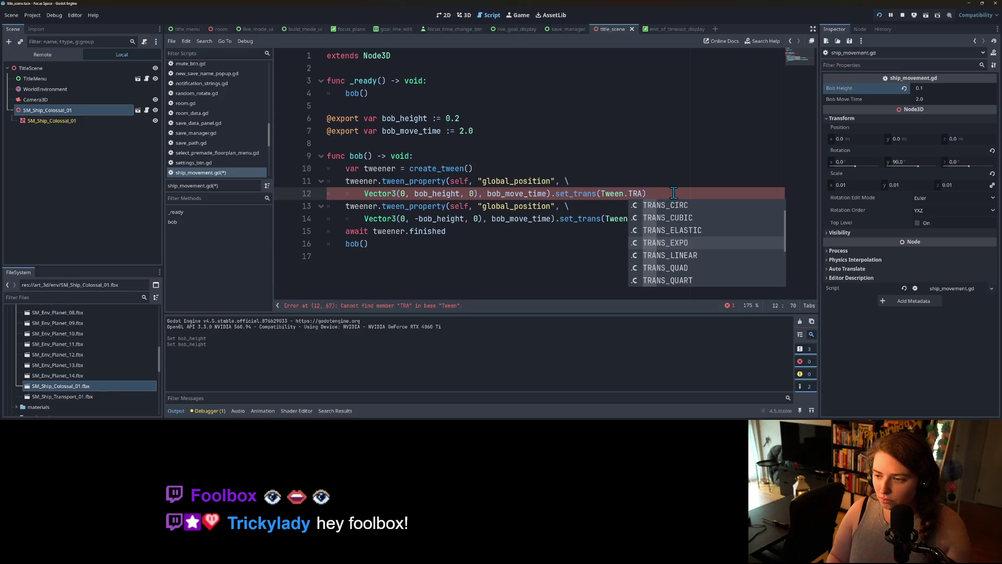
{"action": "key", "text": "Return"}
Paste TRANS_EXPO over TRANS_SINE on line 14 and save the script.
{"action": "left_click", "coordinate": [643, 181]}
{"action": "double_click", "coordinate": [644, 193]}
{"action": "key", "text": "ctrl+c"}
{"action": "double_click", "coordinate": [658, 218]}
{"action": "key", "text": "ctrl+v"}
{"action": "key", "text": "ctrl+s"}
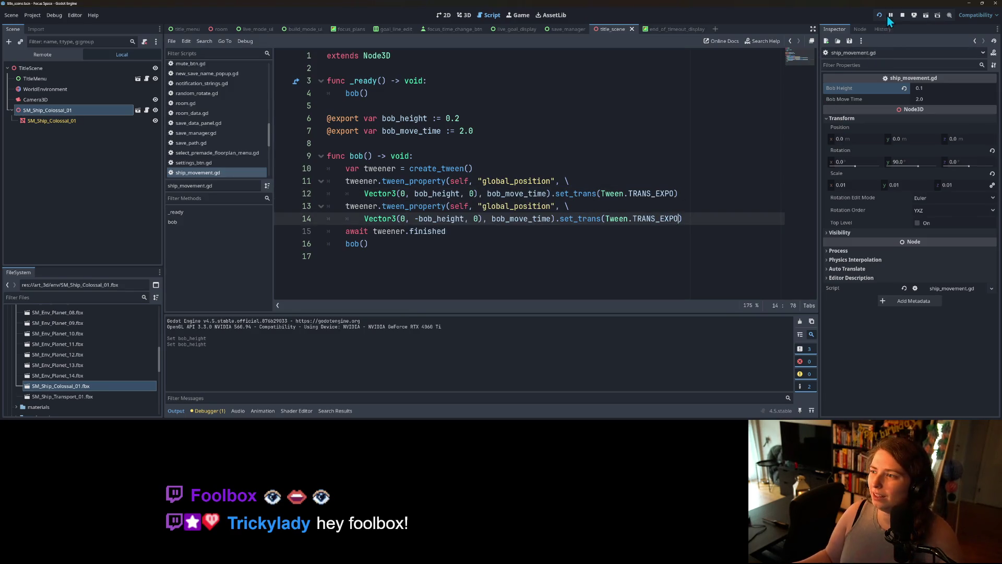
Restart the game to preview the TRANS_EXPO bob, then stop it from the script view.
{"action": "left_click", "coordinate": [880, 15]}
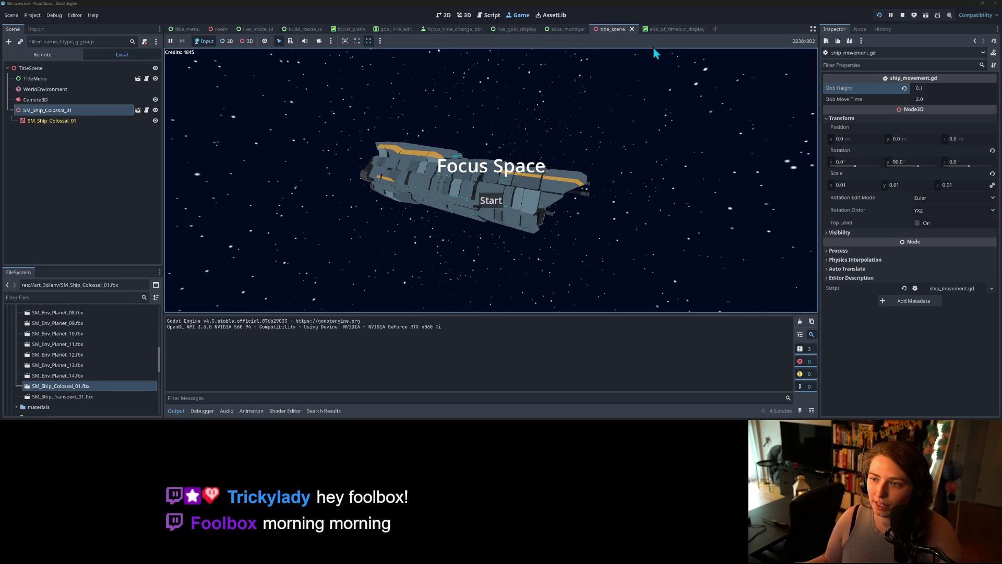
{"action": "left_click", "coordinate": [491, 16]}
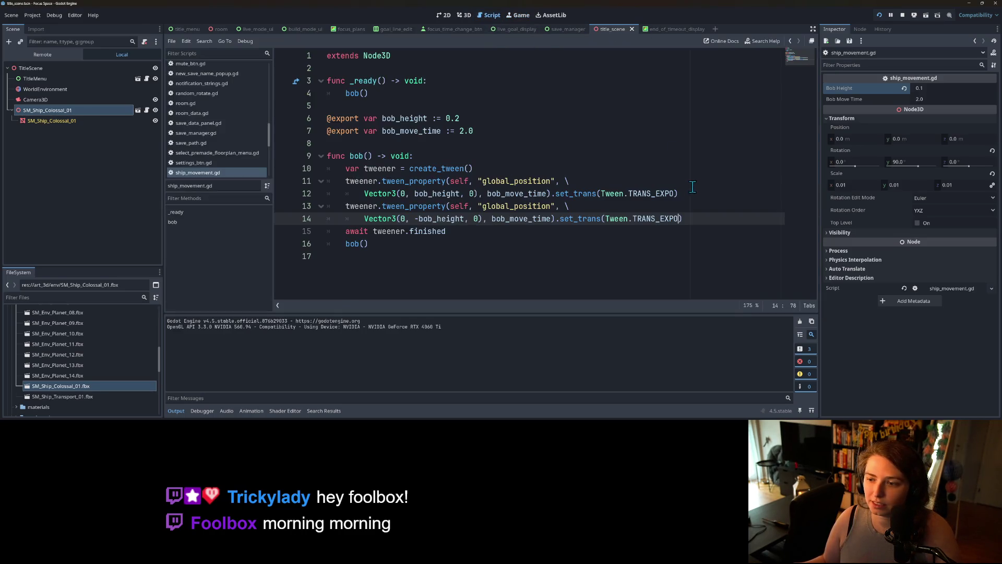
{"action": "double_click", "coordinate": [651, 193]}
{"action": "left_click", "coordinate": [902, 15]}
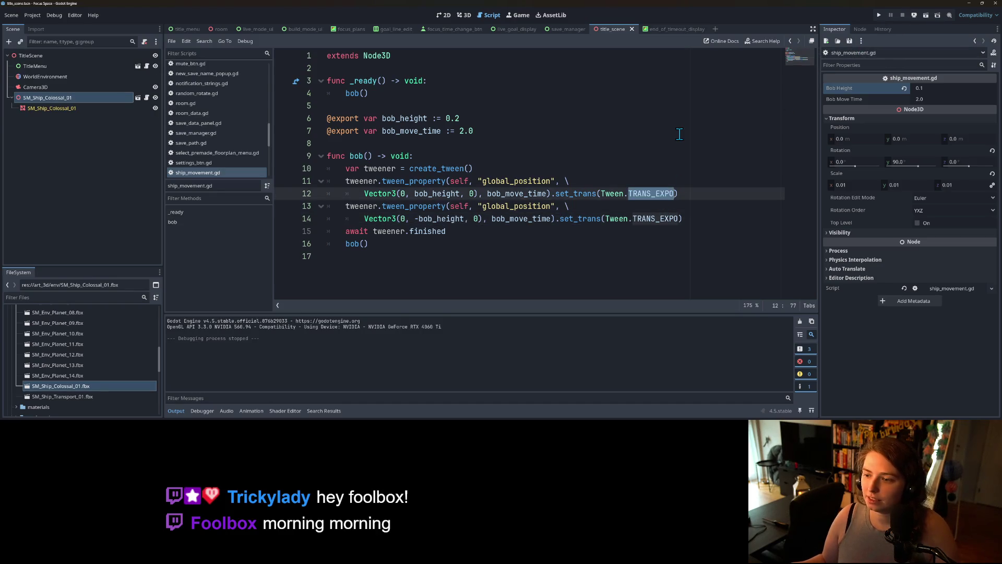
Set line 12's transition to TRANS_ELASTIC and carry it over to line 14.
{"action": "type", "text": "TRA"}
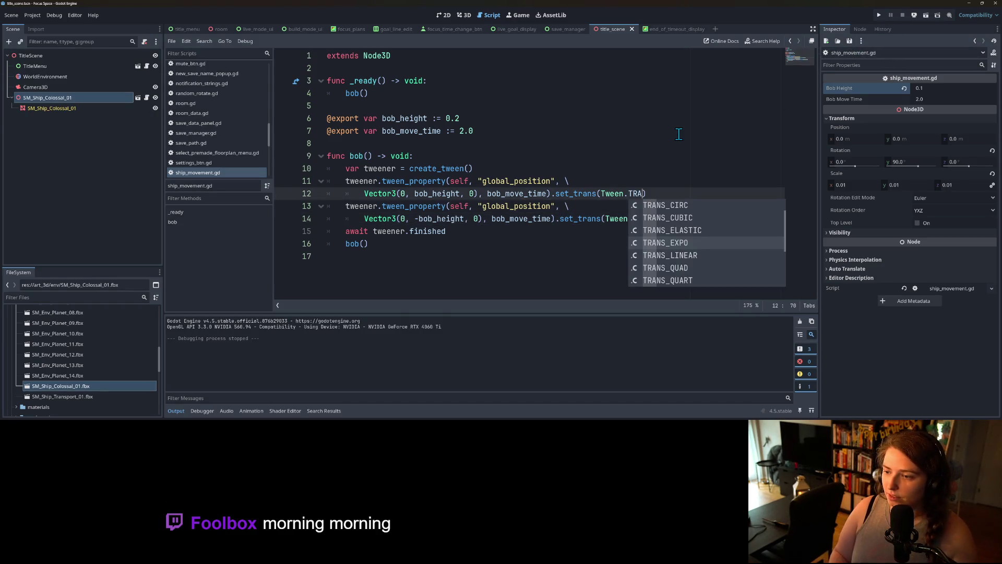
{"action": "key", "text": "Up"}
{"action": "key", "text": "Up"}
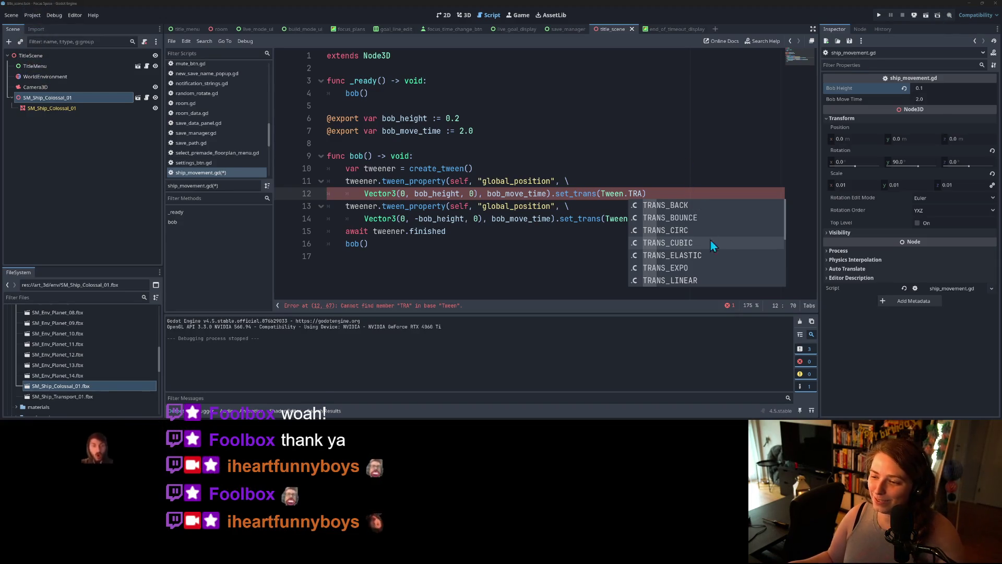
{"action": "key", "text": "Up"}
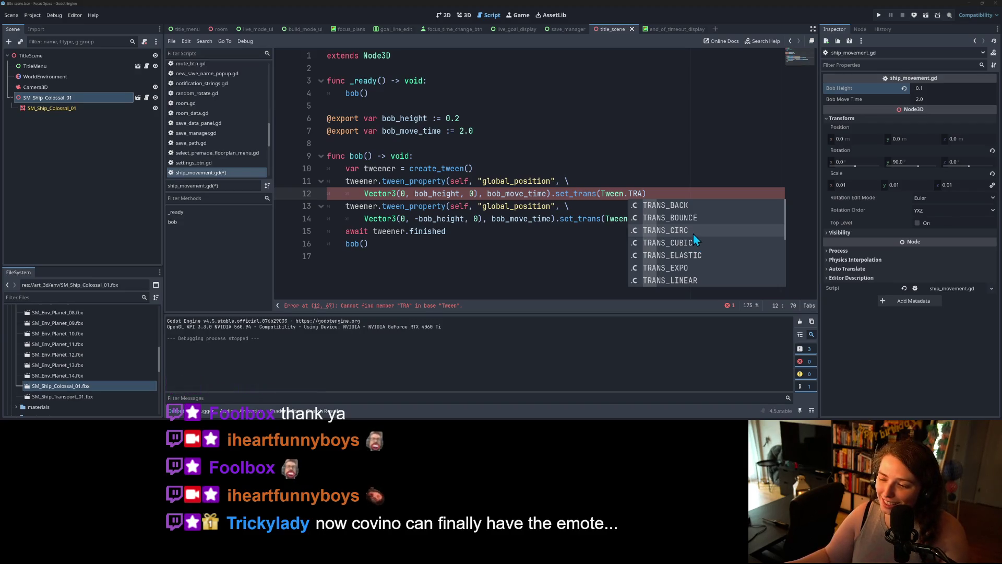
{"action": "left_click", "coordinate": [693, 254]}
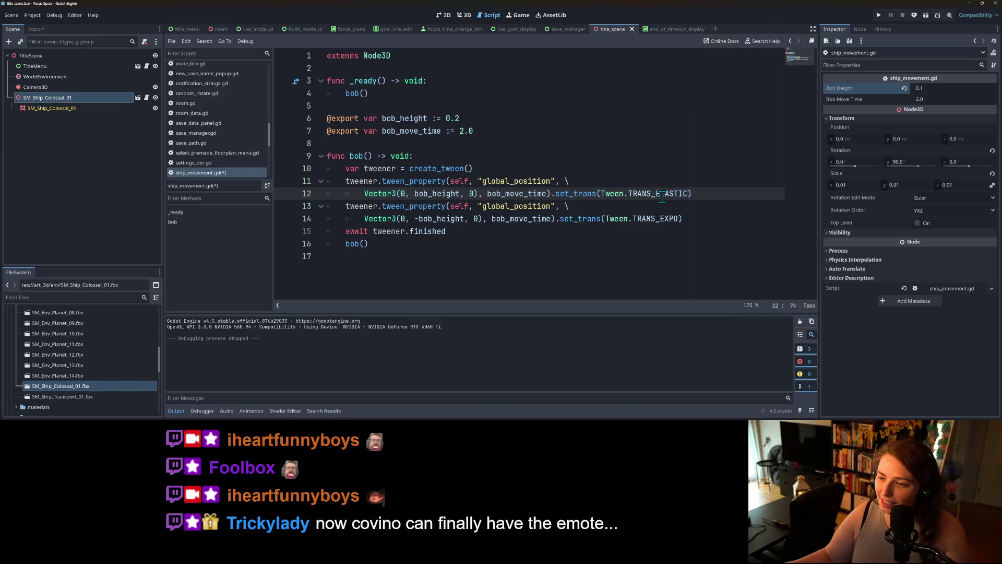
{"action": "double_click", "coordinate": [662, 197]}
{"action": "left_click", "coordinate": [661, 219]}
{"action": "type", "text": "LASTIC"}
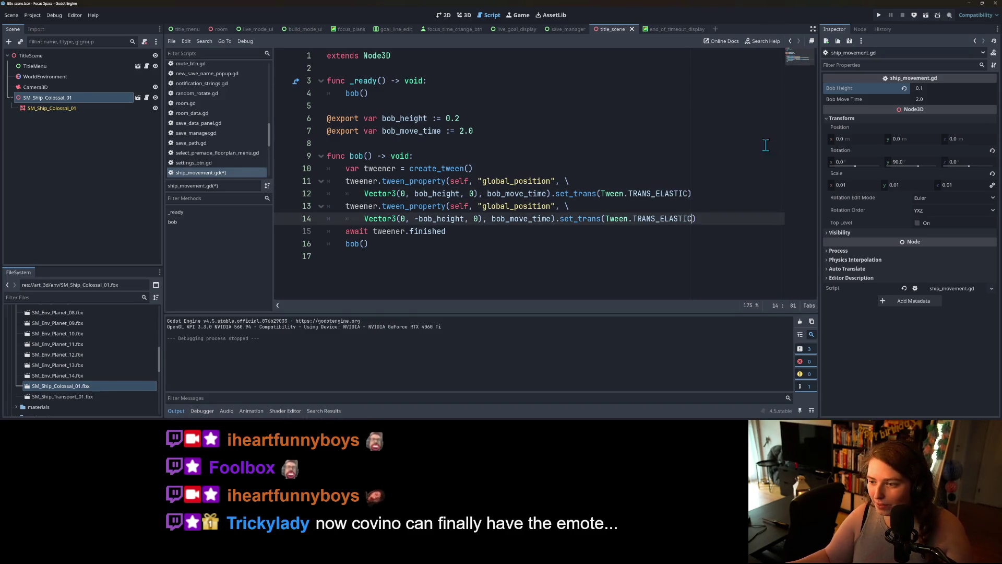
Run the project to test the elastic bob, then stop it.
{"action": "left_click", "coordinate": [879, 15]}
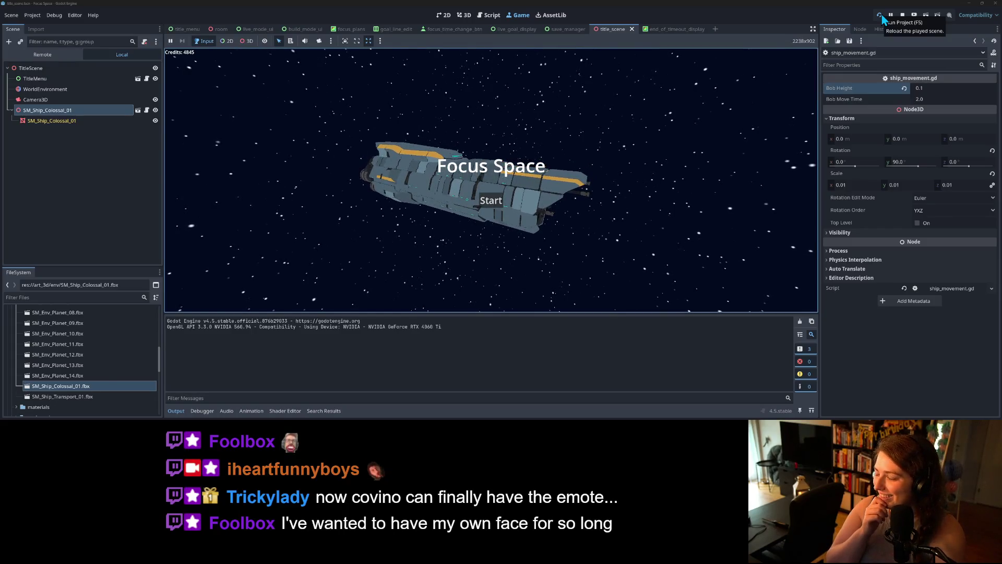
{"action": "left_click", "coordinate": [902, 16]}
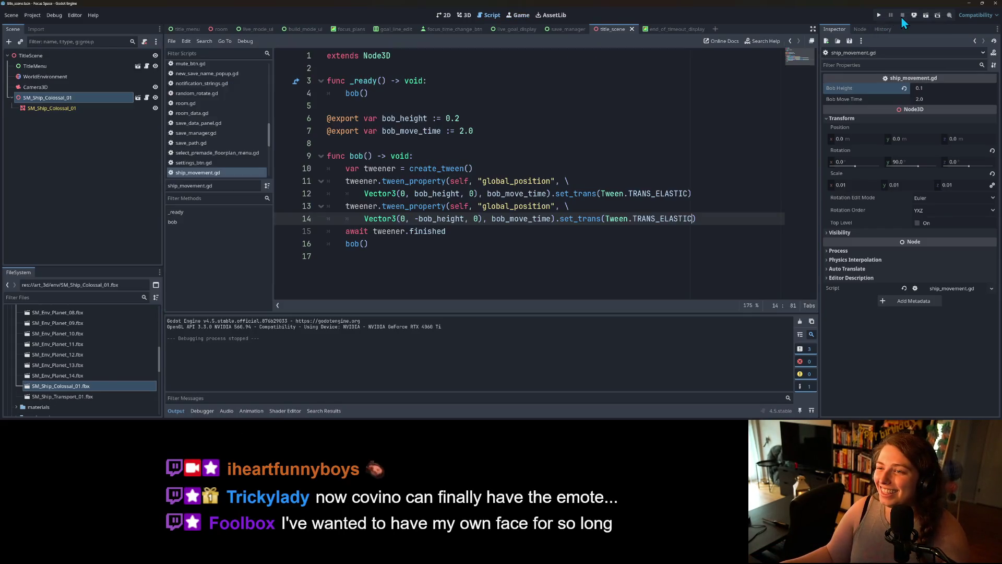
{"action": "double_click", "coordinate": [676, 193]}
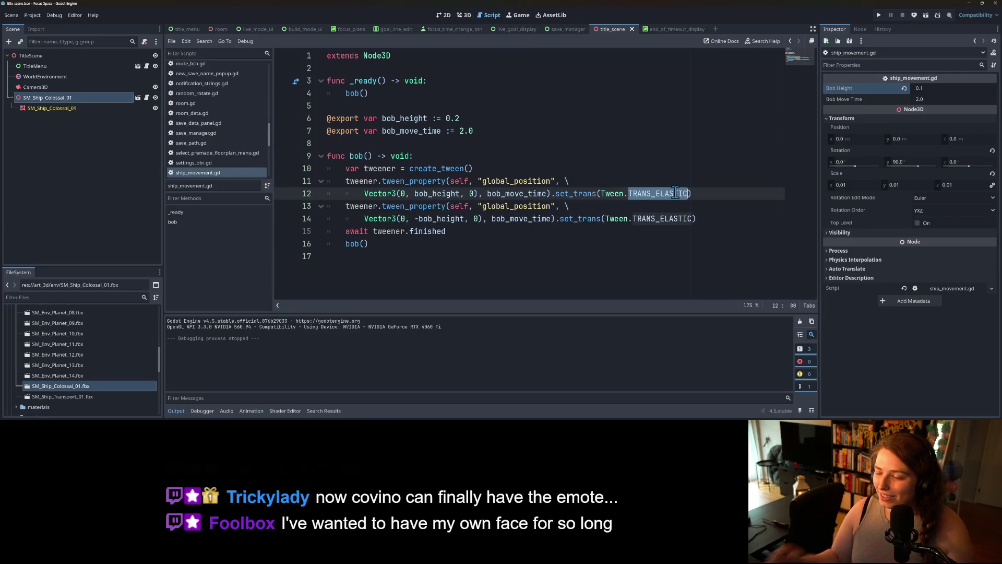
Add an exported trans_type variable with a Tween type on line 8.
{"action": "left_click", "coordinate": [517, 129]}
{"action": "key", "text": "Return"}
{"action": "type", "text": "xport t"}
{"action": "key", "text": "BackSpace"}
{"action": "type", "text": "var trans_type : Tween."}
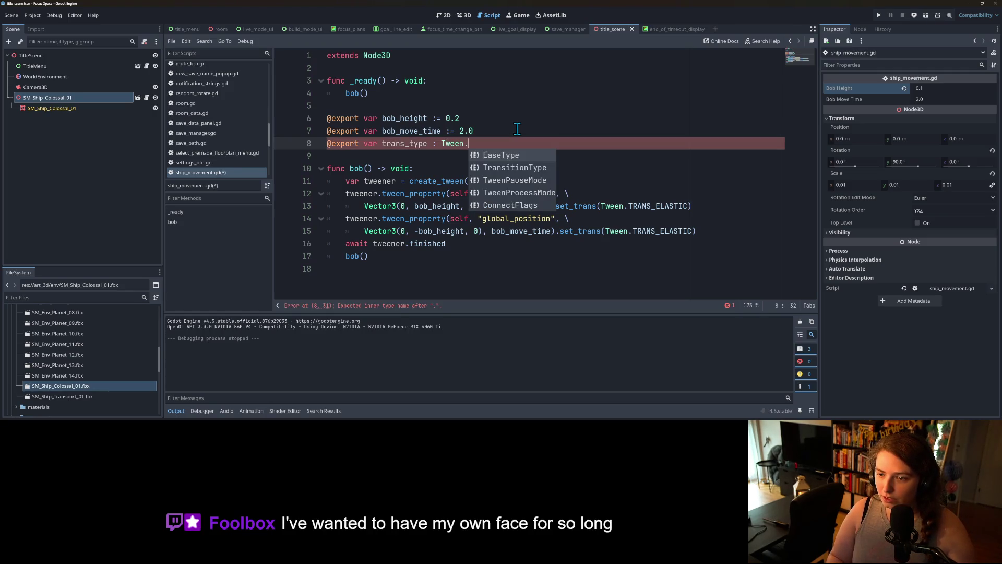
{"action": "key", "text": "Down"}
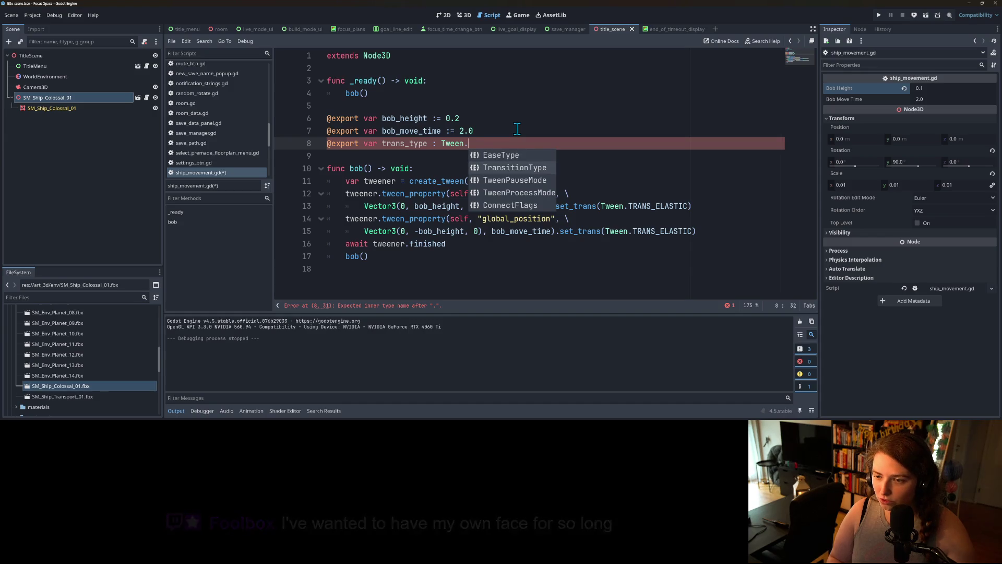
{"action": "key", "text": "Up"}
{"action": "key", "text": "Return"}
{"action": "type", "text": "."}
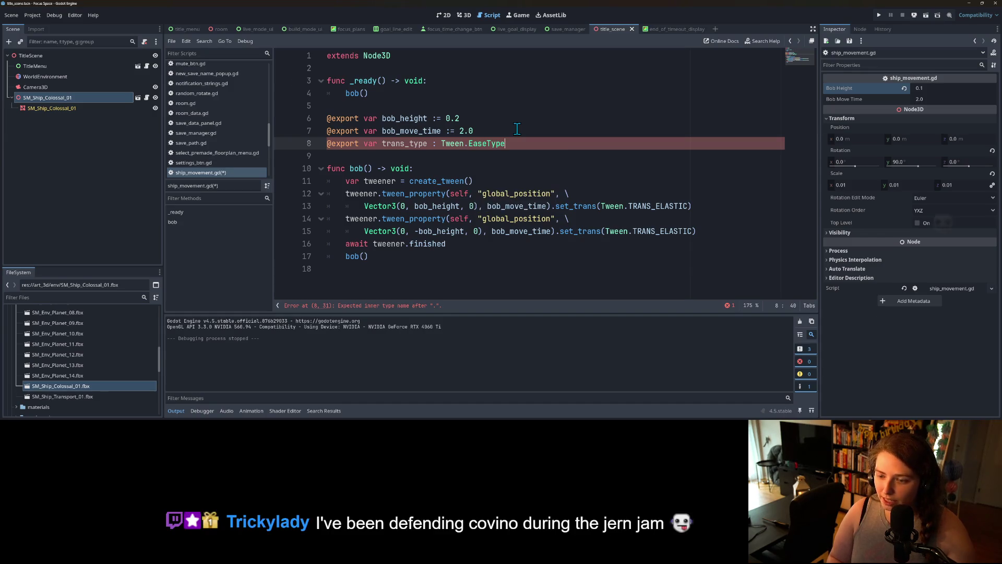
{"action": "key", "text": "BackSpace"}
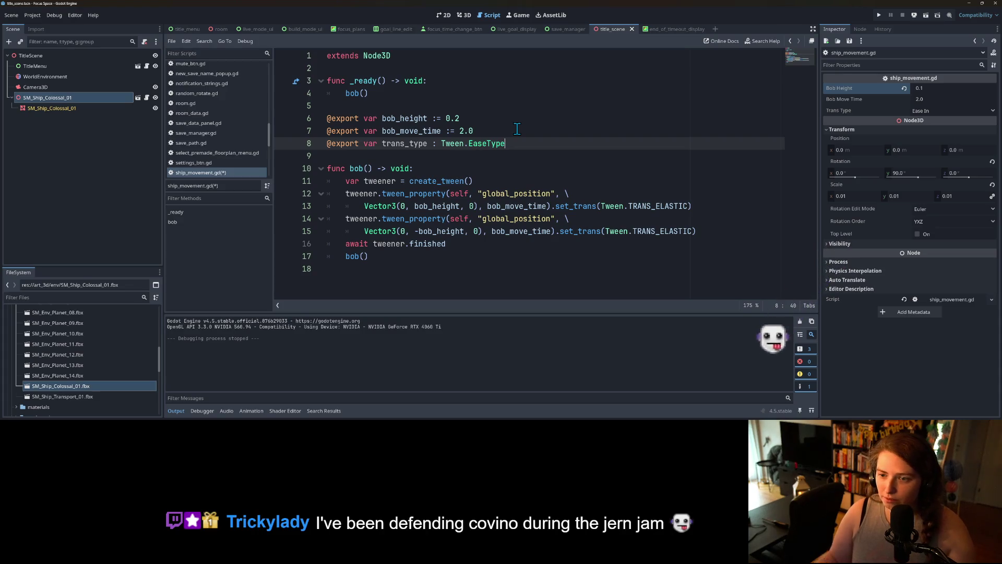
Restore the set_trans call on line 13 after an accidental set_ease change.
{"action": "left_click", "coordinate": [573, 206]}
{"action": "key", "text": "Delete"}
{"action": "key", "text": "Delete"}
{"action": "key", "text": "Delete"}
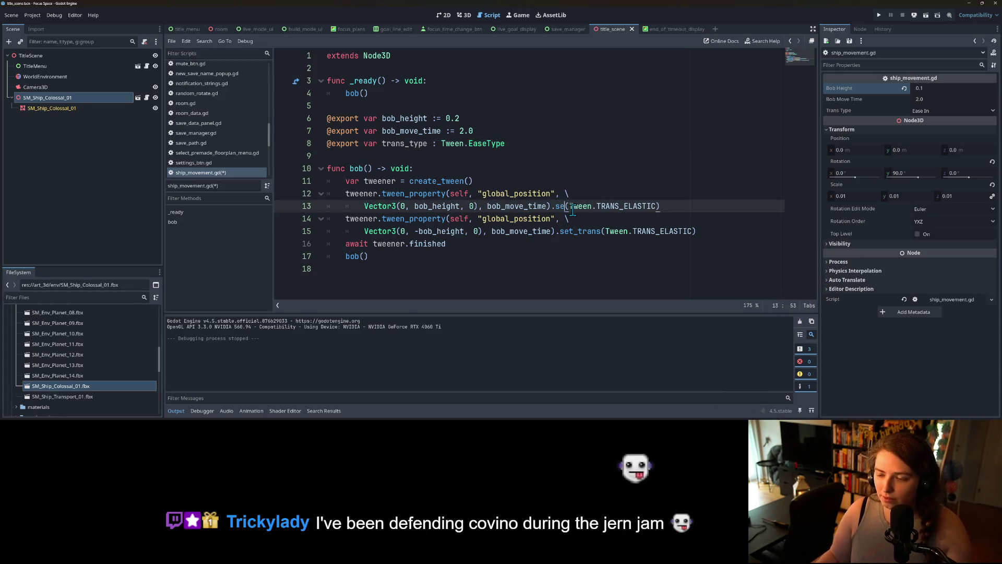
{"action": "type", "text": "t"}
{"action": "key", "text": "Down"}
{"action": "key", "text": "Down"}
{"action": "key", "text": "Return"}
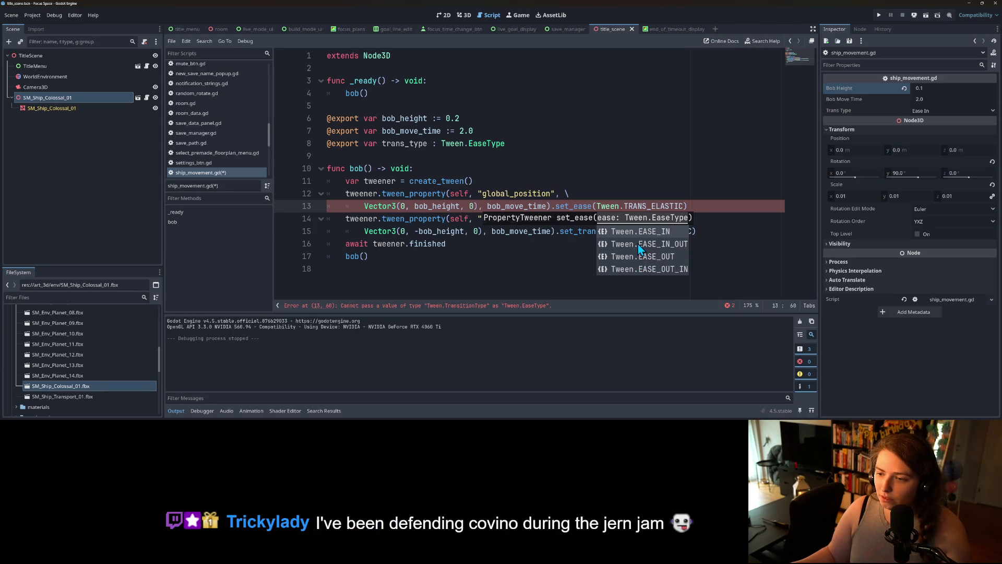
{"action": "double_click", "coordinate": [573, 206]}
{"action": "left_click", "coordinate": [579, 232]}
{"action": "double_click", "coordinate": [580, 232]}
{"action": "key", "text": "ctrl+c"}
{"action": "double_click", "coordinate": [574, 206]}
{"action": "key", "text": "ctrl+v"}
Change trans_type's type to Tween.TransitionType and save.
{"action": "double_click", "coordinate": [473, 148]}
{"action": "type", "text": "T"}
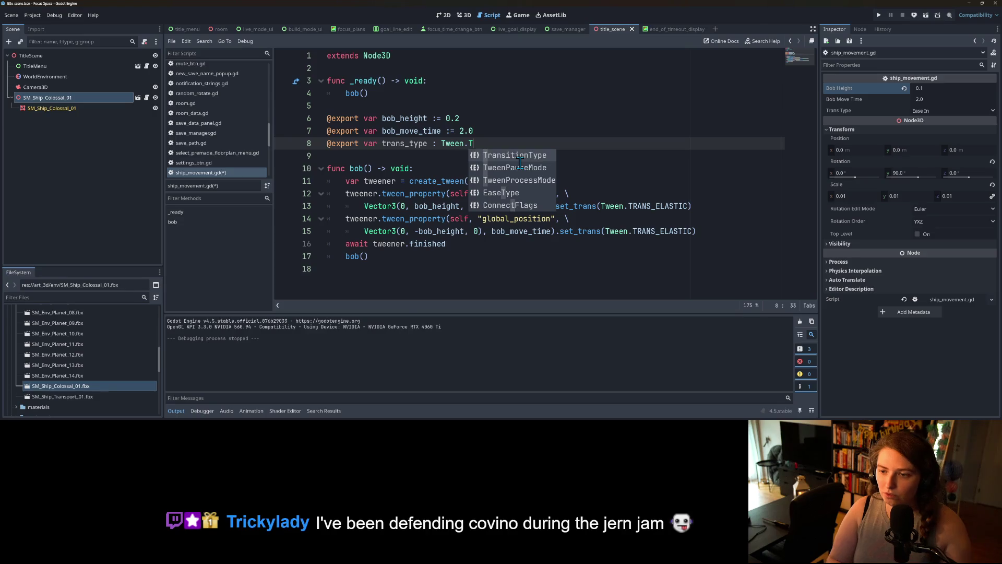
{"action": "key", "text": "Return"}
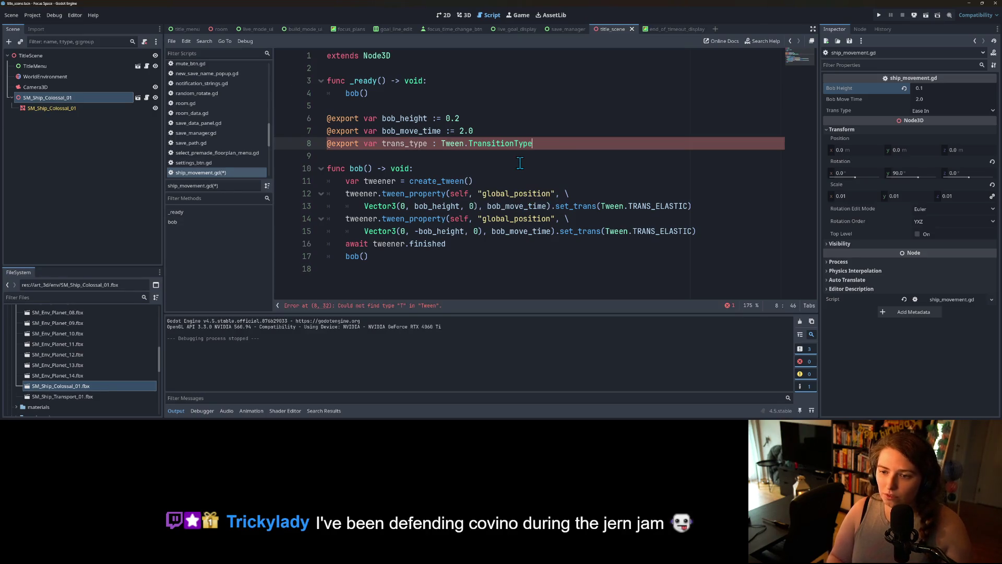
{"action": "key", "text": "ctrl+s"}
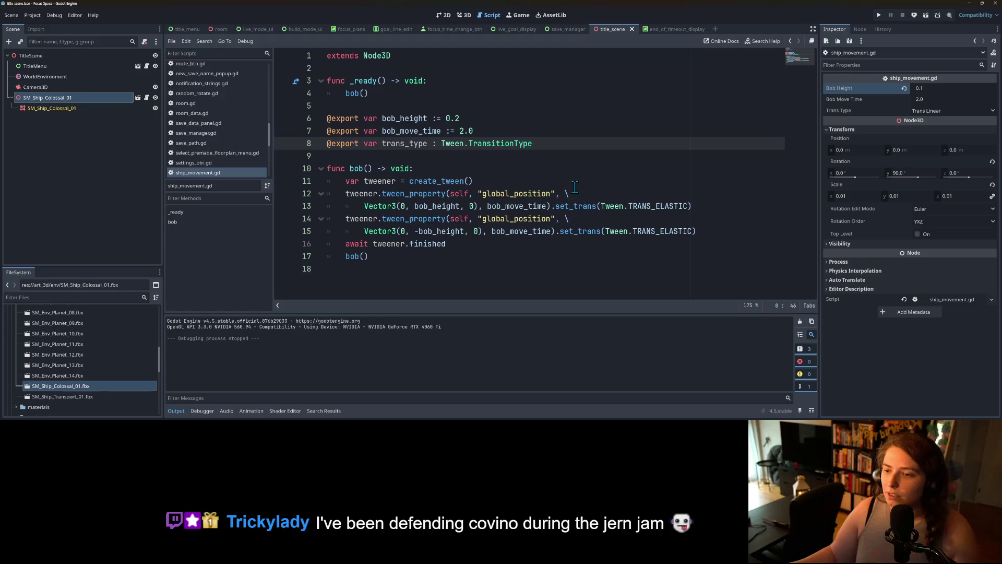
Replace the elastic constant in both set_trans calls with trans_type and save.
{"action": "double_click", "coordinate": [405, 143]}
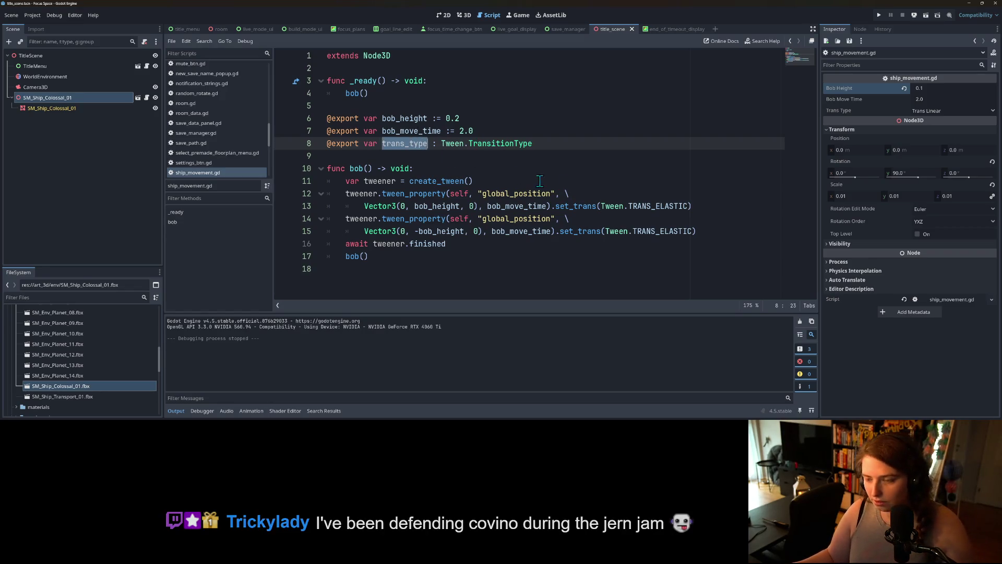
{"action": "left_click_drag", "start_coordinate": [601, 206], "coordinate": [688, 207]}
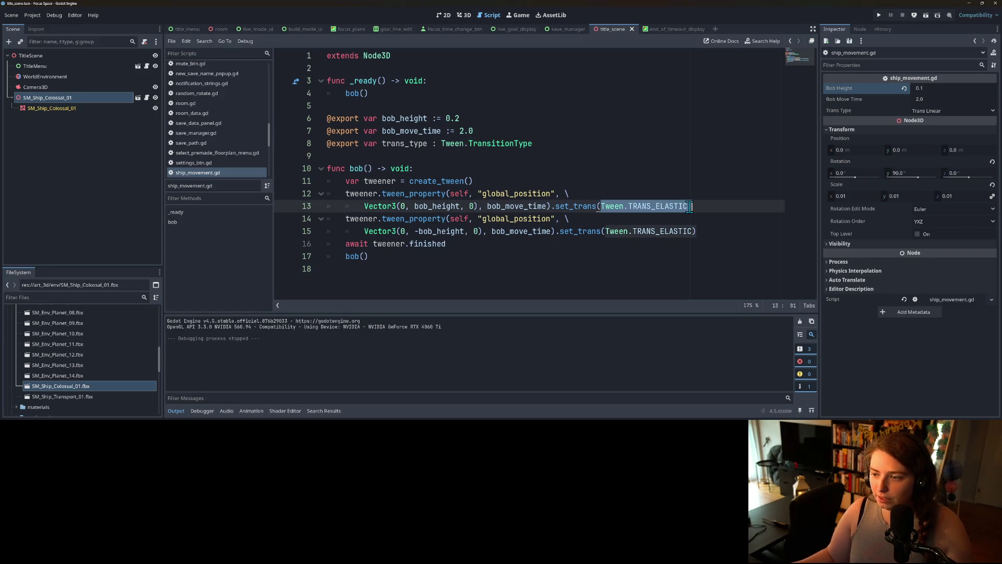
{"action": "key", "text": "ctrl+v"}
{"action": "left_click_drag", "start_coordinate": [605, 231], "coordinate": [695, 234]}
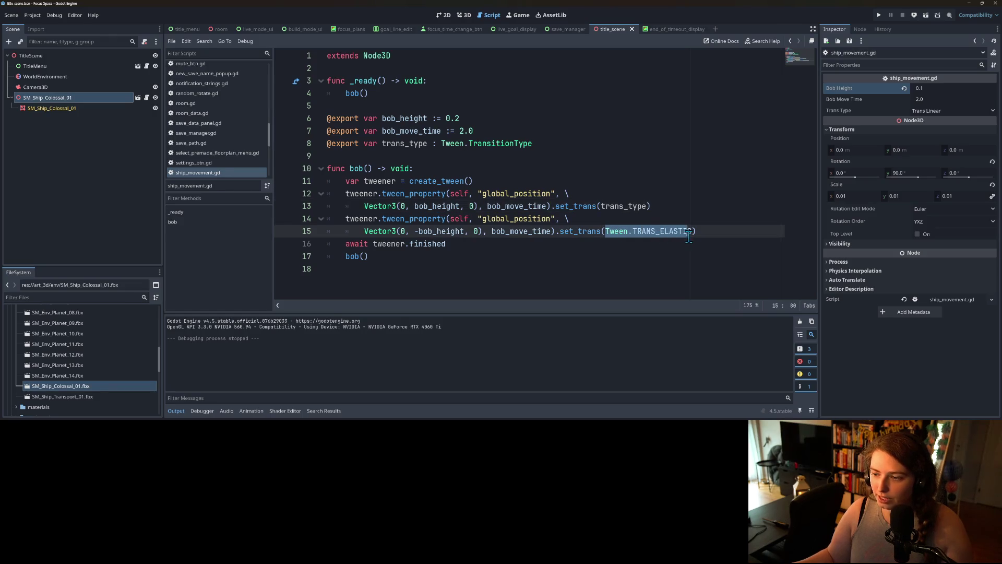
{"action": "key", "text": "ctrl+v"}
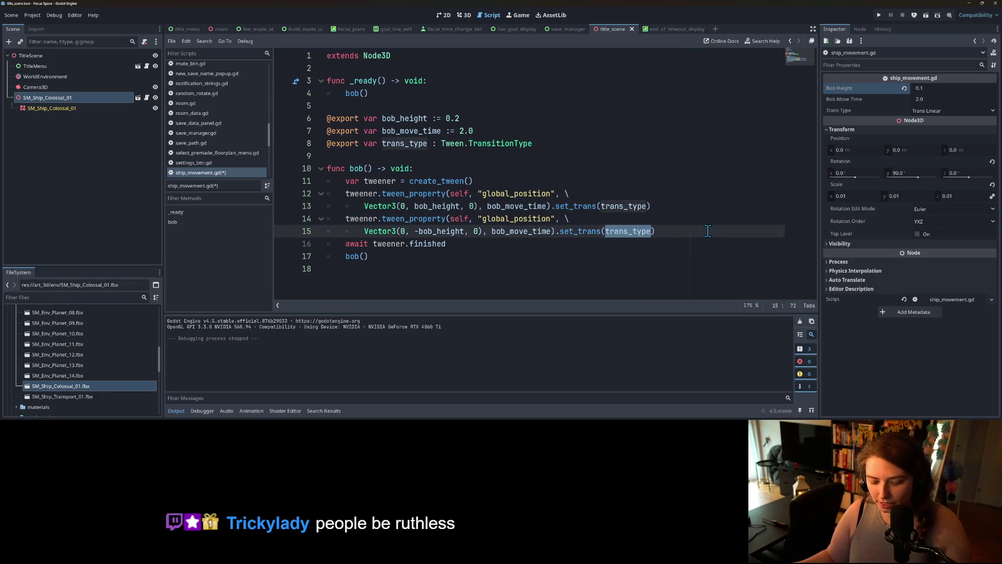
{"action": "key", "text": "ctrl+s"}
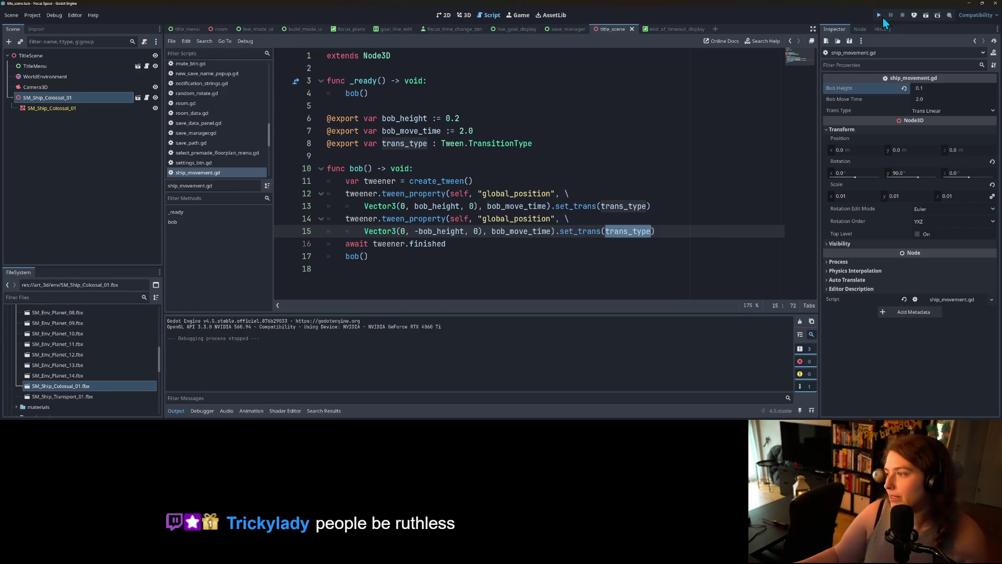
Run the project and set the Trans Type export to Trans Sine, saving the scene.
{"action": "left_click", "coordinate": [880, 15]}
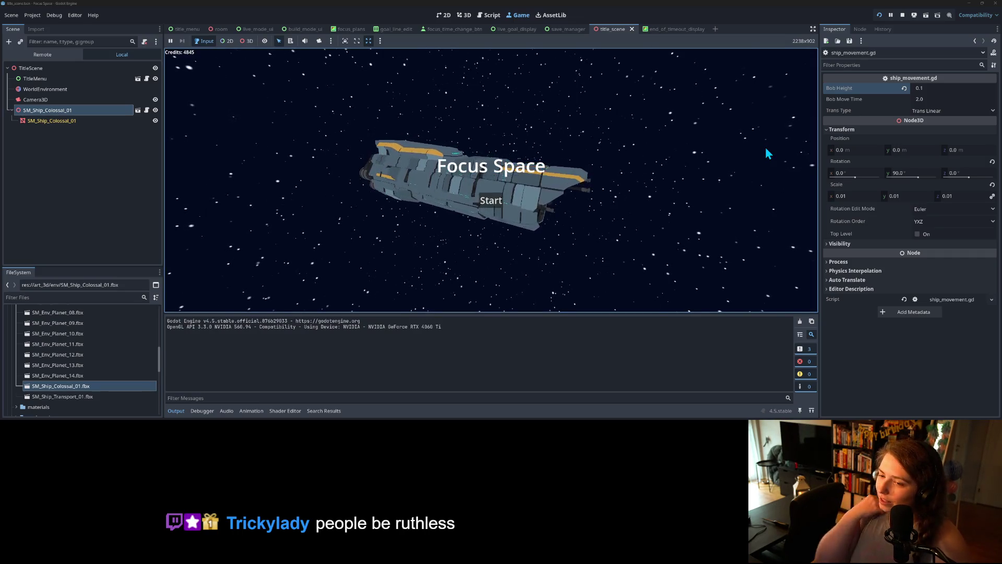
{"action": "left_click", "coordinate": [934, 111]}
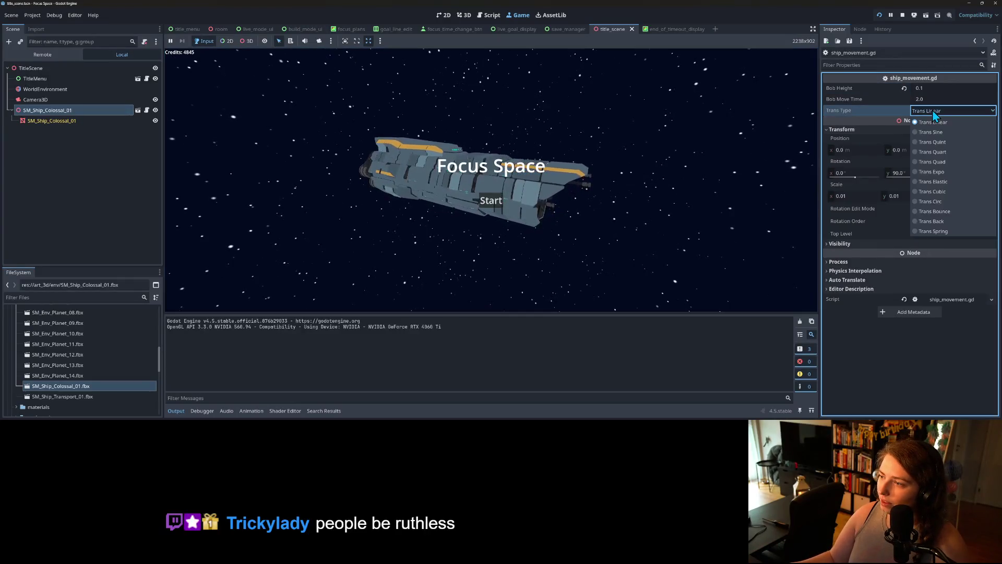
{"action": "left_click", "coordinate": [942, 132]}
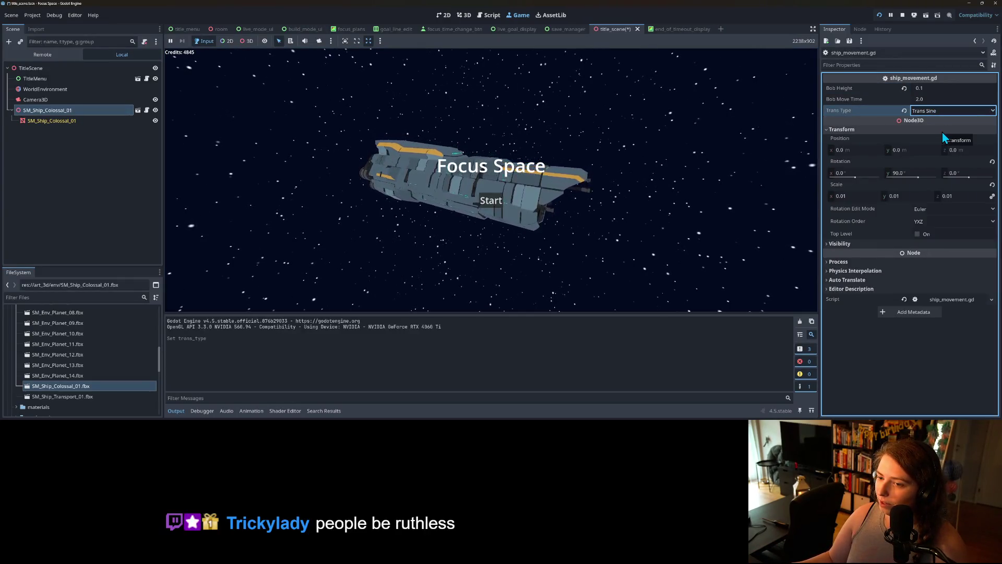
{"action": "key", "text": "ctrl+s"}
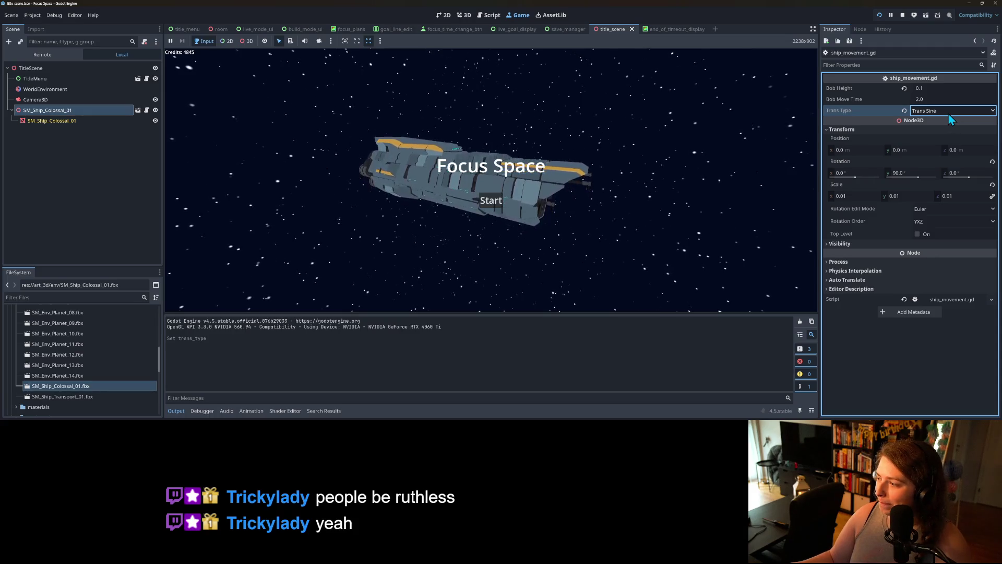
Try Trans Quint, Trans Elastic, Trans Cubic and Trans Circ as the Trans Type.
{"action": "left_click", "coordinate": [948, 113]}
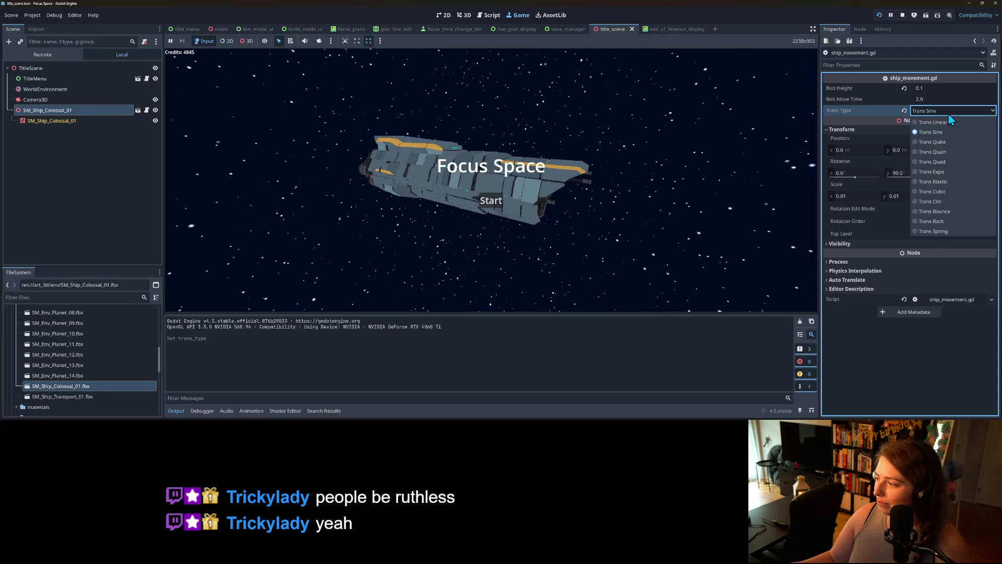
{"action": "left_click", "coordinate": [948, 143]}
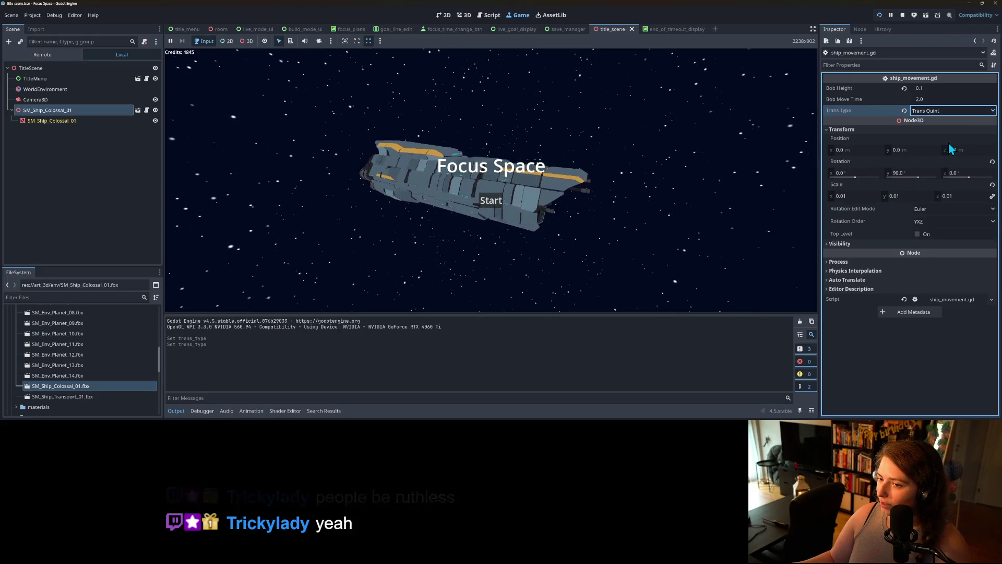
{"action": "left_click", "coordinate": [946, 112]}
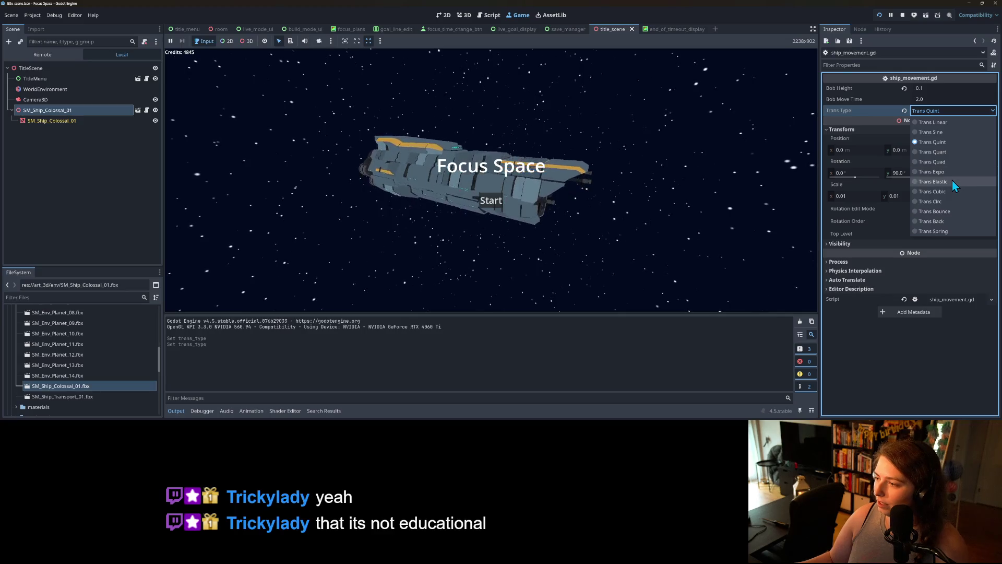
{"action": "left_click", "coordinate": [952, 180]}
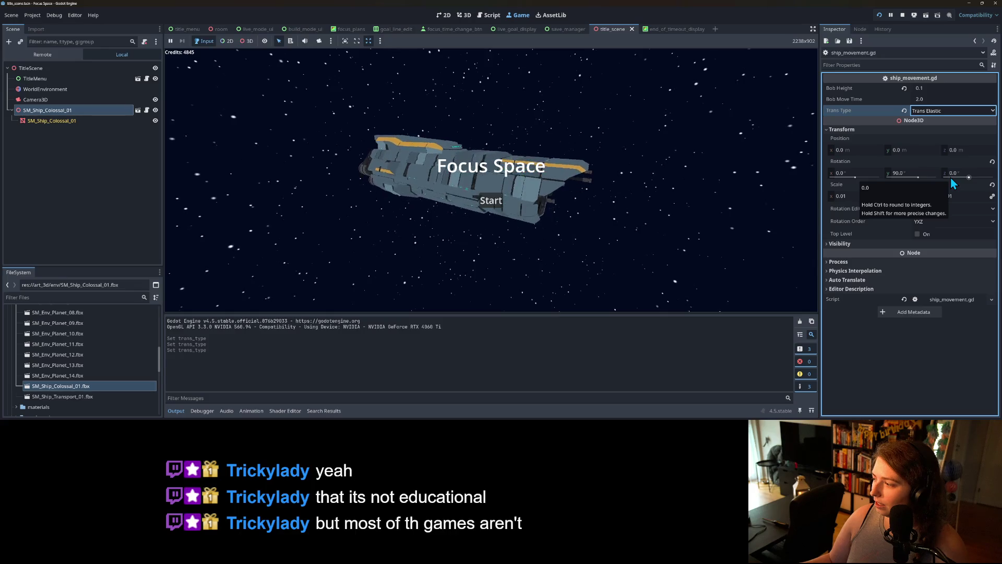
{"action": "left_click", "coordinate": [960, 113]}
{"action": "left_click", "coordinate": [945, 192]}
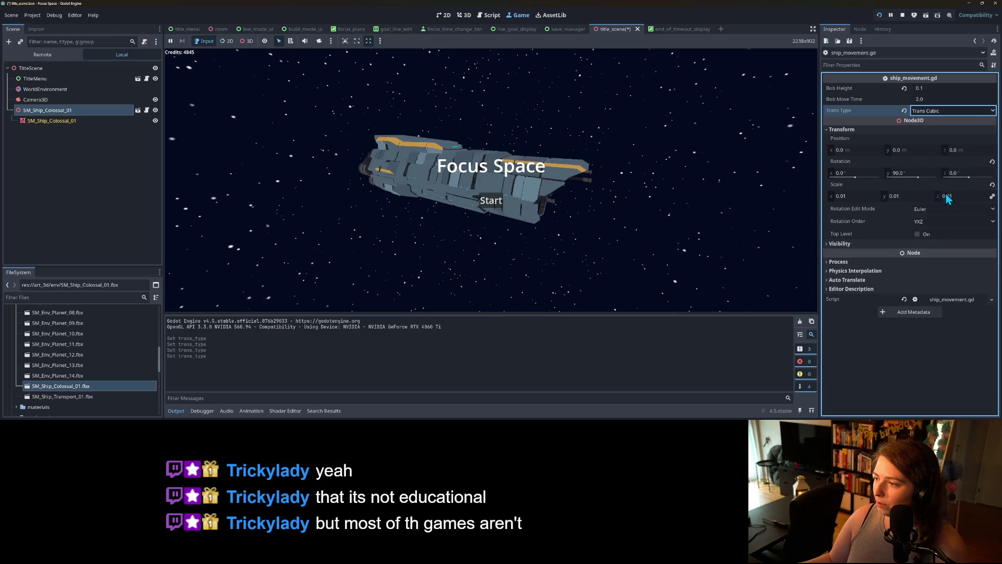
{"action": "key", "text": "ctrl+s"}
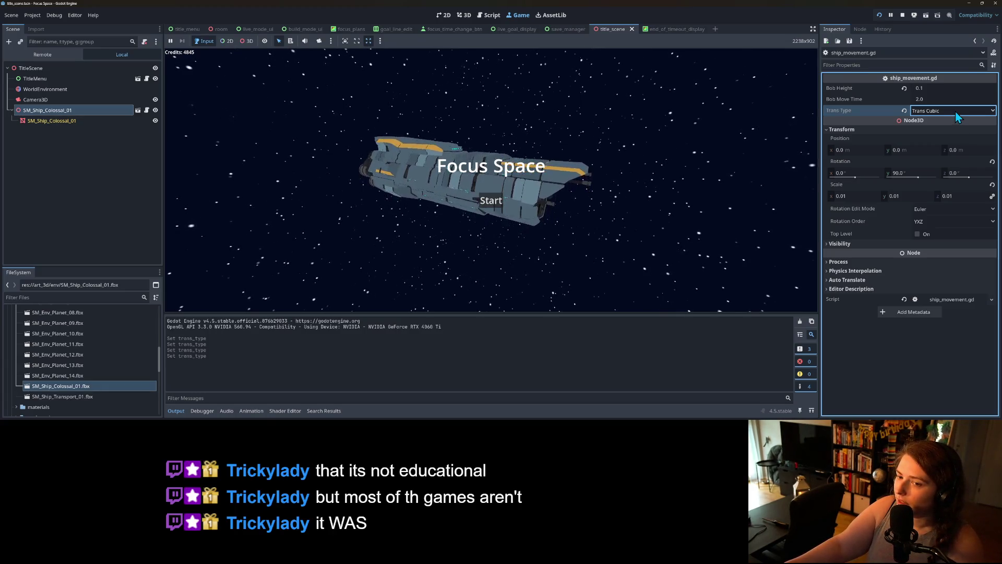
{"action": "left_click", "coordinate": [956, 111]}
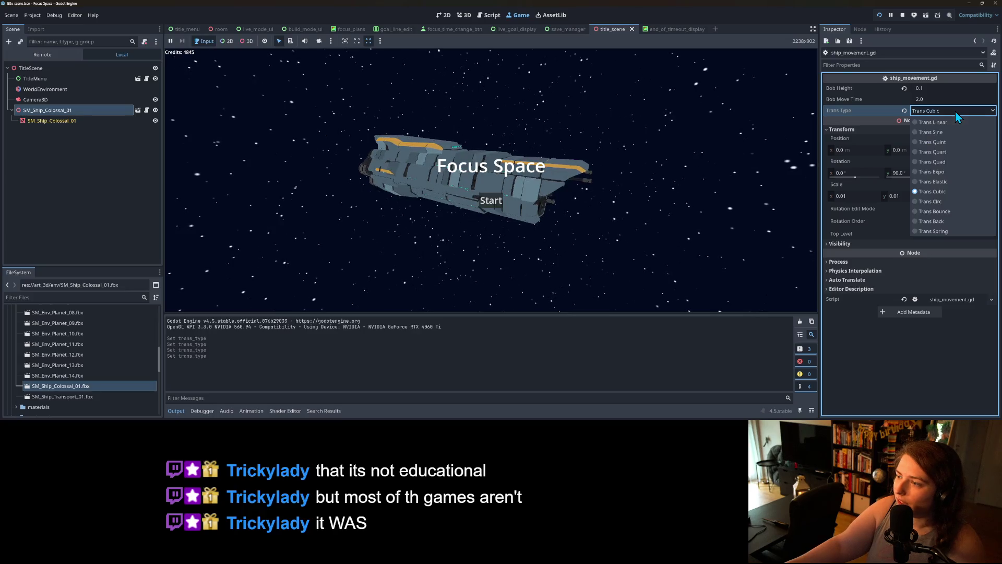
{"action": "left_click", "coordinate": [957, 204]}
{"action": "key", "text": "ctrl+s"}
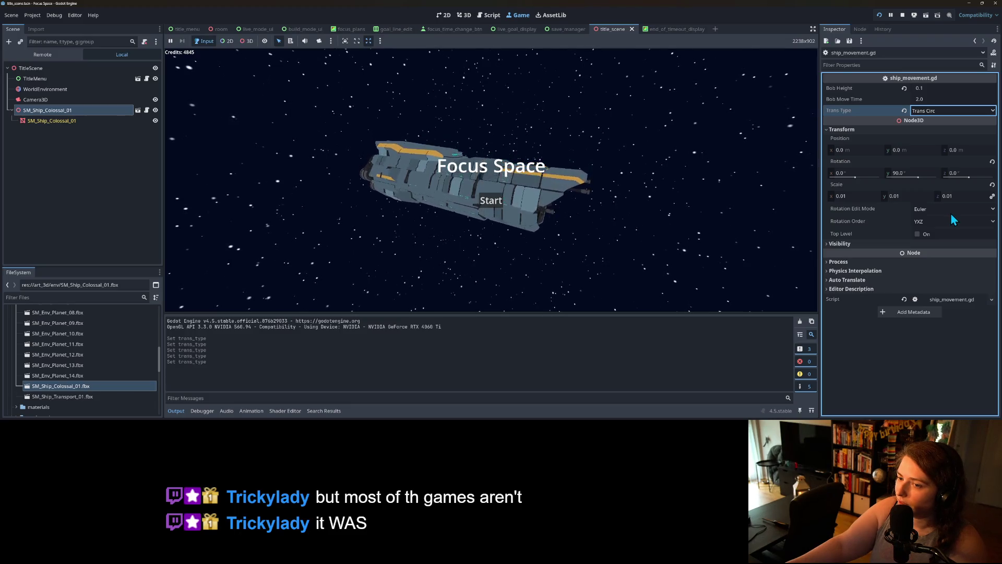
Set Trans Type to Trans Bounce and save the title scene.
{"action": "left_click", "coordinate": [952, 112]}
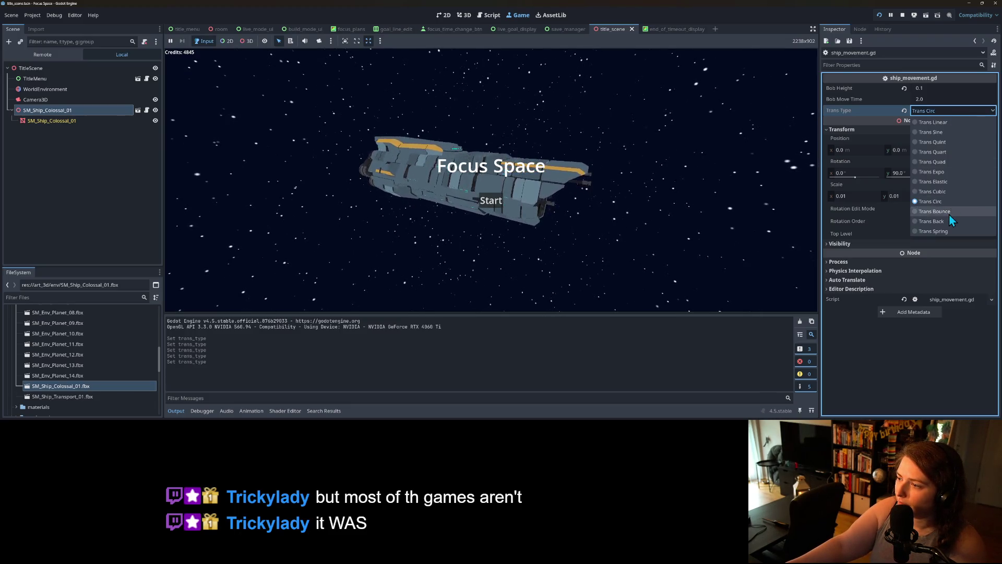
{"action": "left_click", "coordinate": [949, 214]}
{"action": "key", "text": "ctrl+s"}
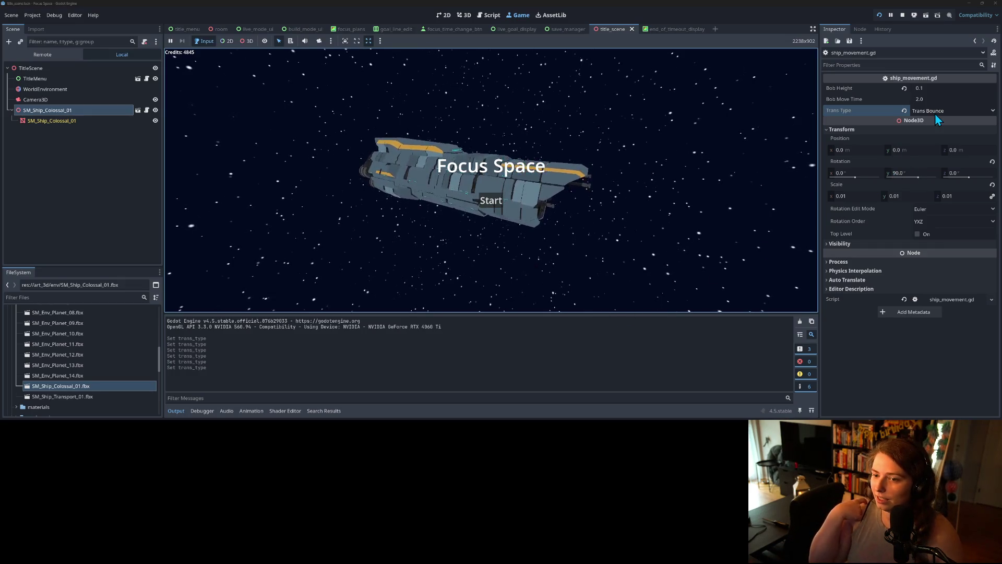
{"action": "left_click", "coordinate": [945, 88]}
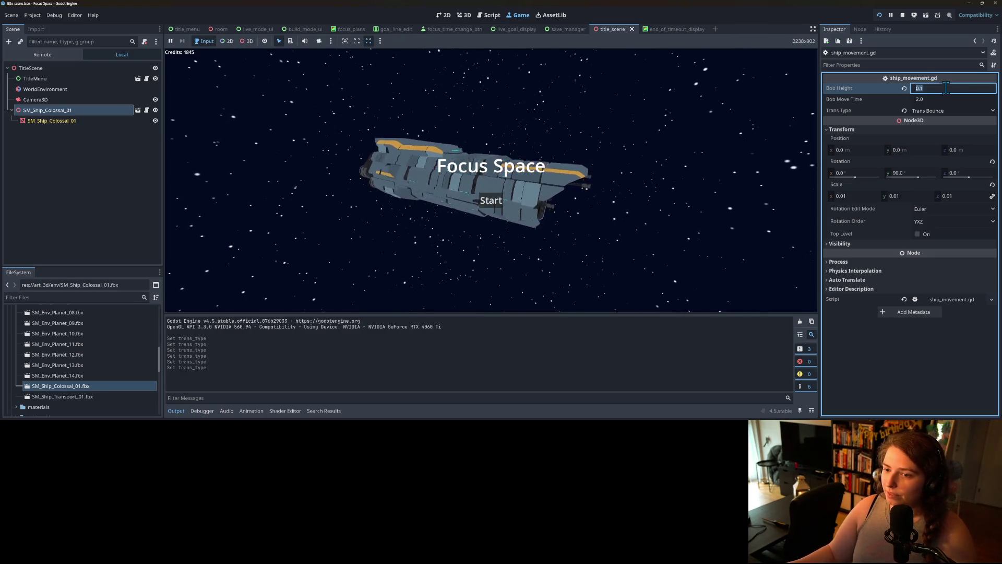
Try Bob Move Time values 1.0 and 0.5, then return it to 2.0.
{"action": "left_click", "coordinate": [947, 100]}
{"action": "type", "text": "1.0"}
{"action": "key", "text": "Return"}
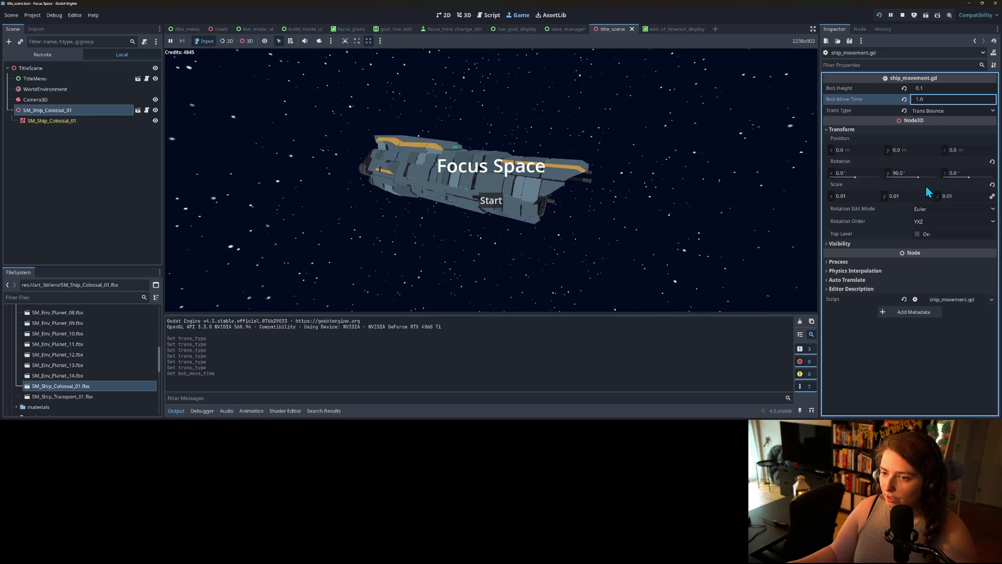
{"action": "left_click", "coordinate": [961, 98]}
{"action": "type", "text": "0.5"}
{"action": "key", "text": "Return"}
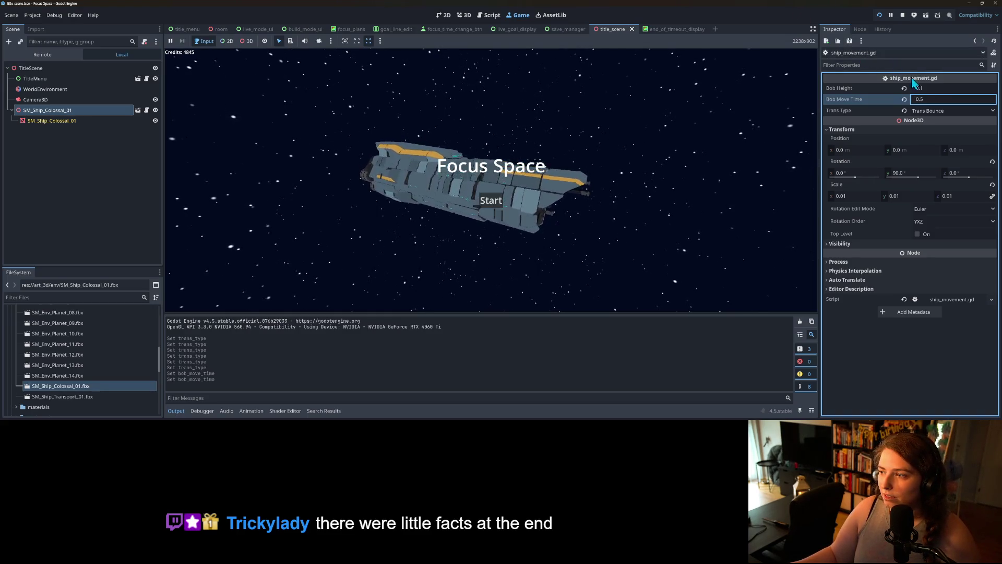
{"action": "type", "text": "2"}
{"action": "key", "text": "Return"}
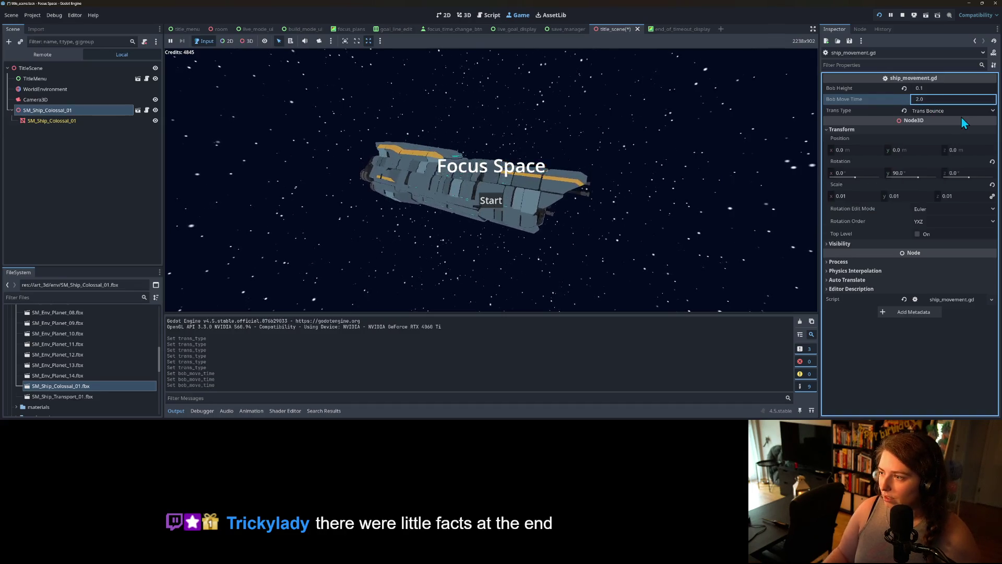
Try a Bob Height of 0.5, return it to 0.1, and save the scene.
{"action": "left_click", "coordinate": [949, 89]}
{"action": "type", "text": "0.5"}
{"action": "key", "text": "Return"}
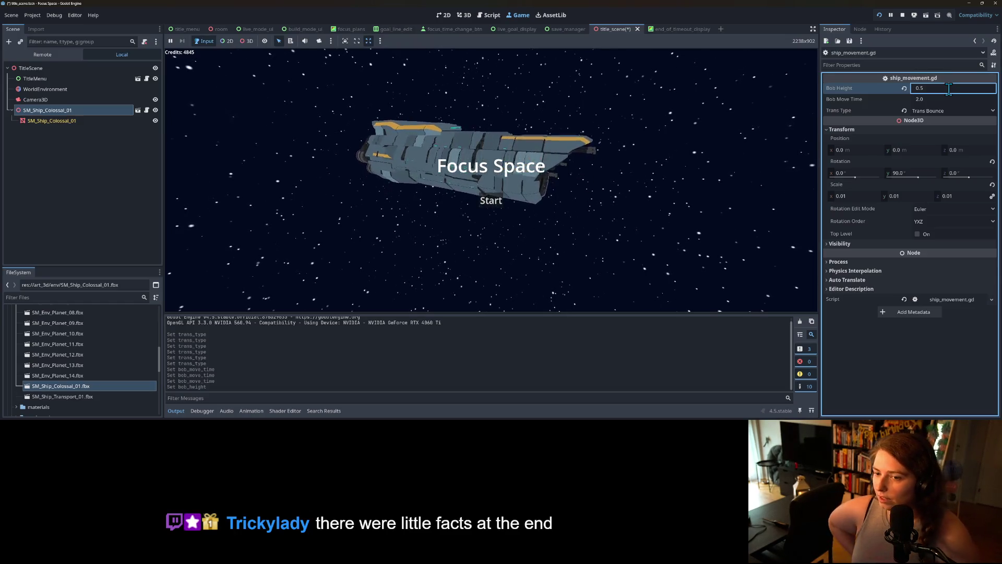
{"action": "double_click", "coordinate": [948, 88]}
{"action": "type", "text": "0.1"}
{"action": "key", "text": "Return"}
{"action": "key", "text": "ctrl+s"}
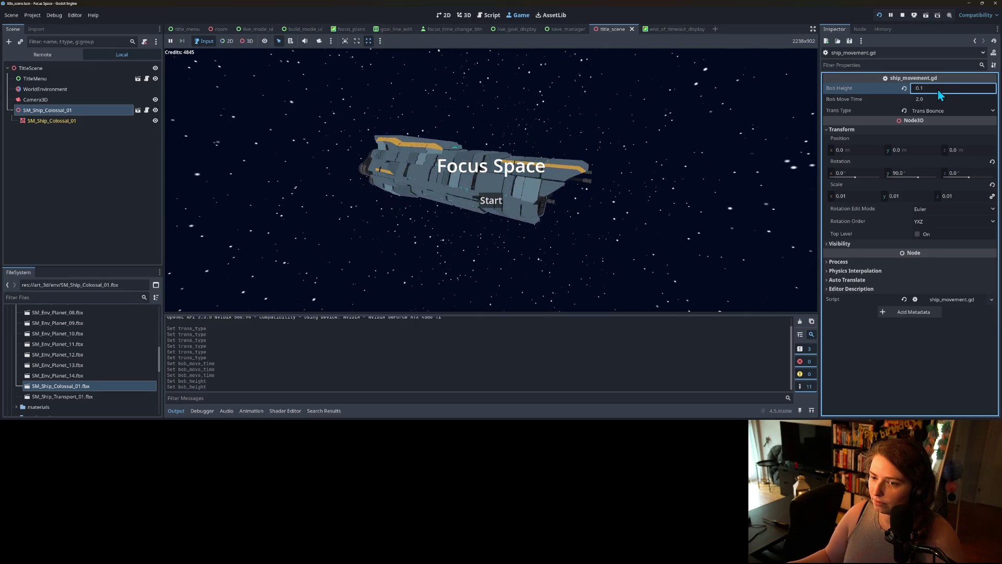
Set Bob Height to 0.05 and Bob Move Time to 1.0.
{"action": "left_click", "coordinate": [938, 89]}
{"action": "key", "text": "BackSpace"}
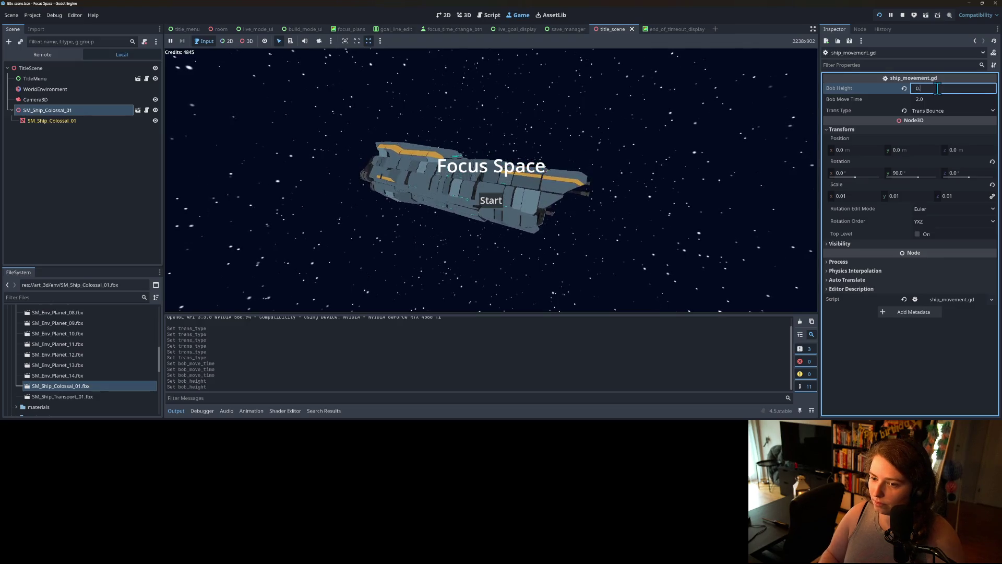
{"action": "type", "text": "05"}
{"action": "key", "text": "Return"}
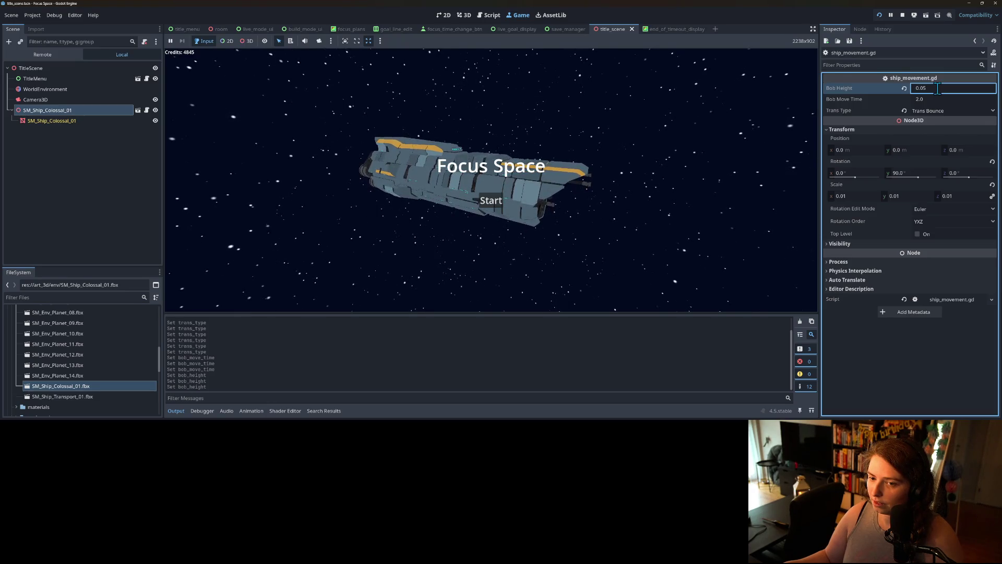
{"action": "left_click", "coordinate": [934, 99]}
{"action": "type", "text": "1"}
{"action": "key", "text": "Return"}
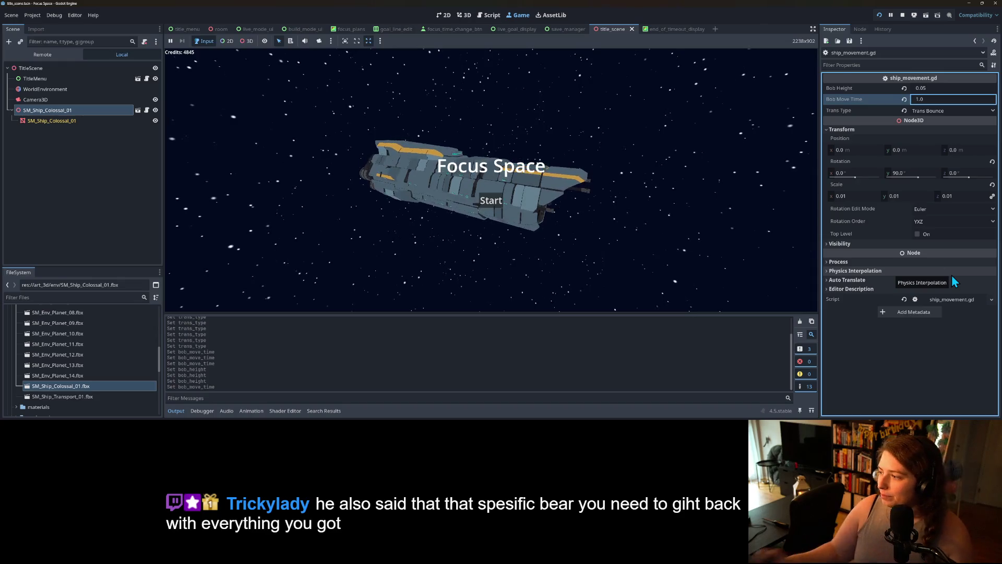
{"action": "left_click", "coordinate": [676, 196]}
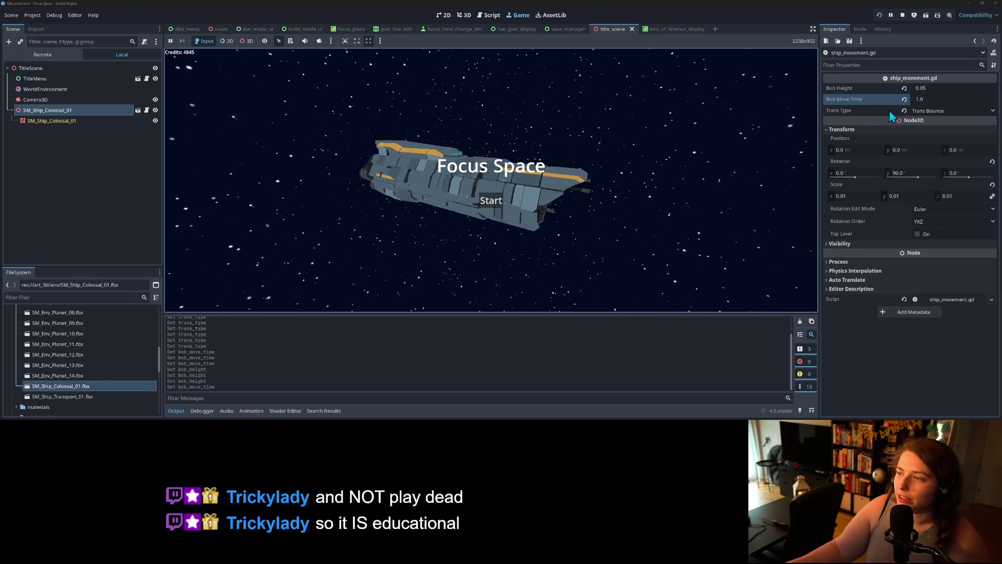
Try Bob Move Time values 0.8, 0.08 and 0.5, settling on 0.8.
{"action": "left_click", "coordinate": [943, 99]}
{"action": "type", "text": "0.8"}
{"action": "key", "text": "Return"}
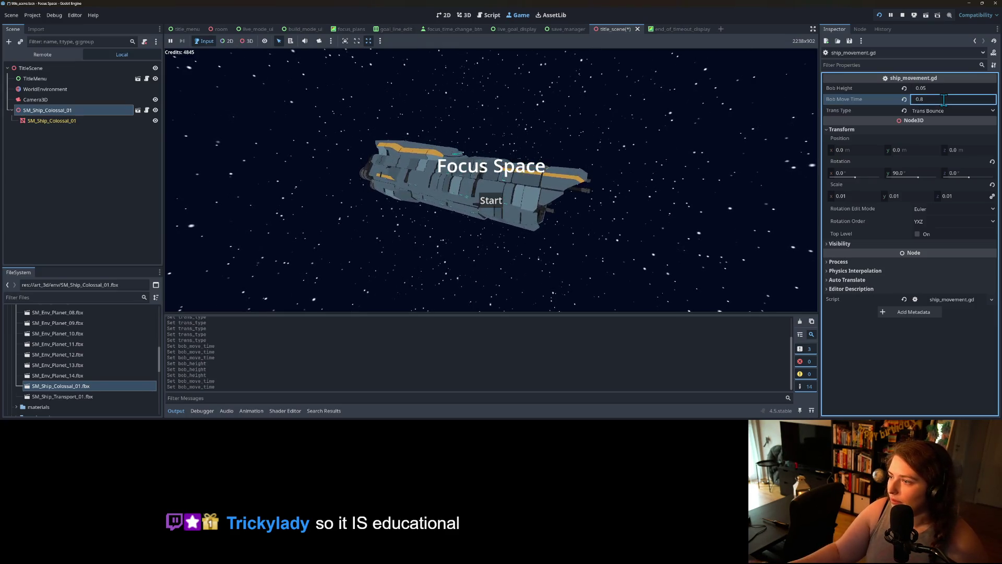
{"action": "type", "text": "0.0"}
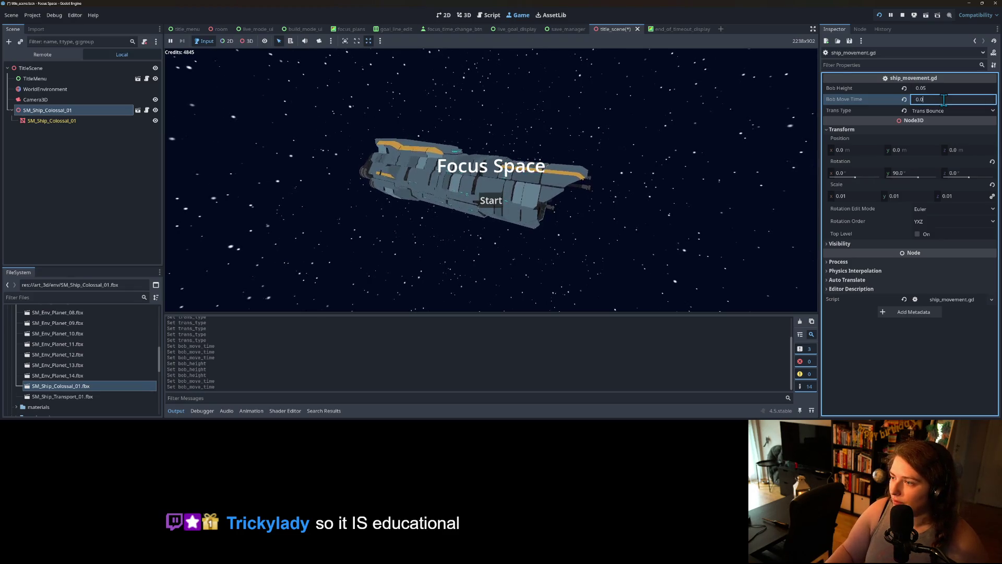
{"action": "key", "text": "Return"}
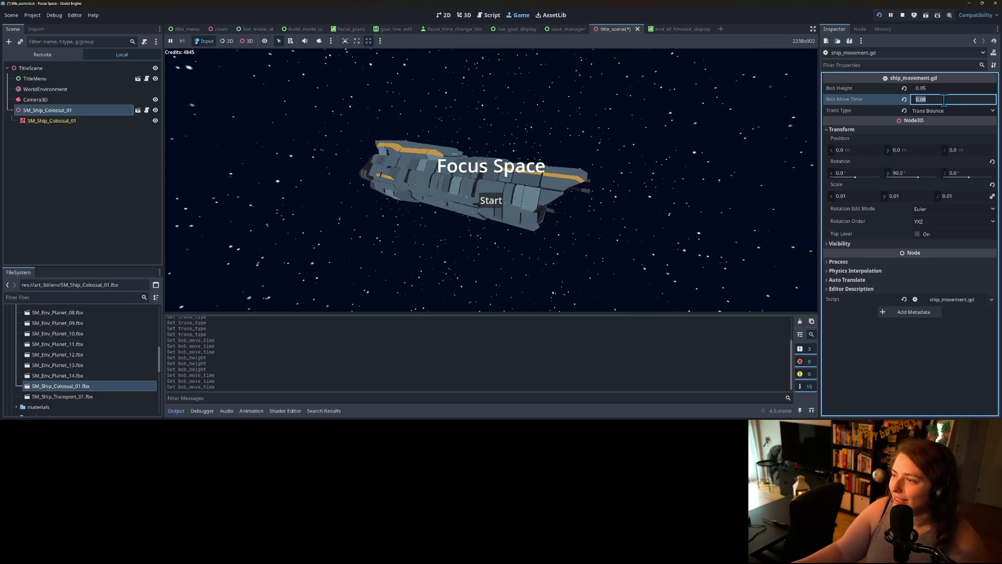
{"action": "type", "text": "0."}
{"action": "key", "text": "Return"}
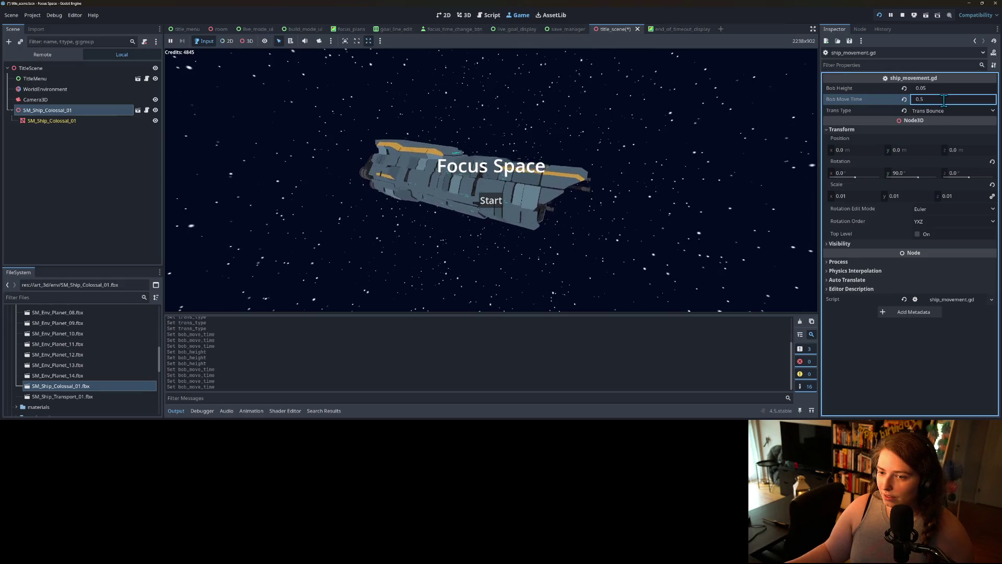
{"action": "double_click", "coordinate": [943, 99]}
{"action": "type", "text": "0"}
{"action": "key", "text": "Return"}
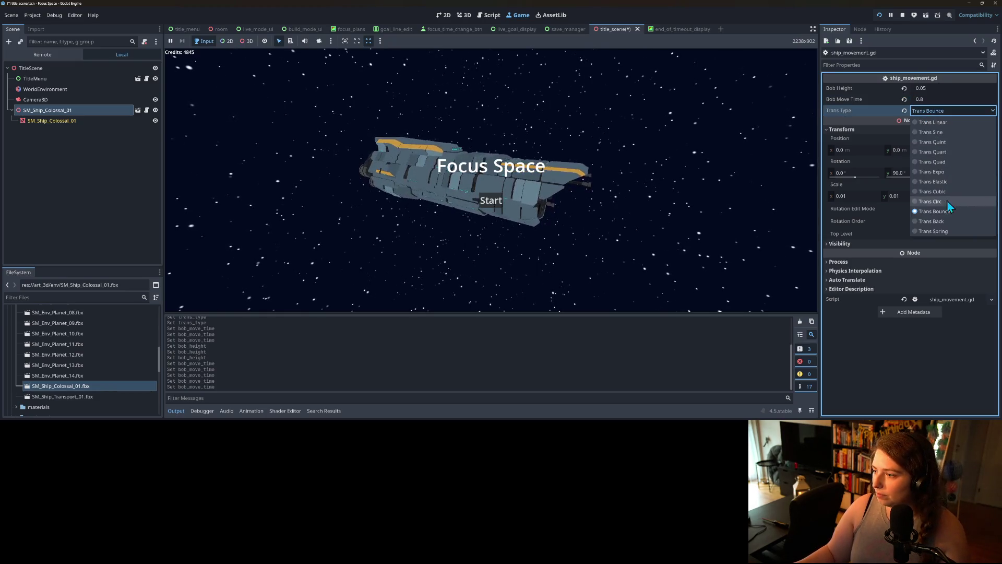
Try Trans Back and Trans Spring as the Trans Type and test a larger Bob Height.
{"action": "left_click", "coordinate": [947, 223]}
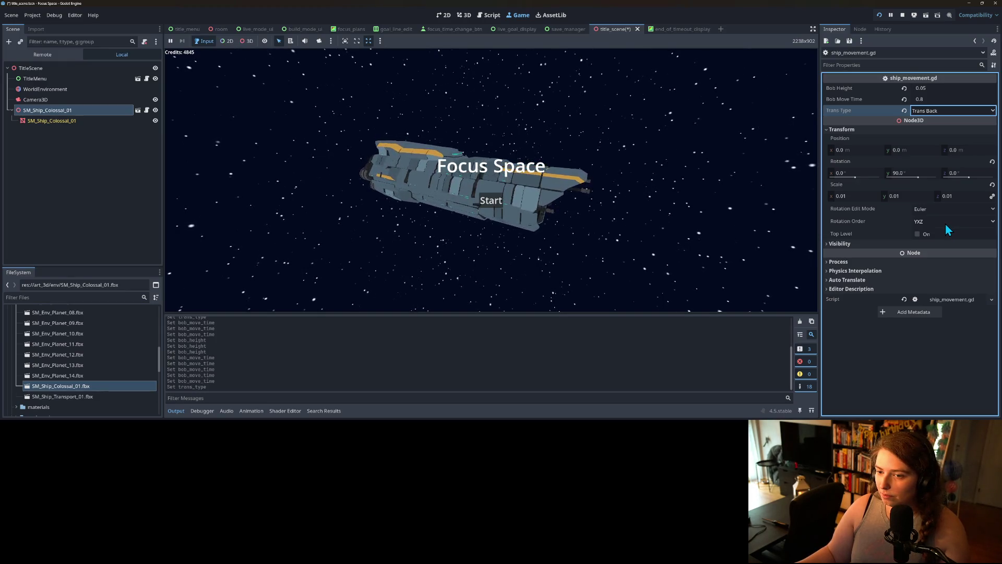
{"action": "left_click", "coordinate": [931, 112]}
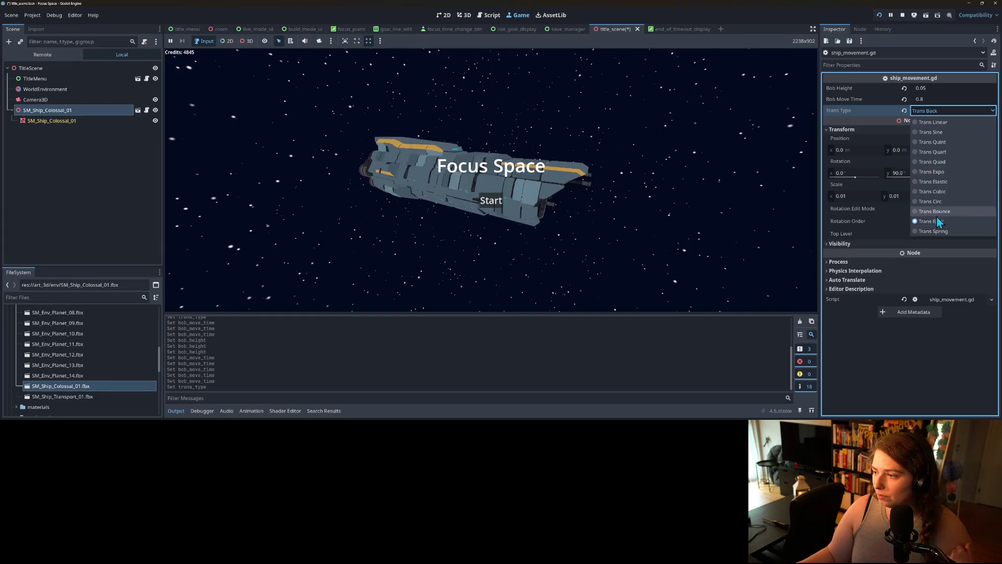
{"action": "left_click", "coordinate": [938, 231]}
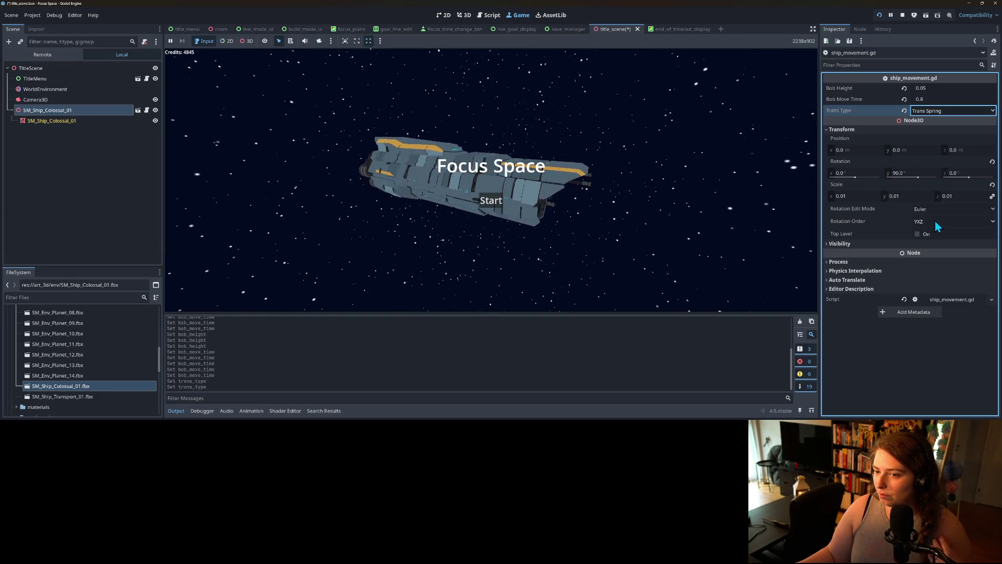
{"action": "left_click", "coordinate": [941, 89]}
{"action": "type", "text": "1.0"}
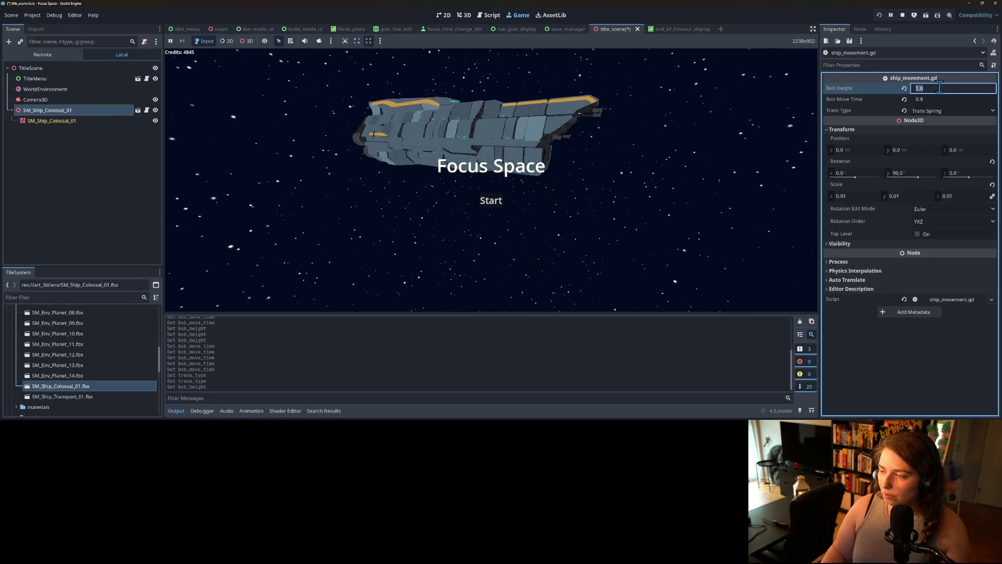
{"action": "type", "text": "0.5"}
{"action": "key", "text": "Return"}
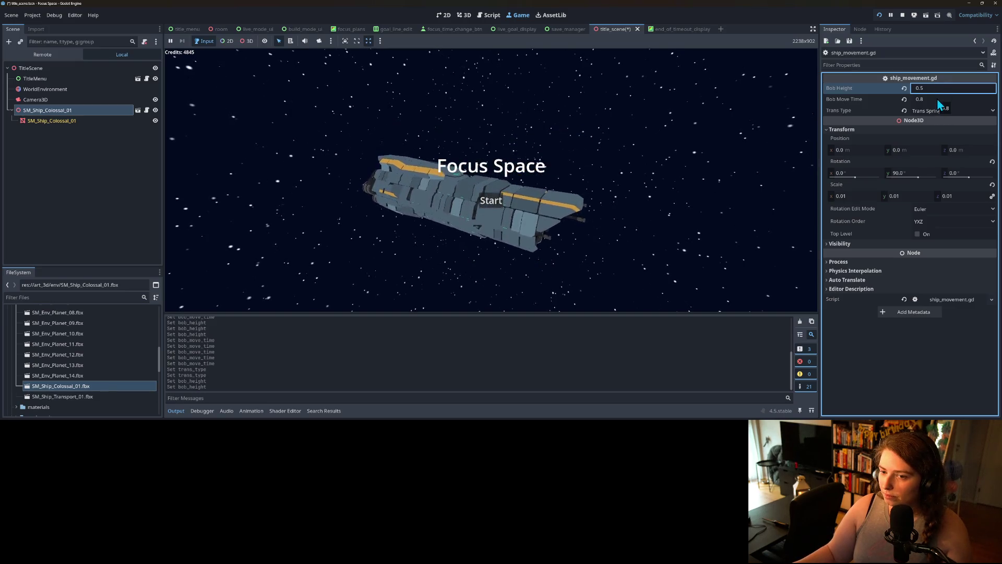
Set Bob Move Time to 1.0, Bob Height to 0.1, and Trans Type to Trans Quad.
{"action": "left_click", "coordinate": [934, 98]}
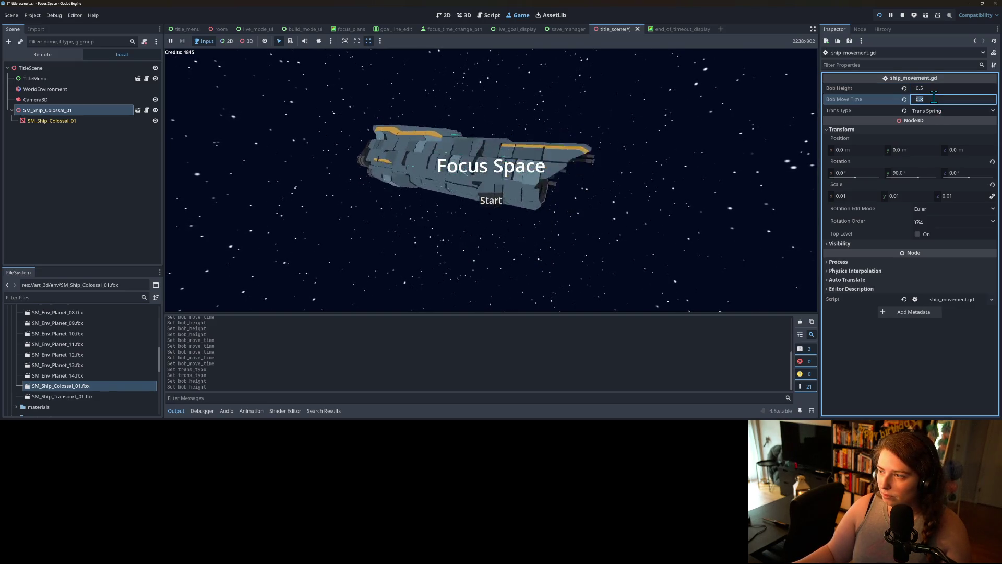
{"action": "type", "text": "1"}
{"action": "key", "text": "Return"}
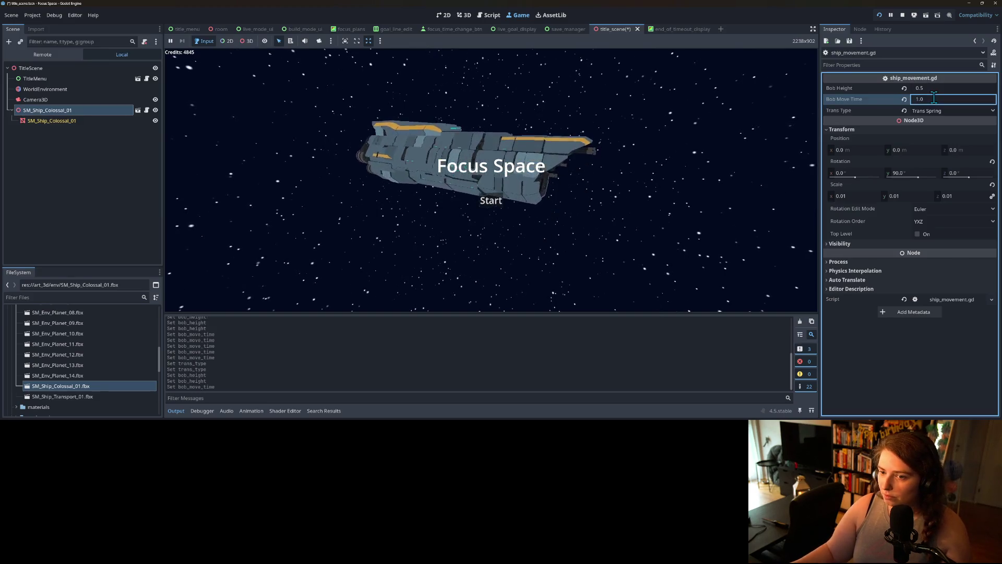
{"action": "left_click", "coordinate": [937, 90]}
{"action": "type", "text": "1"}
{"action": "key", "text": "Return"}
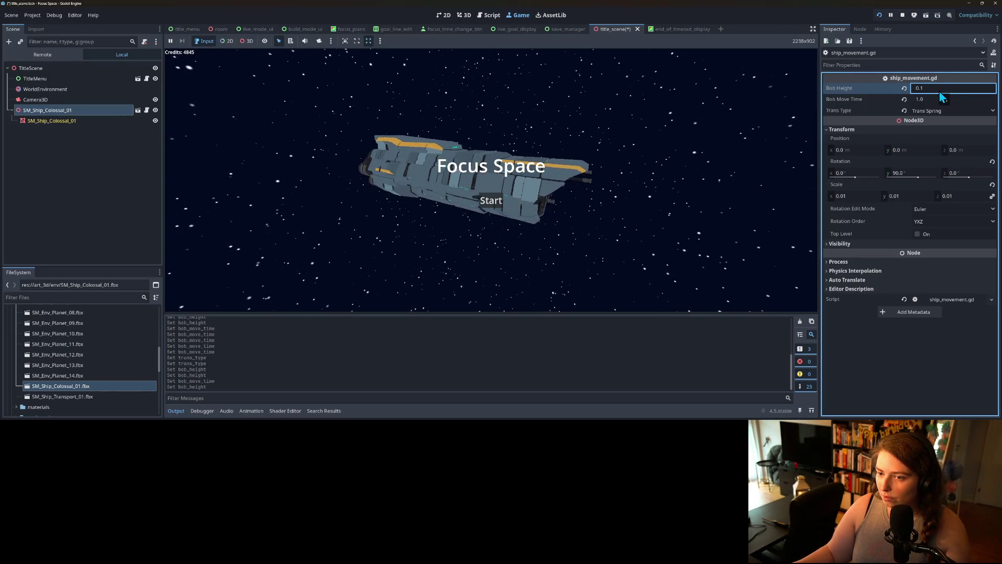
{"action": "left_click", "coordinate": [947, 110]}
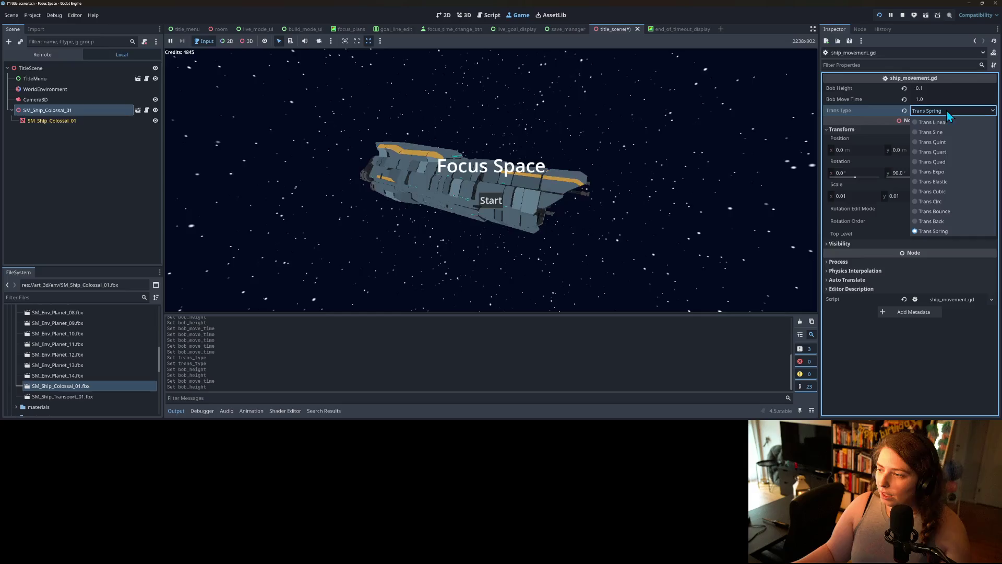
{"action": "left_click", "coordinate": [947, 163]}
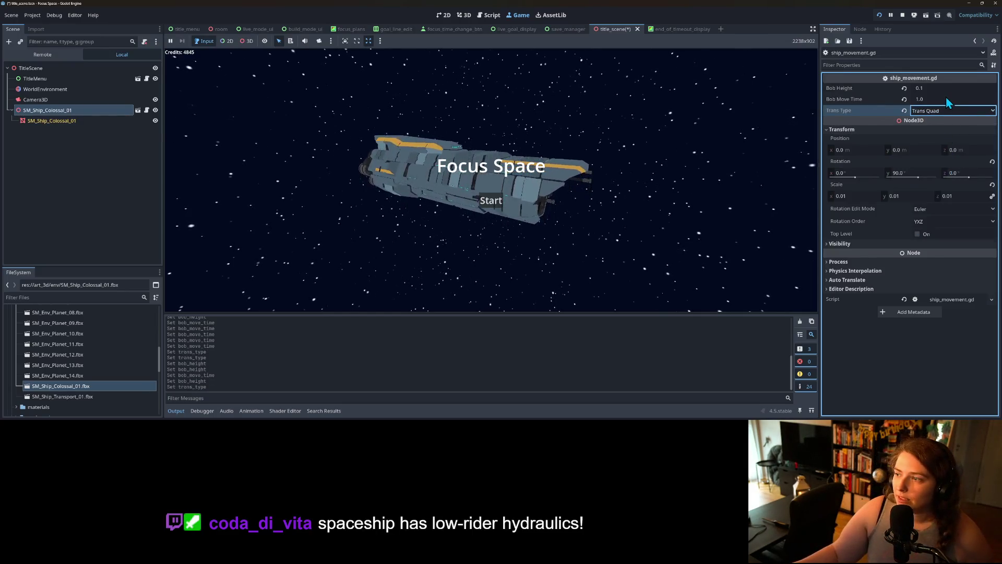
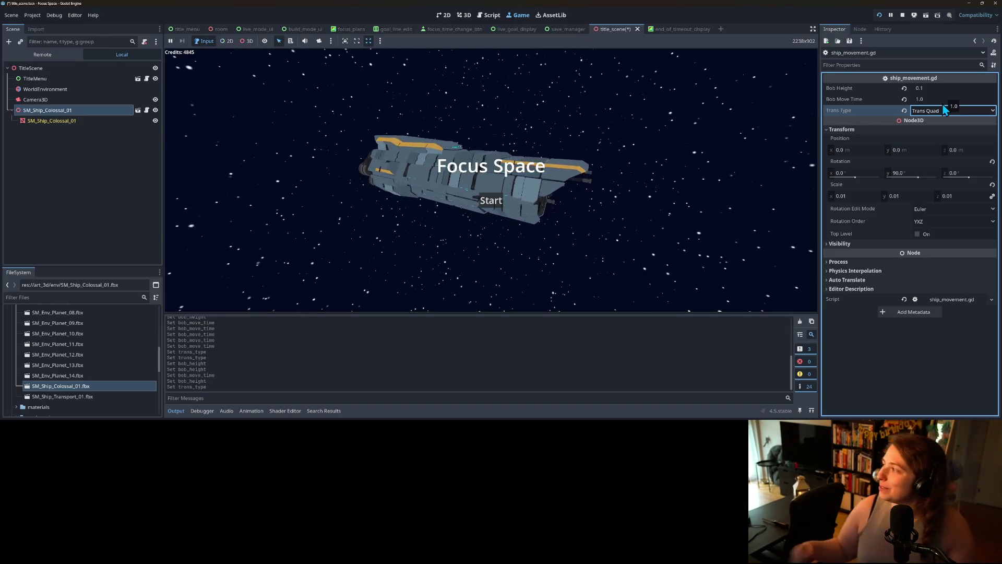
Enlarge the running game view and try a Bob Height of 0.08, saving the scene.
{"action": "key", "text": "ctrl+s"}
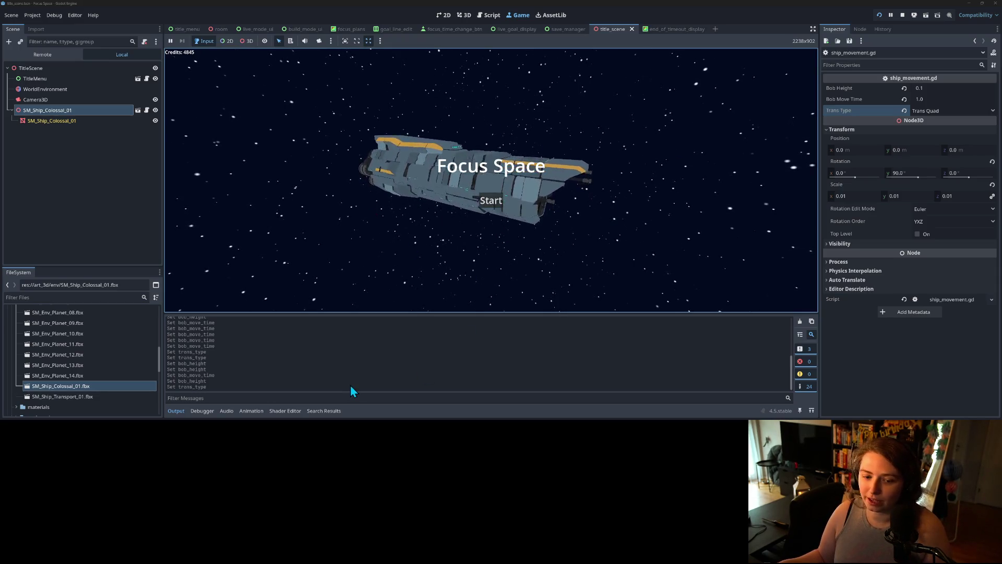
{"action": "left_click", "coordinate": [180, 410]}
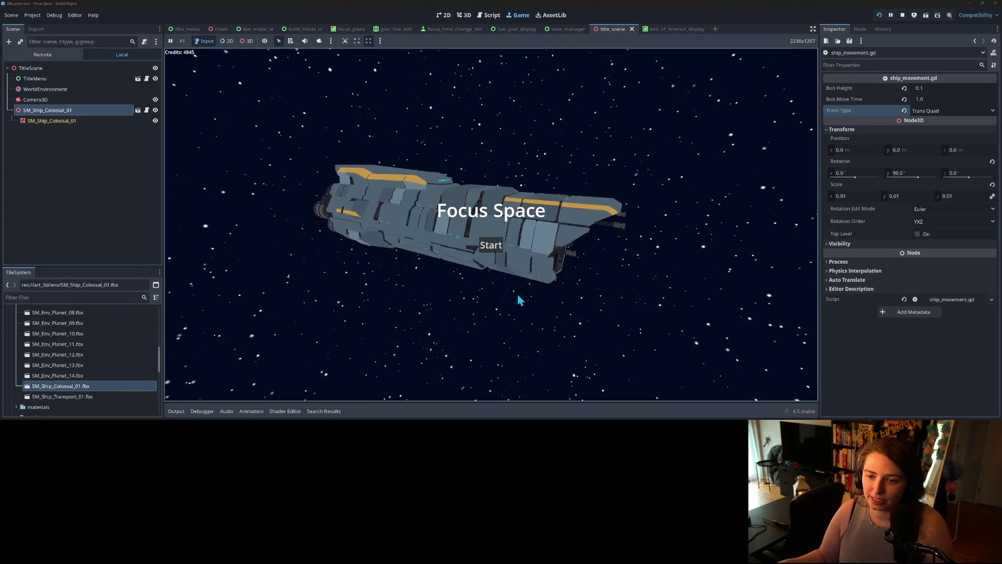
{"action": "left_click", "coordinate": [937, 98]}
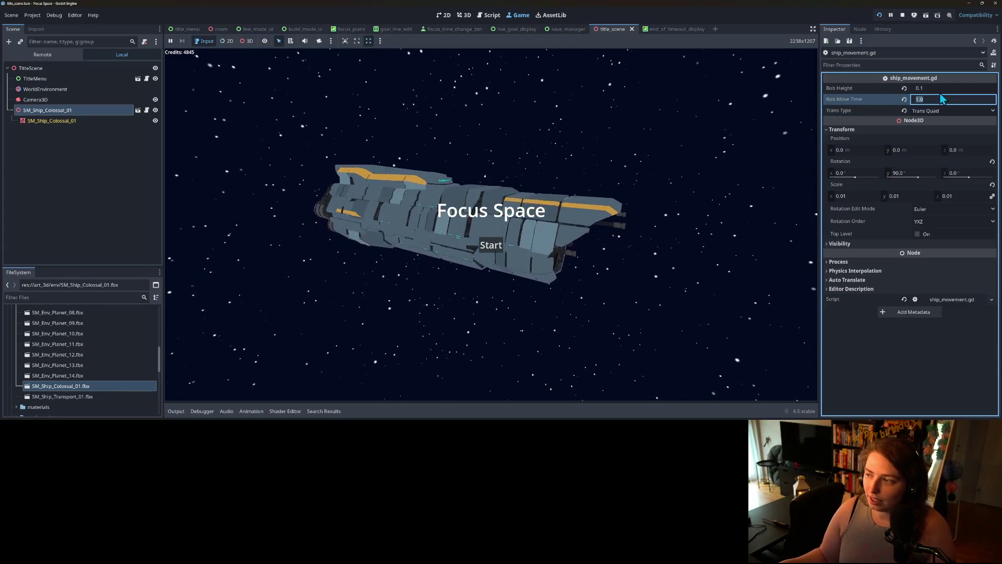
{"action": "left_click", "coordinate": [940, 90]}
{"action": "type", "text": "0.08"}
{"action": "key", "text": "Return"}
{"action": "key", "text": "ctrl+s"}
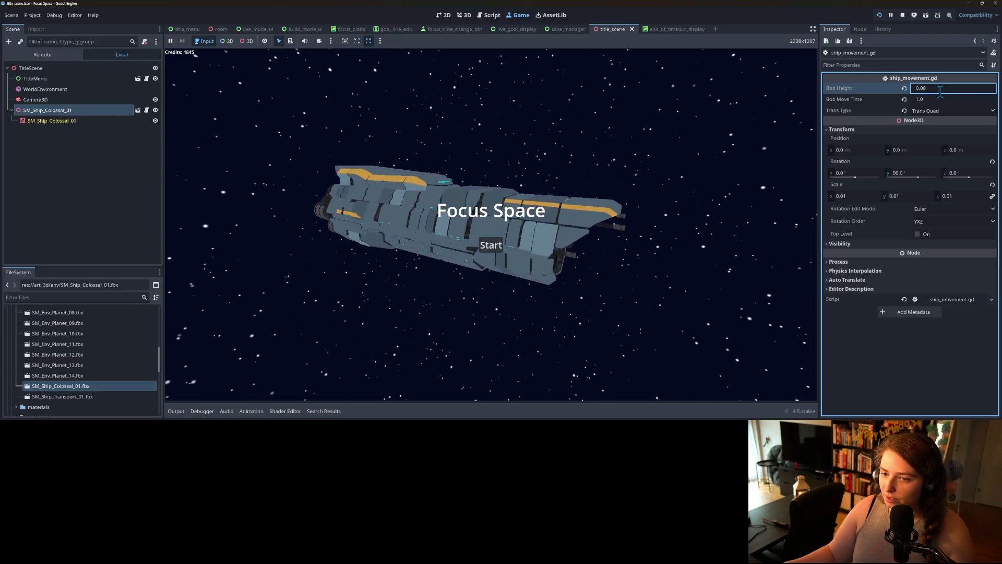
Set Bob Move Time to 3.0 and Bob Height to 0.05, then stop the game.
{"action": "left_click", "coordinate": [938, 99]}
{"action": "type", "text": "1.5"}
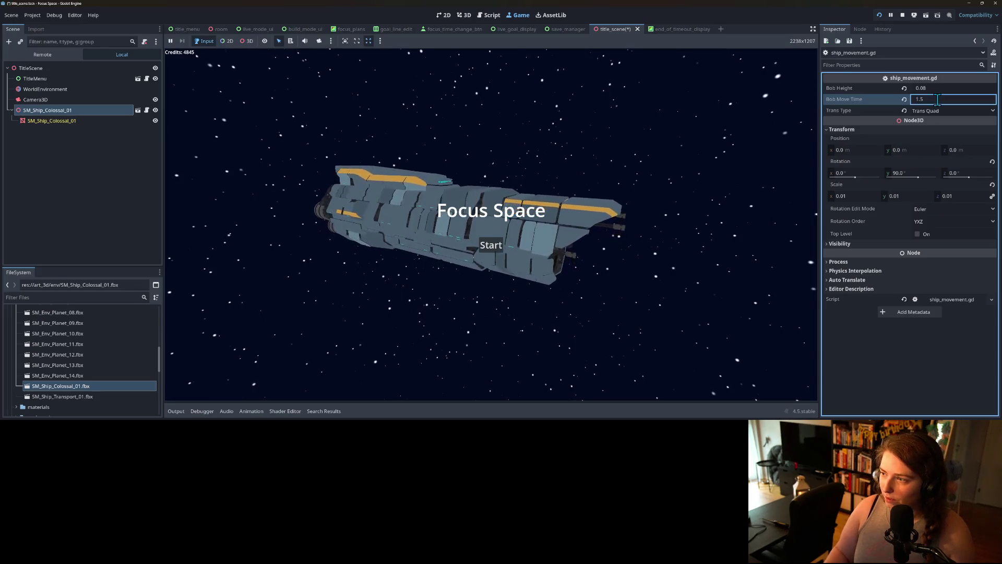
{"action": "key", "text": "ctrl+s"}
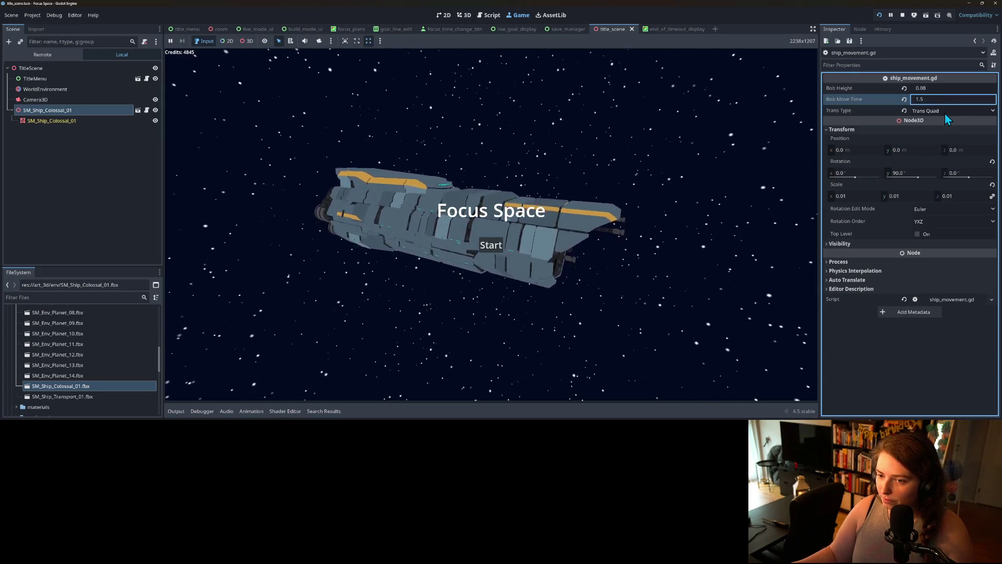
{"action": "double_click", "coordinate": [945, 97]}
{"action": "type", "text": "3.0"}
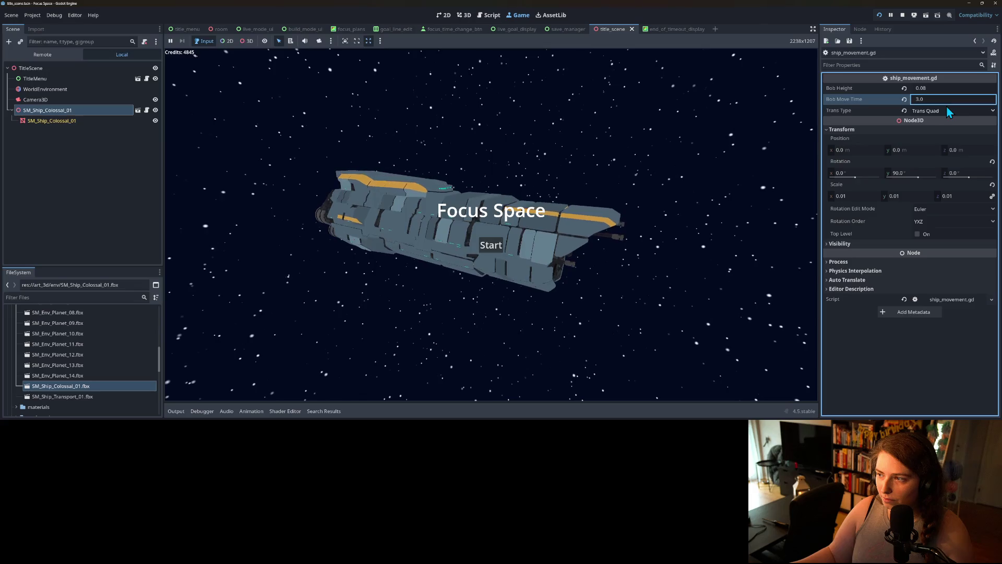
{"action": "left_click", "coordinate": [945, 89]}
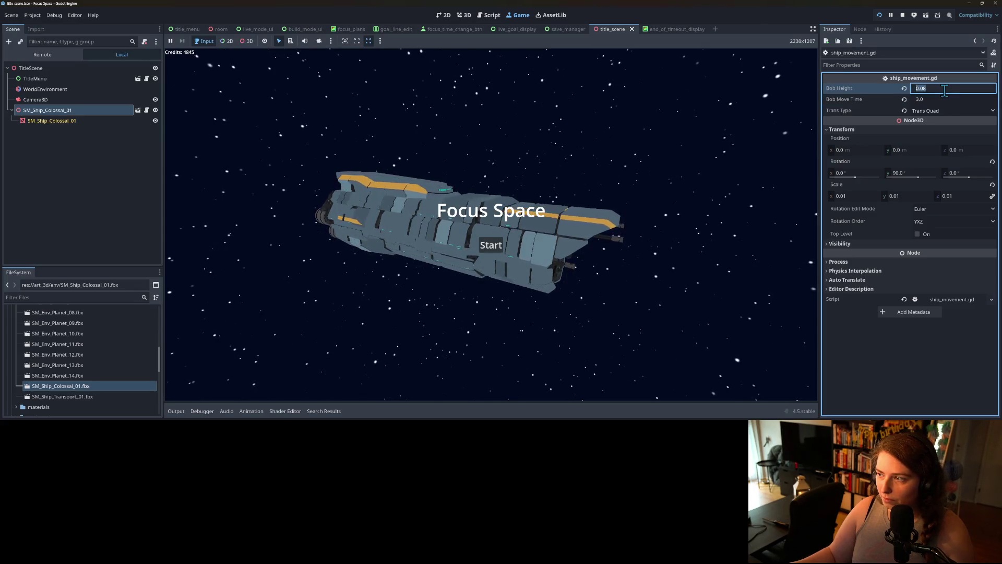
{"action": "type", "text": "0.05"}
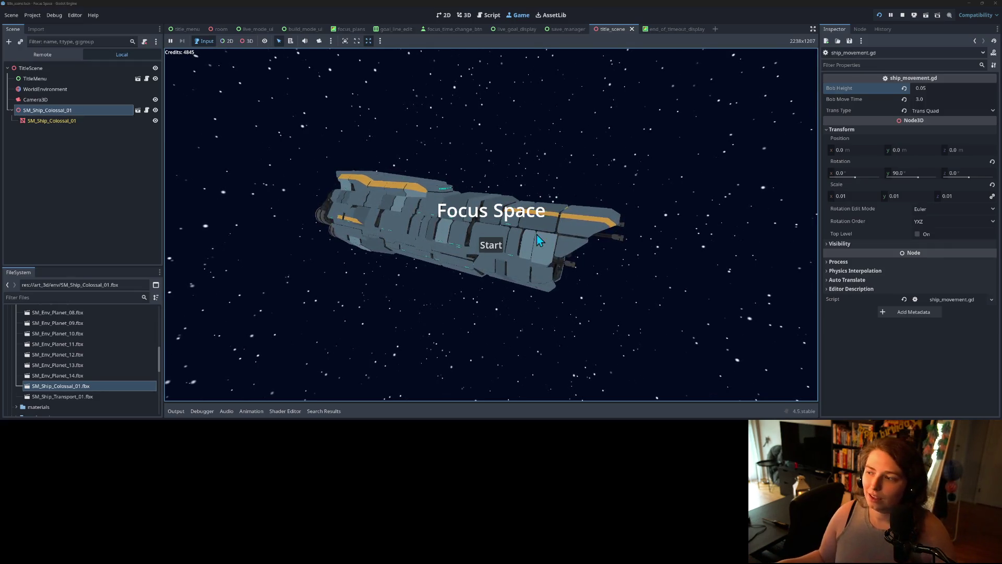
{"action": "left_click", "coordinate": [898, 14]}
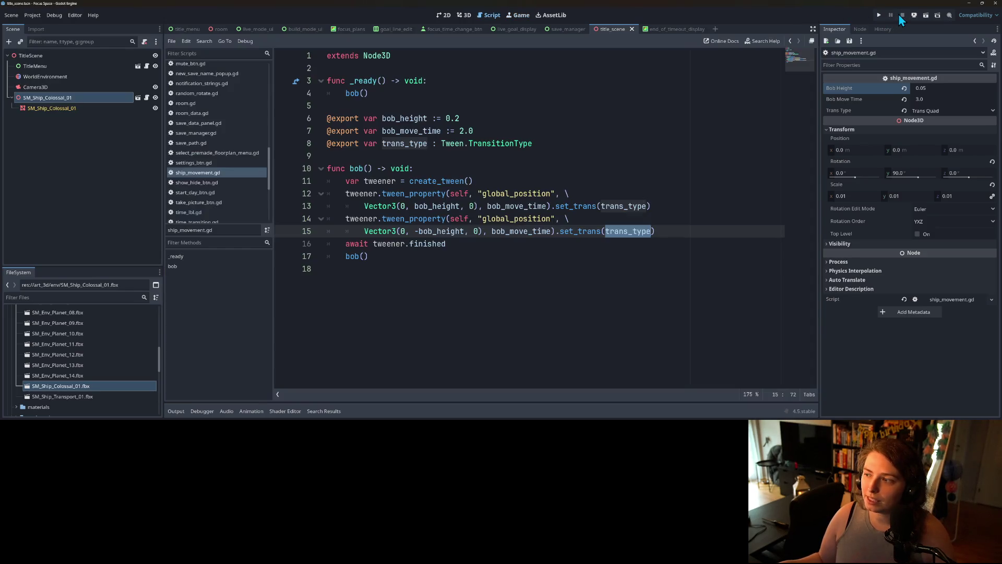
Change the bob defaults to 0.05 and 3.0, default trans_type to Tween.TransitionType.TRANS_QUAD, and save.
{"action": "left_click", "coordinate": [461, 118]}
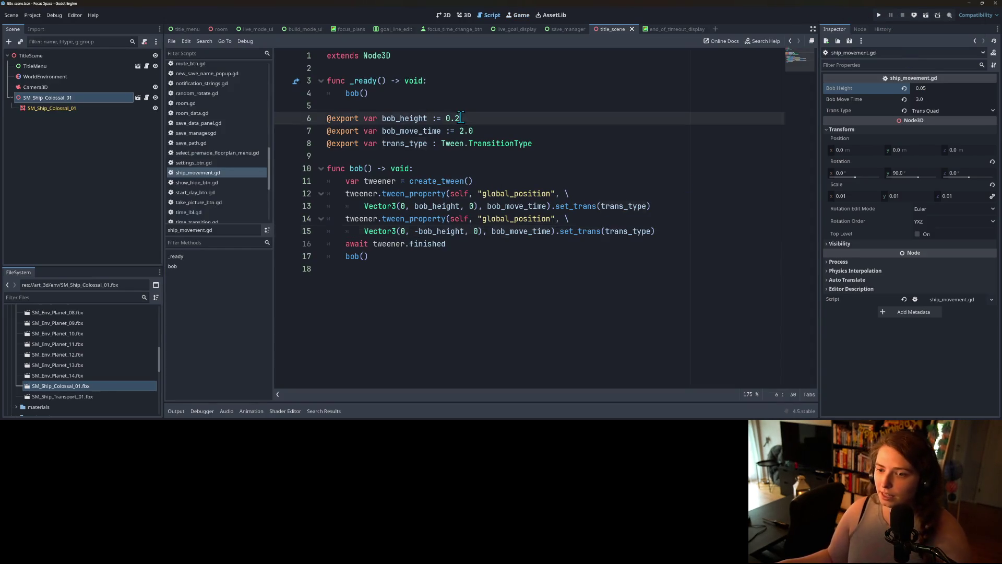
{"action": "key", "text": "BackSpace"}
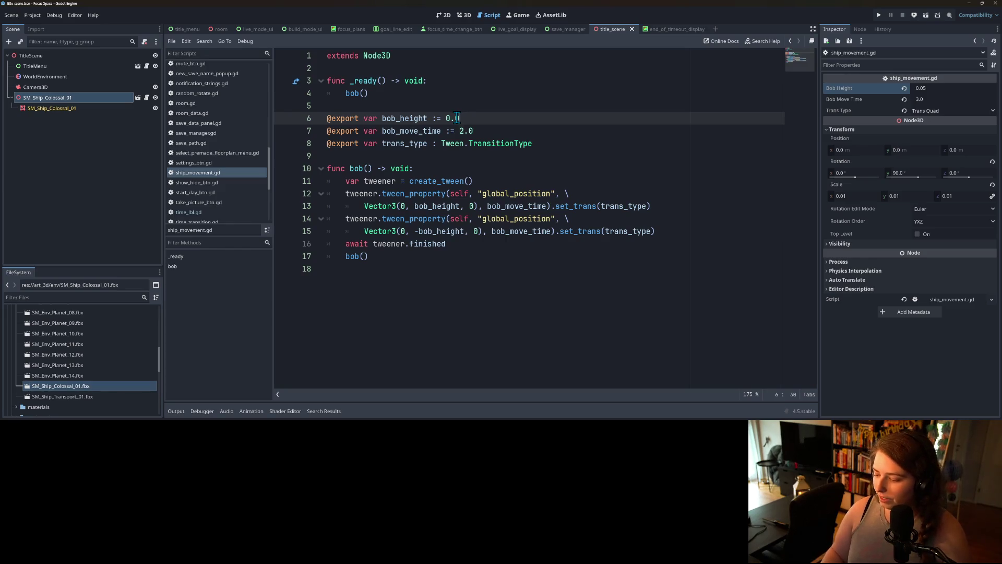
{"action": "type", "text": "05"}
{"action": "left_click", "coordinate": [483, 131]}
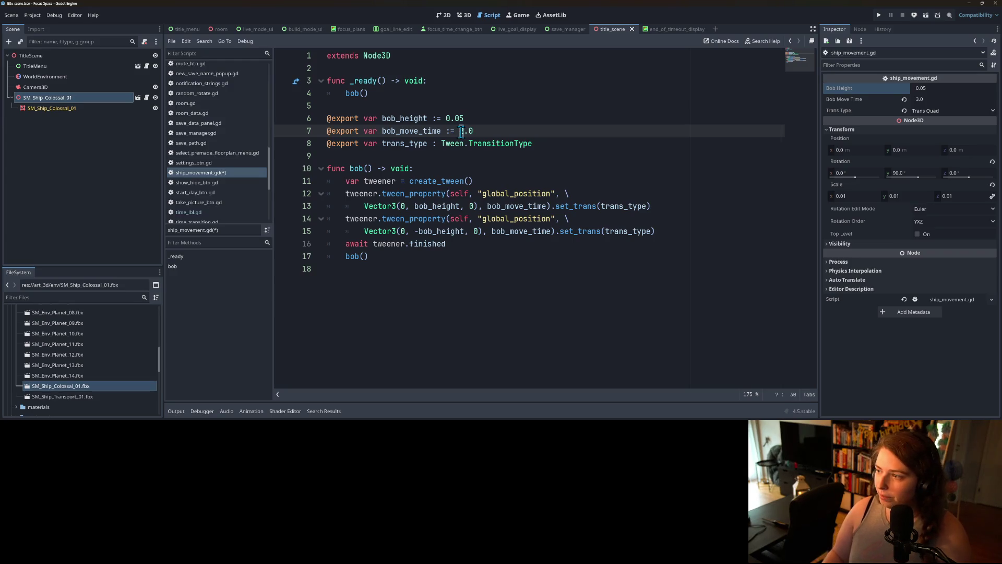
{"action": "type", "text": "3"}
{"action": "left_click", "coordinate": [558, 144]}
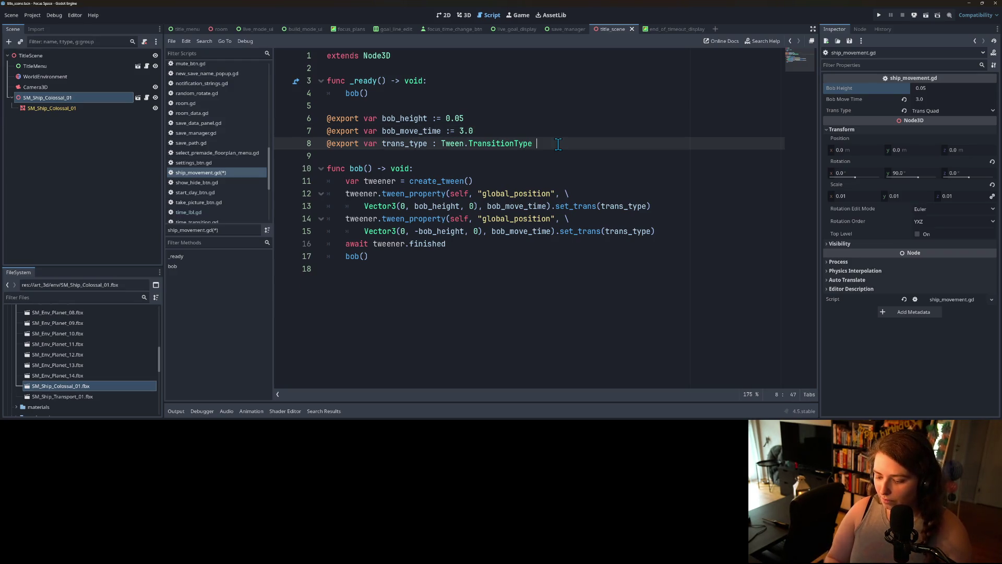
{"action": "type", "text": "=Tween."}
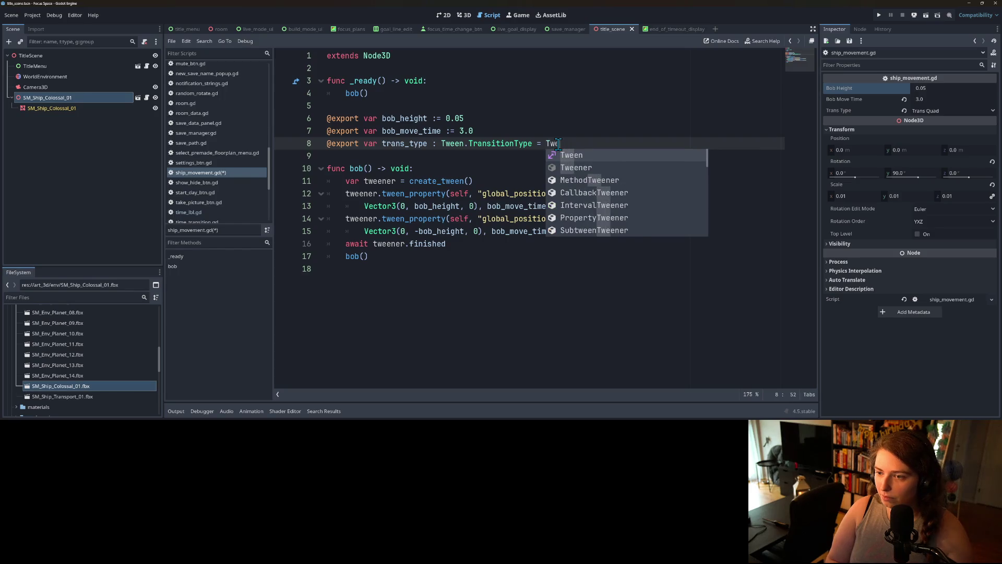
{"action": "type", "text": "Tra"}
{"action": "key", "text": "Return"}
{"action": "type", "text": ".TransitionType."}
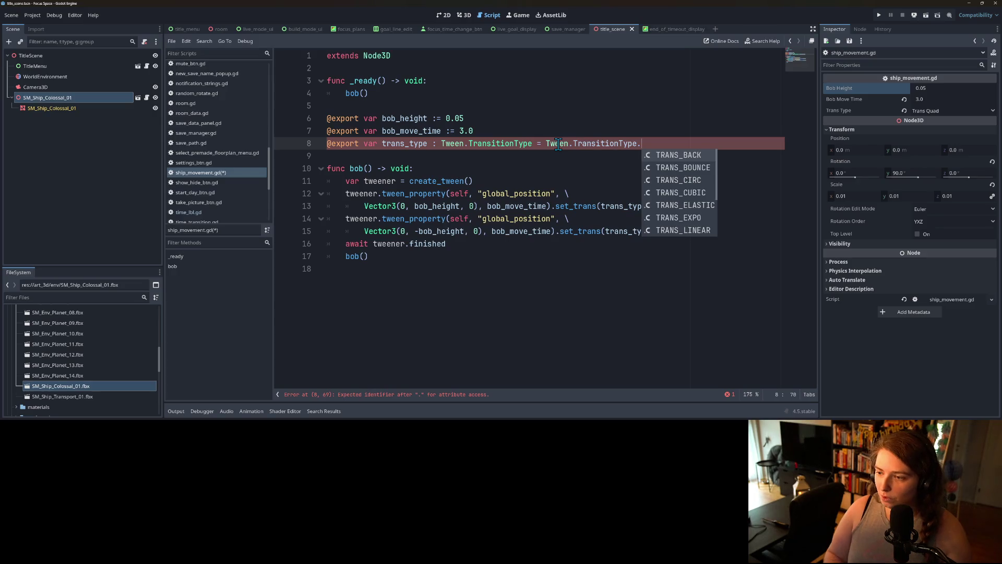
{"action": "type", "text": "qu"}
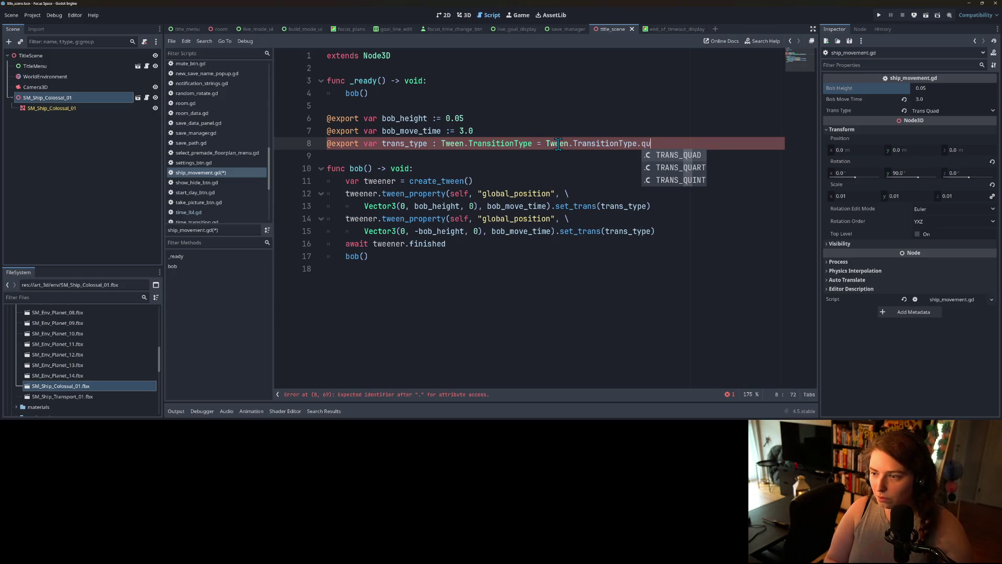
{"action": "key", "text": "Return"}
{"action": "key", "text": "ctrl+s"}
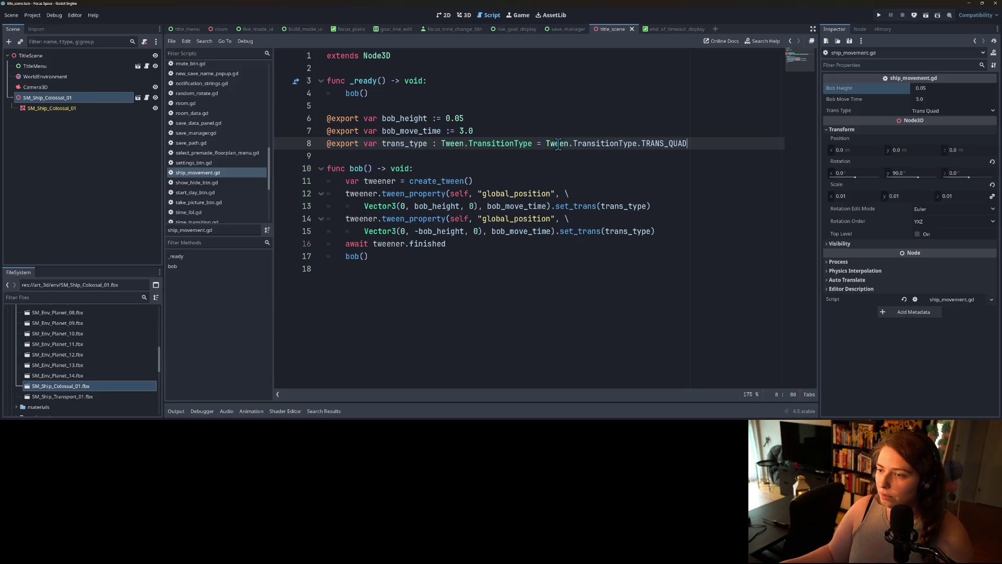
Begin a new function declaration on a fresh line below bob().
{"action": "left_click", "coordinate": [453, 307]}
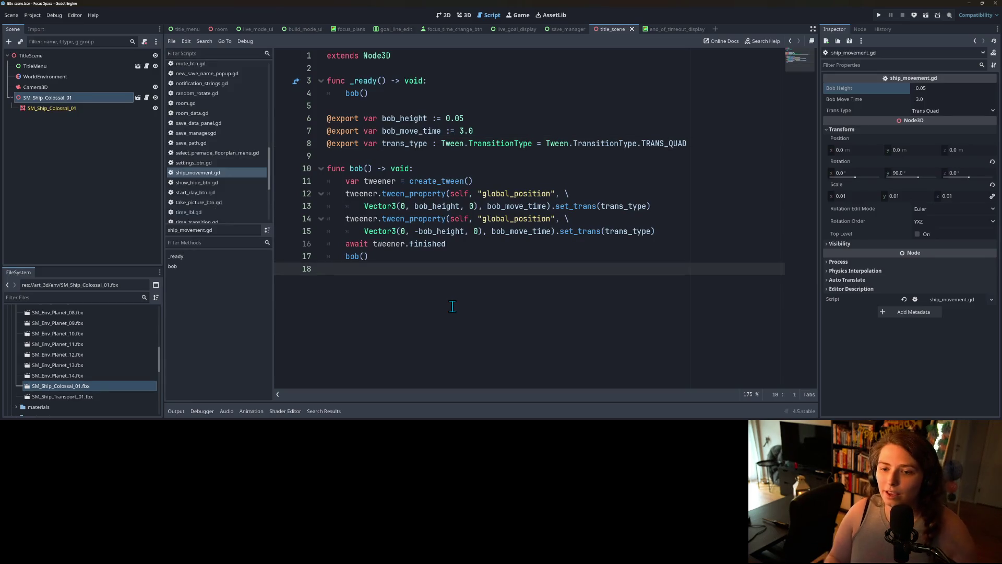
{"action": "key", "text": "Return"}
{"action": "type", "text": "func weave("}
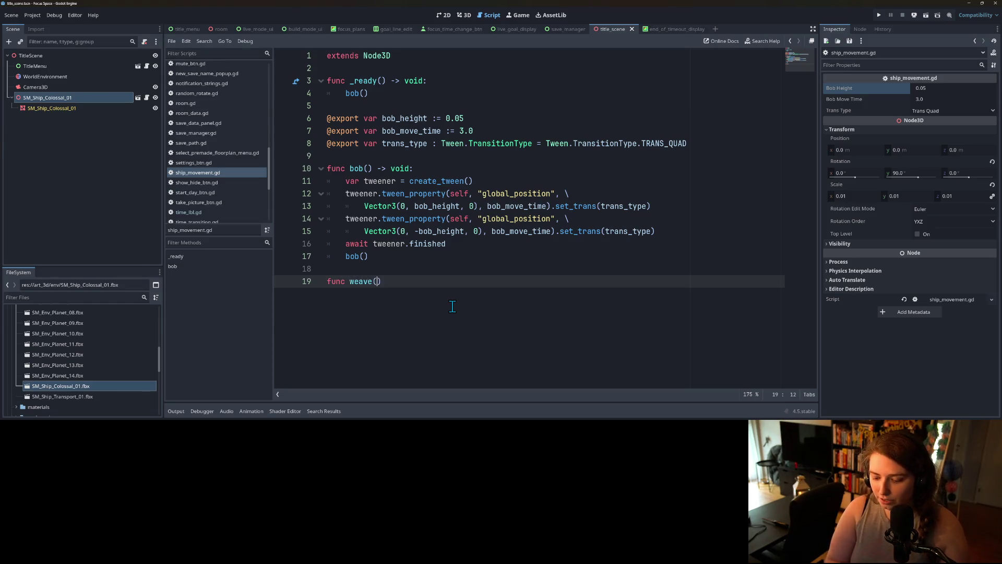
{"action": "type", "text": "id:"}
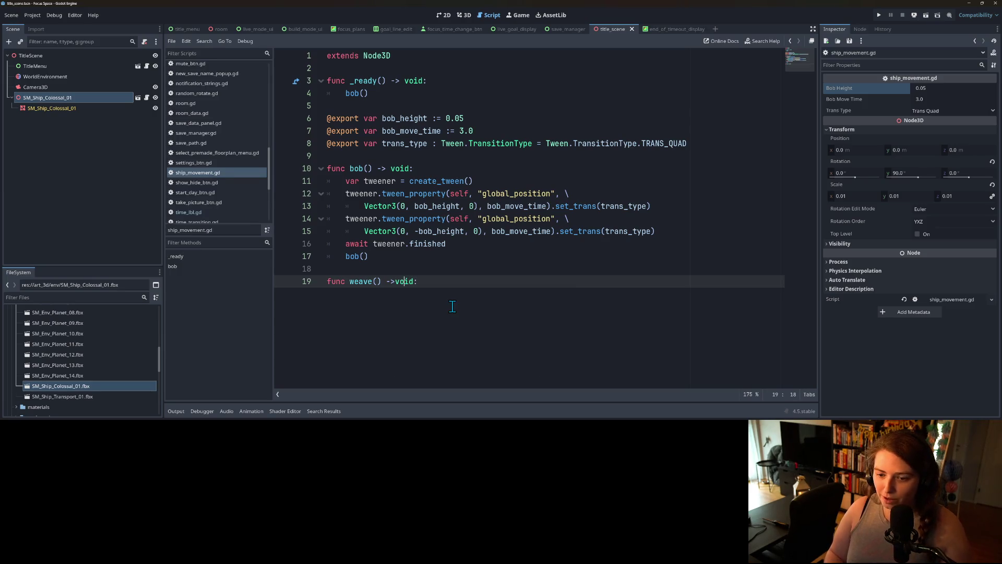
Fill weave() with bob()'s tween code and a recursive weave() call at the end.
{"action": "key", "text": "Left"}
{"action": "key", "text": "Left"}
{"action": "key", "text": "Return"}
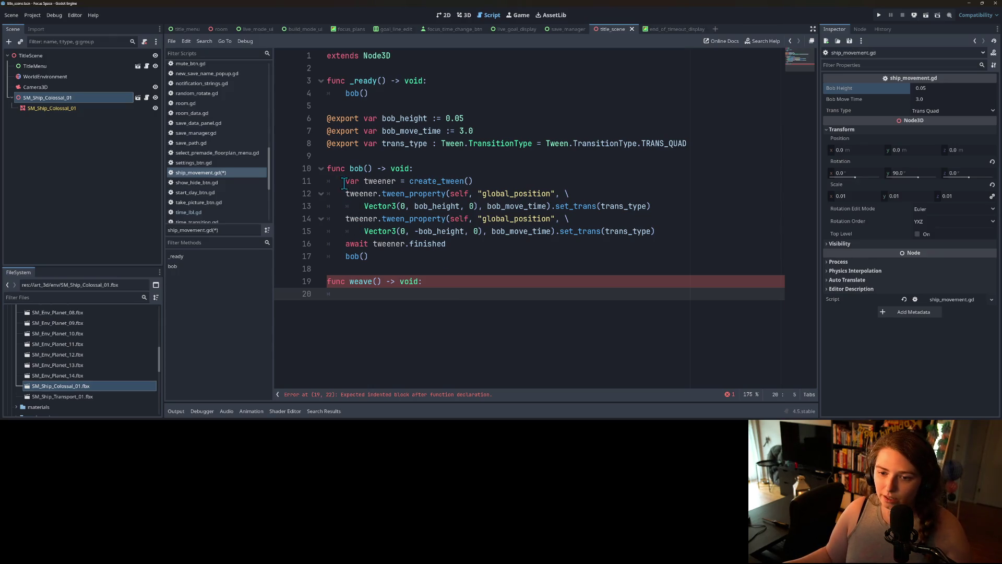
{"action": "left_click_drag", "start_coordinate": [344, 183], "coordinate": [463, 240]}
{"action": "key", "text": "ctrl+c"}
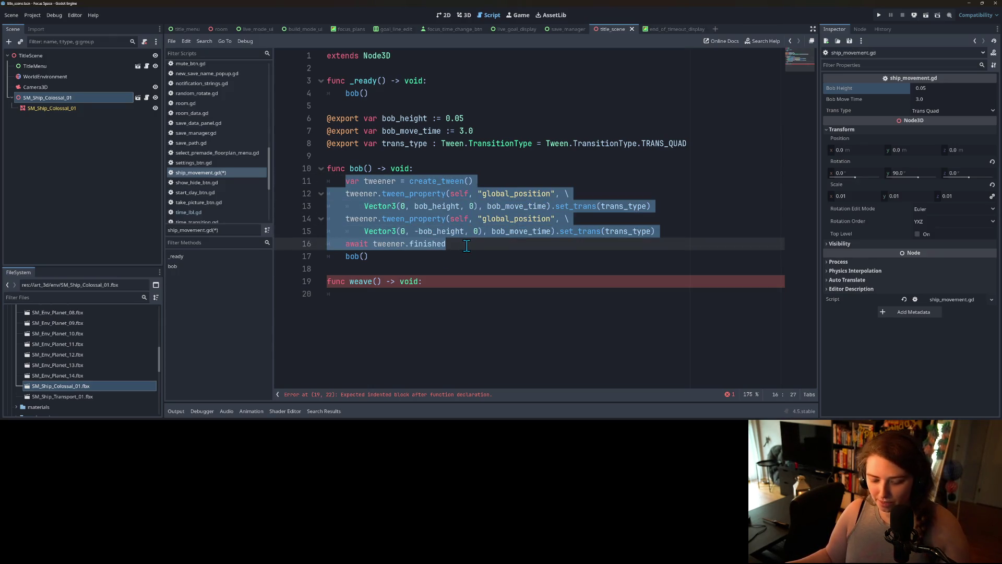
{"action": "left_click", "coordinate": [419, 293]}
{"action": "key", "text": "ctrl+v"}
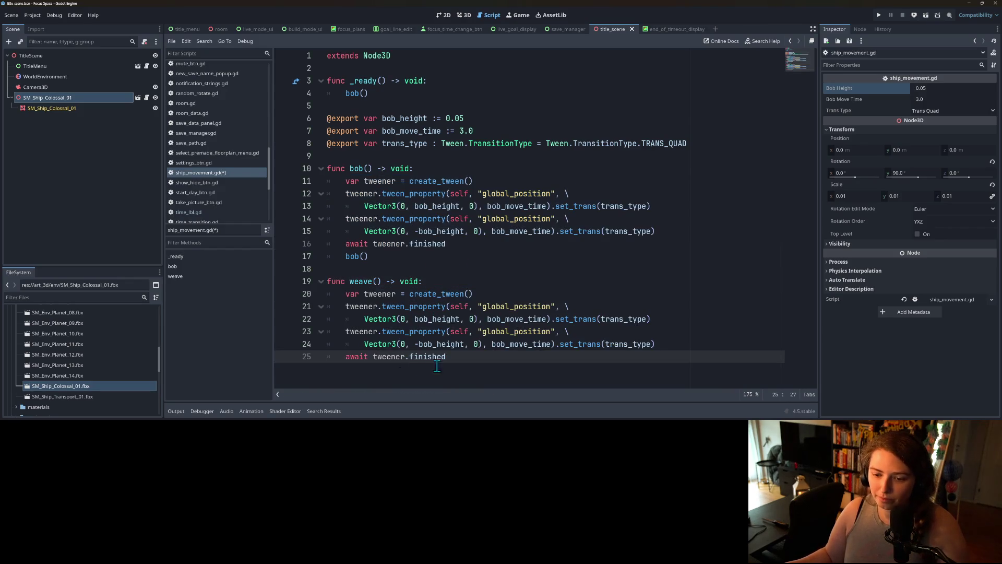
{"action": "key", "text": "Return"}
{"action": "type", "text": "a"}
{"action": "key", "text": "Return"}
Make weave()'s tweens use local position, space it from bob(), and view the ship mesh in 3D.
{"action": "mouse_move", "coordinate": [515, 307]}
{"action": "left_mouse_down"}
{"action": "mouse_move", "coordinate": [481, 307]}
{"action": "mouse_move", "coordinate": [496, 331]}
{"action": "mouse_move", "coordinate": [515, 331]}
{"action": "left_mouse_up"}
{"action": "key", "text": "BackSpace"}
{"action": "key", "text": "BackSpace"}
{"action": "left_click", "coordinate": [467, 344]}
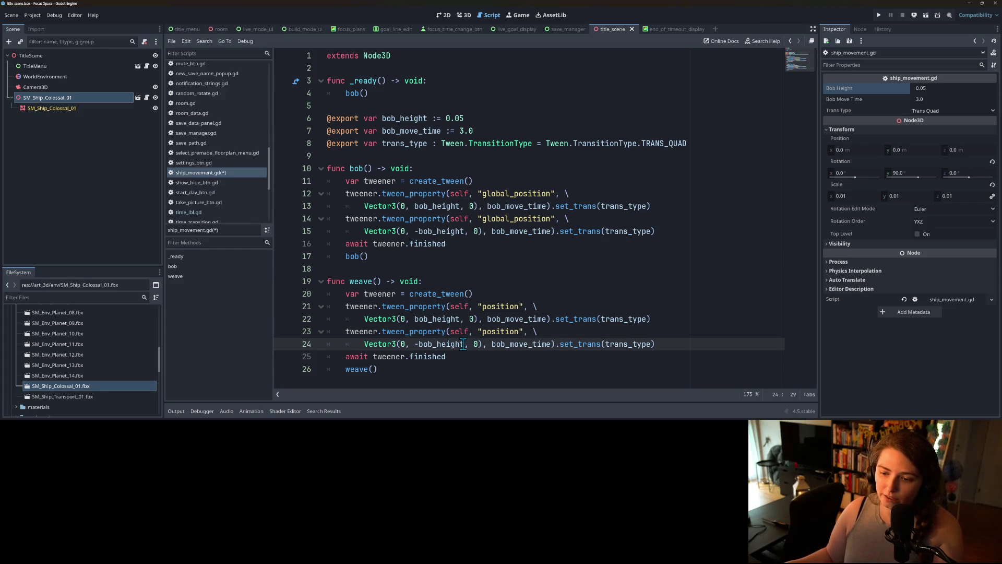
{"action": "double_click", "coordinate": [431, 344]}
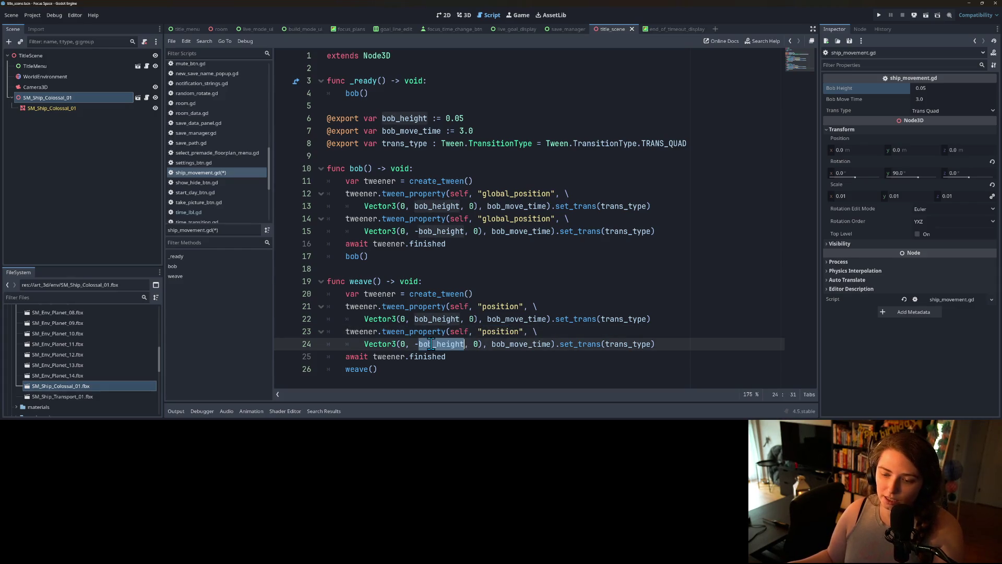
{"action": "left_click", "coordinate": [381, 269]}
{"action": "key", "text": "Return"}
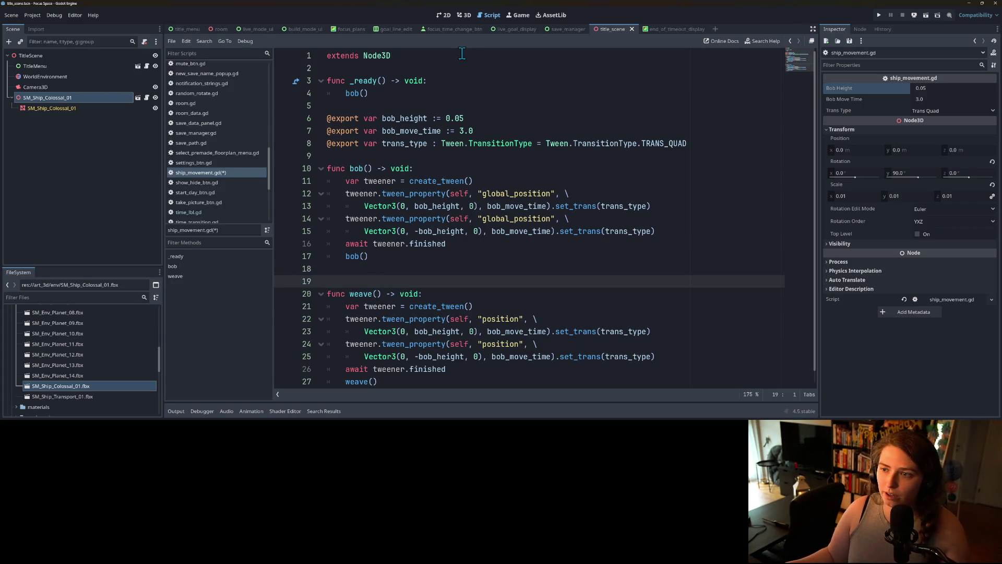
{"action": "left_click", "coordinate": [78, 108]}
{"action": "left_click", "coordinate": [463, 15]}
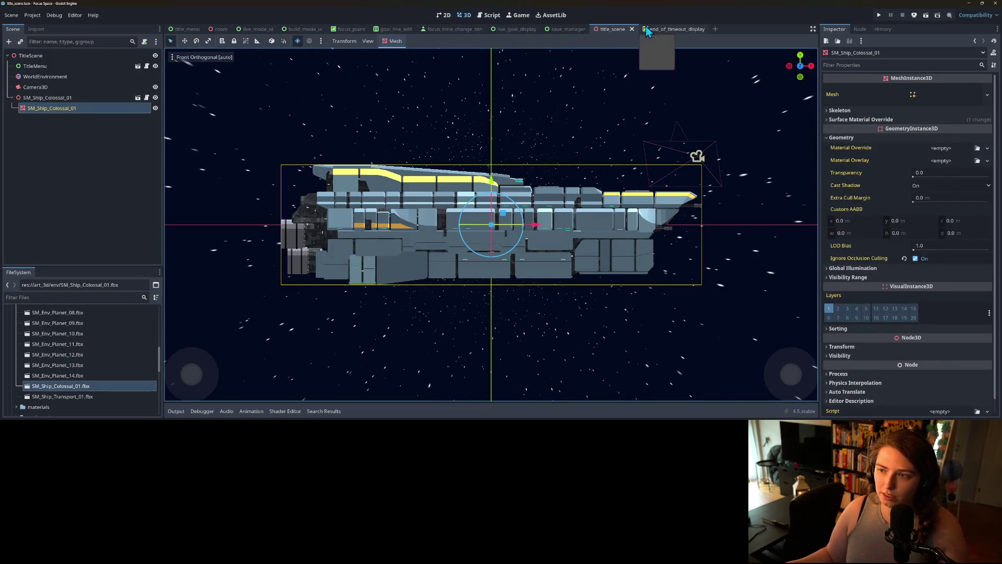
Change line 23's tween target to Vector3(bob_height, 0, 0).
{"action": "left_click", "coordinate": [493, 16]}
{"action": "scroll", "coordinate": [464, 308], "scroll_direction": "down", "scroll_amount": 1}
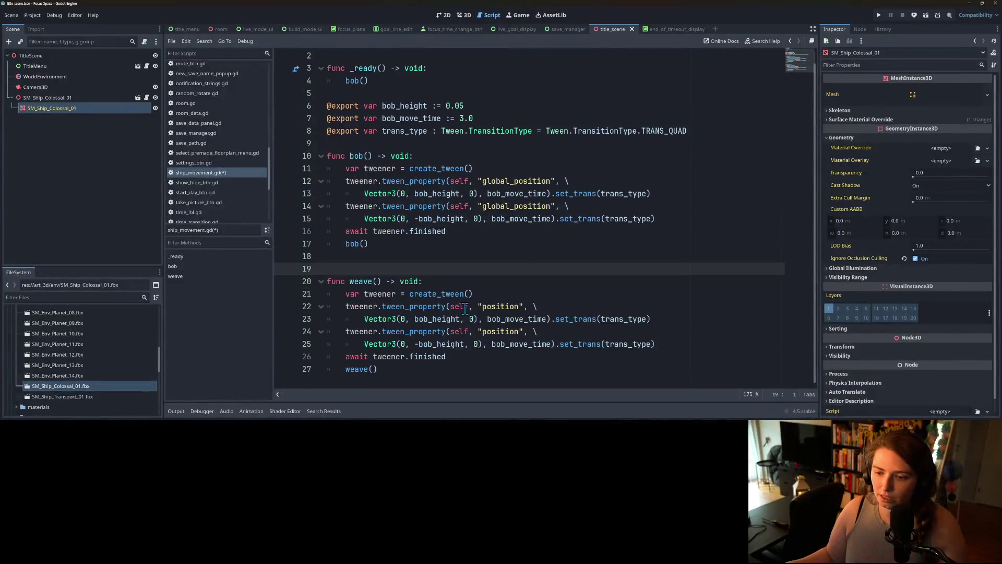
{"action": "left_click", "coordinate": [408, 319]}
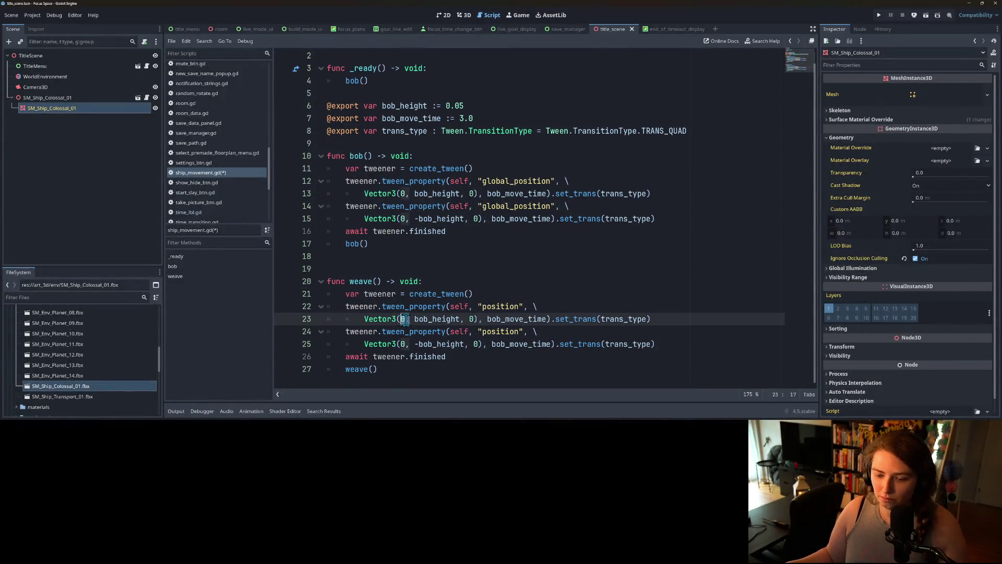
{"action": "key", "text": "BackSpace"}
{"action": "key", "text": "BackSpace"}
{"action": "key", "text": "Delete"}
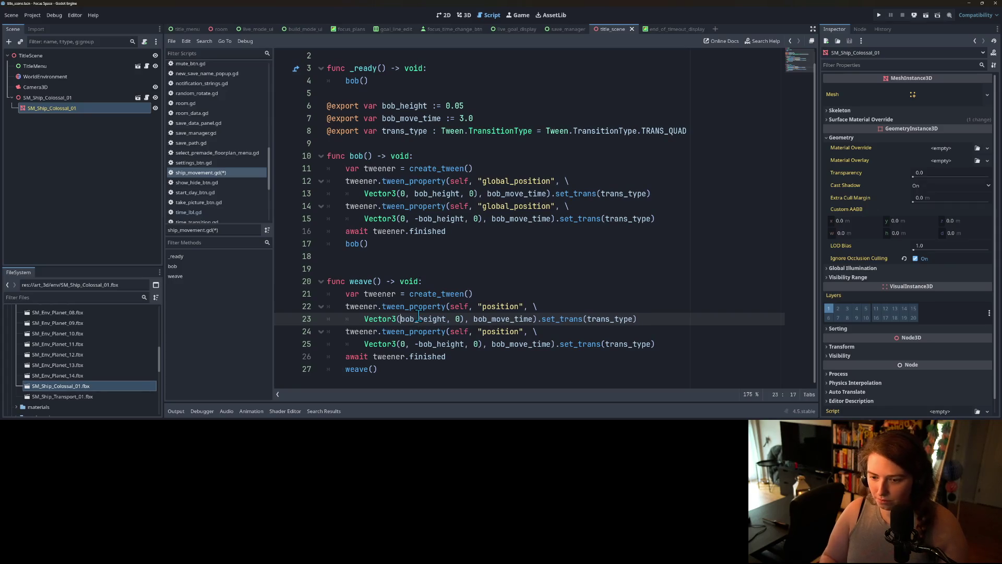
{"action": "key", "text": "ctrl+Right"}
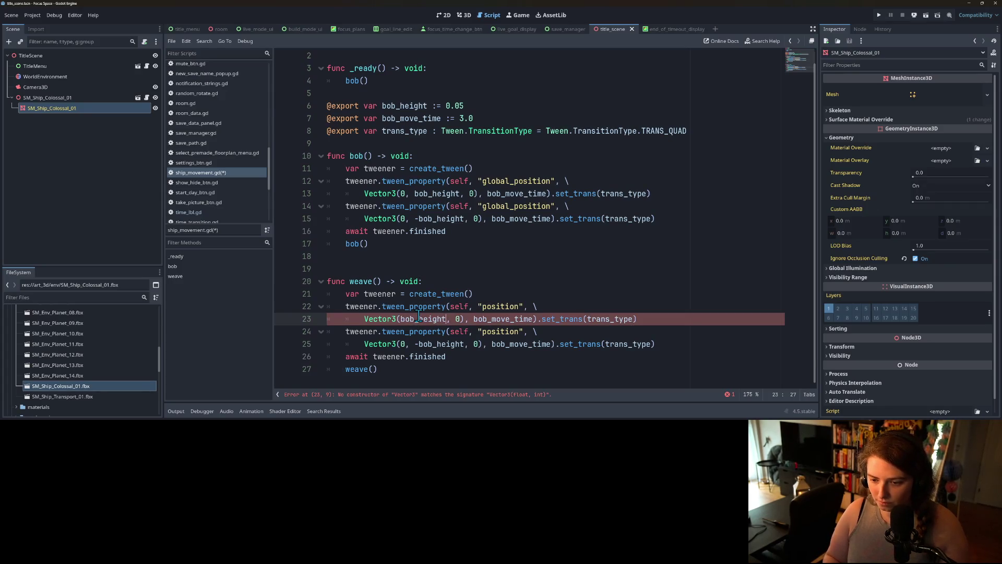
{"action": "type", "text": ", 0"}
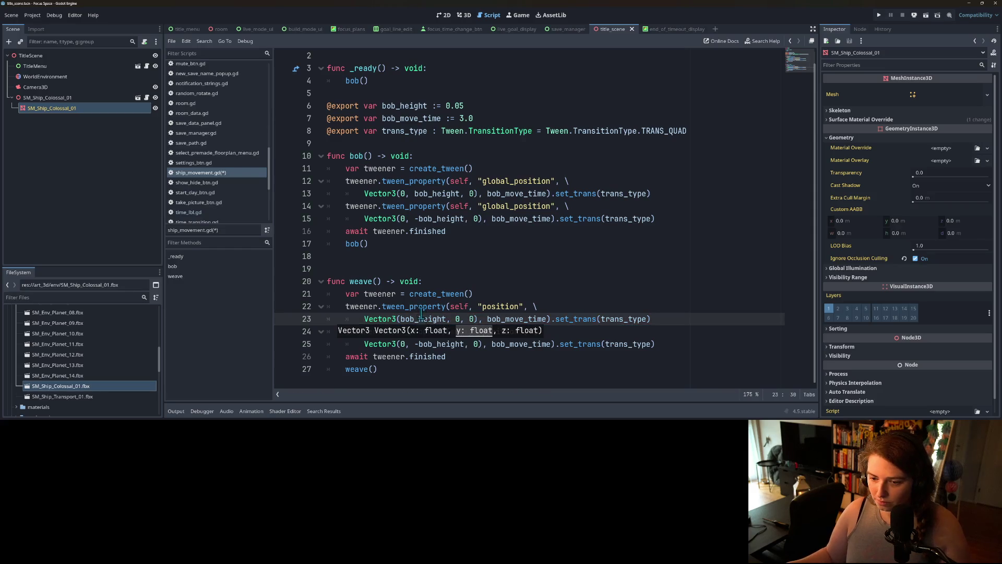
Change line 25's tween target to Vector3(-bob_height, 0, 0) and save the script.
{"action": "left_click", "coordinate": [437, 343]}
{"action": "double_click", "coordinate": [403, 345]}
{"action": "key", "text": "Delete"}
{"action": "key", "text": "Delete"}
{"action": "key", "text": "Delete"}
{"action": "left_click", "coordinate": [460, 346]}
{"action": "type", "text": ","}
{"action": "key", "text": "ctrl+s"}
{"action": "left_click", "coordinate": [548, 333]}
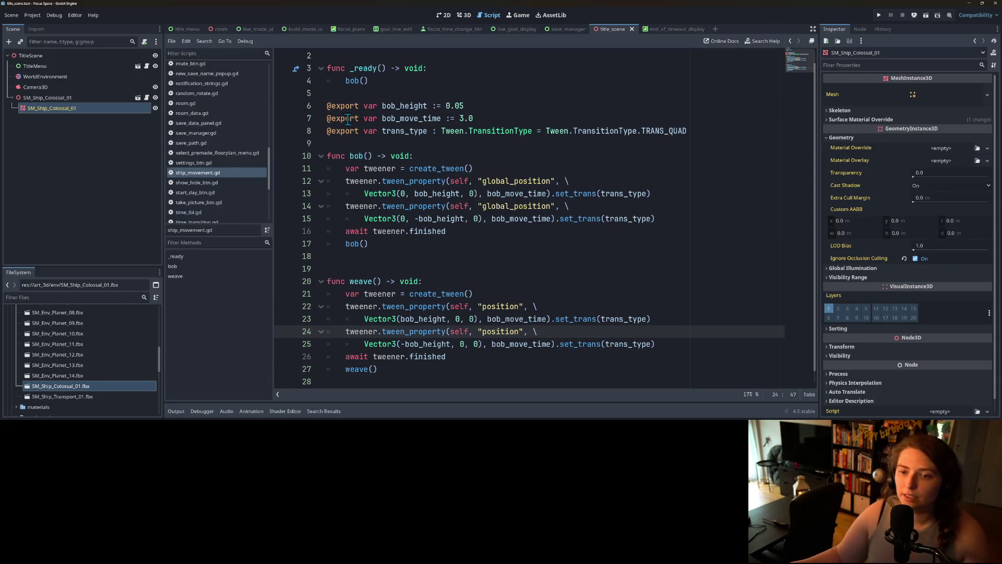
{"action": "left_click_drag", "start_coordinate": [329, 107], "coordinate": [413, 119]}
{"action": "left_click", "coordinate": [443, 119]}
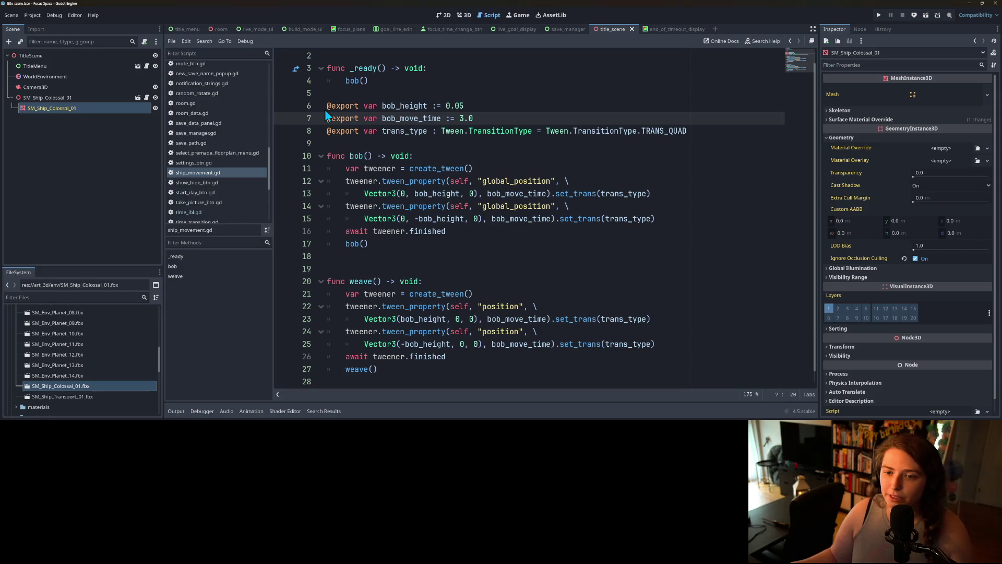
{"action": "left_click_drag", "start_coordinate": [328, 105], "coordinate": [703, 131]}
{"action": "key", "text": "ctrl+c"}
{"action": "left_click", "coordinate": [373, 252]}
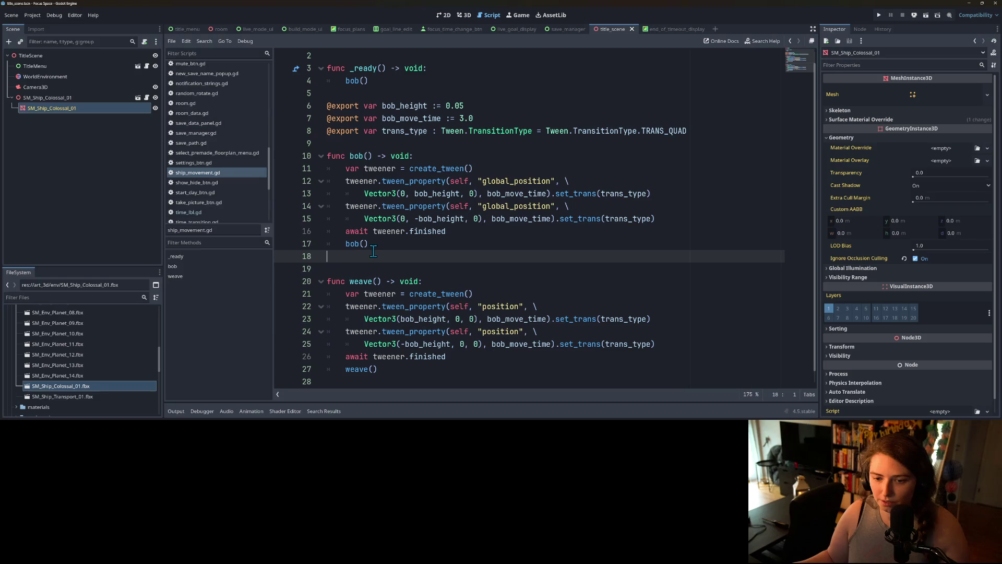
Paste the exports above weave() as weave_height, weave_move_time and weave_trans_type, and save.
{"action": "key", "text": "Return"}
{"action": "key", "text": "ctrl+v"}
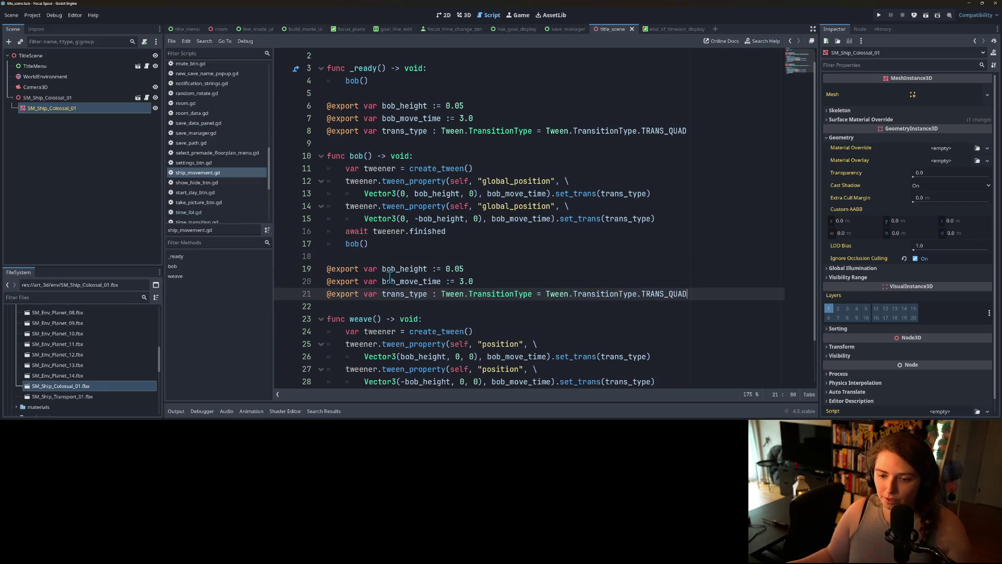
{"action": "left_click_drag", "start_coordinate": [395, 268], "coordinate": [383, 269]}
{"action": "type", "text": "weave"}
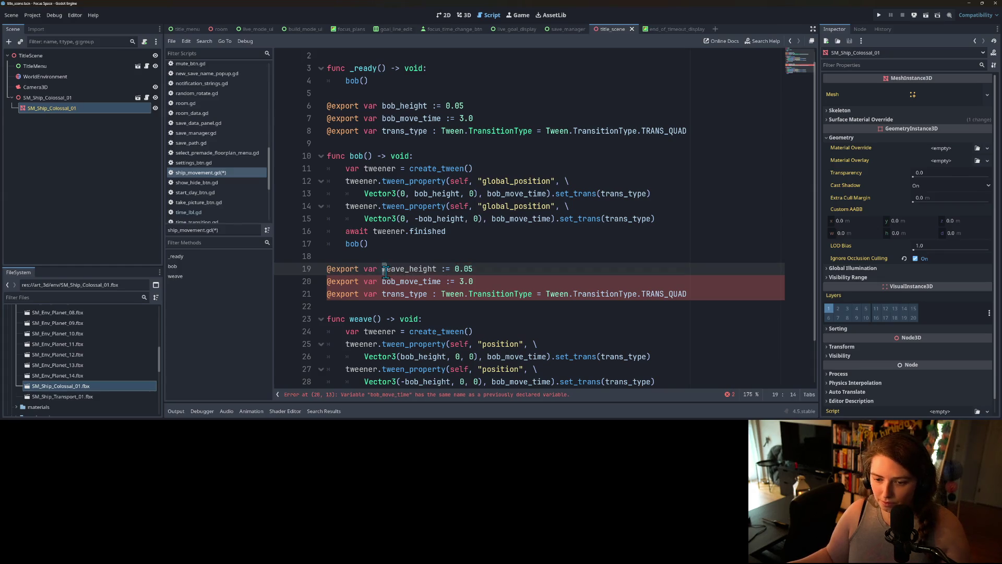
{"action": "mouse_move", "coordinate": [383, 269]}
{"action": "left_mouse_down"}
{"action": "mouse_move", "coordinate": [407, 269]}
{"action": "mouse_move", "coordinate": [393, 282]}
{"action": "left_mouse_up"}
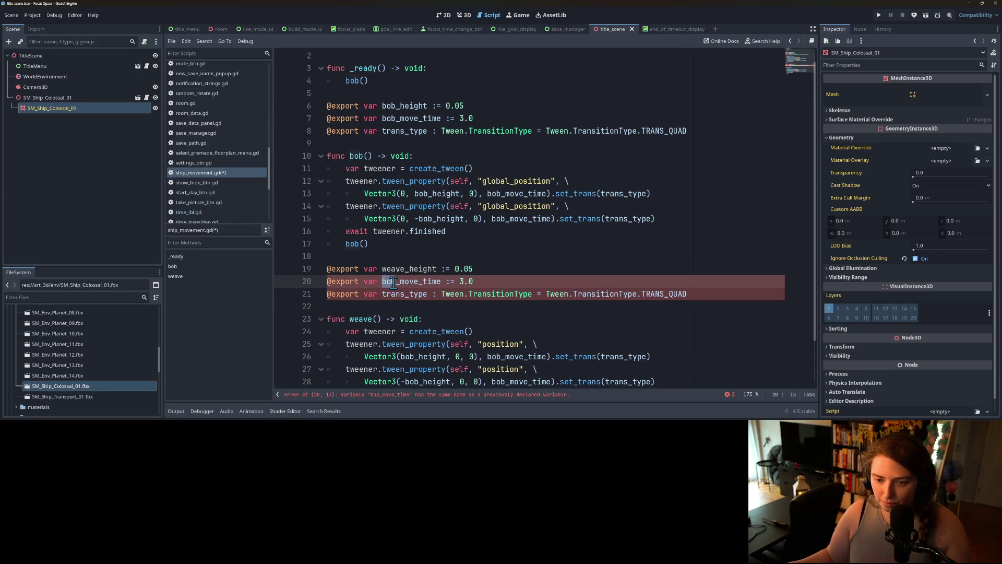
{"action": "type", "text": "weave"}
{"action": "left_click", "coordinate": [382, 294]}
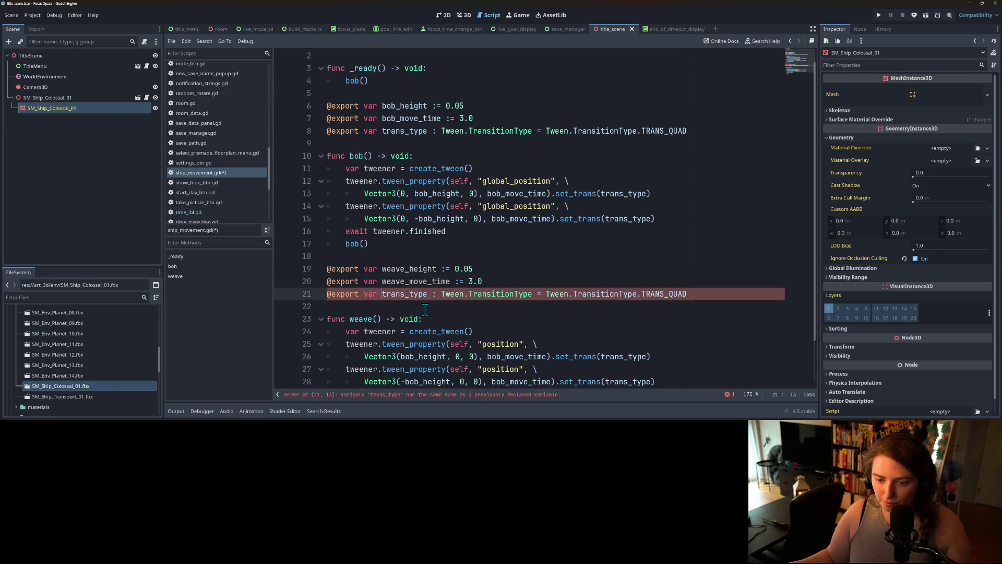
{"action": "type", "text": "weave_"}
{"action": "key", "text": "ctrl+s"}
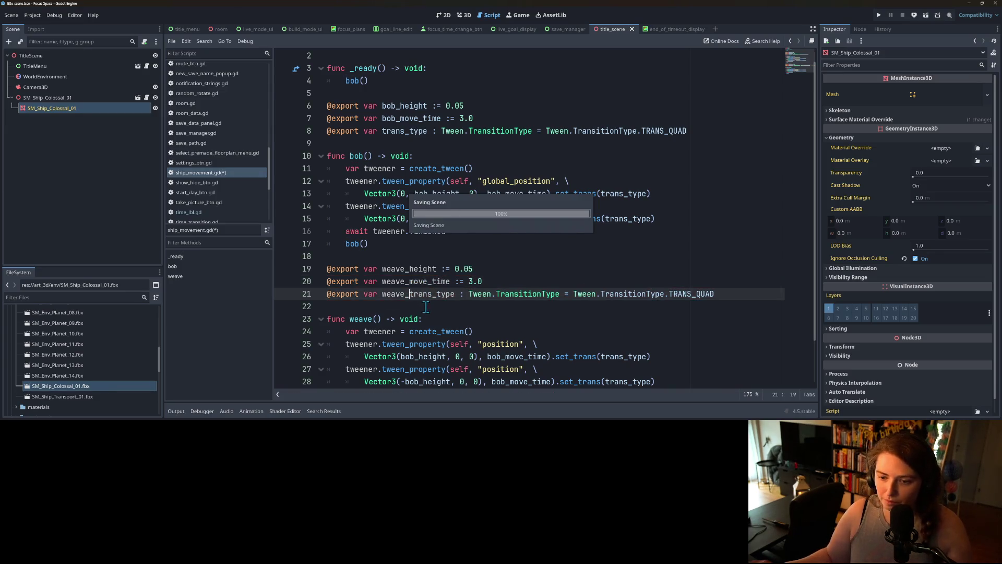
Add a line under the bob() call in _ready for calling weave().
{"action": "left_click", "coordinate": [396, 82]}
{"action": "key", "text": "Return"}
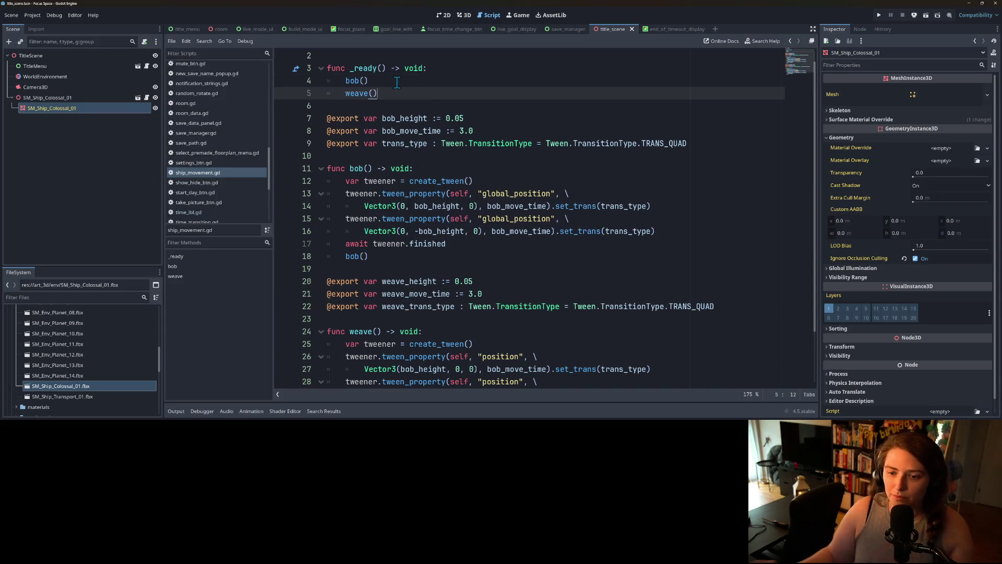
{"action": "scroll", "coordinate": [398, 105], "scroll_direction": "down", "scroll_amount": 2}
{"action": "left_click", "coordinate": [425, 343]}
{"action": "key", "text": "Left"}
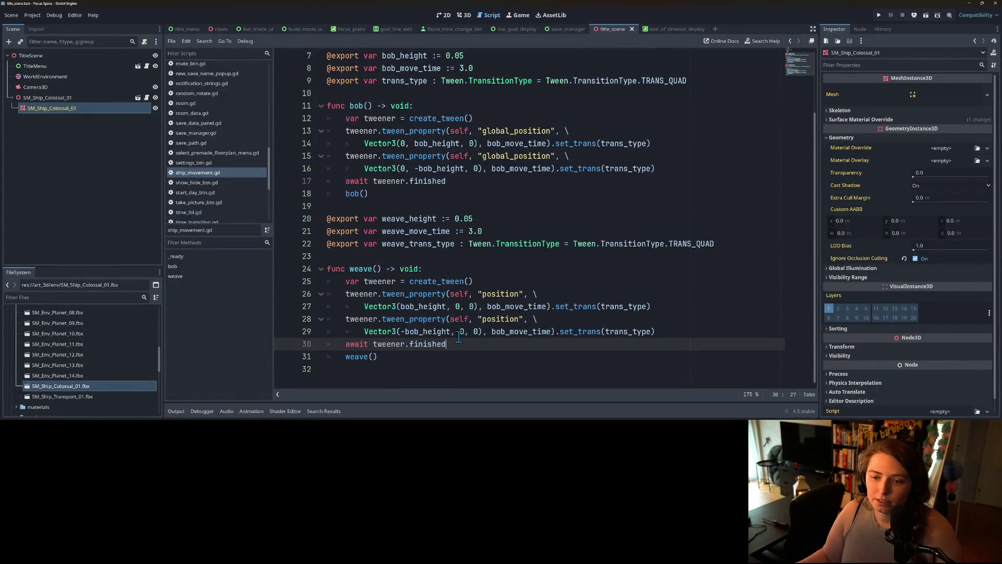
Replace bob_height and bob_move_time in both weave() tweens with weave_height and weave_move_time.
{"action": "double_click", "coordinate": [393, 217]}
{"action": "key", "text": "ctrl+c"}
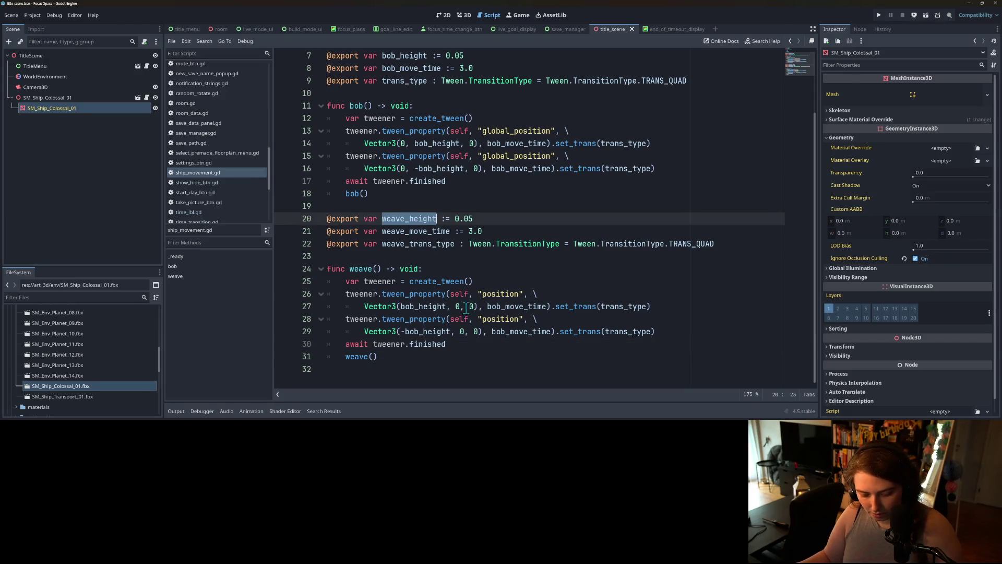
{"action": "double_click", "coordinate": [437, 307]}
{"action": "key", "text": "ctrl+v"}
{"action": "double_click", "coordinate": [428, 331]}
{"action": "key", "text": "ctrl+v"}
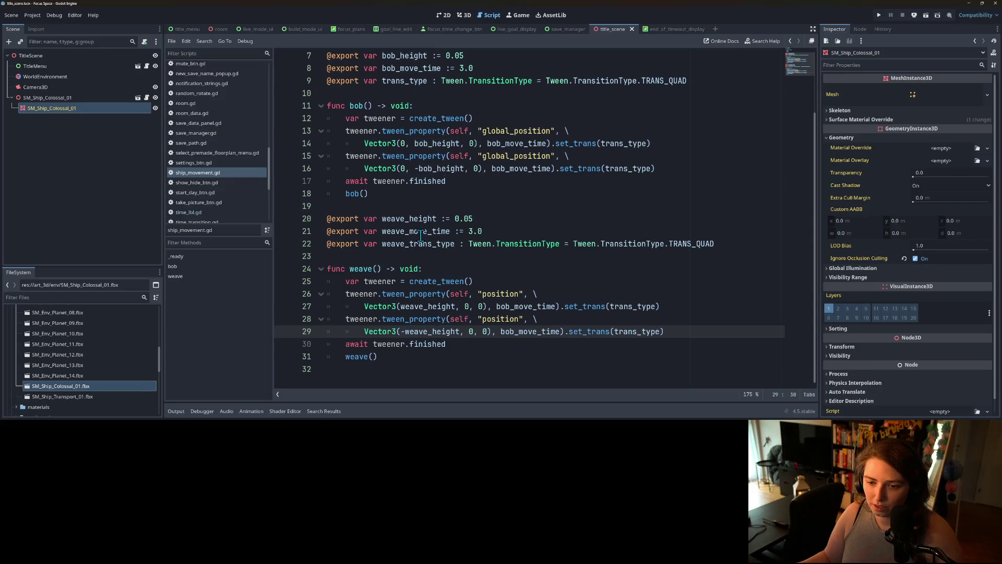
{"action": "double_click", "coordinate": [420, 231]}
{"action": "key", "text": "ctrl+c"}
{"action": "double_click", "coordinate": [525, 307]}
{"action": "key", "text": "ctrl+v"}
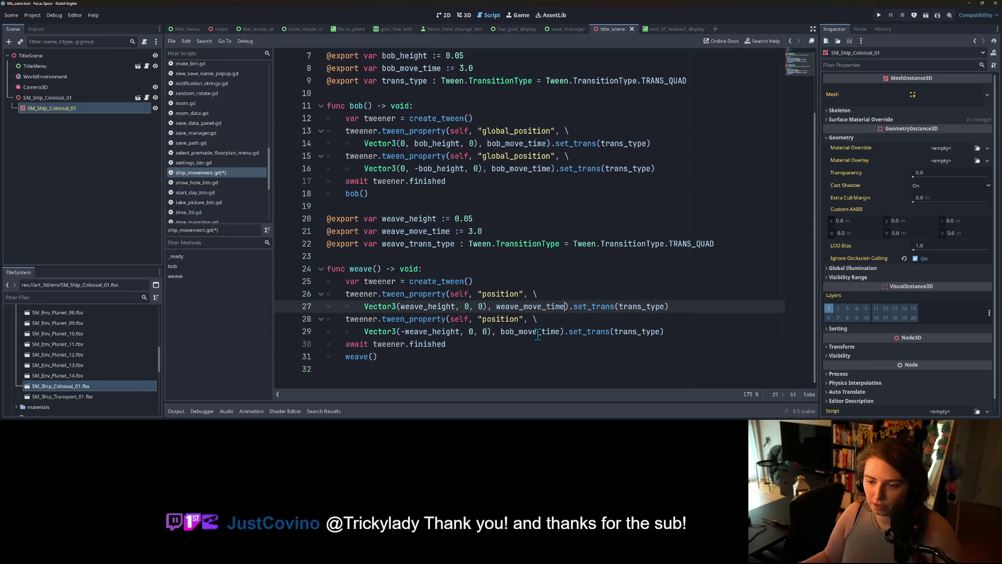
{"action": "double_click", "coordinate": [539, 332]}
{"action": "key", "text": "ctrl+v"}
Replace trans_type with weave_trans_type in both tweens, save, and run the game.
{"action": "double_click", "coordinate": [415, 245]}
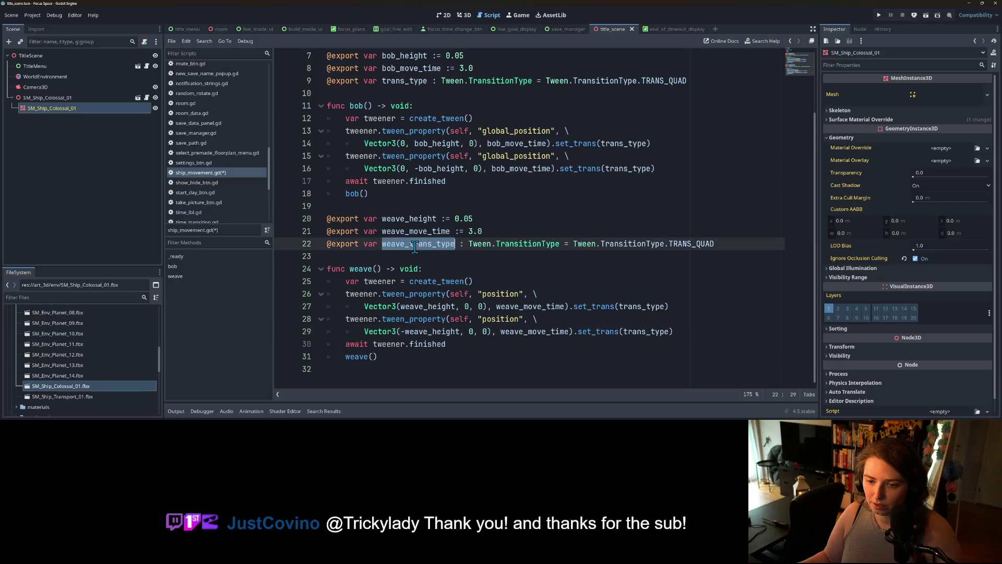
{"action": "key", "text": "ctrl+c"}
{"action": "double_click", "coordinate": [631, 306]}
{"action": "key", "text": "ctrl+v"}
{"action": "double_click", "coordinate": [642, 332]}
{"action": "key", "text": "ctrl+v"}
{"action": "key", "text": "ctrl+s"}
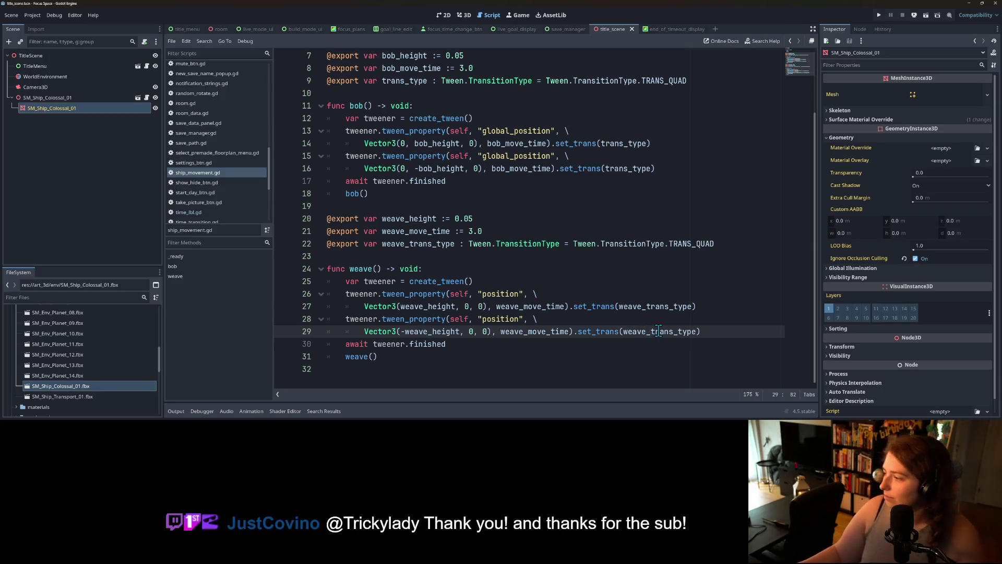
{"action": "left_click", "coordinate": [879, 17]}
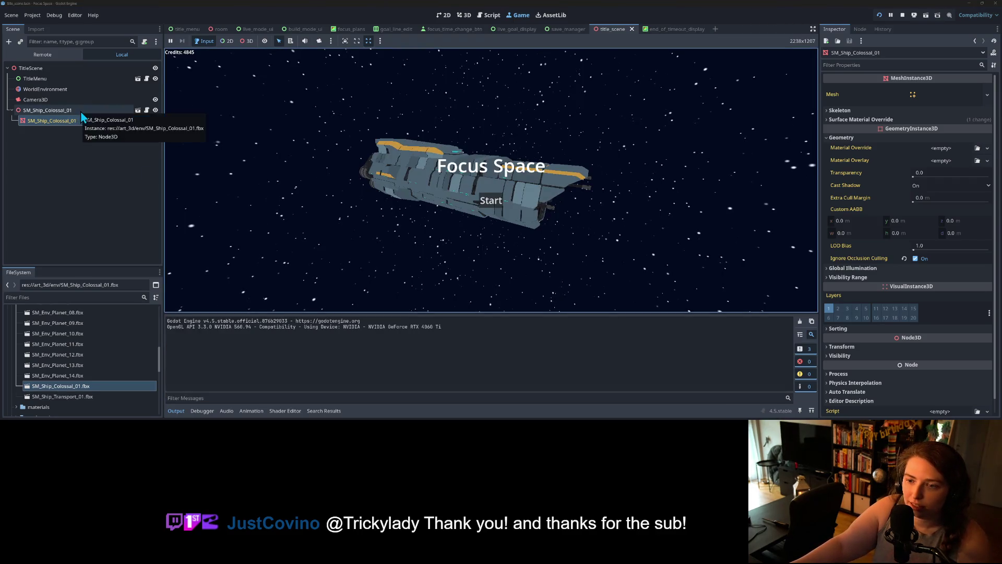
On SM_Ship_Colossal_01, set Weave Move Time to 8.0 and Weave Height to 1.0, and save.
{"action": "left_click", "coordinate": [80, 110]}
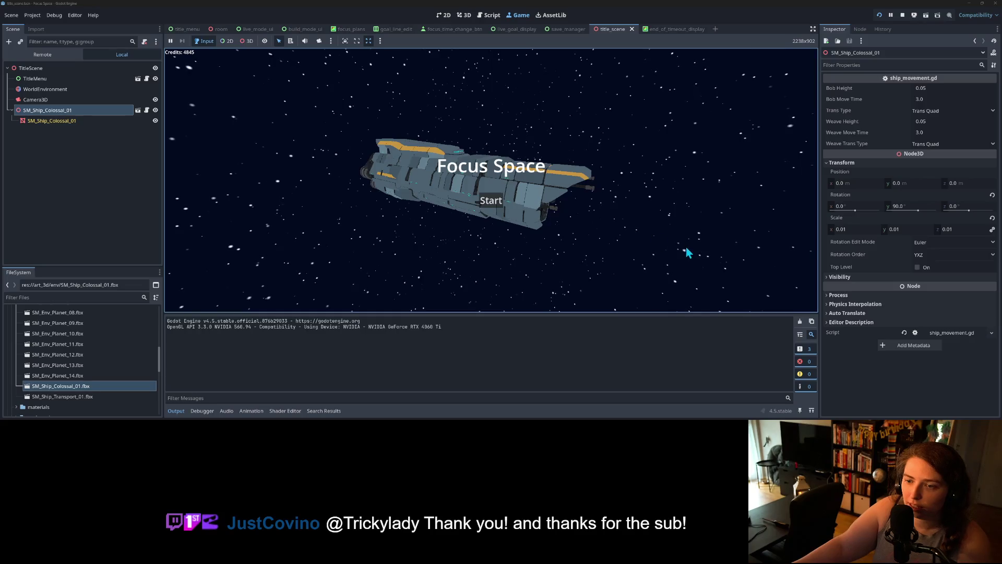
{"action": "left_click", "coordinate": [932, 132]}
{"action": "type", "text": "8"}
{"action": "key", "text": "Return"}
{"action": "left_click", "coordinate": [940, 120]}
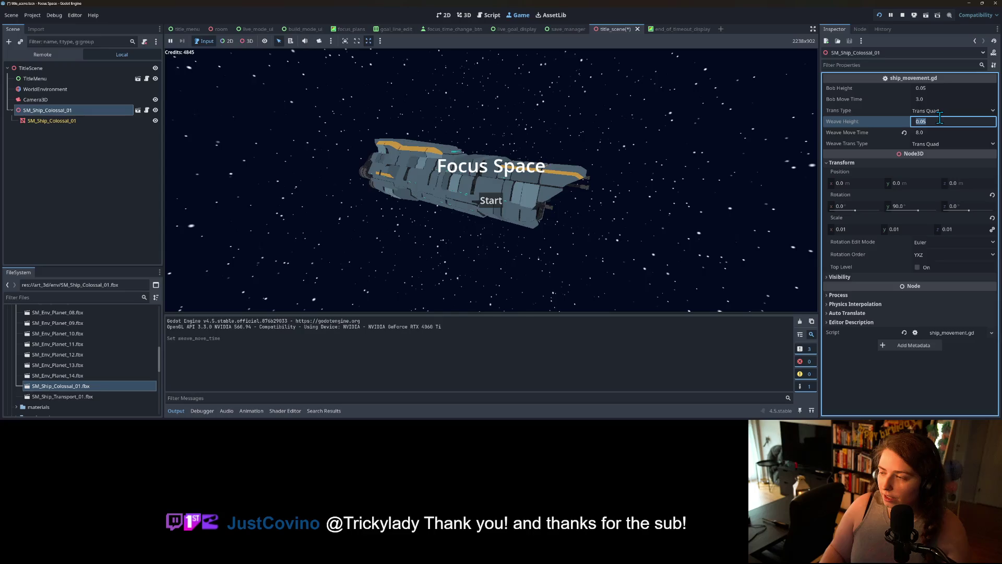
{"action": "type", "text": "1"}
{"action": "key", "text": "Return"}
{"action": "key", "text": "ctrl+s"}
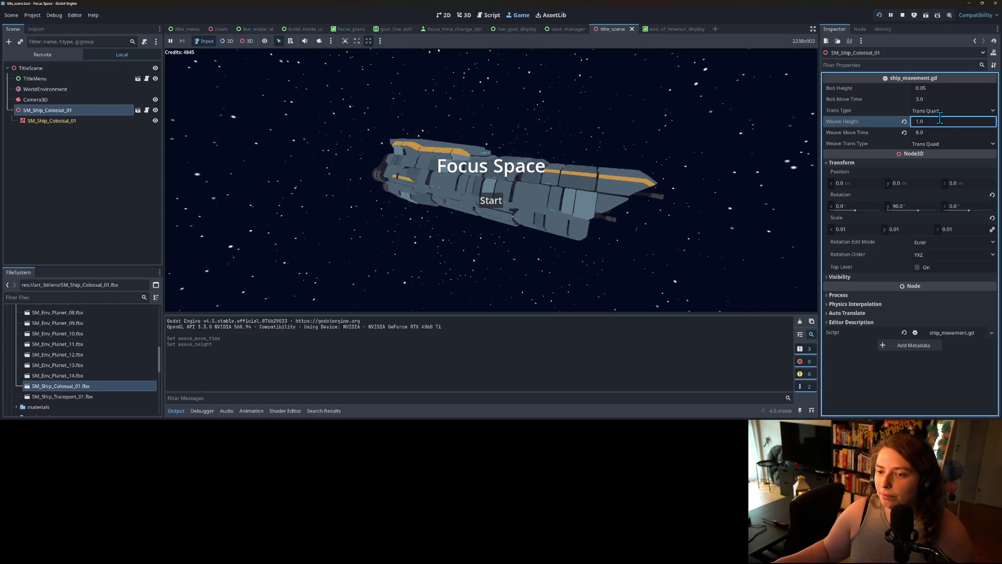
Lower Weave Height to 0.5, set Weave Trans Type to Trans Linear, and save.
{"action": "left_click", "coordinate": [938, 121]}
{"action": "type", "text": "0.5"}
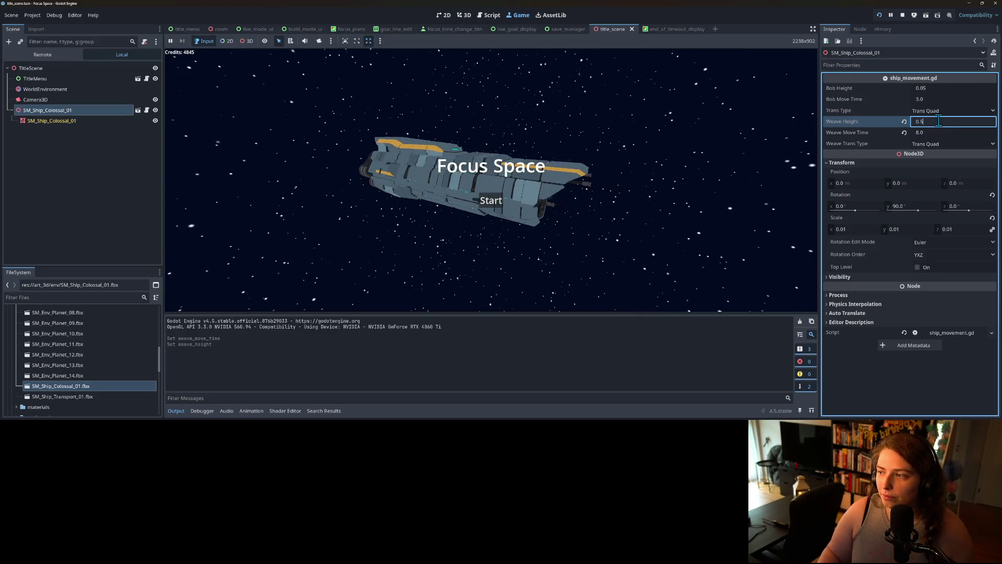
{"action": "key", "text": "Return"}
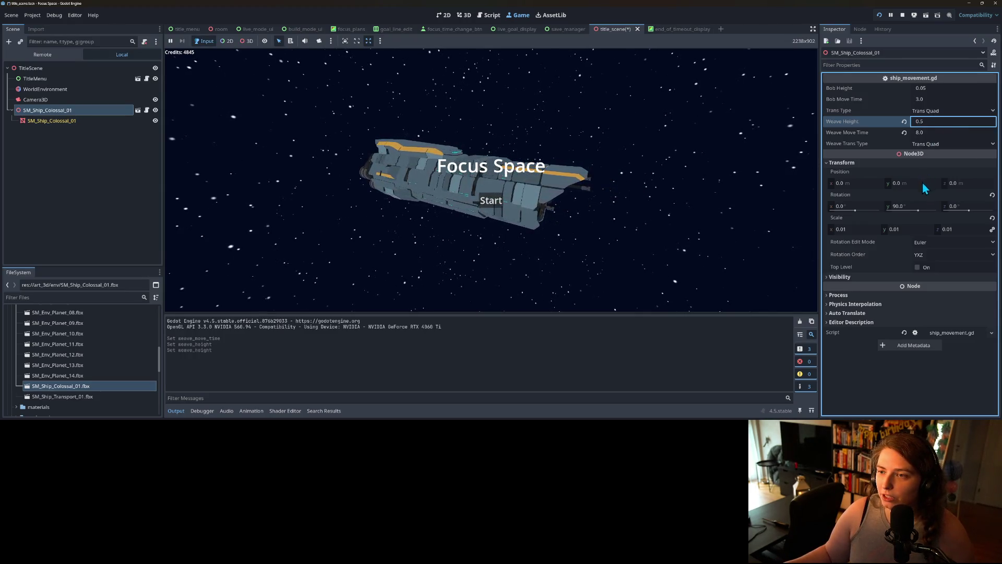
{"action": "key", "text": "ctrl+s"}
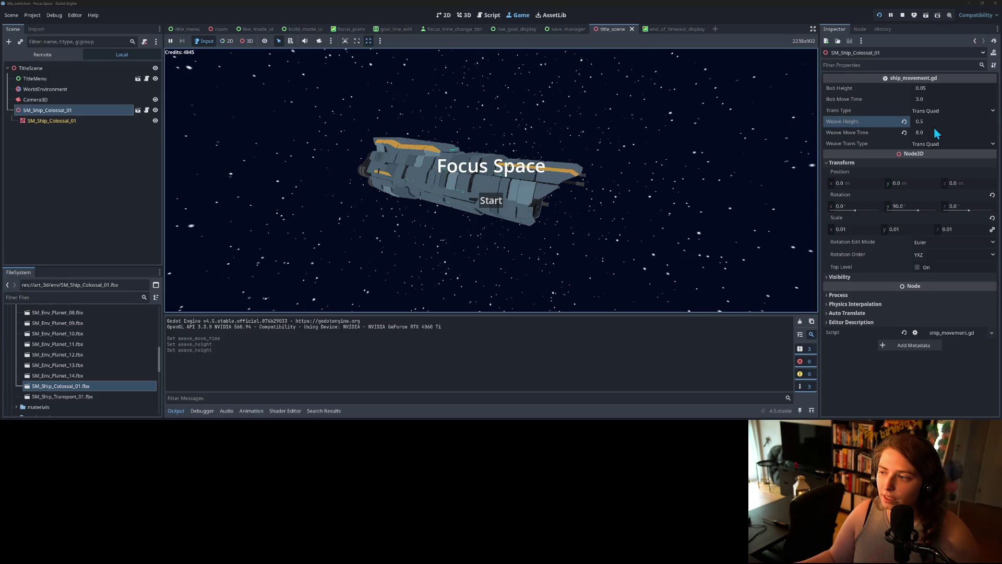
{"action": "left_click", "coordinate": [936, 146]}
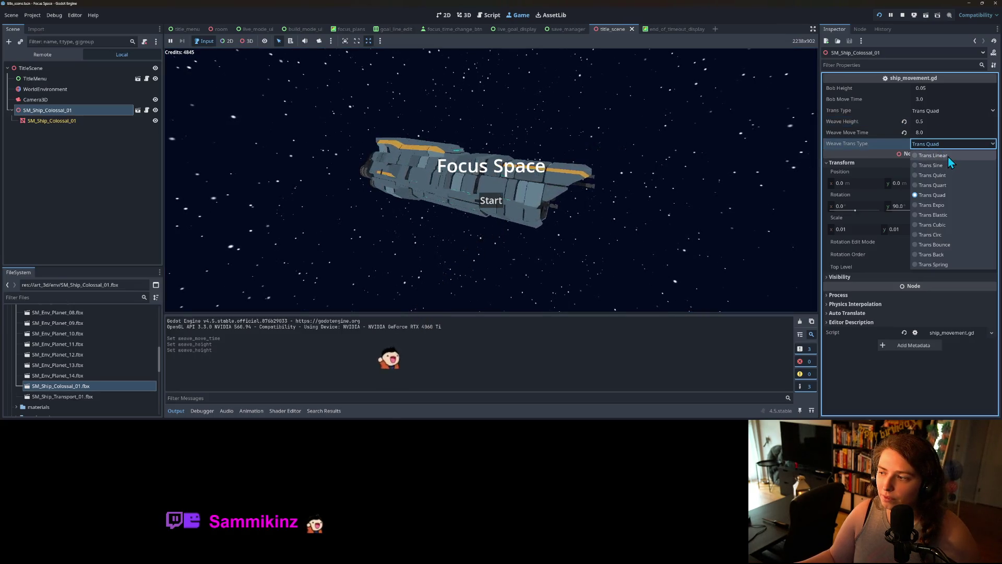
{"action": "left_click", "coordinate": [948, 156]}
{"action": "key", "text": "ctrl+s"}
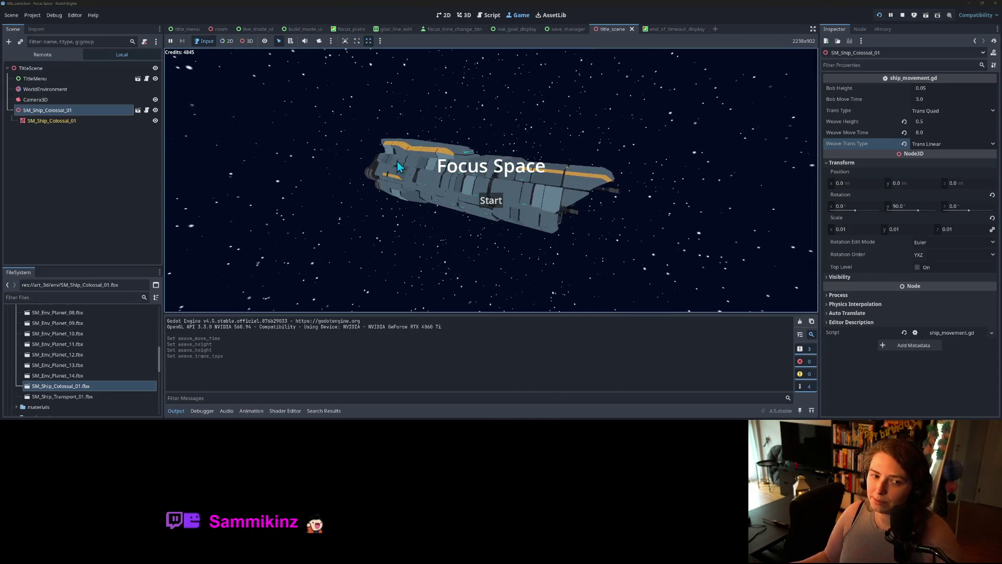
{"action": "left_click", "coordinate": [488, 16]}
Scroll through the weave code in ship_movement.gd, then switch to the 3D view and the running Game view.
{"action": "left_click", "coordinate": [435, 256]}
{"action": "scroll", "coordinate": [434, 256], "scroll_direction": "down", "scroll_amount": 3}
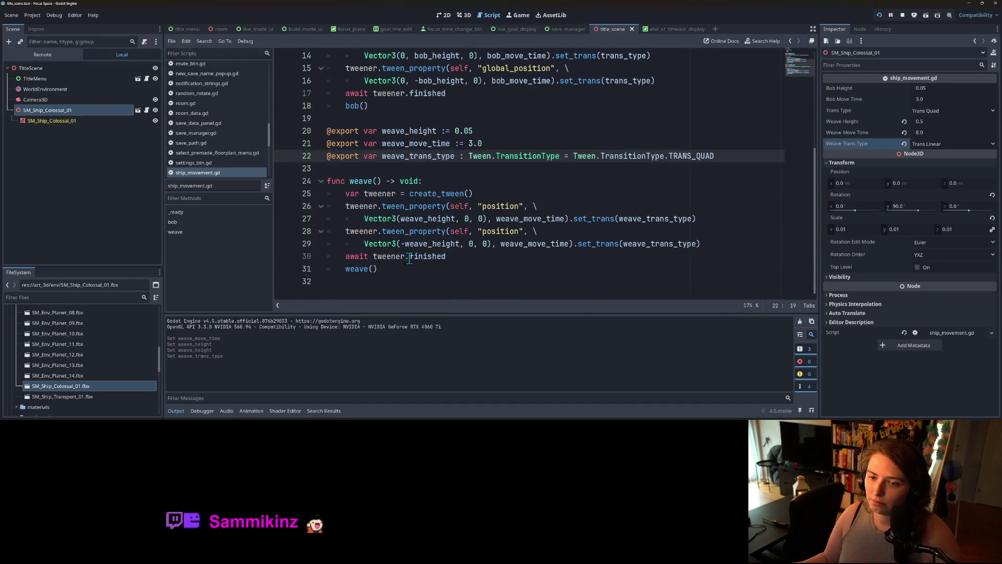
{"action": "left_click", "coordinate": [392, 194]}
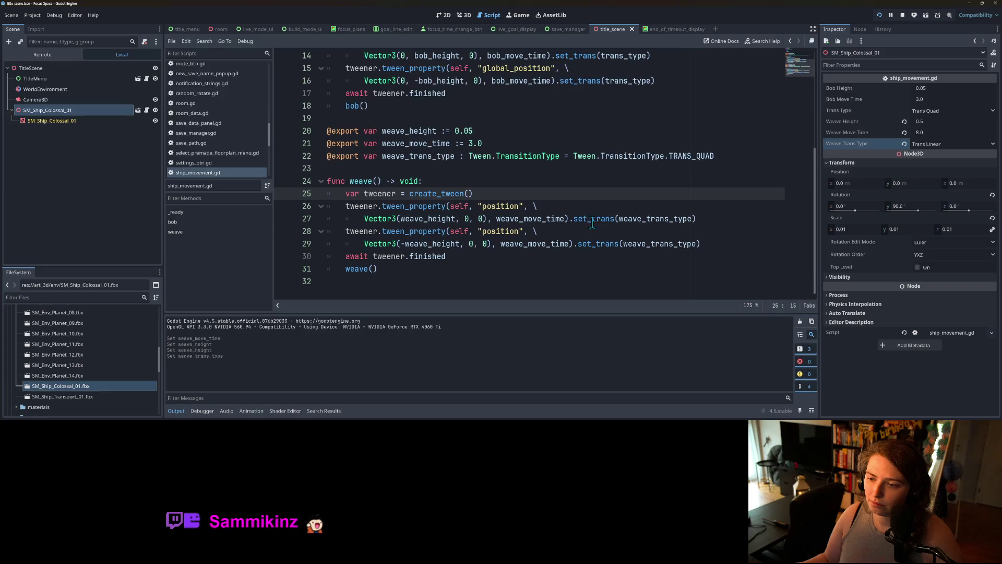
{"action": "scroll", "coordinate": [569, 251], "scroll_direction": "up", "scroll_amount": 3}
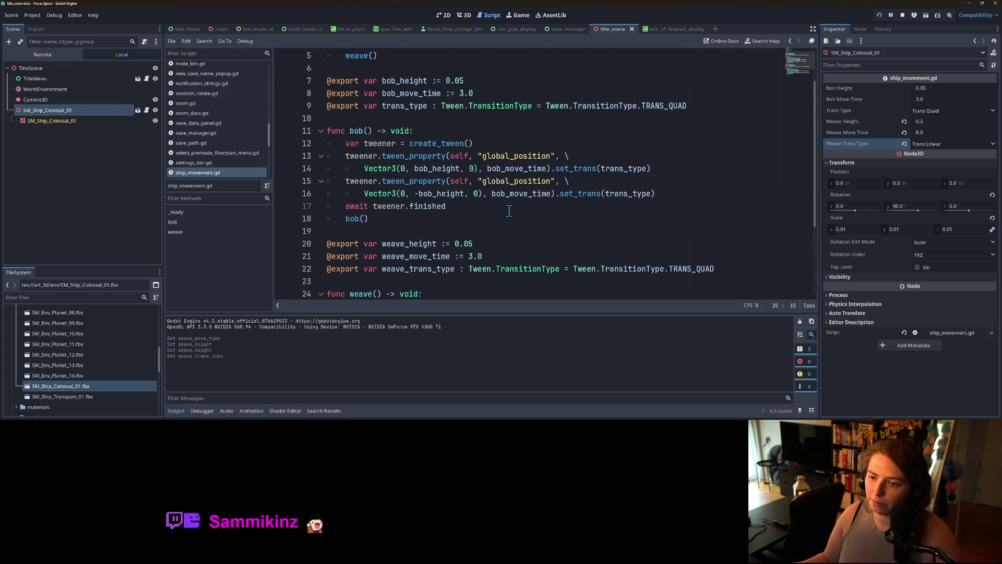
{"action": "scroll", "coordinate": [509, 210], "scroll_direction": "down", "scroll_amount": 3}
{"action": "scroll", "coordinate": [581, 246], "scroll_direction": "up", "scroll_amount": 2}
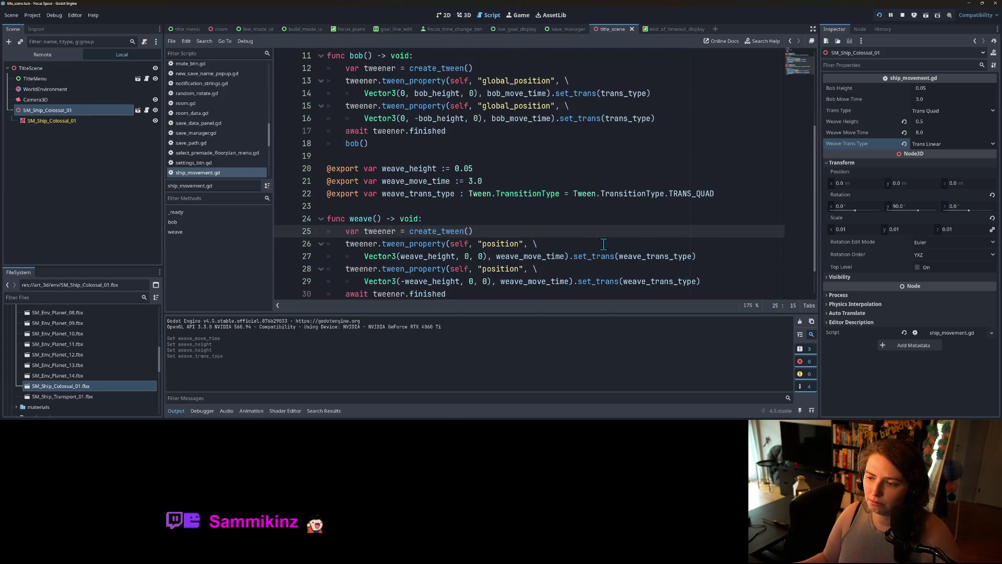
{"action": "scroll", "coordinate": [606, 248], "scroll_direction": "down", "scroll_amount": 1}
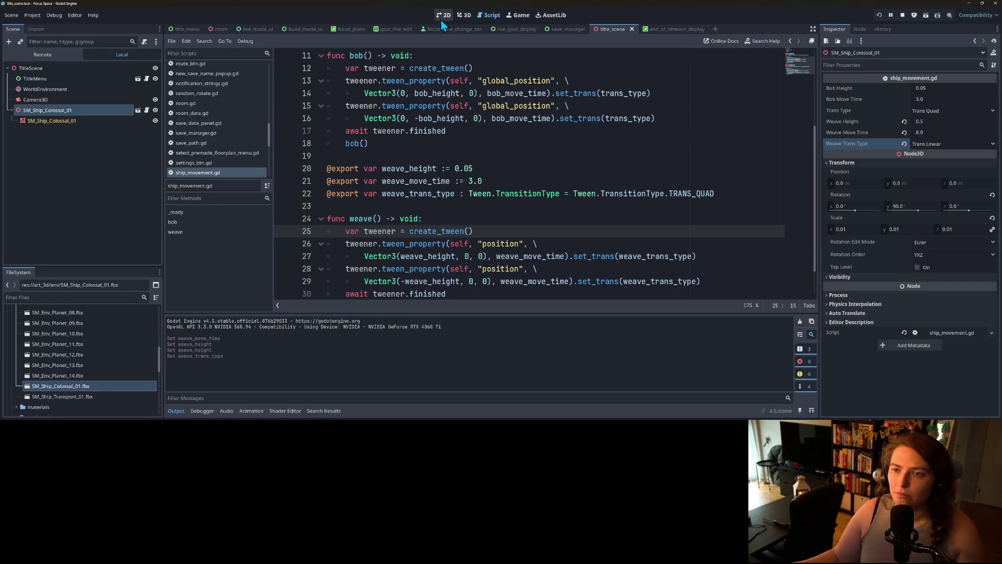
{"action": "left_click", "coordinate": [464, 15]}
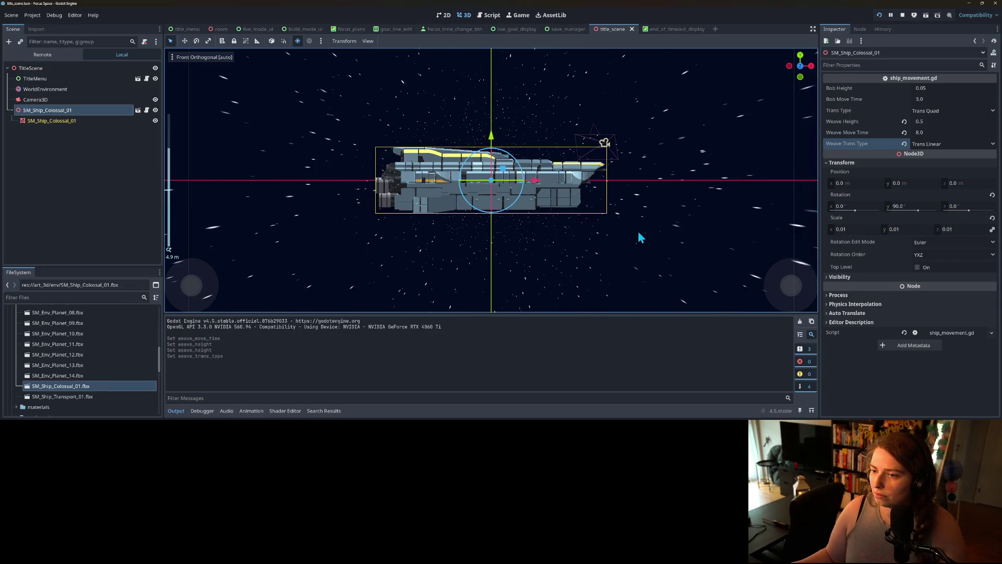
{"action": "left_click", "coordinate": [515, 16]}
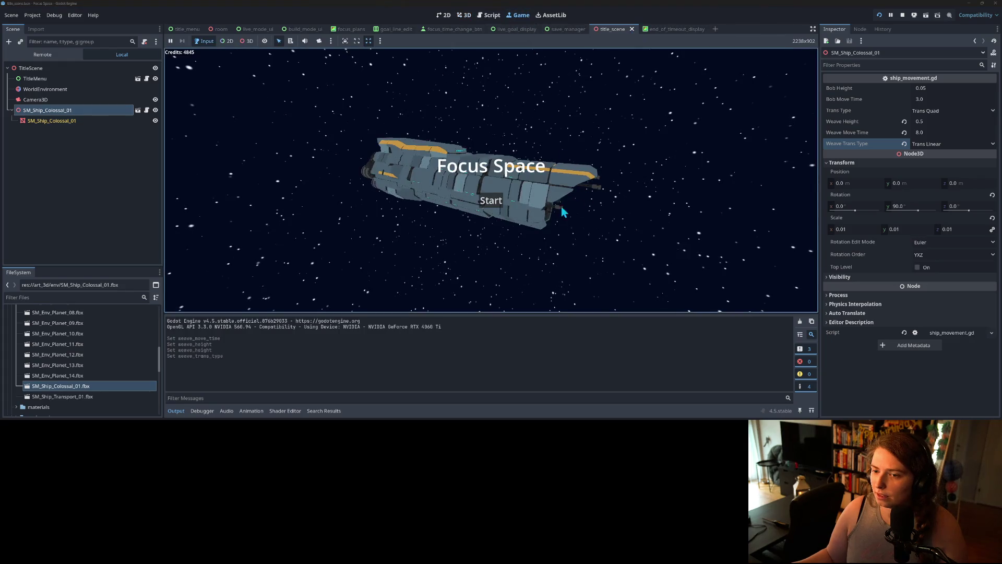
Inspect the live SM_Ship_Colossal_01 under TitleScene in the Remote tree, then return to the script.
{"action": "left_click", "coordinate": [42, 54]}
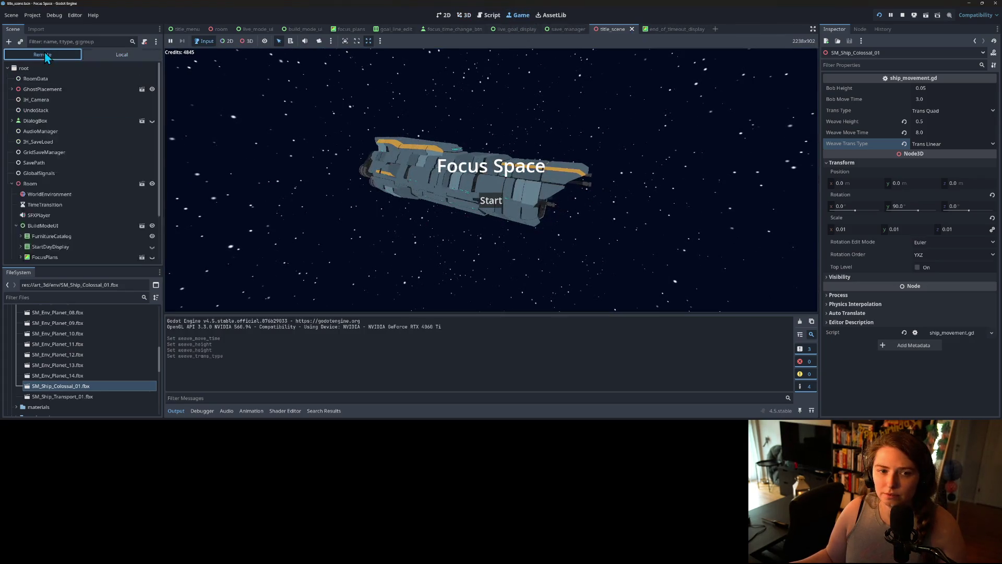
{"action": "left_click", "coordinate": [12, 215]}
{"action": "left_click", "coordinate": [39, 258]}
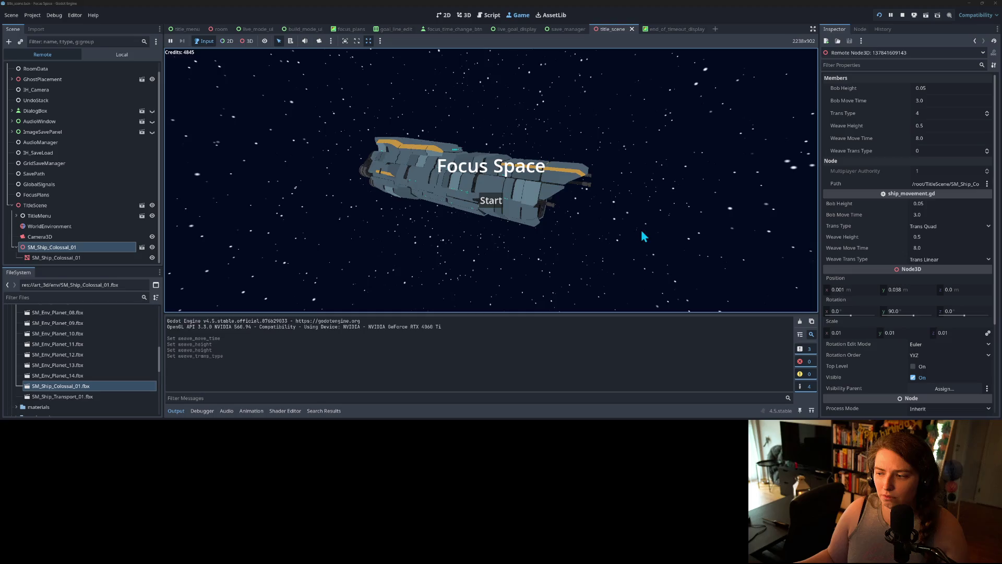
{"action": "left_click", "coordinate": [488, 16]}
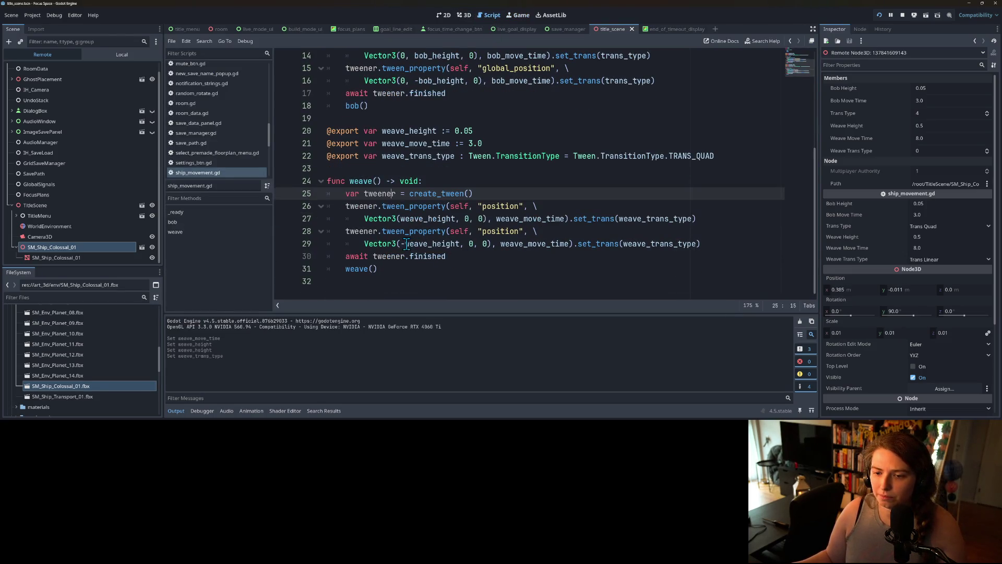
Check weave_height on lines 27 and 29 of weave(), then stop the running game.
{"action": "left_click", "coordinate": [406, 243]}
{"action": "double_click", "coordinate": [424, 245]}
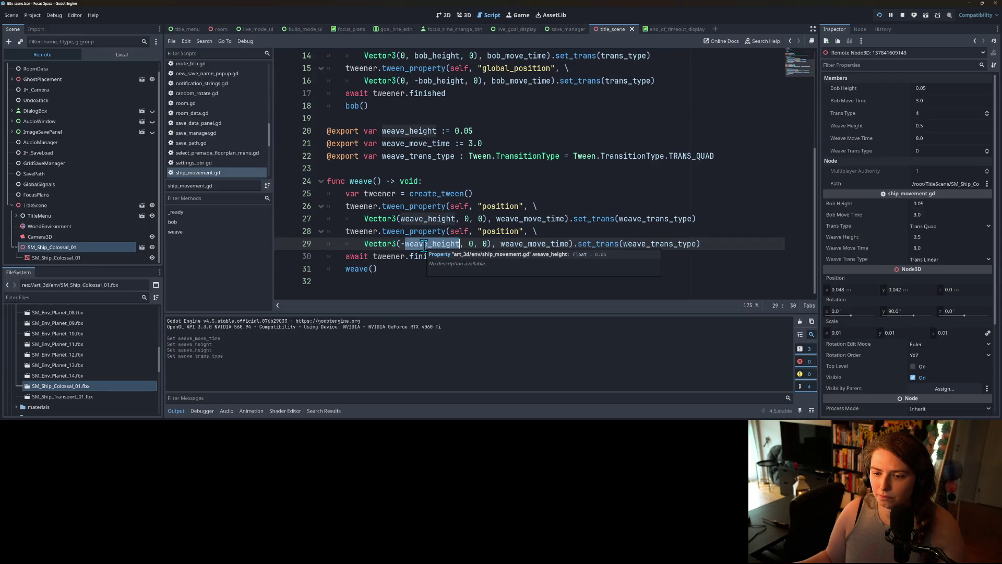
{"action": "left_click", "coordinate": [424, 244]}
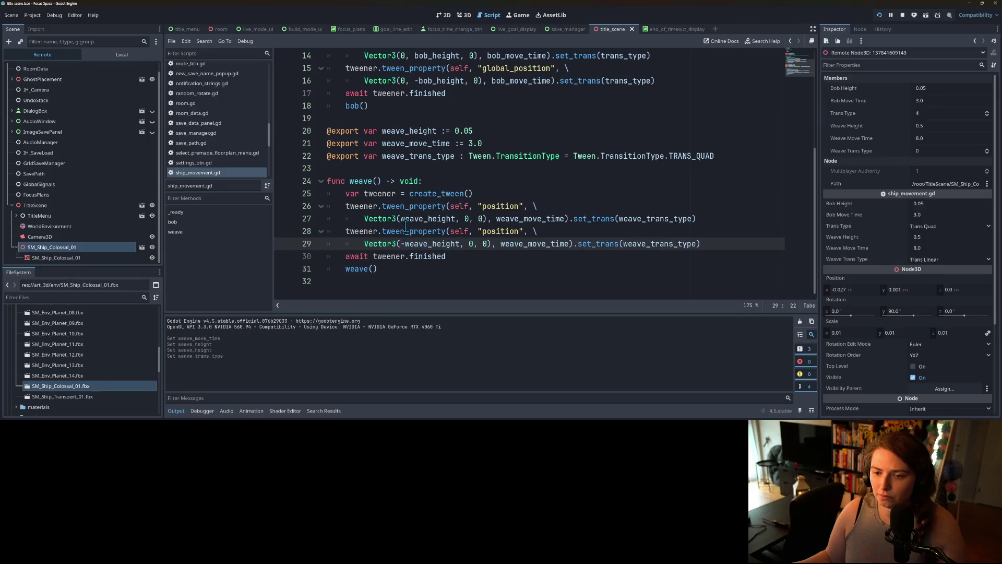
{"action": "scroll", "coordinate": [406, 225], "scroll_direction": "up", "scroll_amount": 2}
{"action": "scroll", "coordinate": [406, 239], "scroll_direction": "down", "scroll_amount": 2}
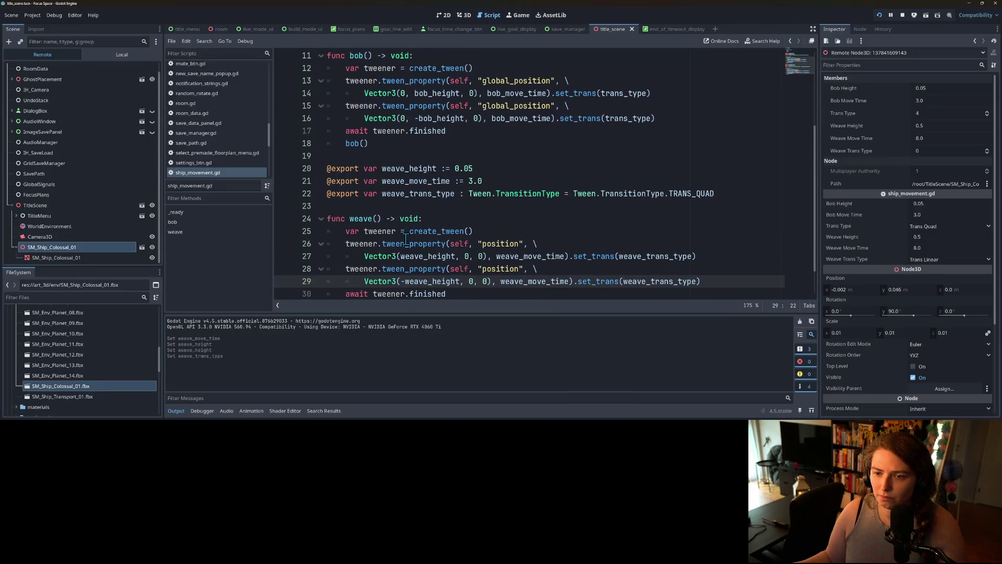
{"action": "left_click", "coordinate": [399, 219]}
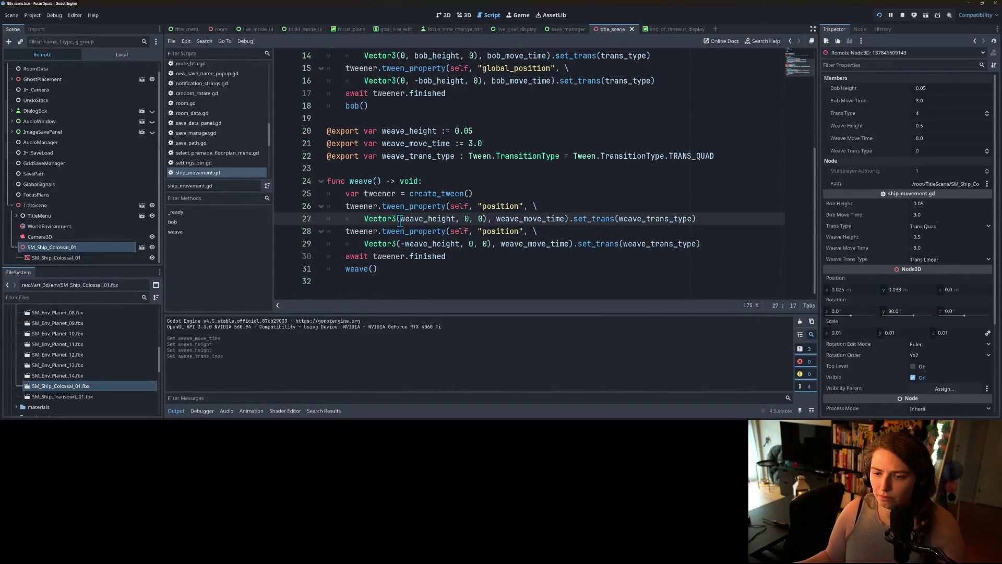
{"action": "left_click", "coordinate": [389, 245]}
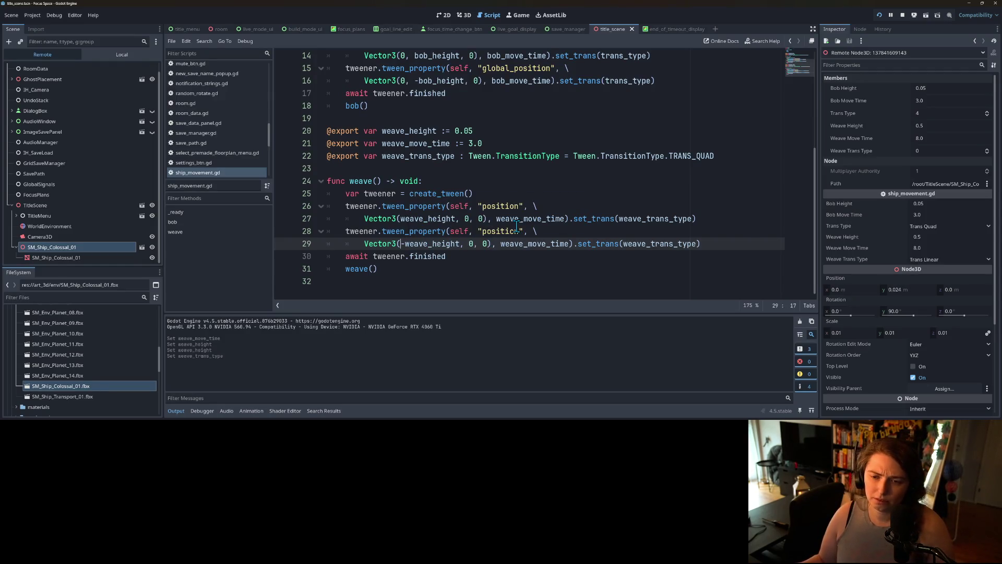
{"action": "left_click", "coordinate": [445, 220]}
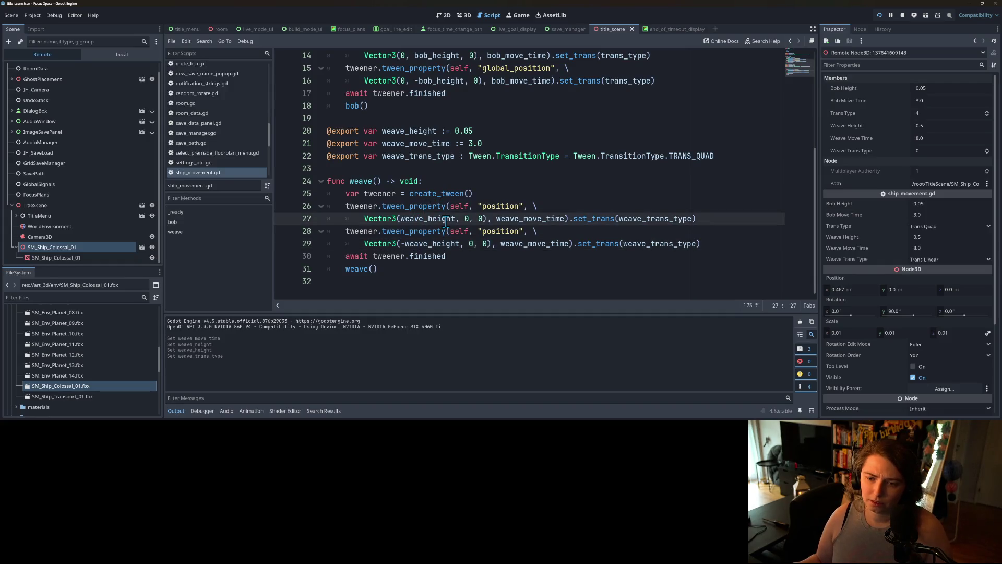
{"action": "double_click", "coordinate": [445, 220]}
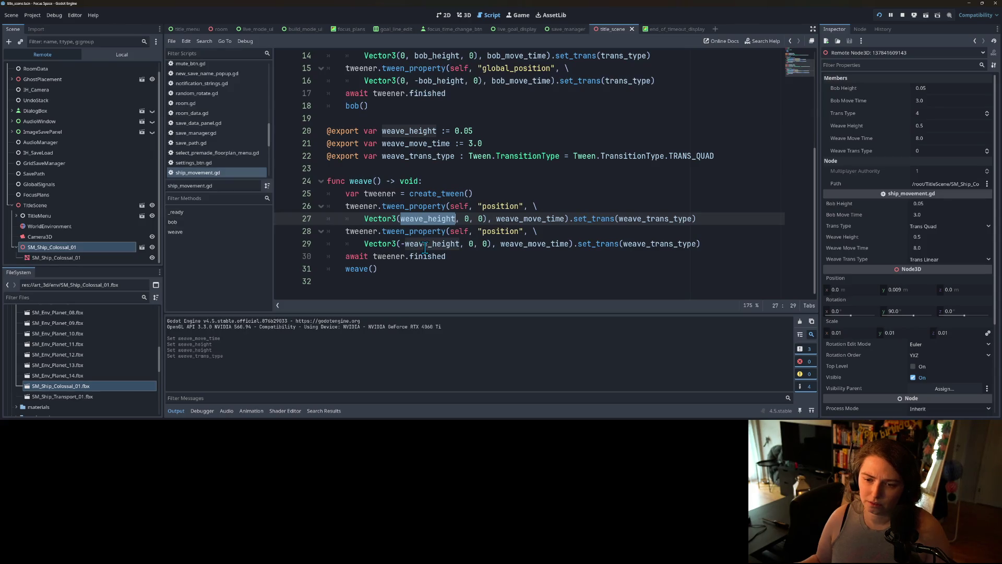
{"action": "double_click", "coordinate": [425, 244]}
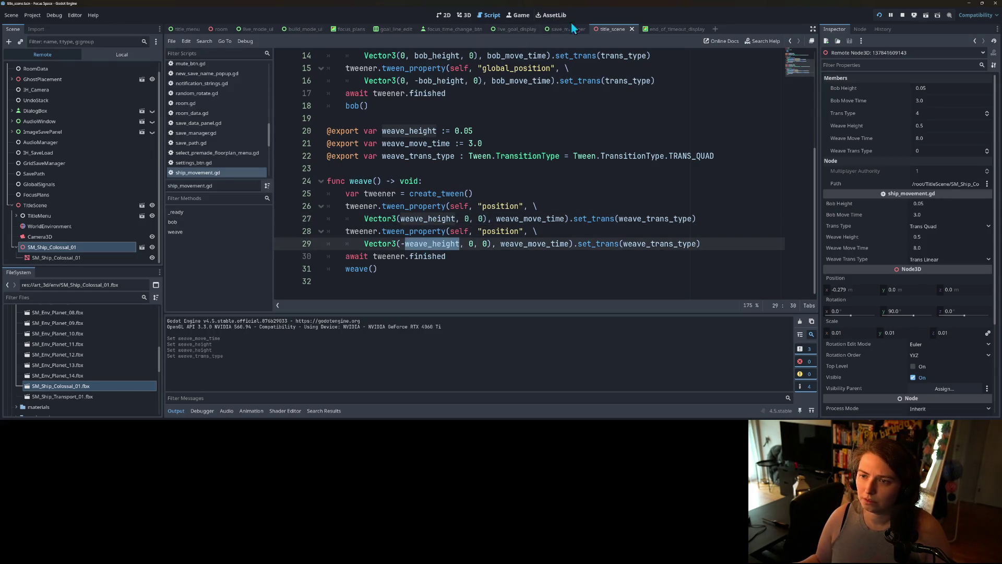
{"action": "left_click", "coordinate": [902, 16]}
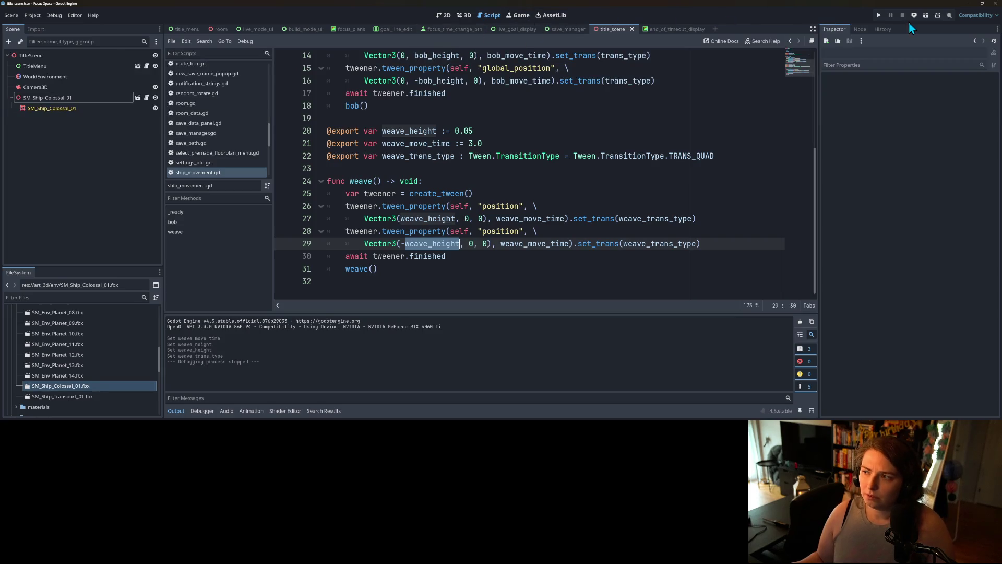
{"action": "left_click", "coordinate": [881, 15]}
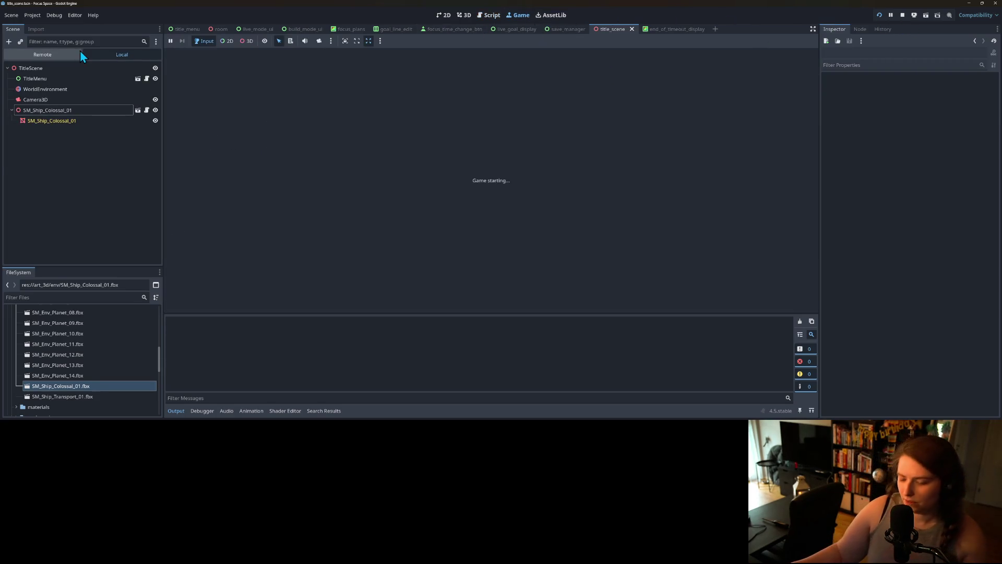
{"action": "left_click", "coordinate": [39, 55]}
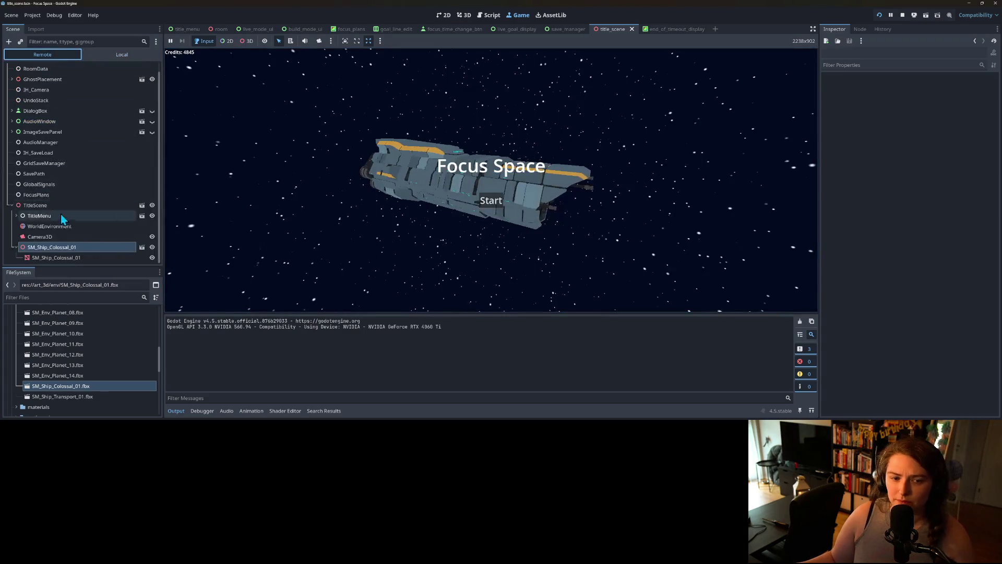
{"action": "left_click", "coordinate": [54, 248]}
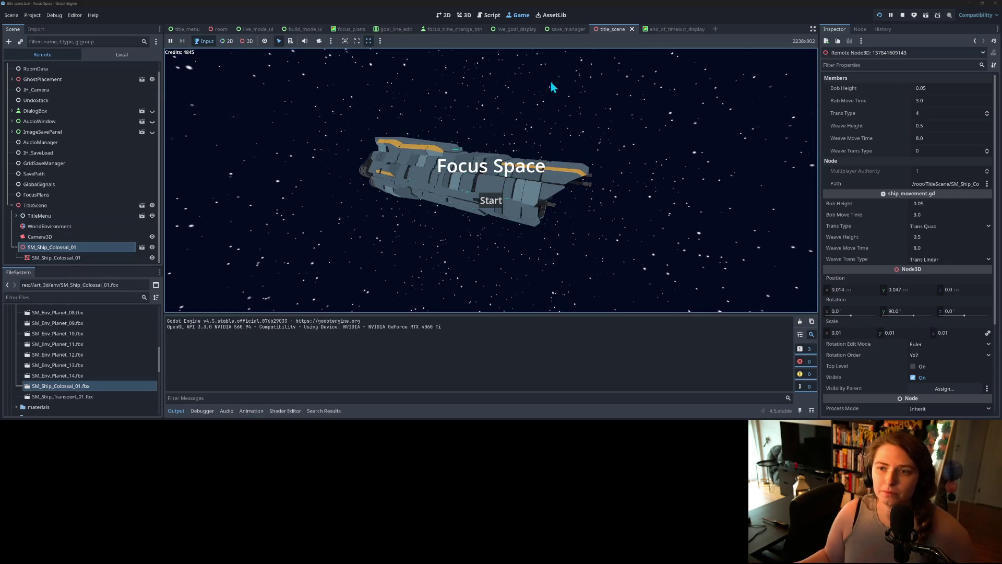
{"action": "left_click", "coordinate": [903, 15]}
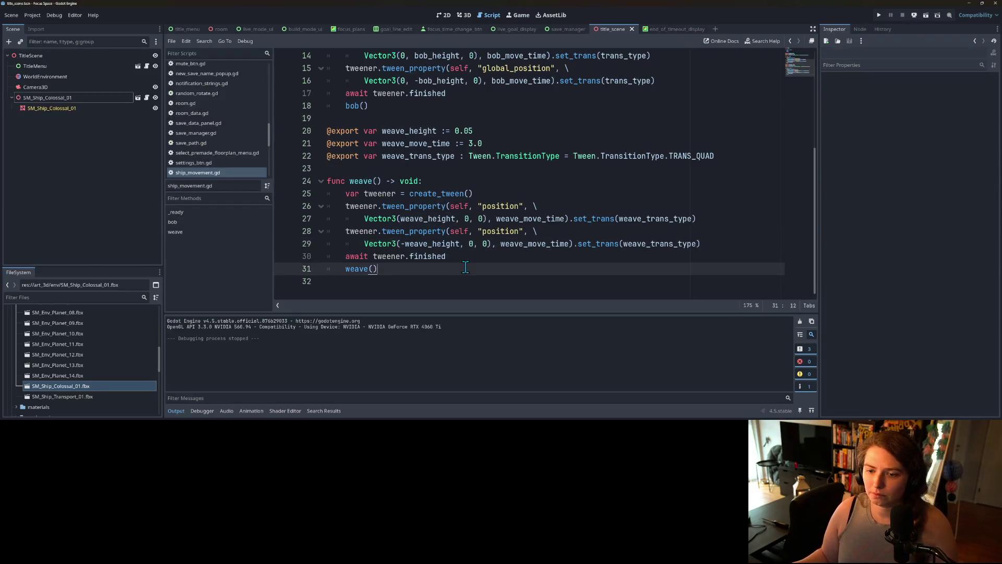
{"action": "left_click", "coordinate": [467, 193]}
{"action": "left_click", "coordinate": [447, 180]}
{"action": "scroll", "coordinate": [447, 180], "scroll_direction": "up", "scroll_amount": 5}
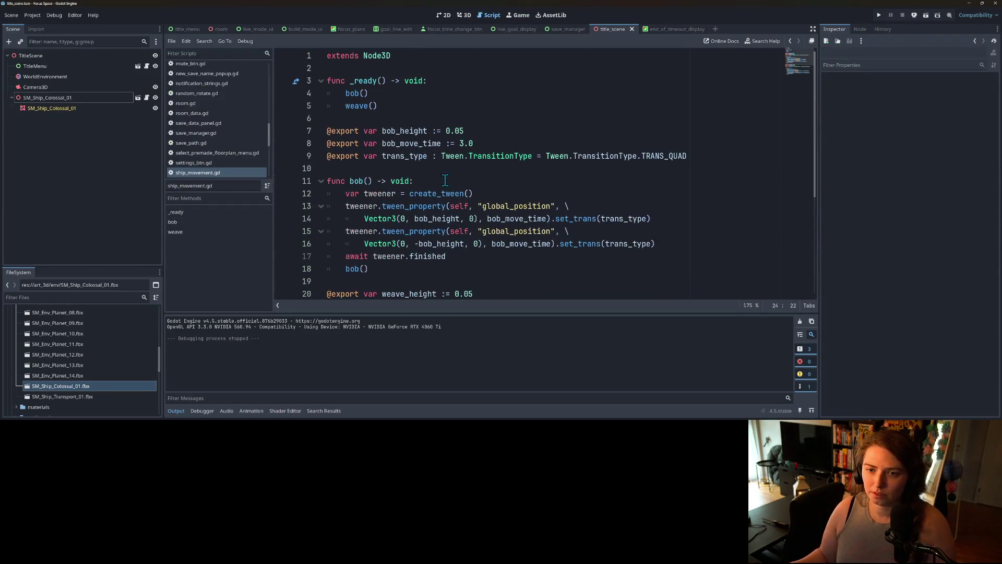
{"action": "left_click", "coordinate": [87, 110]}
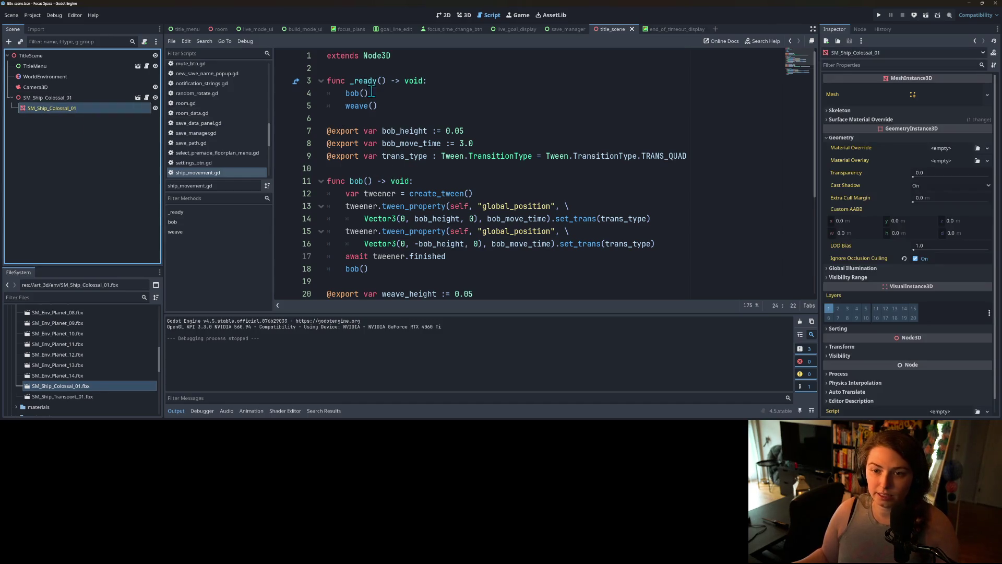
{"action": "left_click", "coordinate": [374, 70]}
{"action": "key", "text": "Return"}
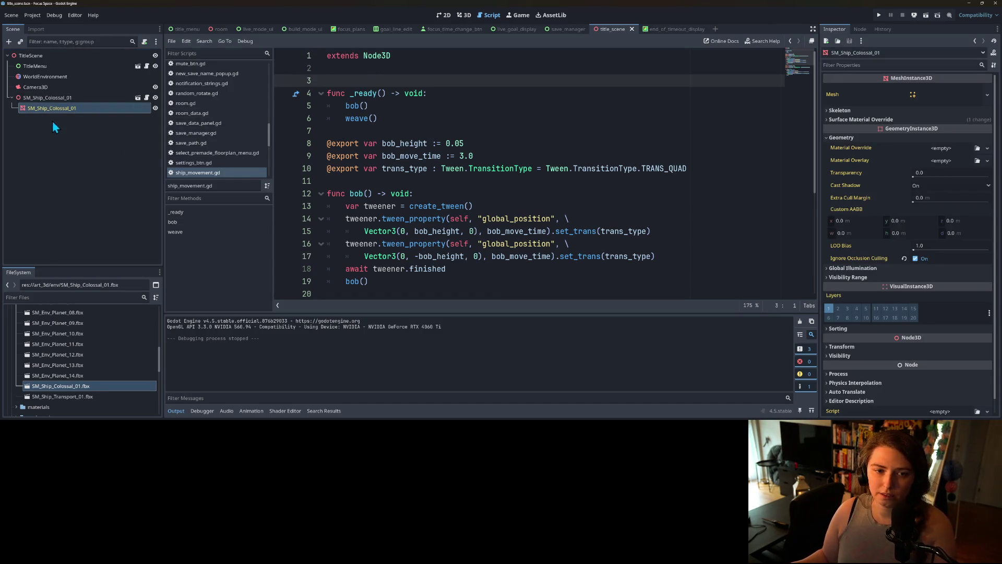
{"action": "mouse_move", "coordinate": [49, 107]}
{"action": "left_mouse_down"}
{"action": "mouse_move", "coordinate": [219, 108]}
{"action": "mouse_move", "coordinate": [403, 74]}
{"action": "left_mouse_up"}
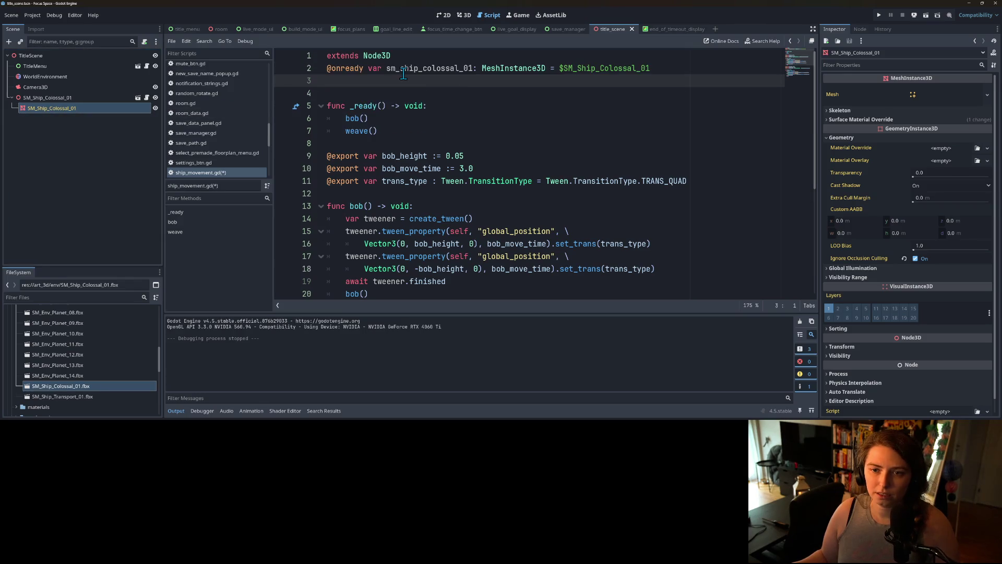
{"action": "double_click", "coordinate": [405, 69]}
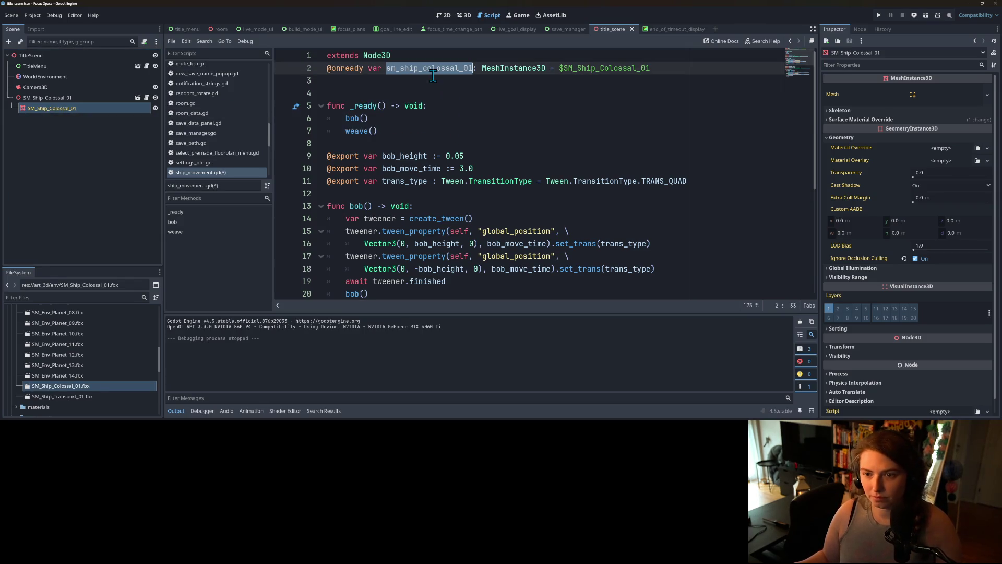
{"action": "type", "text": "ship"}
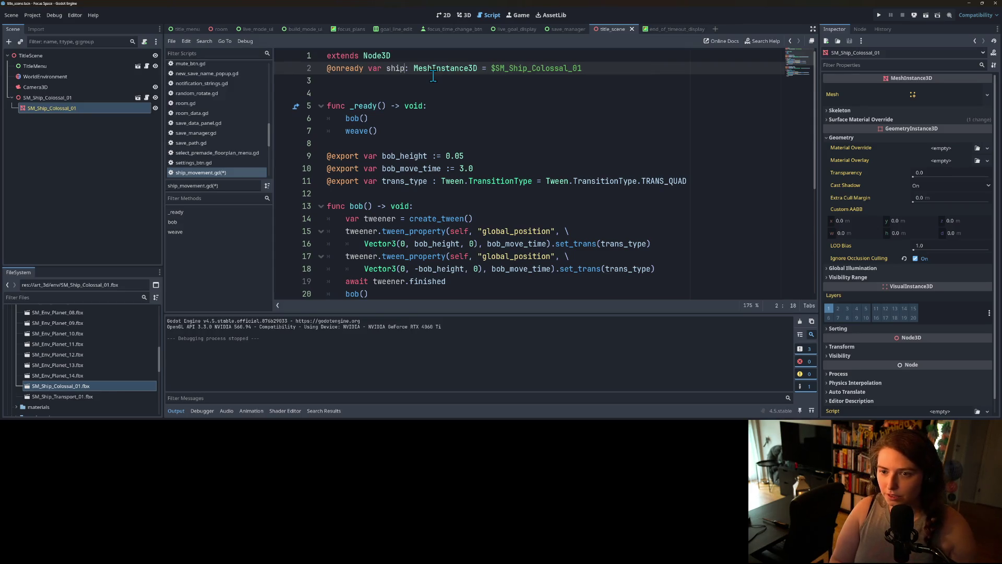
{"action": "type", "text": "_mesh"}
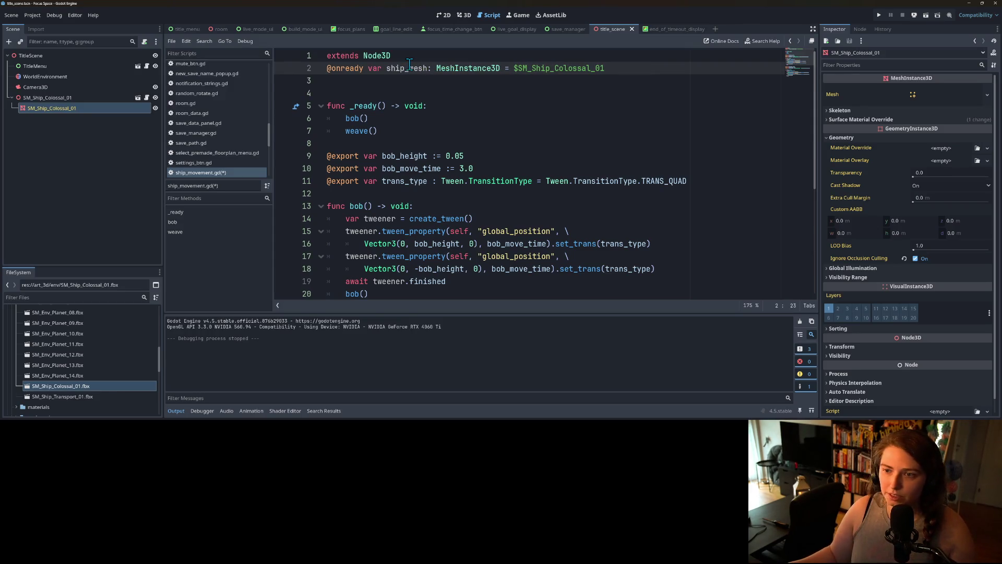
{"action": "double_click", "coordinate": [411, 68]}
{"action": "key", "text": "ctrl+c"}
Replace self with ship_mesh in both weave() tweens on lines 28 and 30, then save.
{"action": "scroll", "coordinate": [497, 222], "scroll_direction": "down", "scroll_amount": 5}
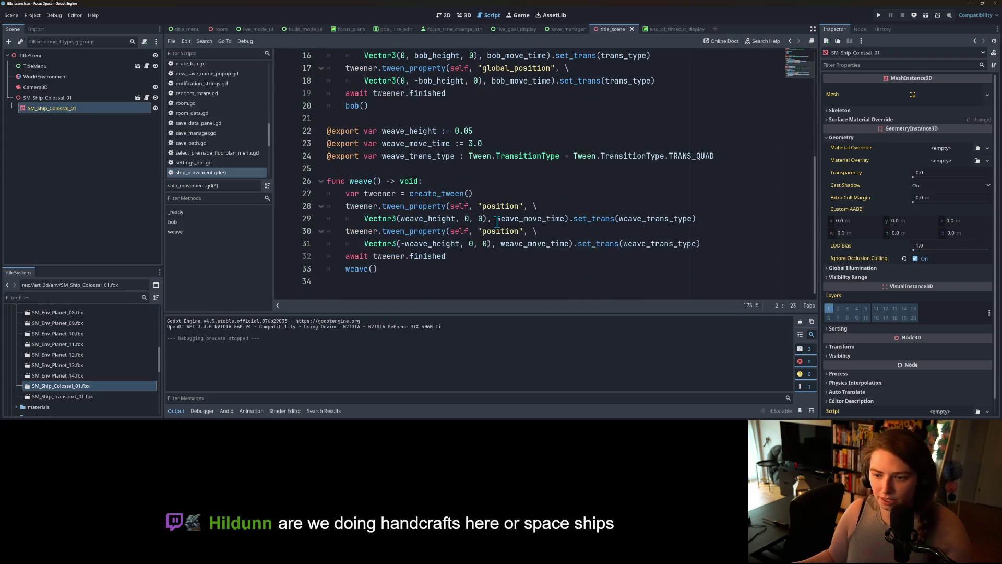
{"action": "double_click", "coordinate": [459, 207]}
{"action": "key", "text": "ctrl+v"}
{"action": "double_click", "coordinate": [459, 231]}
{"action": "key", "text": "ctrl+v"}
{"action": "key", "text": "ctrl+s"}
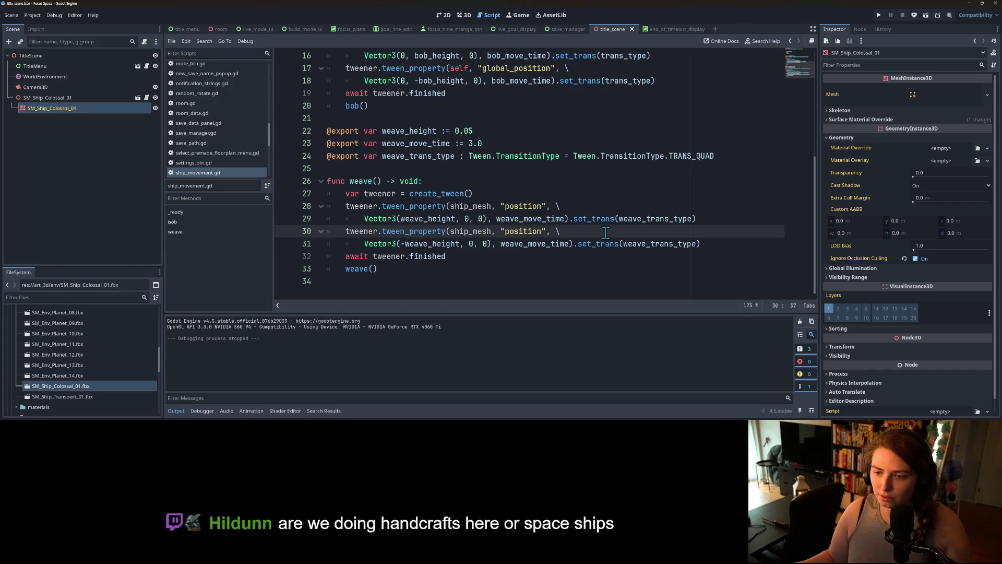
Change global_position to position in the bob() tweens on lines 15 and 17.
{"action": "scroll", "coordinate": [569, 231], "scroll_direction": "up", "scroll_amount": 2}
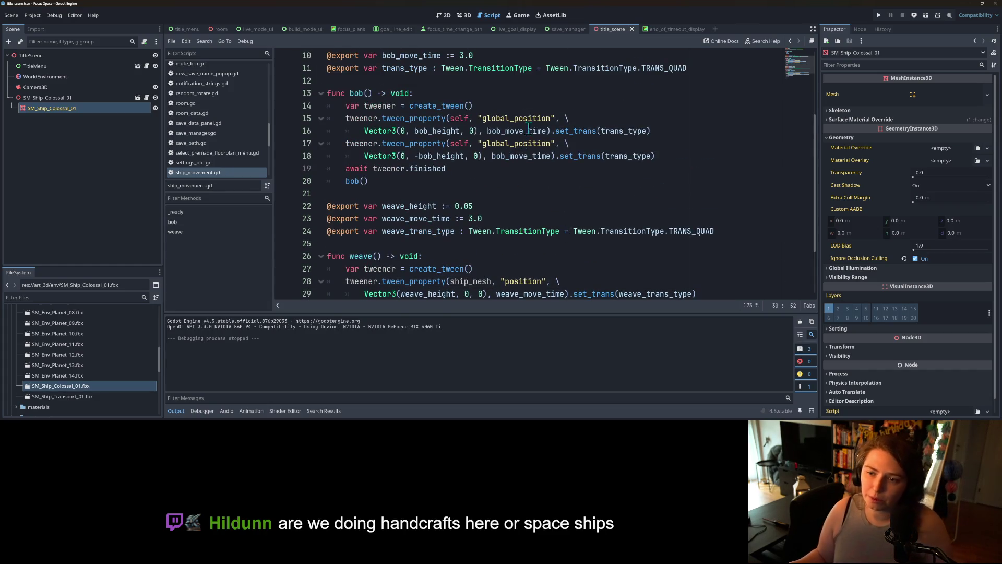
{"action": "scroll", "coordinate": [528, 167], "scroll_direction": "down", "scroll_amount": 2}
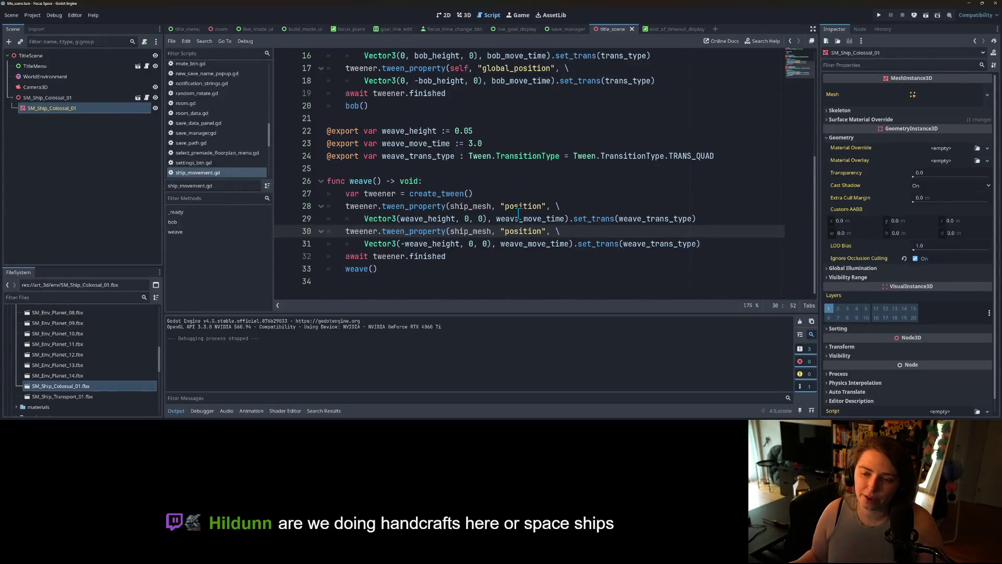
{"action": "double_click", "coordinate": [522, 206]}
{"action": "key", "text": "ctrl+c"}
{"action": "scroll", "coordinate": [527, 149], "scroll_direction": "up", "scroll_amount": 3}
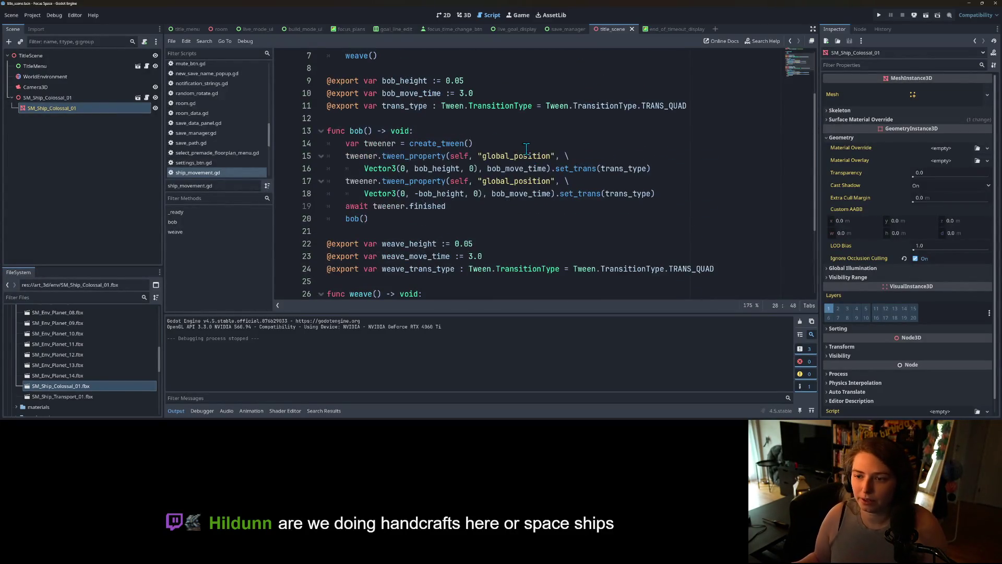
{"action": "double_click", "coordinate": [527, 154]}
{"action": "key", "text": "ctrl+v"}
{"action": "double_click", "coordinate": [526, 181]}
{"action": "key", "text": "ctrl+v"}
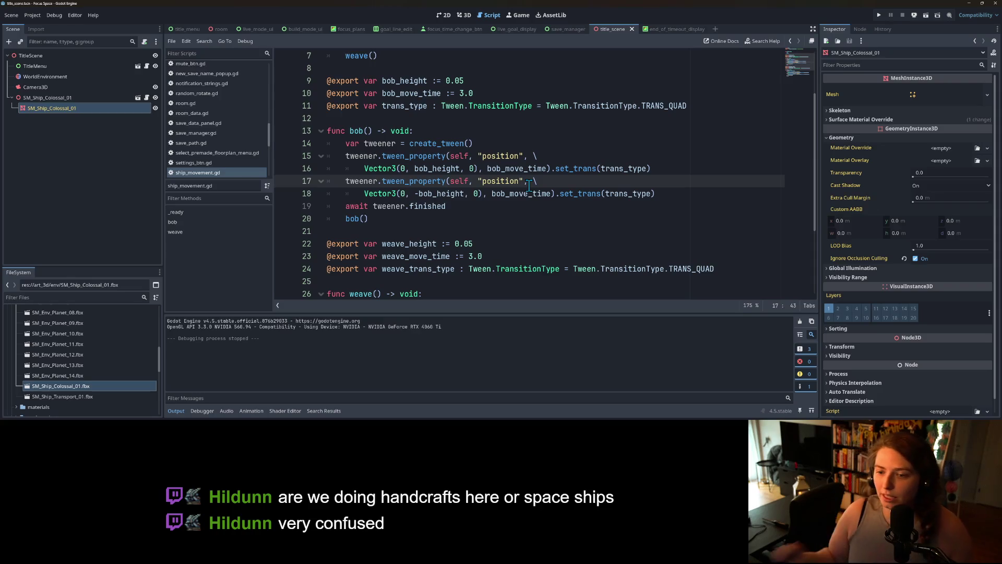
{"action": "scroll", "coordinate": [525, 228], "scroll_direction": "down", "scroll_amount": 3}
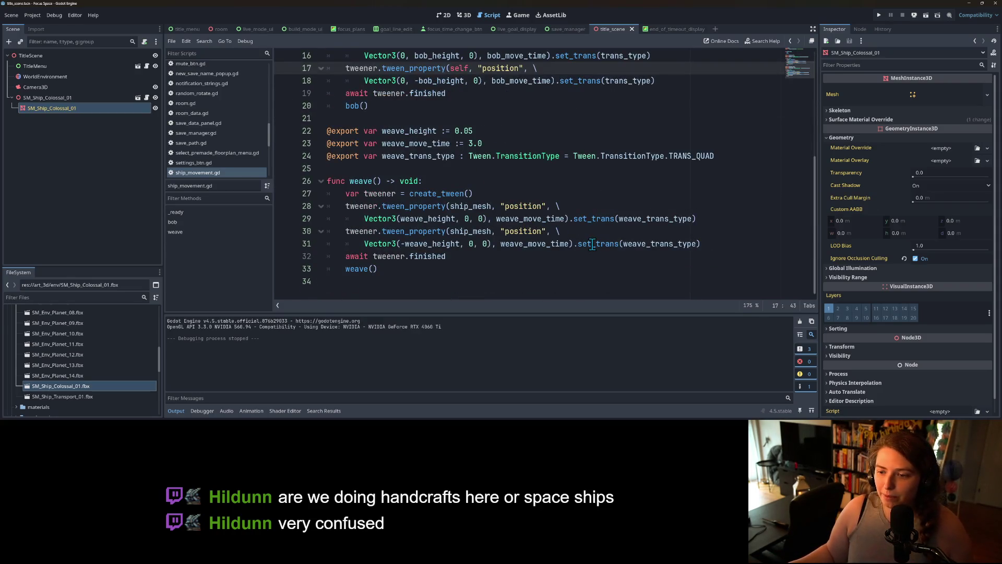
Run the game and select the ship node in the Remote scene tree.
{"action": "mouse_move", "coordinate": [593, 245]}
{"action": "scroll", "coordinate": [612, 233], "scroll_direction": "up", "scroll_amount": 5}
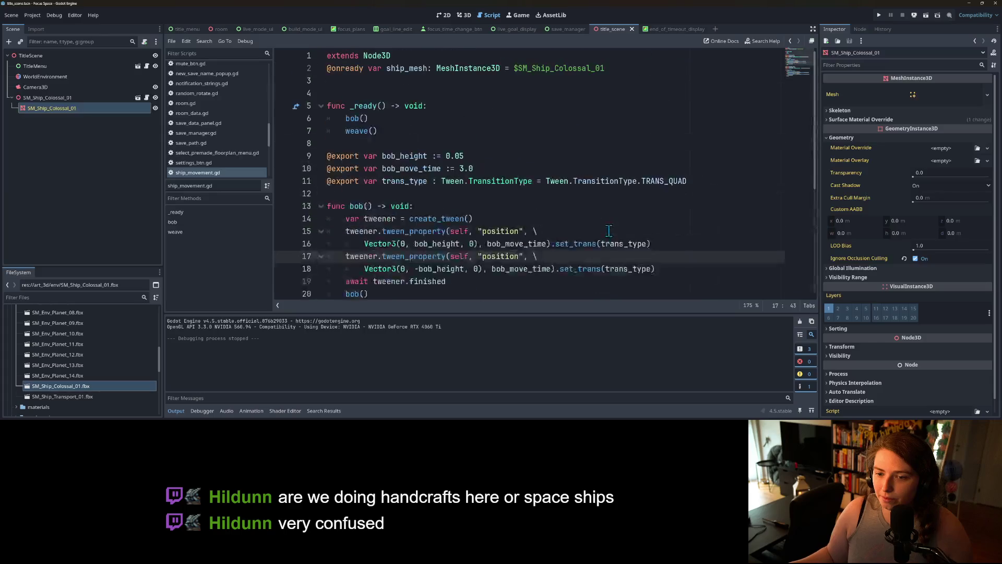
{"action": "left_click", "coordinate": [882, 16]}
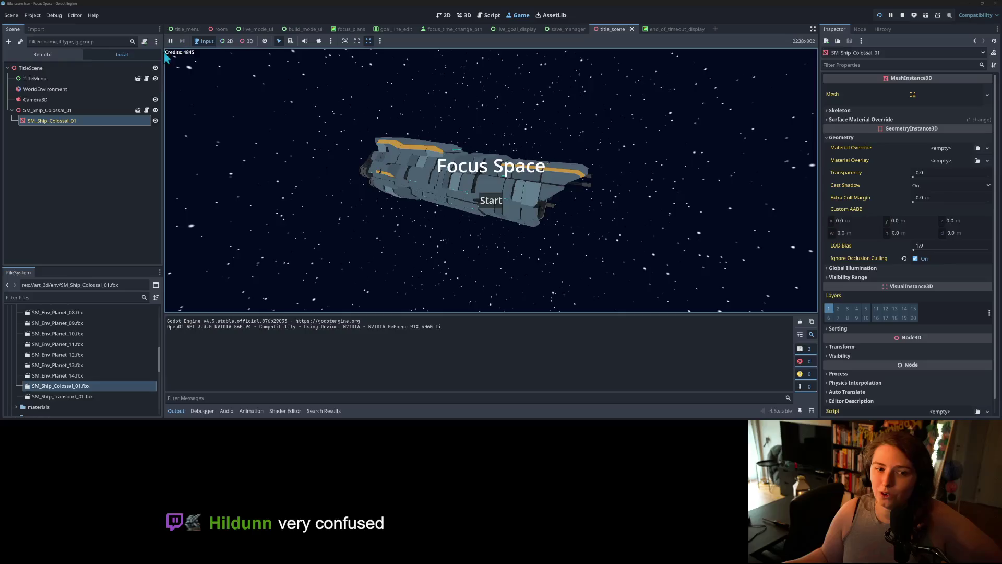
{"action": "left_click", "coordinate": [55, 55]}
{"action": "scroll", "coordinate": [63, 173], "scroll_direction": "down", "scroll_amount": 1}
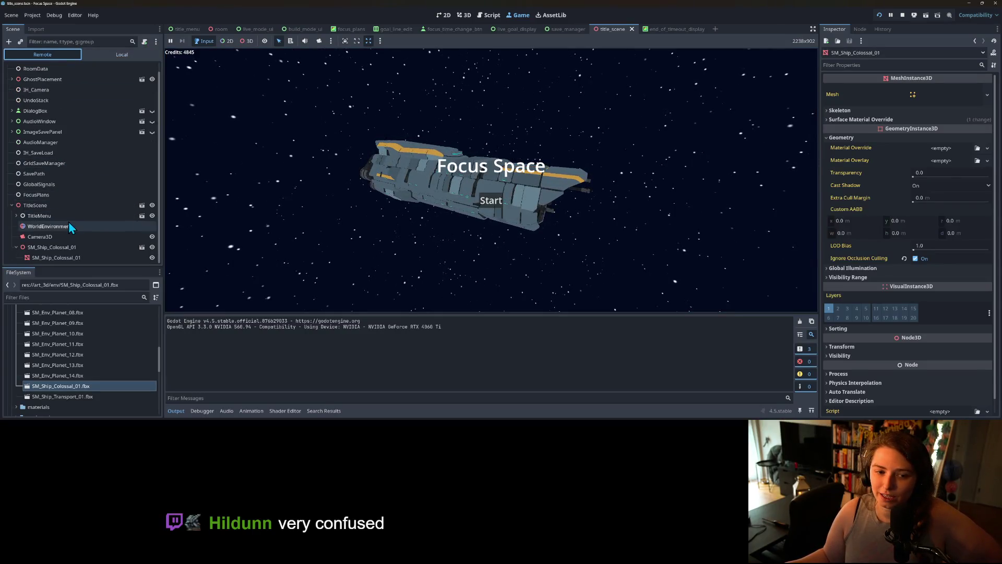
{"action": "left_click", "coordinate": [58, 257]}
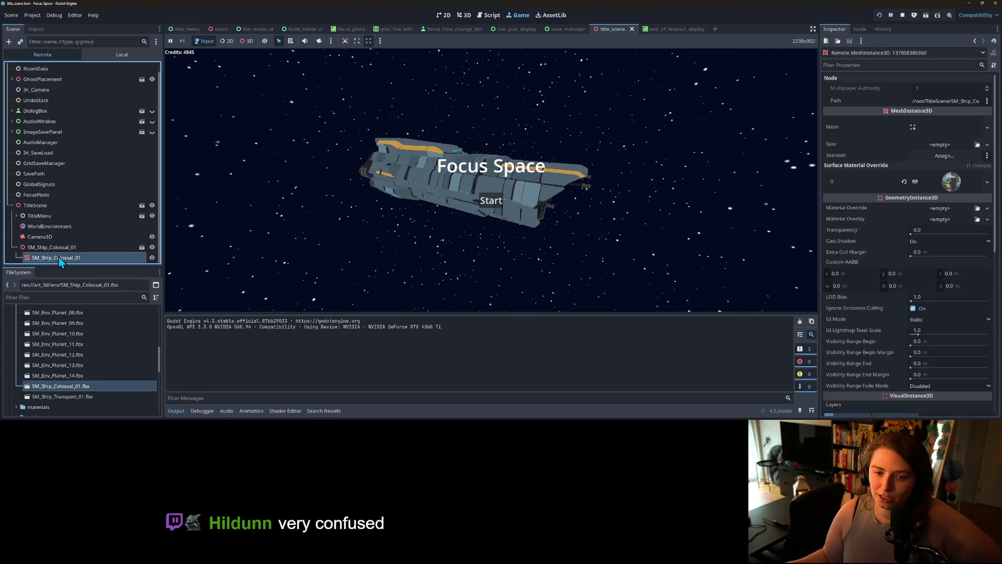
{"action": "scroll", "coordinate": [855, 313], "scroll_direction": "down", "scroll_amount": 5}
{"action": "scroll", "coordinate": [855, 311], "scroll_direction": "down", "scroll_amount": 3}
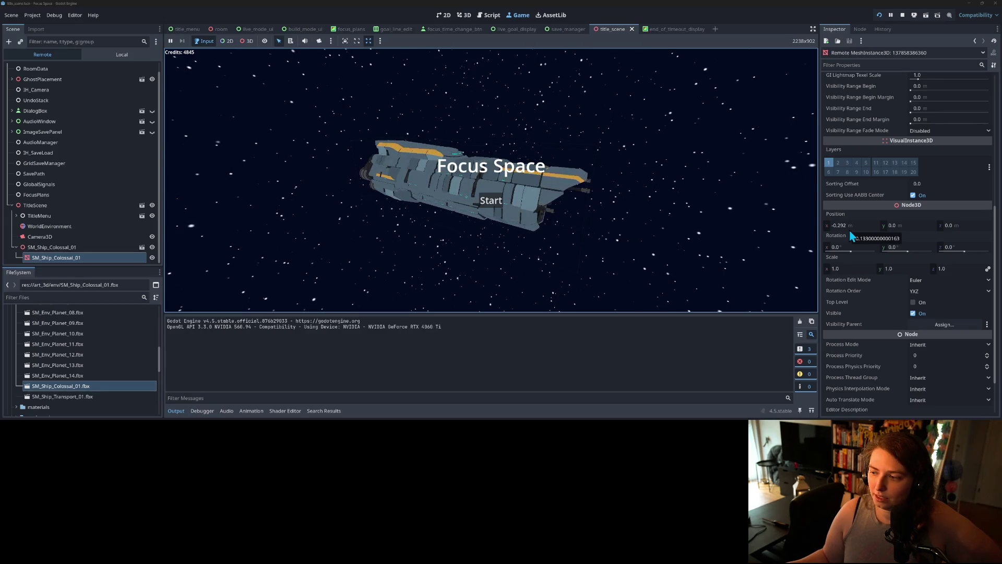
{"action": "left_click", "coordinate": [67, 250]}
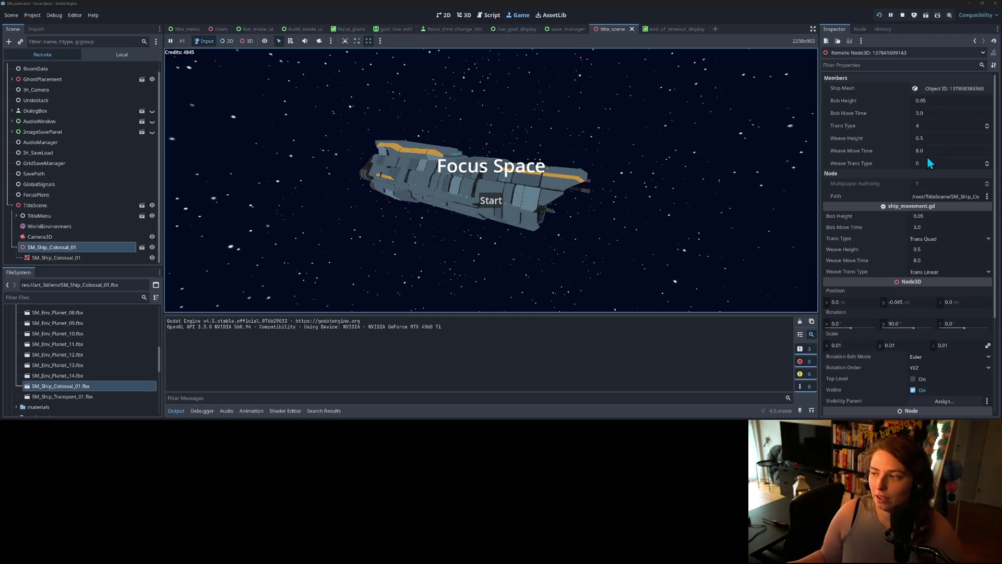
Set the live Weave Height to 1.5 and Weave Move Time to 1.0, then reselect the local ship node.
{"action": "left_click", "coordinate": [933, 139]}
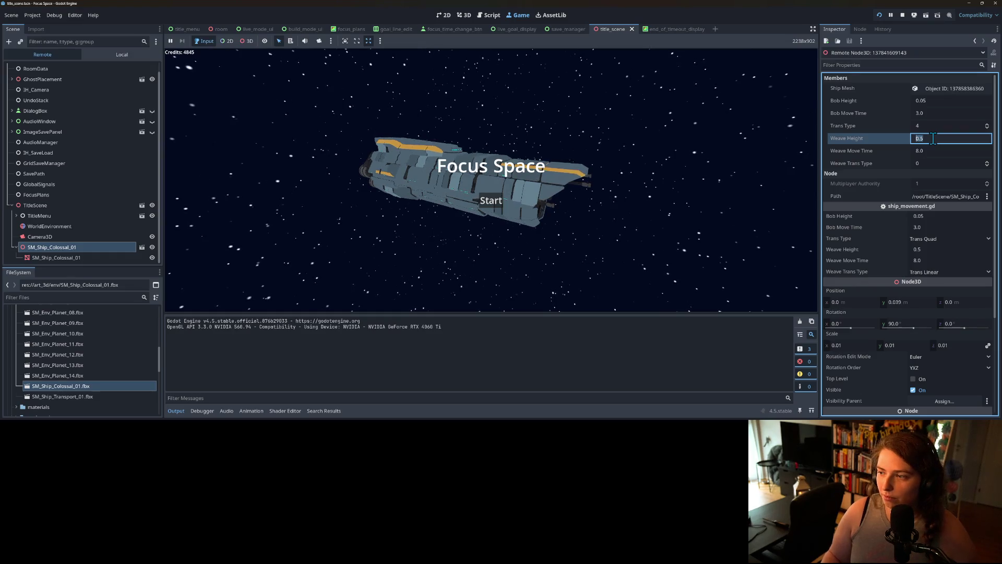
{"action": "type", "text": "1.5"}
{"action": "key", "text": "Return"}
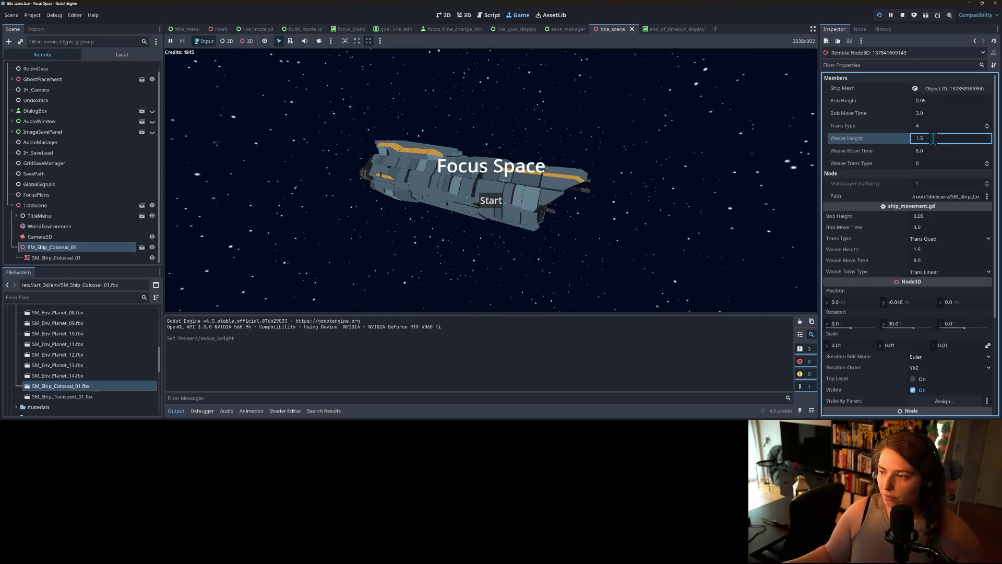
{"action": "left_click", "coordinate": [943, 150]}
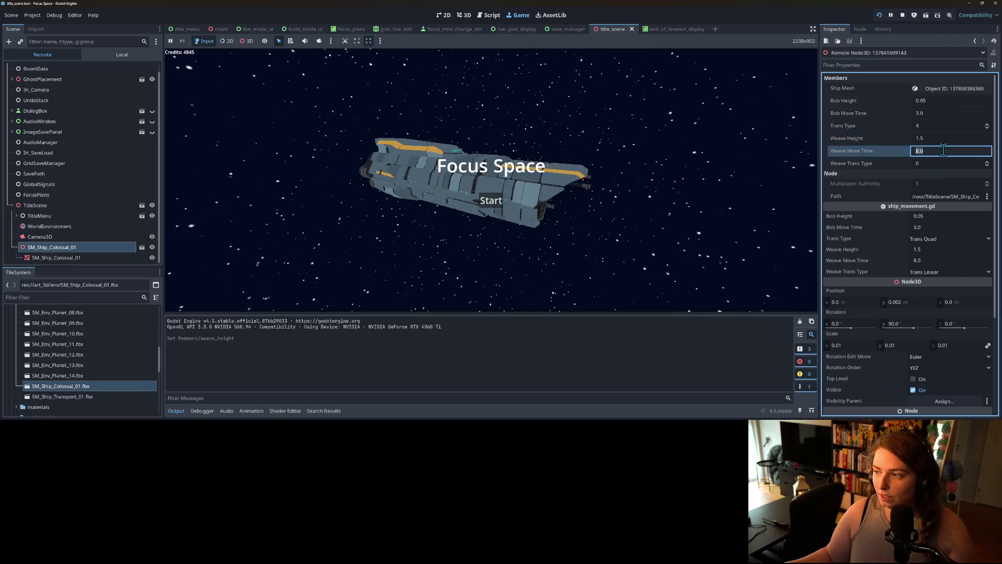
{"action": "type", "text": "1.0"}
{"action": "key", "text": "Return"}
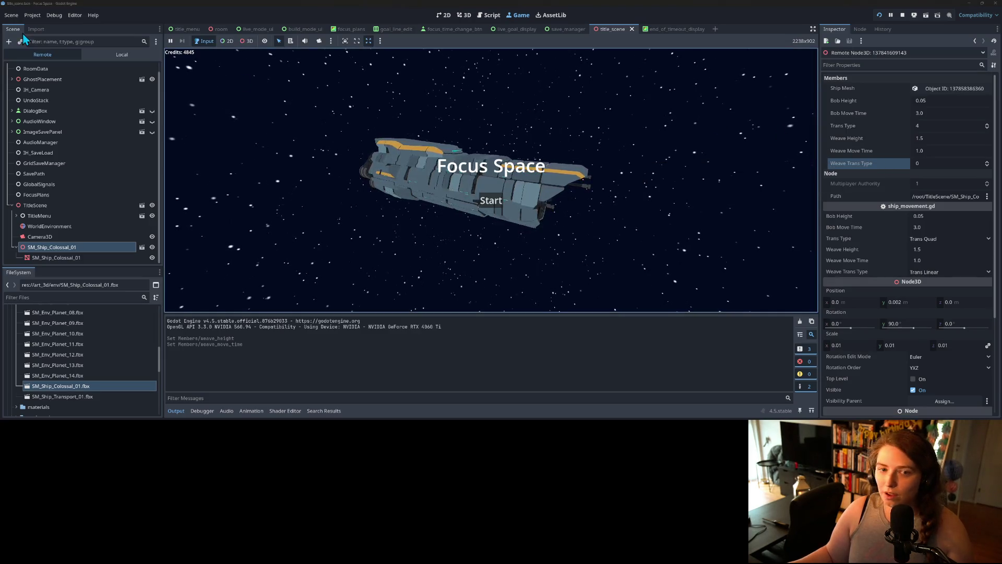
{"action": "left_click", "coordinate": [114, 55]}
{"action": "left_click", "coordinate": [73, 111]}
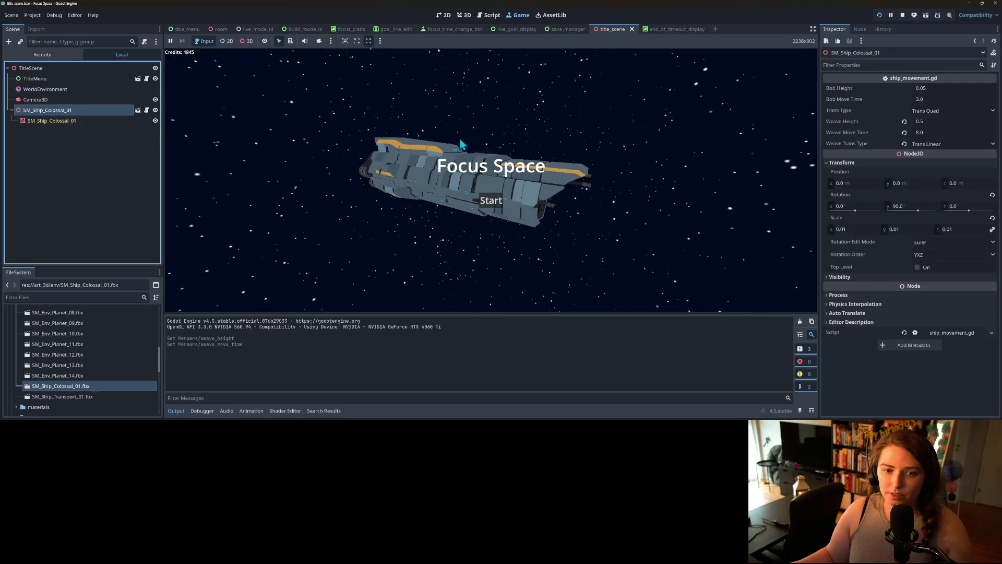
Set the scene's Weave Height to 1.5 and Weave Move Time to 1.0, keeping Trans Linear.
{"action": "left_click", "coordinate": [935, 122]}
{"action": "type", "text": "1.5"}
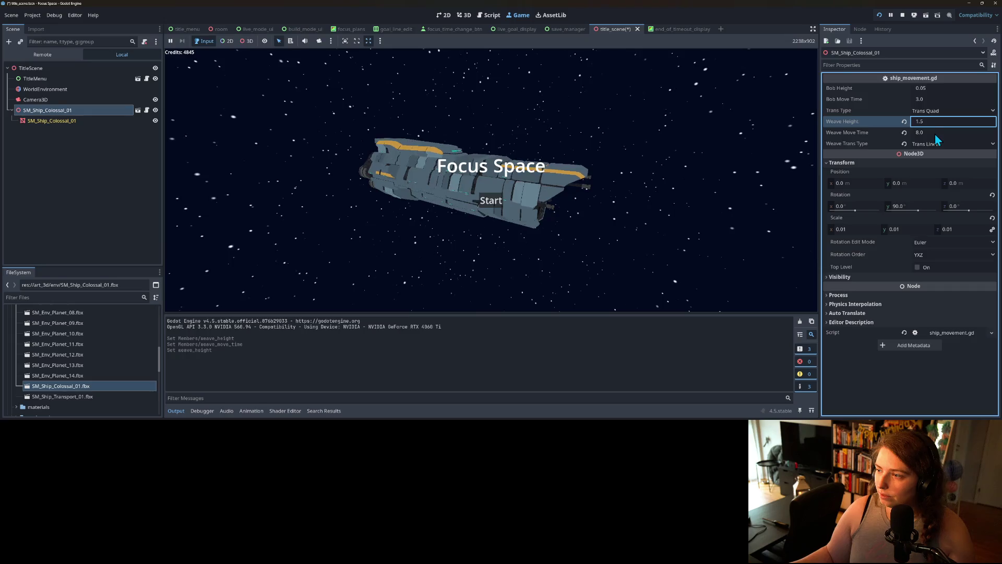
{"action": "left_click", "coordinate": [935, 133]}
{"action": "type", "text": "1.0"}
{"action": "key", "text": "Return"}
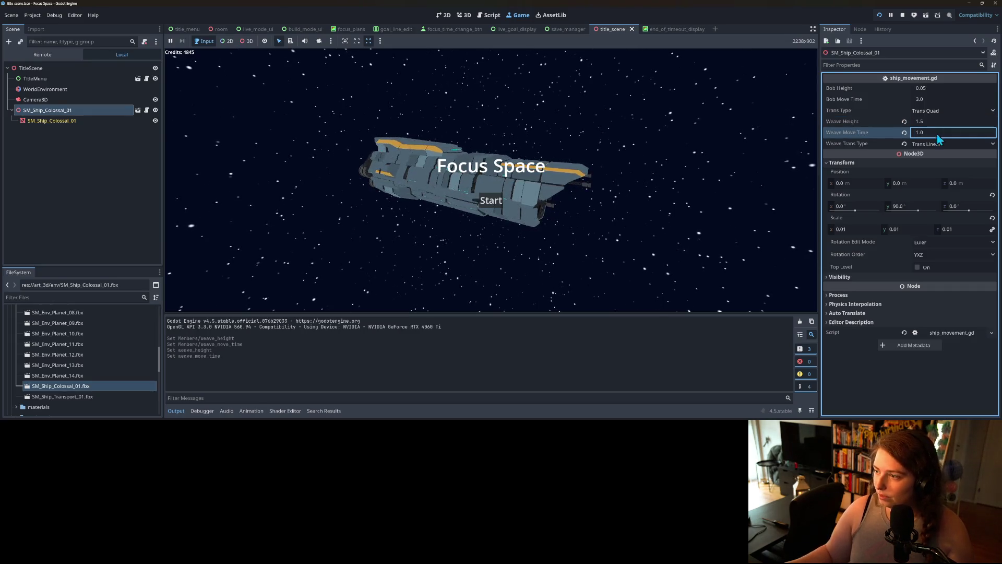
{"action": "left_click", "coordinate": [942, 144]}
{"action": "left_click", "coordinate": [938, 156]}
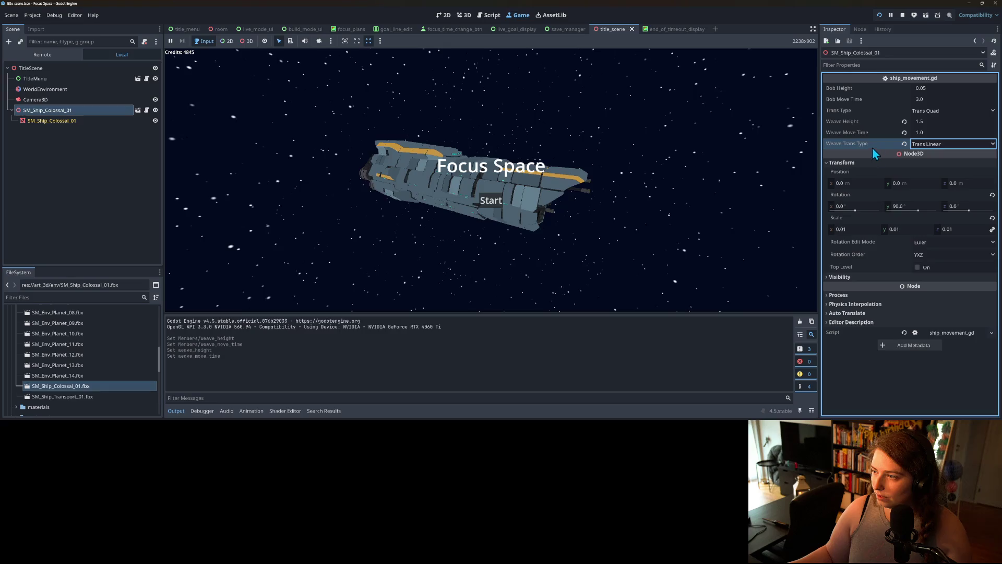
{"action": "mouse_move", "coordinate": [865, 146]}
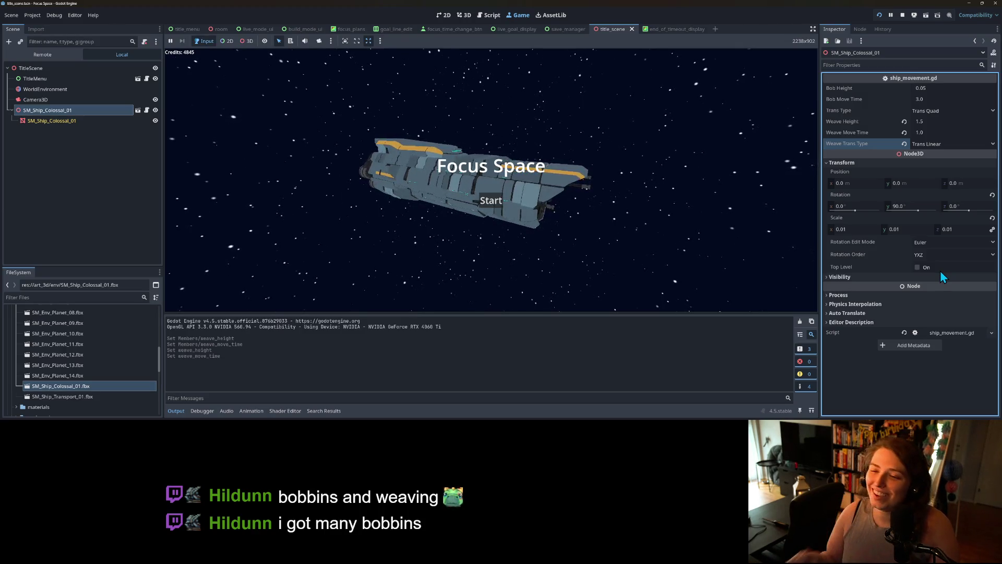
Raise Weave Height to 5.0, save, set Weave Move Time to 0.9, and stop the game.
{"action": "left_click", "coordinate": [941, 120]}
{"action": "type", "text": "5"}
{"action": "key", "text": "Return"}
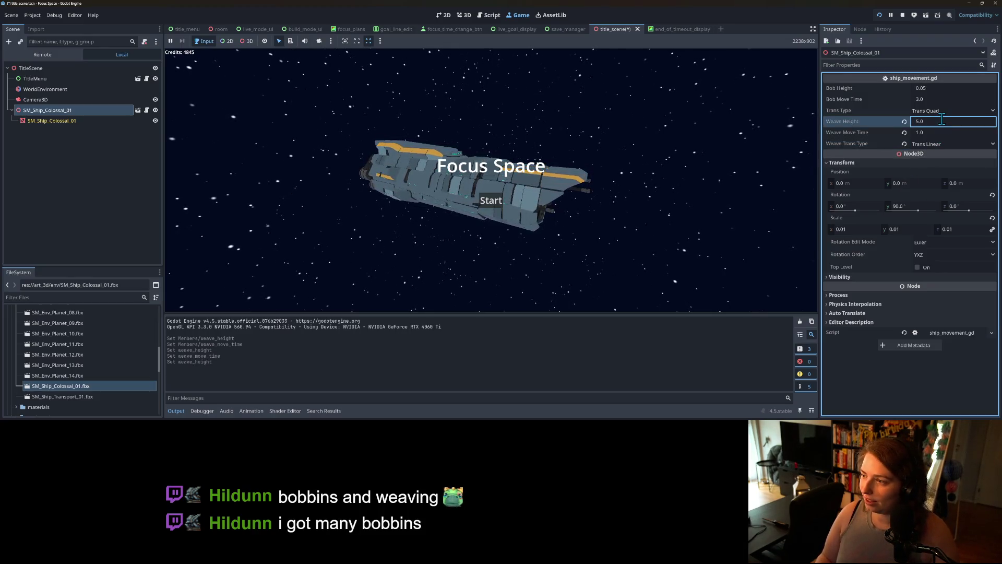
{"action": "key", "text": "ctrl+s"}
{"action": "left_click", "coordinate": [392, 170]}
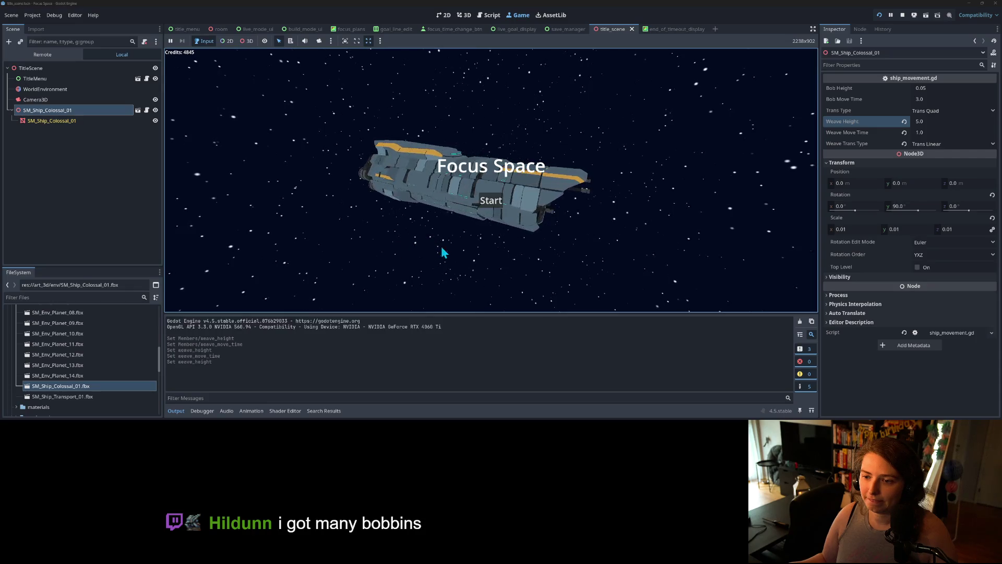
{"action": "left_click", "coordinate": [954, 133]}
{"action": "type", "text": "0.9"}
{"action": "key", "text": "Return"}
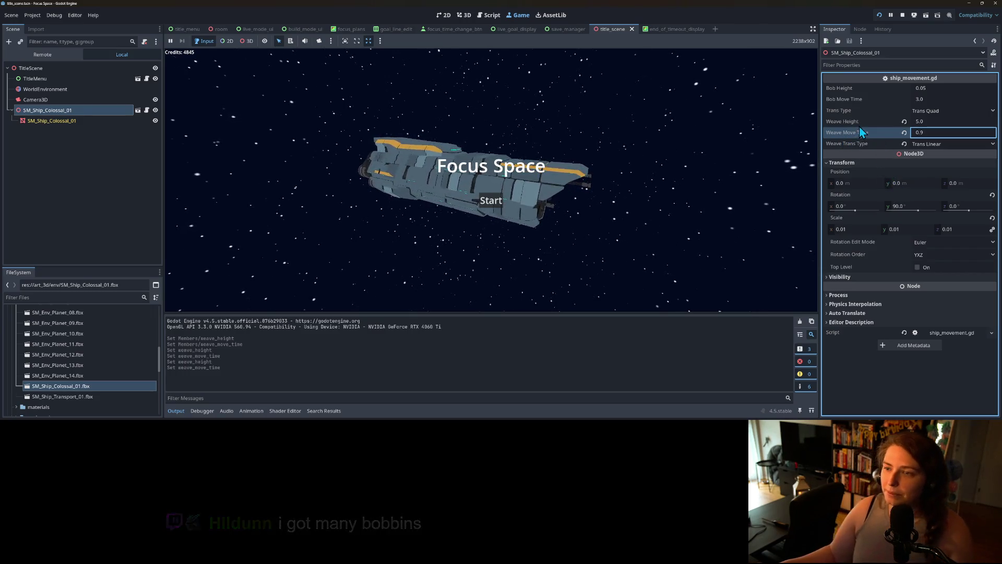
{"action": "left_click", "coordinate": [900, 17]}
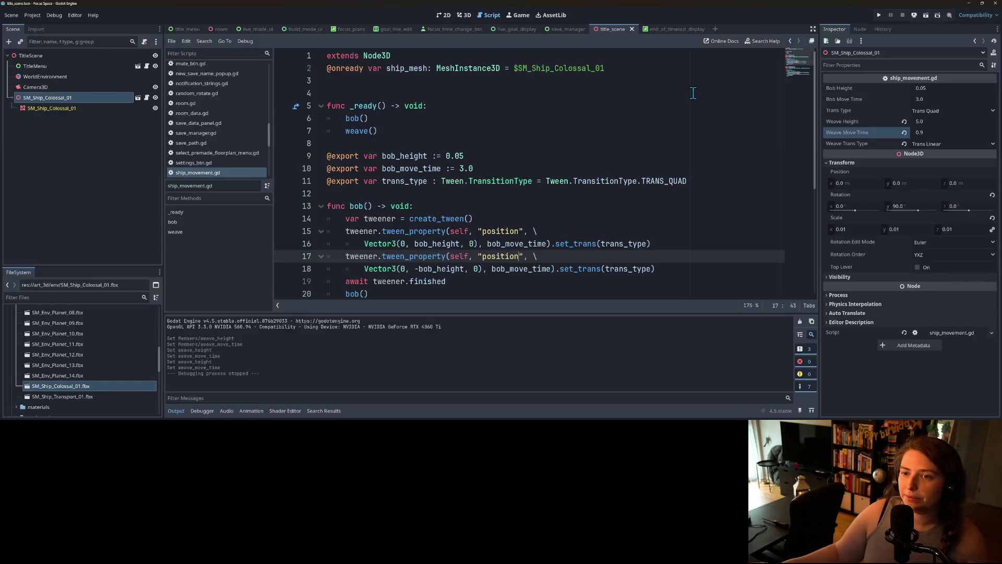
Inspect the ship mesh in the 3D view, then return to ship_movement.gd.
{"action": "left_click", "coordinate": [93, 107]}
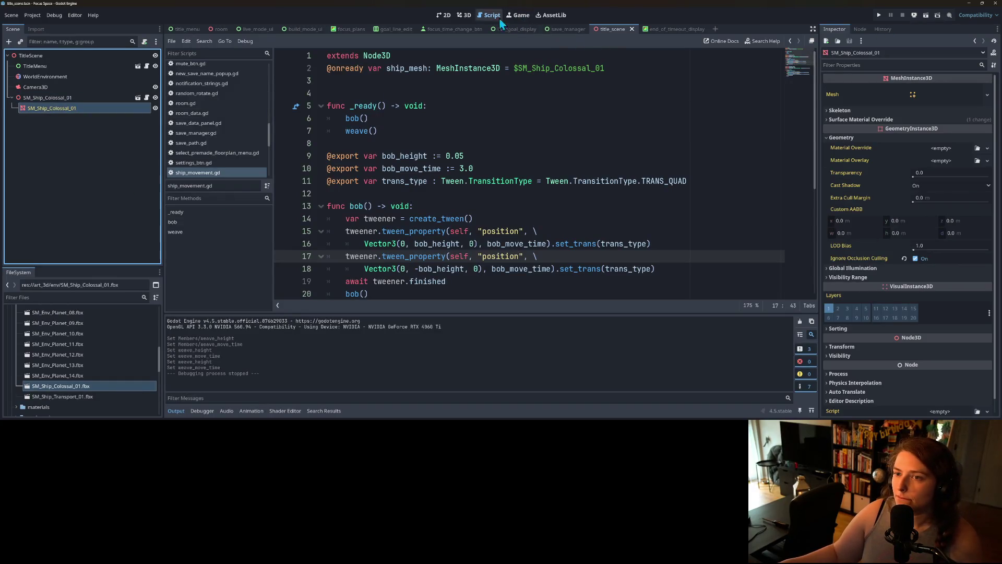
{"action": "left_click", "coordinate": [466, 16]}
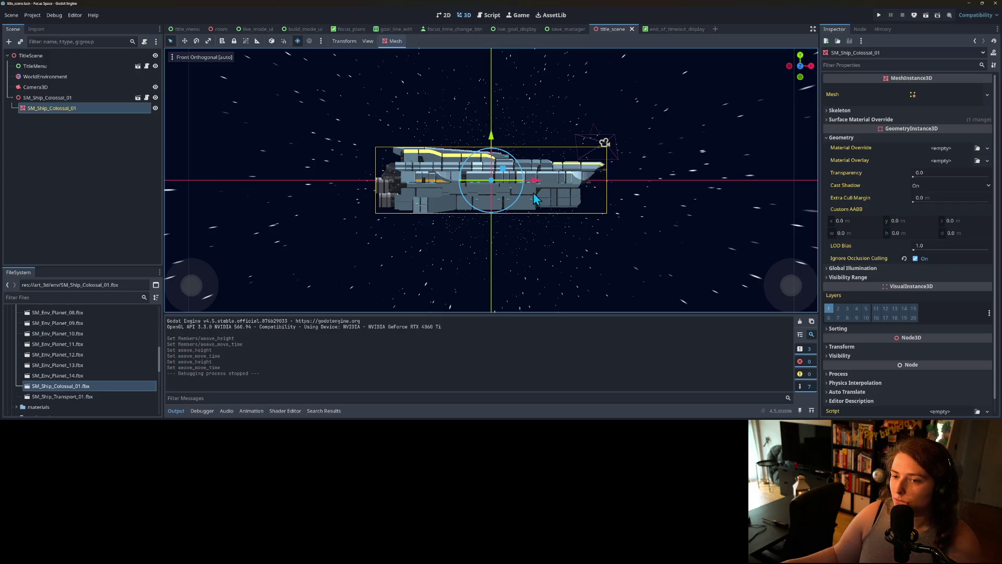
{"action": "left_click_drag", "start_coordinate": [527, 199], "coordinate": [446, 225]}
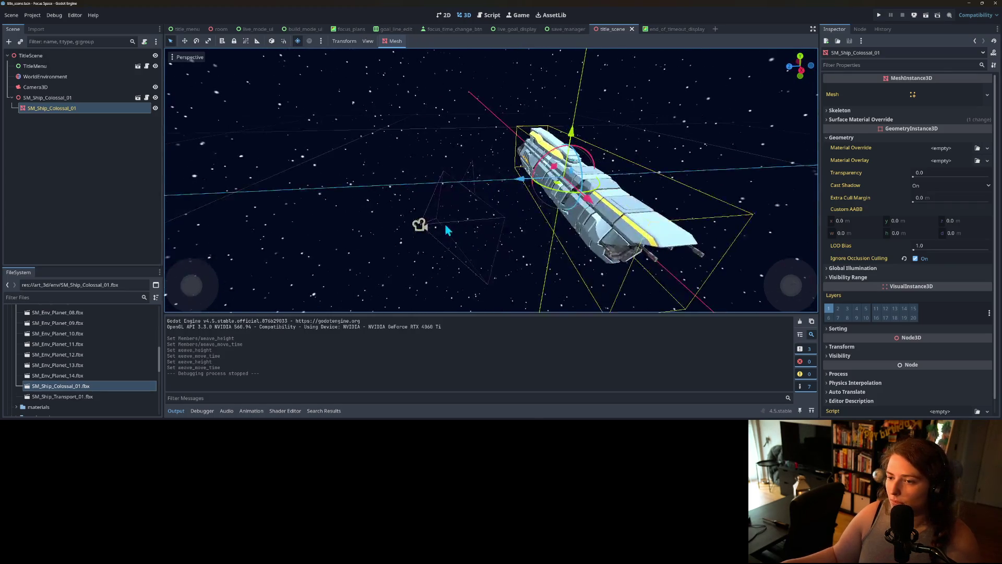
{"action": "left_click", "coordinate": [94, 100]}
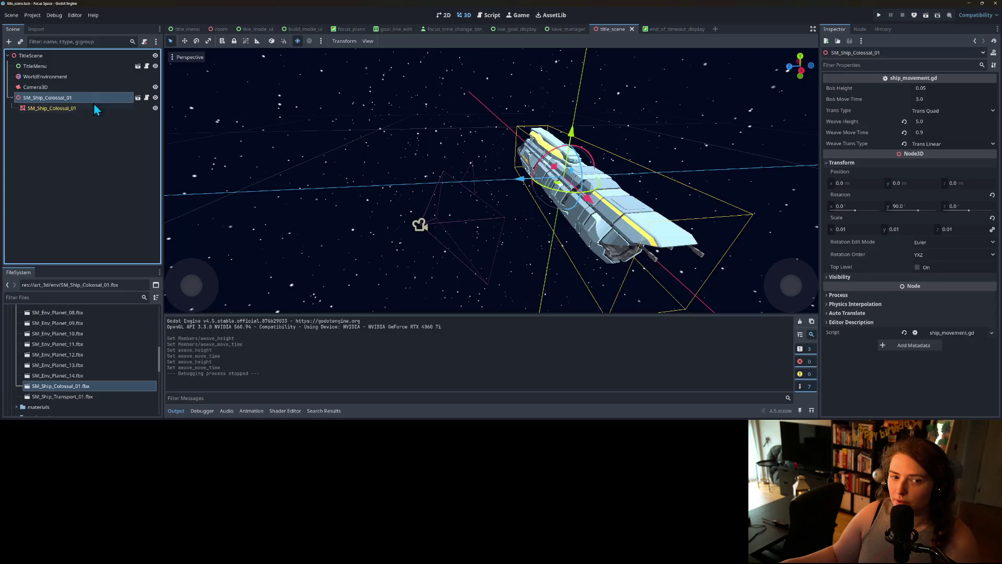
{"action": "left_click", "coordinate": [93, 106]}
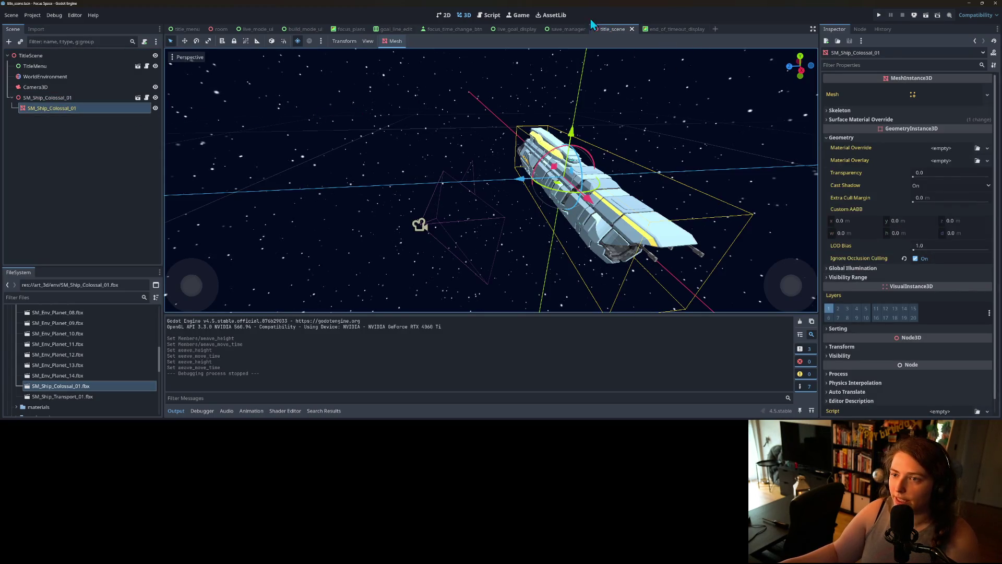
{"action": "left_click", "coordinate": [483, 13]}
Change line 29's weave target to Vector3(0, 0, weave_height).
{"action": "scroll", "coordinate": [455, 209], "scroll_direction": "down", "scroll_amount": 3}
{"action": "scroll", "coordinate": [456, 211], "scroll_direction": "down", "scroll_amount": 2}
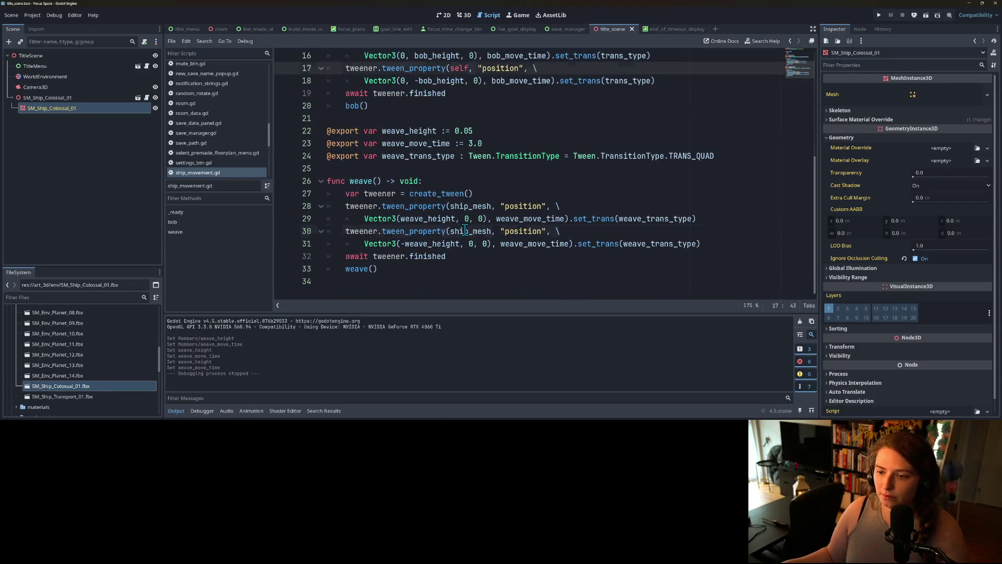
{"action": "left_click", "coordinate": [463, 230]}
{"action": "double_click", "coordinate": [414, 218]}
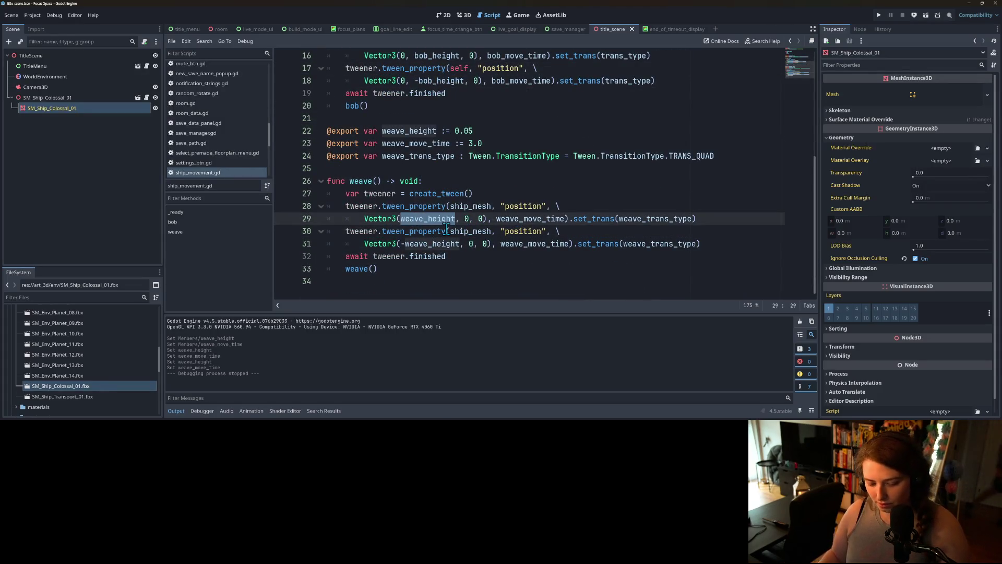
{"action": "type", "text": "0"}
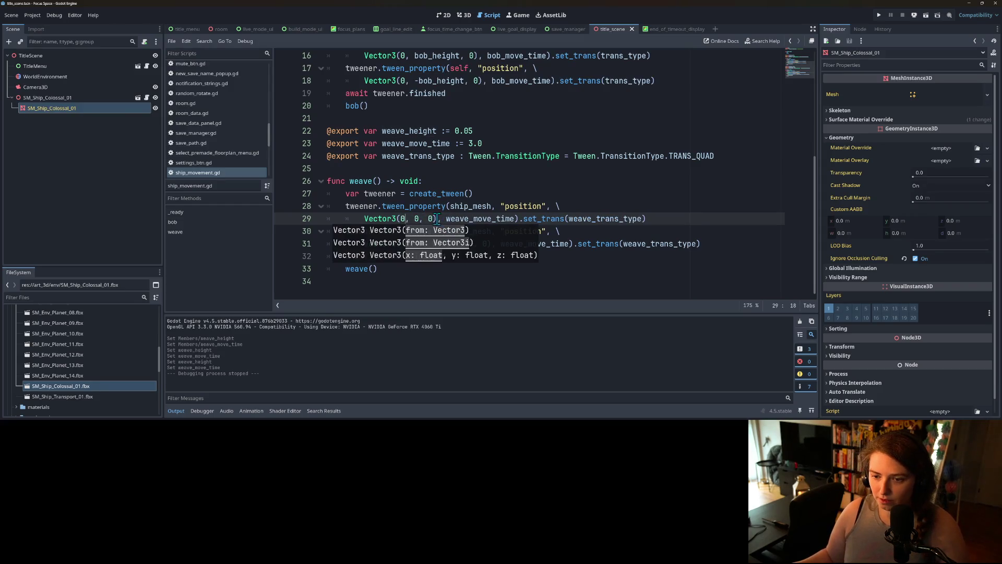
{"action": "left_click", "coordinate": [430, 218]}
{"action": "key", "text": "Delete"}
{"action": "type", "text": "weave_height"}
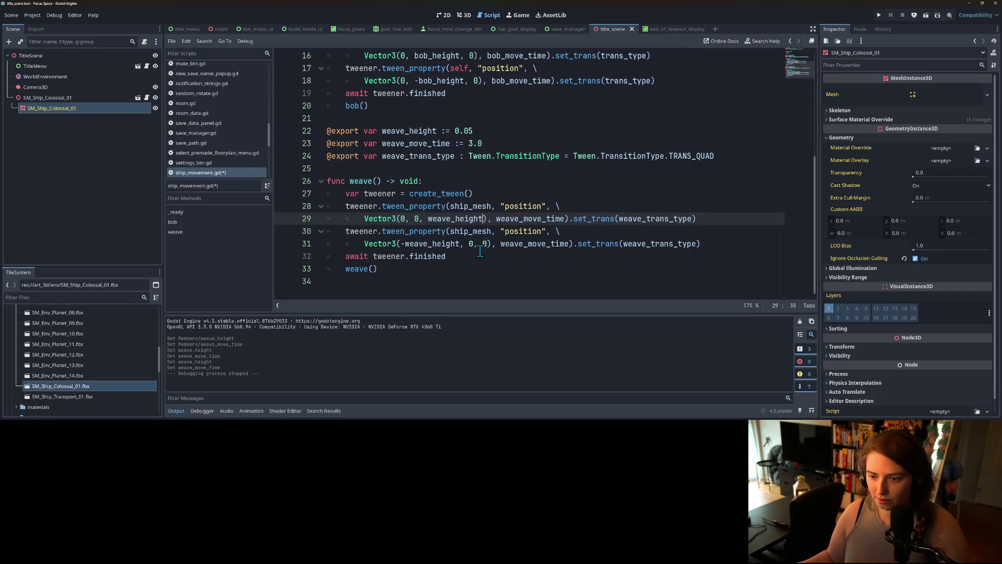
Change line 31's weave target to Vector3(0, 0, -weave_height) and run the game.
{"action": "left_click", "coordinate": [486, 244]}
{"action": "key", "text": "Delete"}
{"action": "type", "text": "-"}
{"action": "type", "text": "weave_height"}
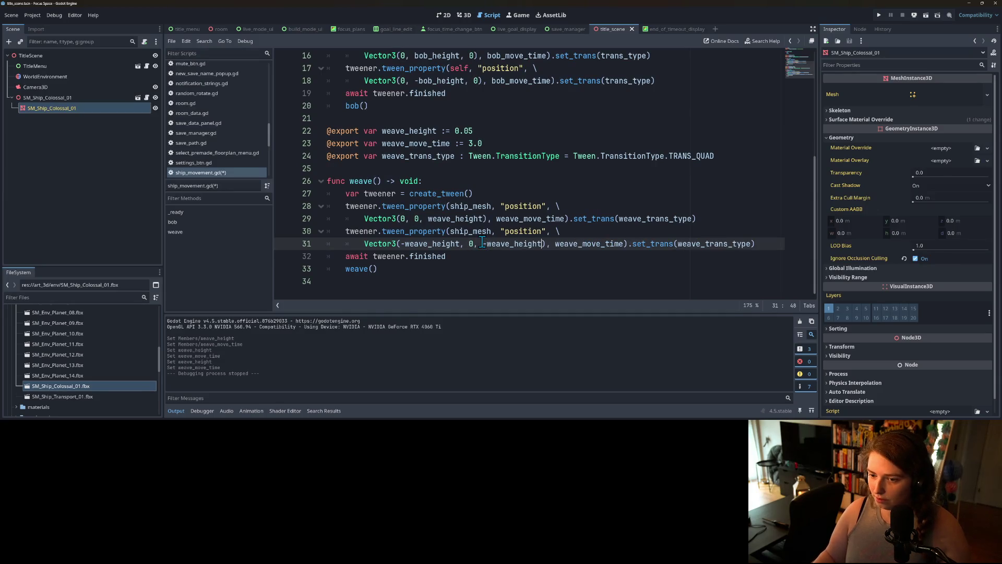
{"action": "double_click", "coordinate": [432, 244]}
{"action": "key", "text": "BackSpace"}
{"action": "key", "text": "BackSpace"}
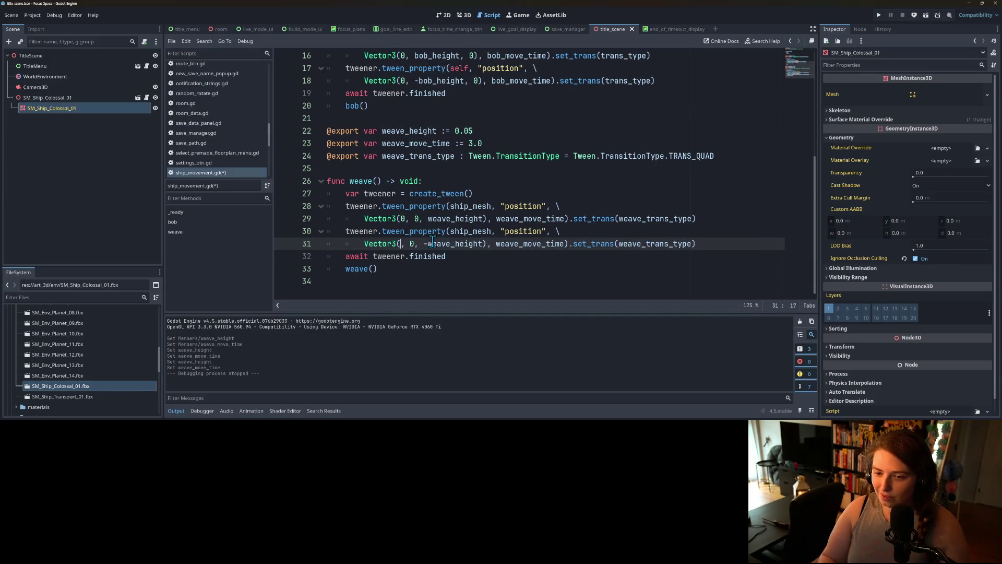
{"action": "type", "text": "0"}
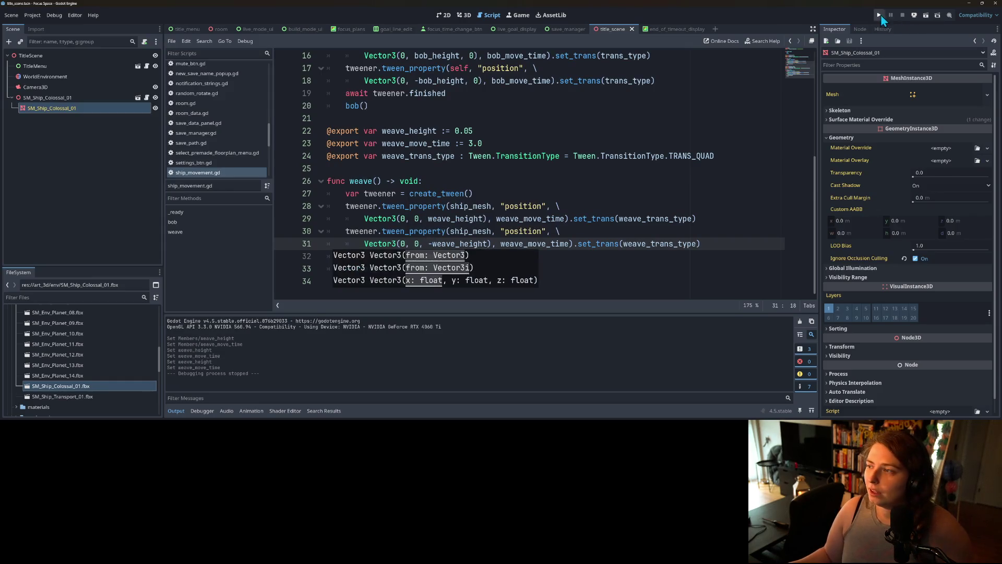
{"action": "left_click", "coordinate": [879, 15]}
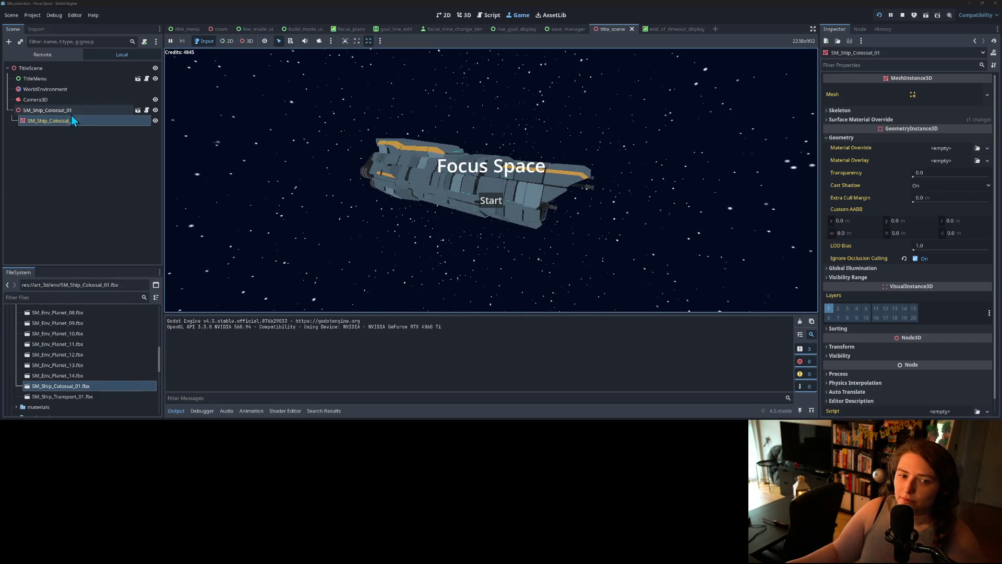
Try a Weave Height of 10, then 50, saving the scene each time.
{"action": "left_click", "coordinate": [73, 110]}
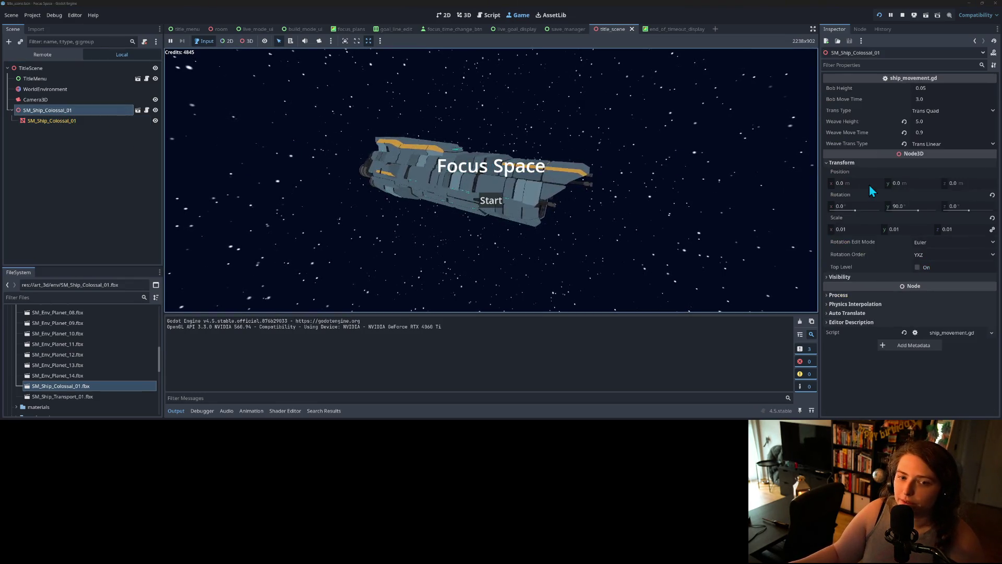
{"action": "left_click", "coordinate": [941, 121]}
{"action": "type", "text": "10"}
{"action": "key", "text": "Return"}
{"action": "key", "text": "ctrl+s"}
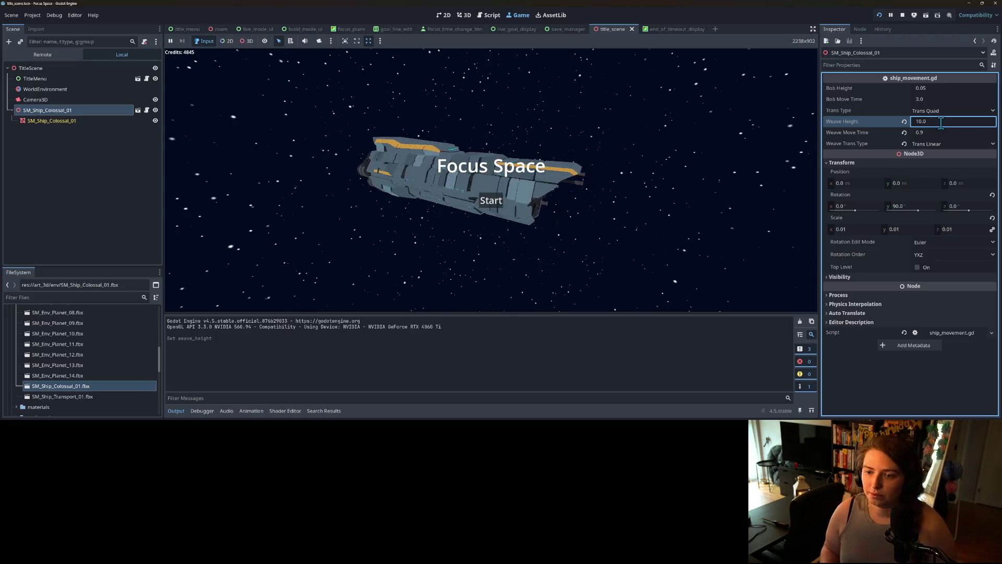
{"action": "left_click", "coordinate": [941, 122]}
{"action": "type", "text": "50"}
{"action": "key", "text": "Return"}
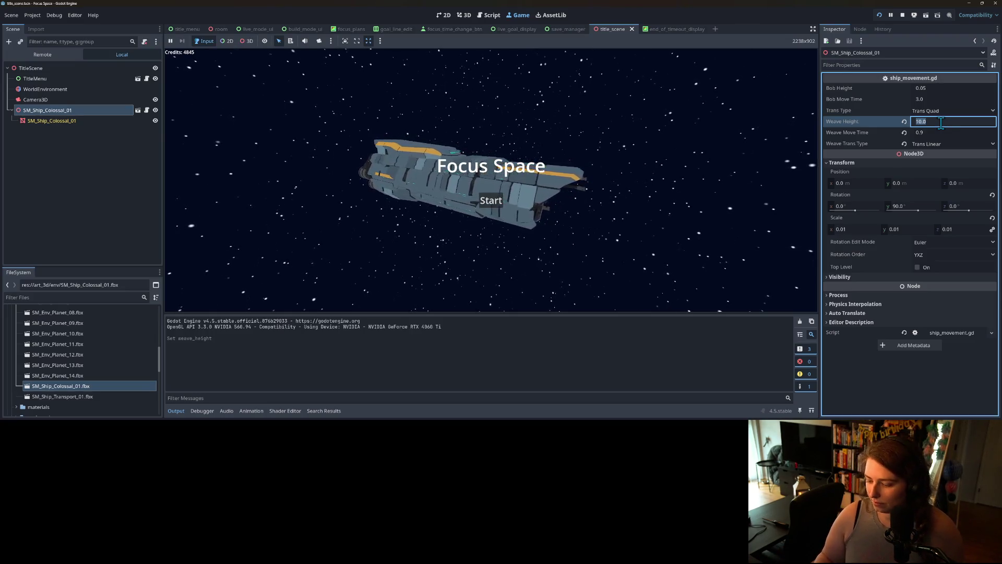
{"action": "key", "text": "ctrl+s"}
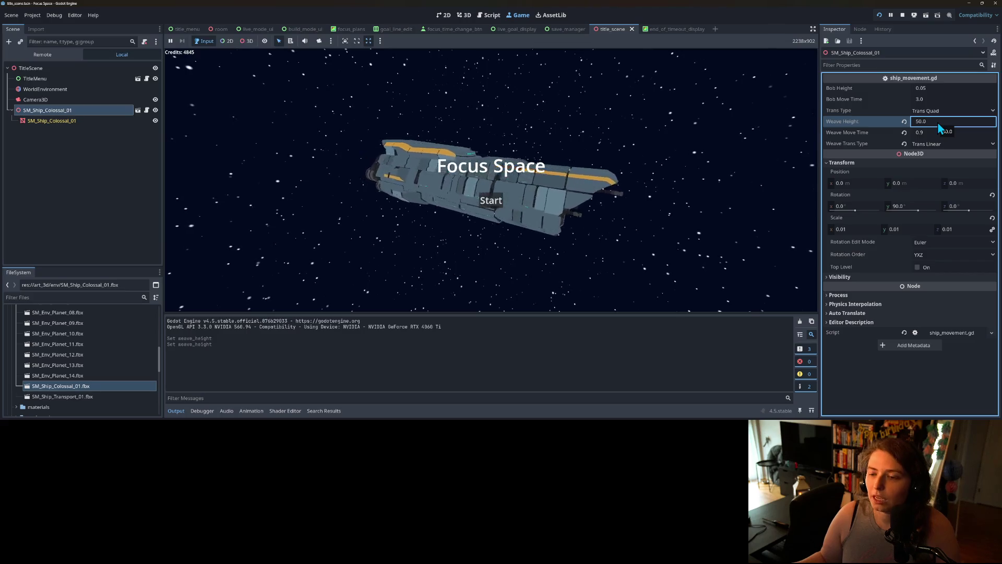
{"action": "key", "text": "Return"}
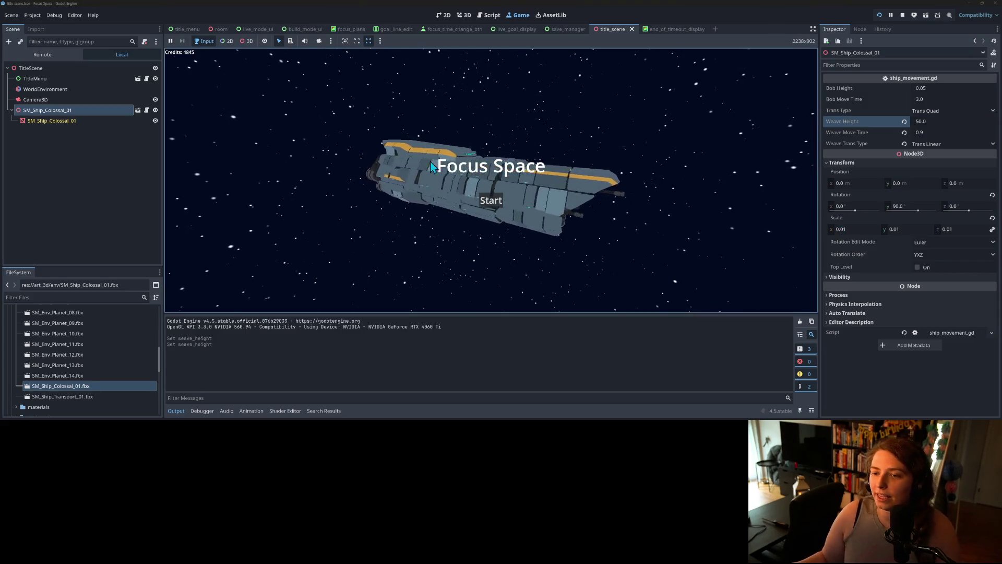
On the parent ship node, set Weave Move Time to 3.0.
{"action": "left_click", "coordinate": [75, 121]}
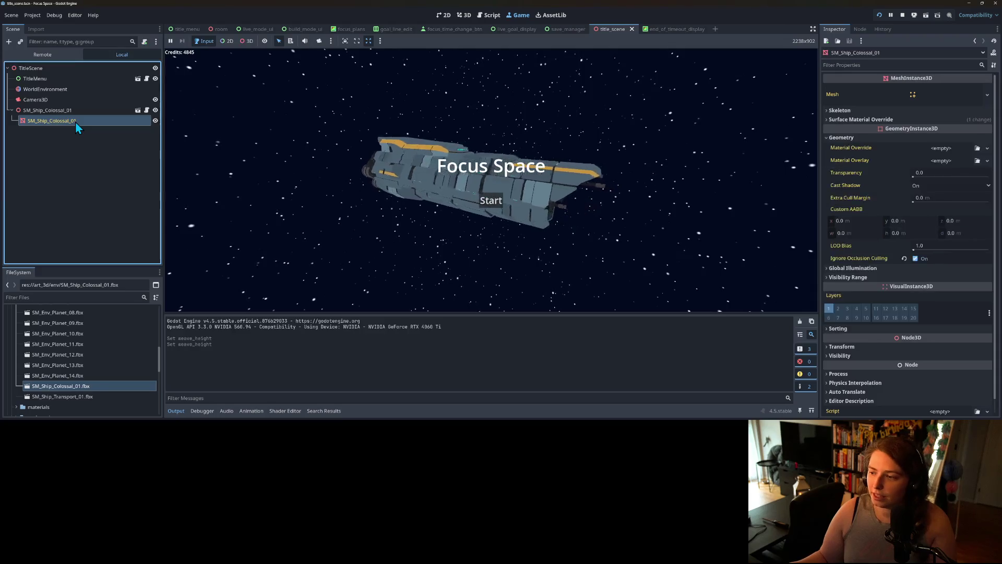
{"action": "scroll", "coordinate": [886, 348], "scroll_direction": "up", "scroll_amount": 1}
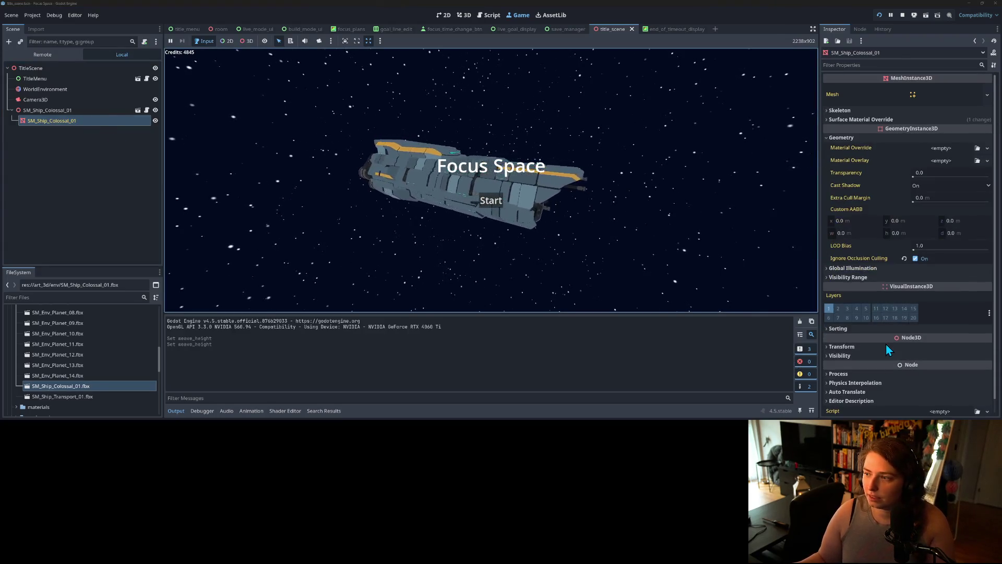
{"action": "left_click", "coordinate": [58, 111]}
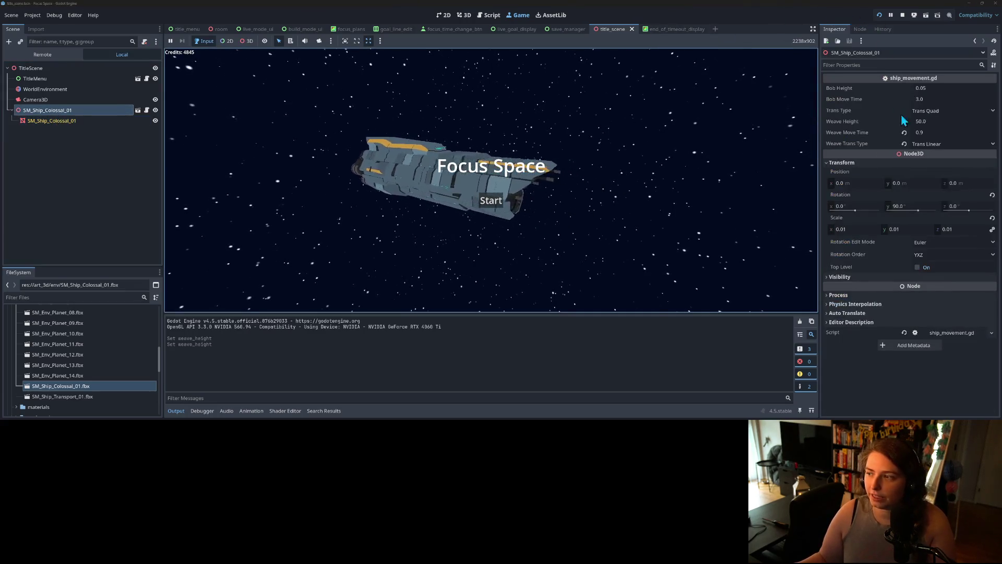
{"action": "left_click", "coordinate": [942, 132]}
{"action": "type", "text": "3"}
{"action": "key", "text": "Return"}
Set Weave Height to 25, save, and change Weave Move Time to 2.7.
{"action": "double_click", "coordinate": [943, 133]}
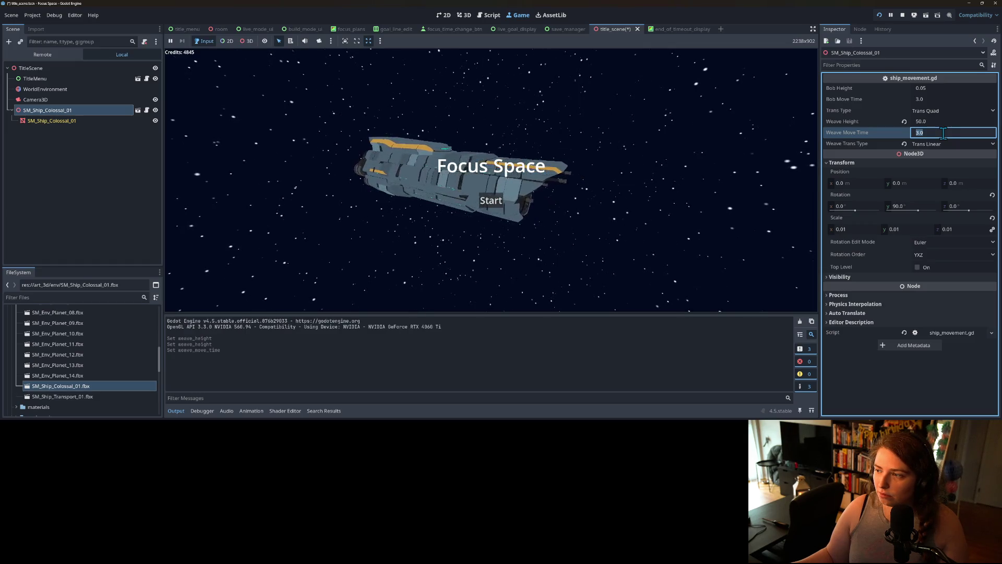
{"action": "double_click", "coordinate": [946, 122]}
{"action": "type", "text": "25"}
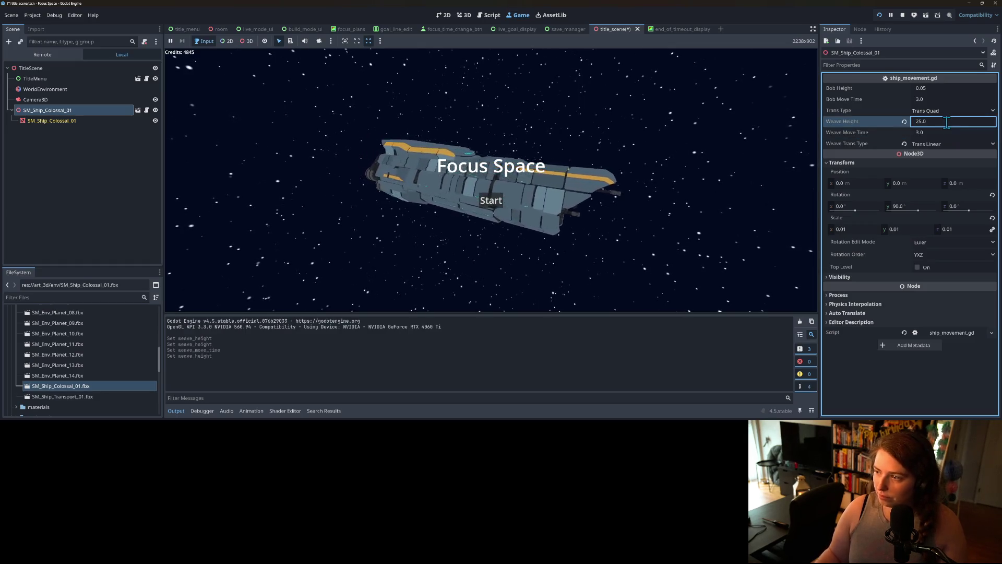
{"action": "key", "text": "Return"}
{"action": "key", "text": "ctrl+s"}
{"action": "double_click", "coordinate": [947, 132]}
{"action": "type", "text": "2.7"}
{"action": "key", "text": "Return"}
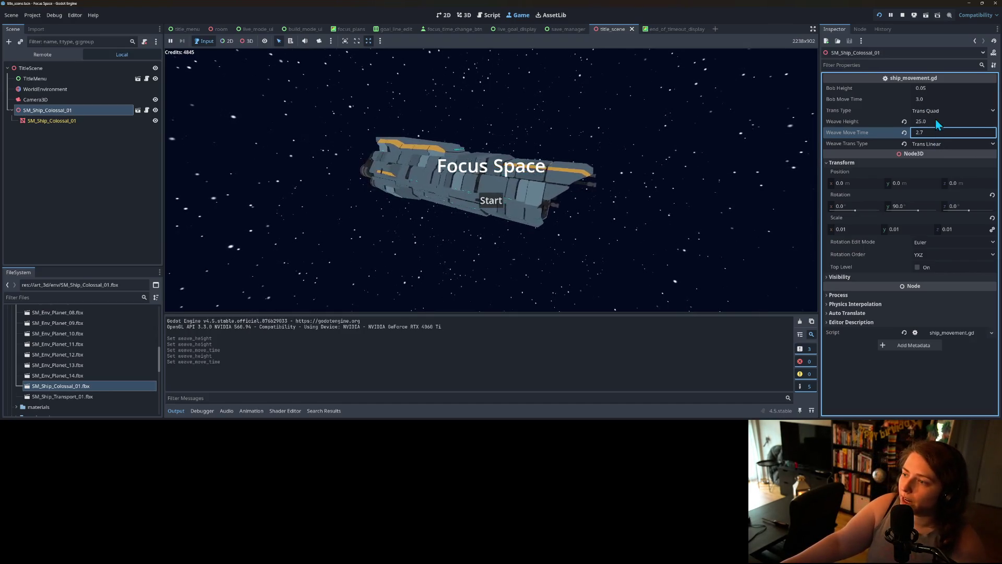
Set Weave Move Time to 8.7 and Weave Height to 40, then save the scene.
{"action": "left_click", "coordinate": [937, 130]}
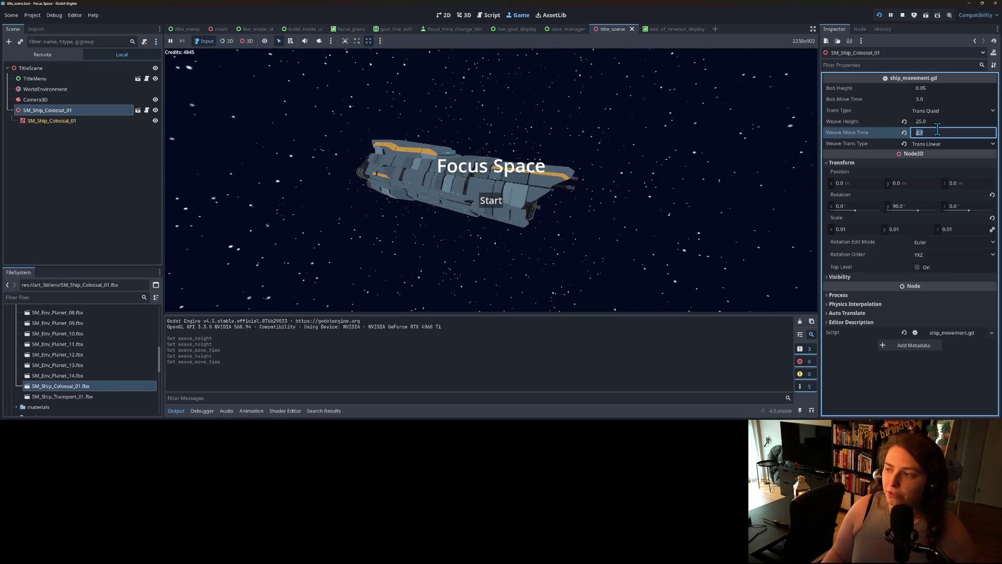
{"action": "type", "text": "8"}
{"action": "key", "text": "Return"}
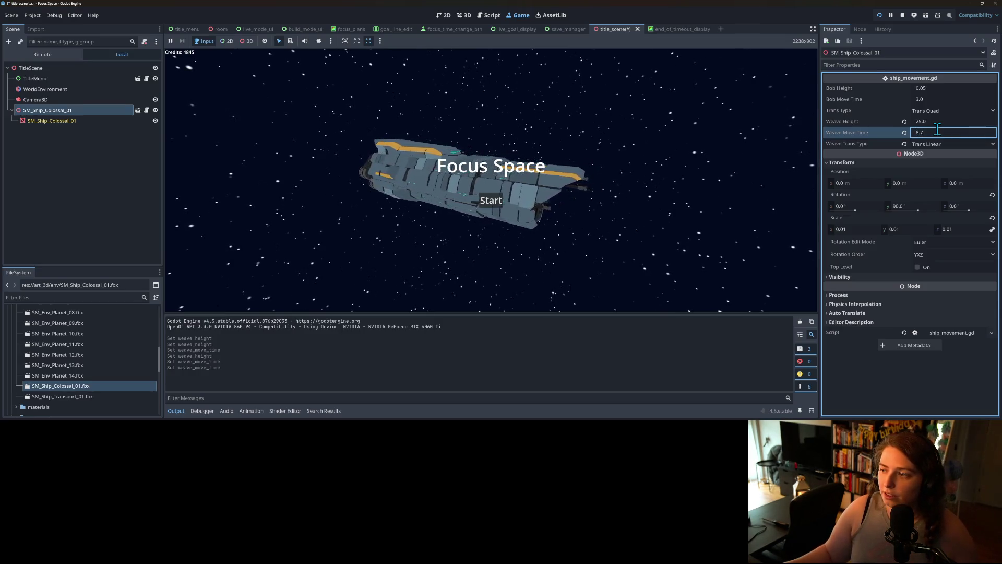
{"action": "left_click", "coordinate": [943, 120]}
{"action": "type", "text": "40"}
{"action": "key", "text": "Return"}
{"action": "key", "text": "ctrl+s"}
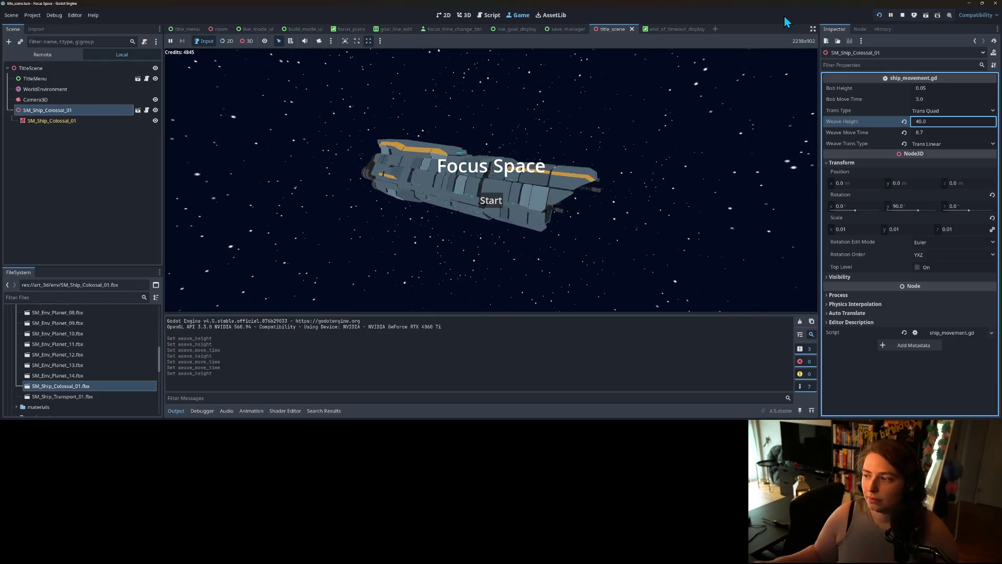
Switch the weave transition to Trans Quad, save, and hide the docks for a larger game view.
{"action": "left_click", "coordinate": [940, 144]}
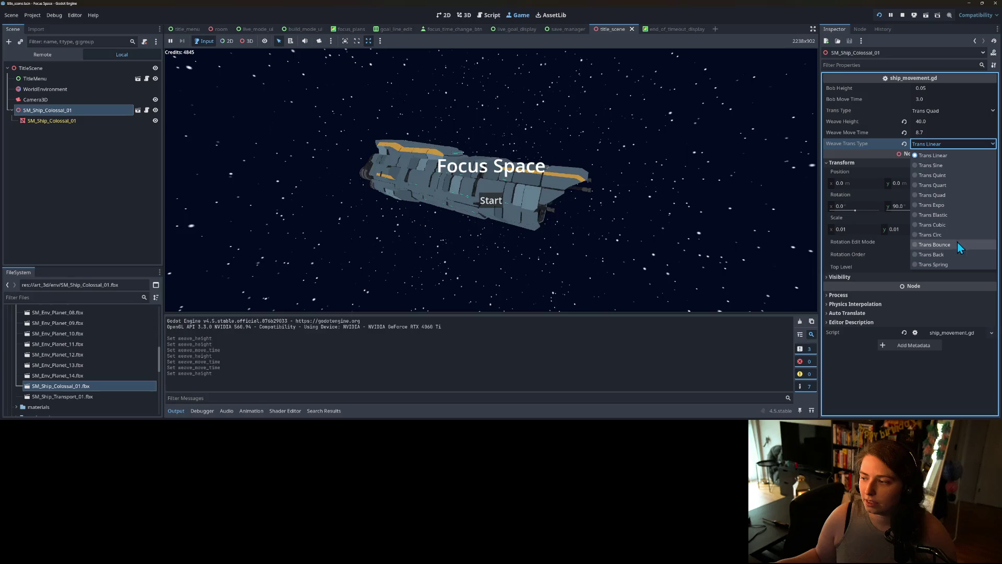
{"action": "left_click", "coordinate": [938, 196]}
{"action": "key", "text": "ctrl+s"}
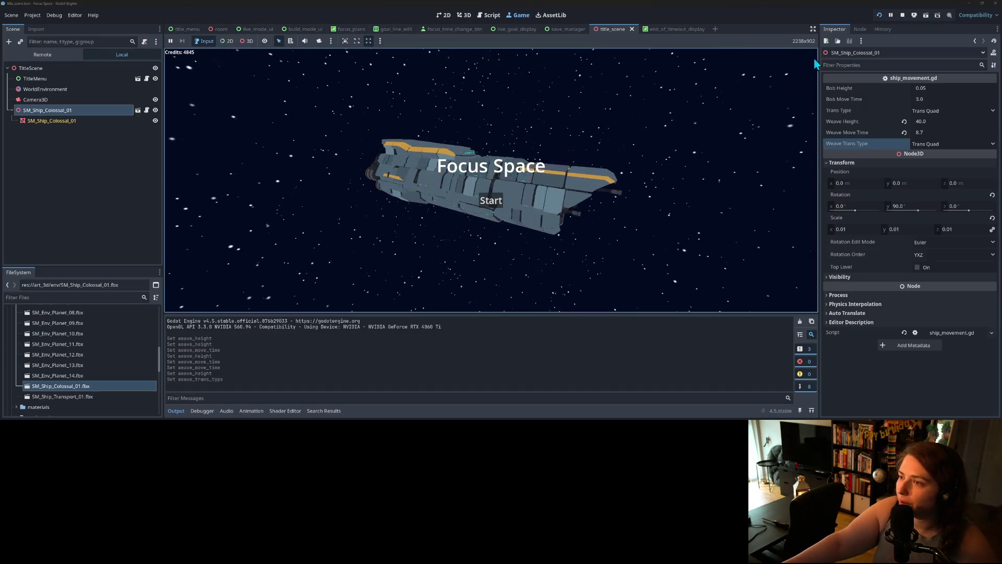
{"action": "left_click", "coordinate": [813, 30]}
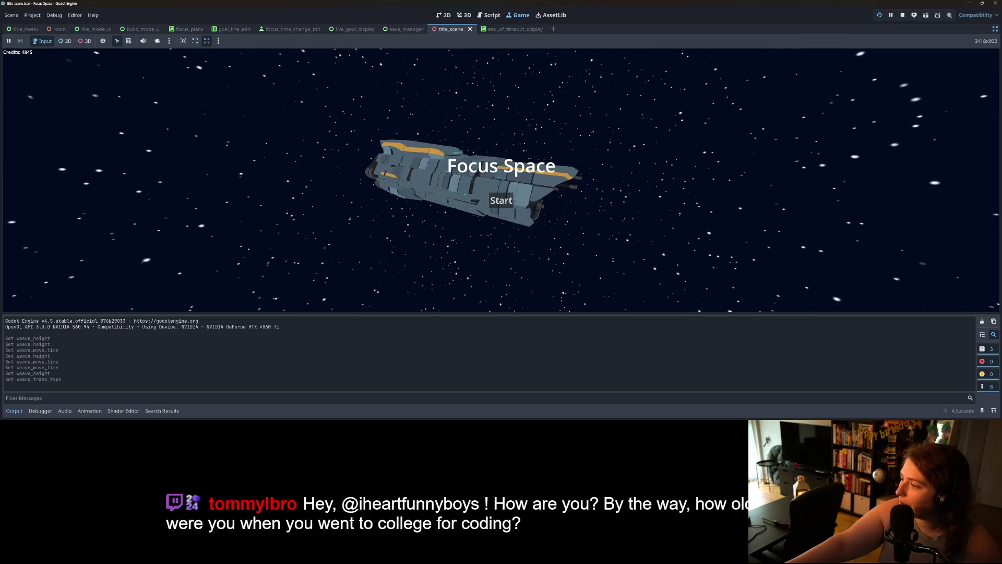
Collapse the Output panel at the bottom of the editor.
{"action": "left_click", "coordinate": [14, 410]}
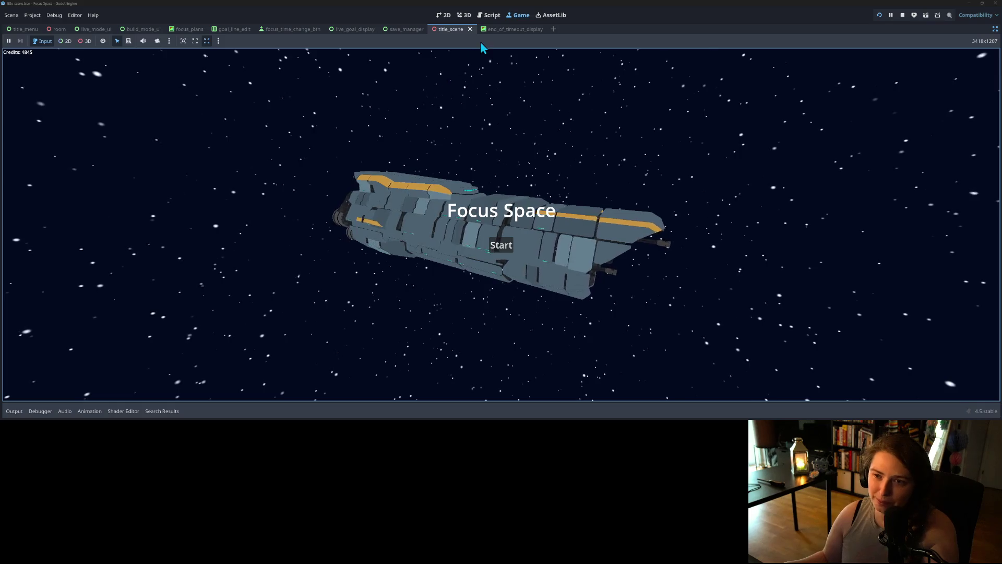
Stop the game, restore the side docks, and orbit the 3D view around the ship.
{"action": "left_click", "coordinate": [463, 15]}
{"action": "left_click", "coordinate": [902, 16]}
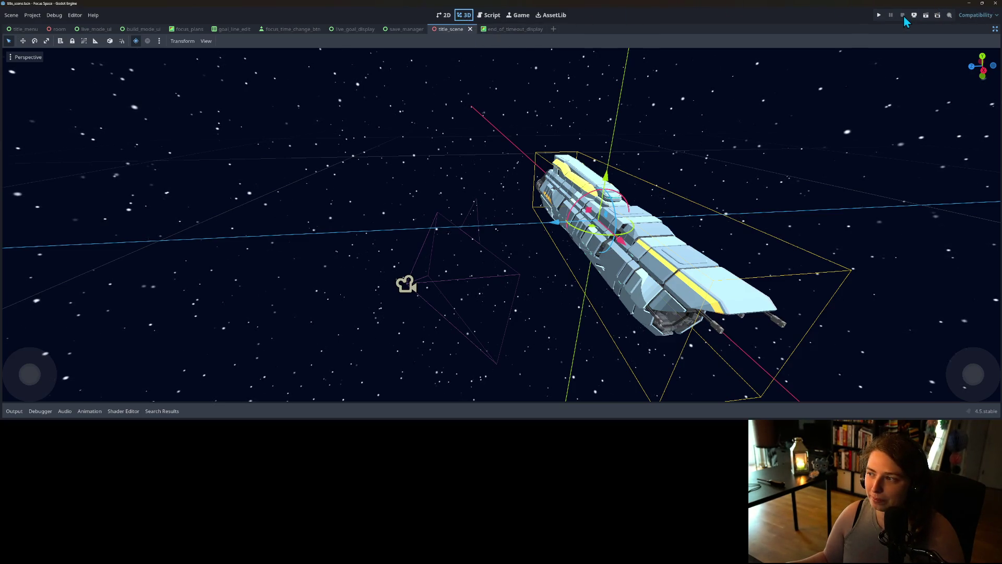
{"action": "left_click", "coordinate": [995, 30]}
{"action": "scroll", "coordinate": [563, 296], "scroll_direction": "down", "scroll_amount": 3}
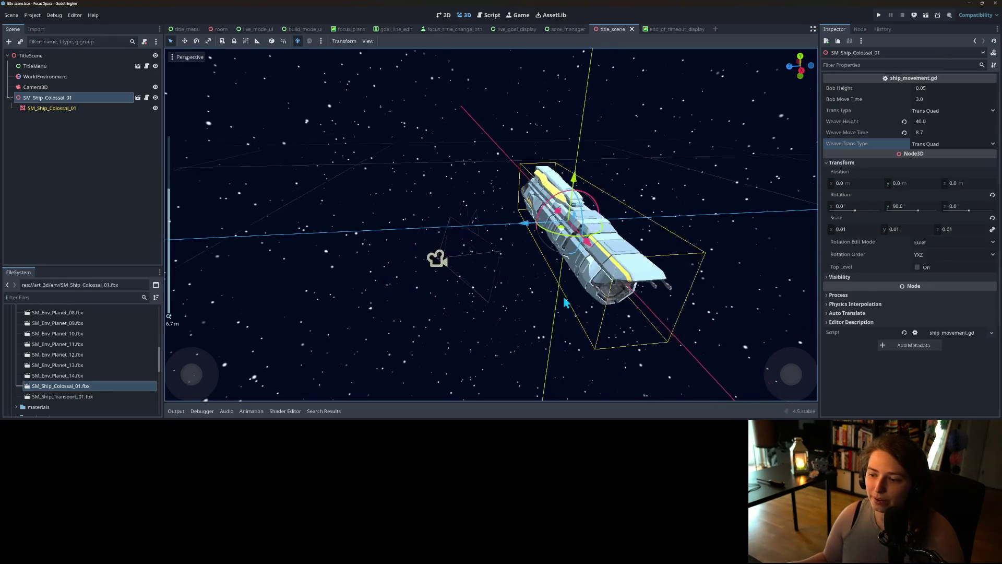
{"action": "mouse_move", "coordinate": [598, 285]}
{"action": "left_mouse_down"}
{"action": "mouse_move", "coordinate": [392, 248]}
{"action": "mouse_move", "coordinate": [527, 271]}
{"action": "left_mouse_up"}
{"action": "scroll", "coordinate": [478, 267], "scroll_direction": "up", "scroll_amount": 2}
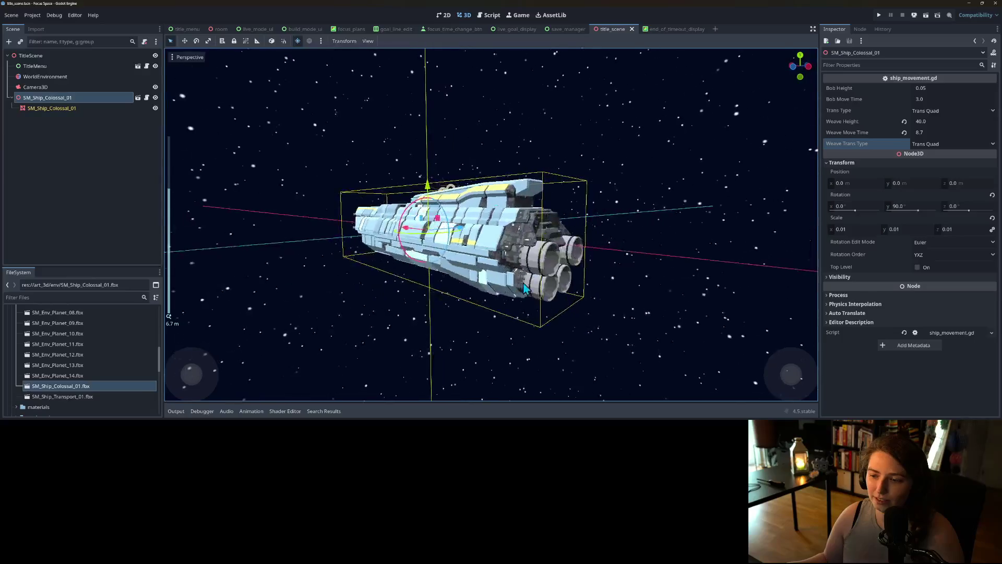
Add a MeshInstance3D child under SM_Ship_Colossal_01 and open its Mesh type list.
{"action": "right_click", "coordinate": [59, 98]}
{"action": "left_click", "coordinate": [84, 118]}
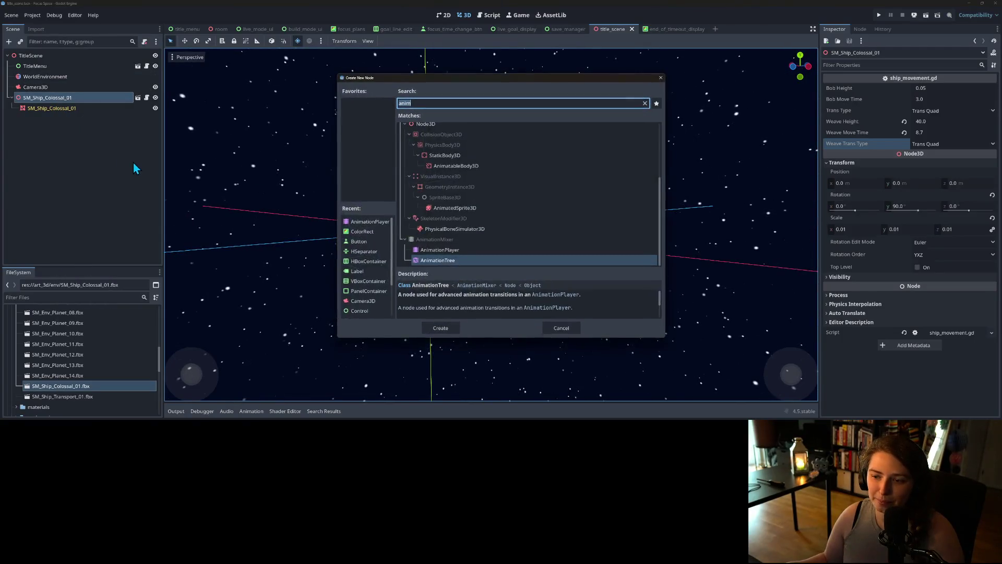
{"action": "type", "text": "mesh"}
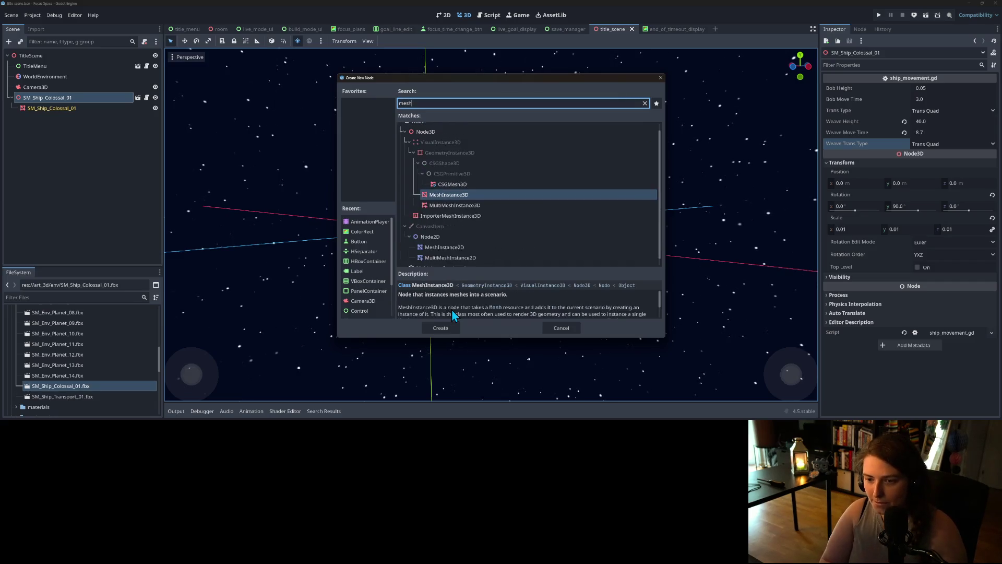
{"action": "key", "text": "Return"}
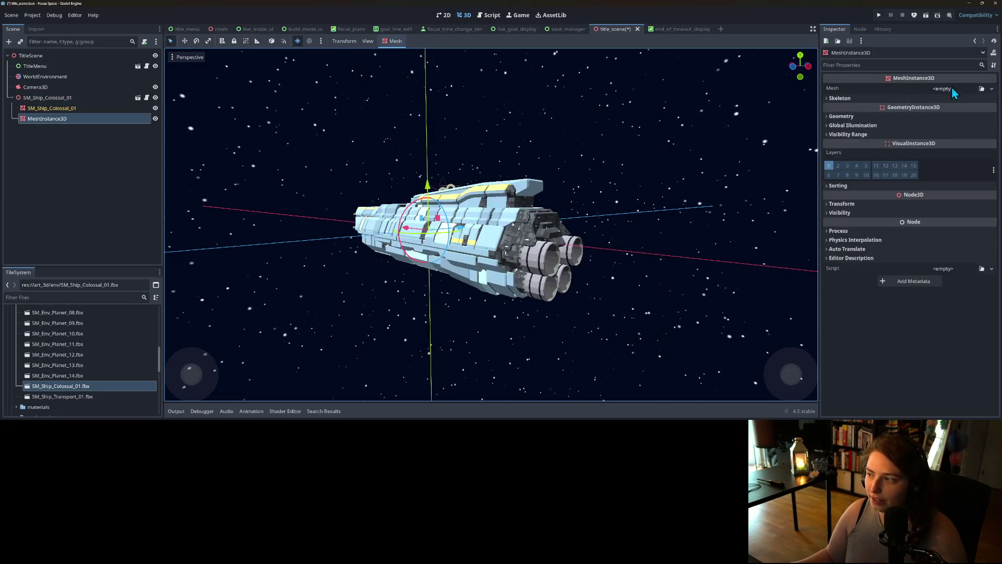
{"action": "left_click", "coordinate": [992, 89]}
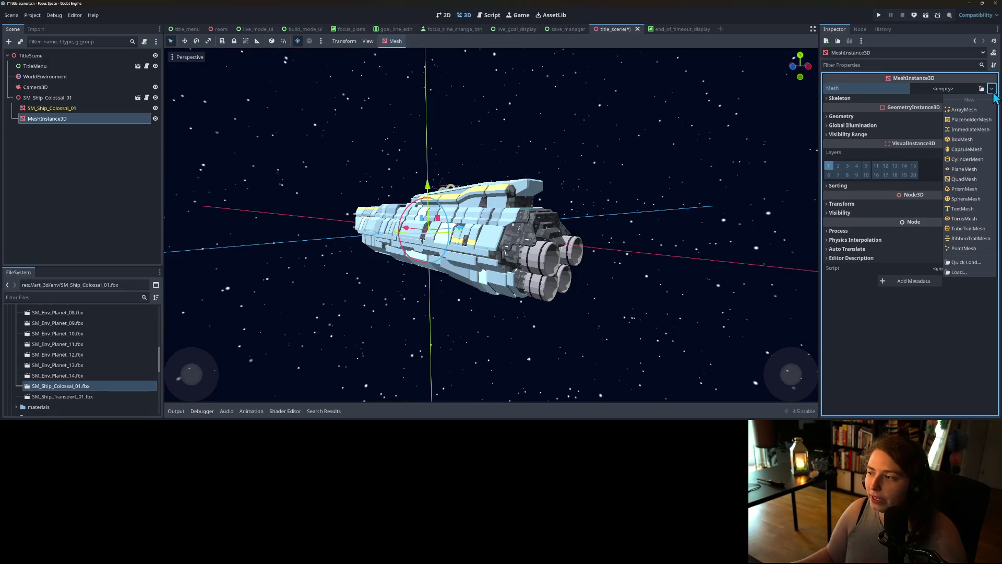
Give the new node a cylinder mesh and drag it along X toward the engines.
{"action": "left_click", "coordinate": [971, 159]}
{"action": "scroll", "coordinate": [436, 309], "scroll_direction": "down", "scroll_amount": 3}
{"action": "scroll", "coordinate": [478, 320], "scroll_direction": "up", "scroll_amount": 4}
{"action": "scroll", "coordinate": [478, 321], "scroll_direction": "up", "scroll_amount": 1}
{"action": "left_click_drag", "start_coordinate": [424, 256], "coordinate": [609, 266]}
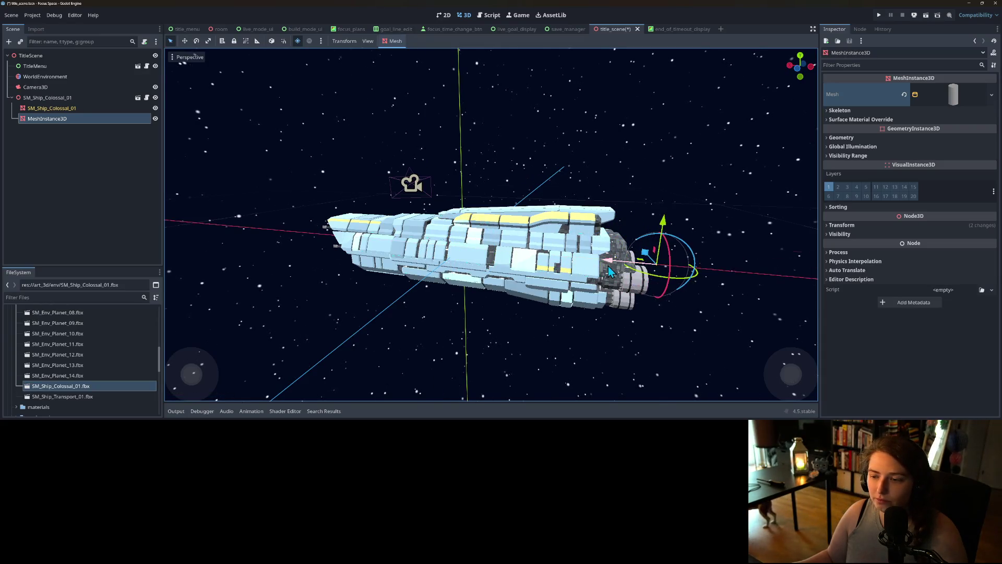
{"action": "scroll", "coordinate": [575, 274], "scroll_direction": "up", "scroll_amount": 3}
{"action": "scroll", "coordinate": [573, 282], "scroll_direction": "up", "scroll_amount": 5}
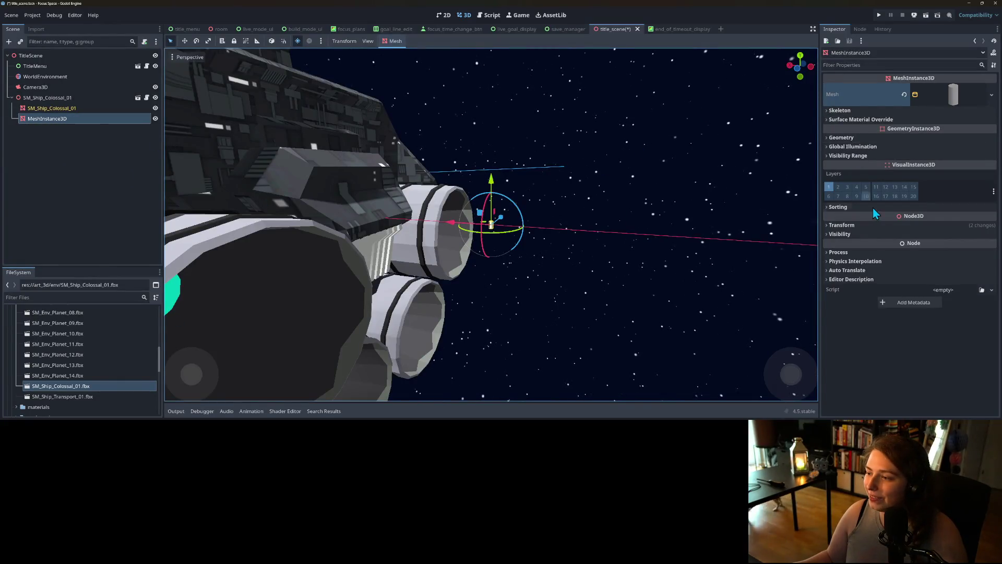
Scale the cylinder to 100 on all axes in the Transform properties.
{"action": "left_click", "coordinate": [876, 226]}
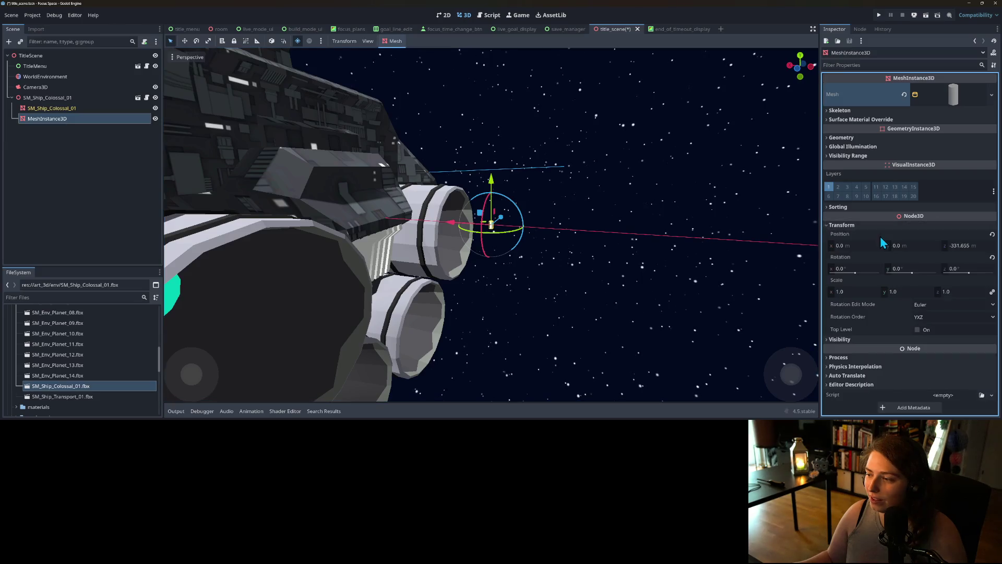
{"action": "left_click", "coordinate": [900, 293]}
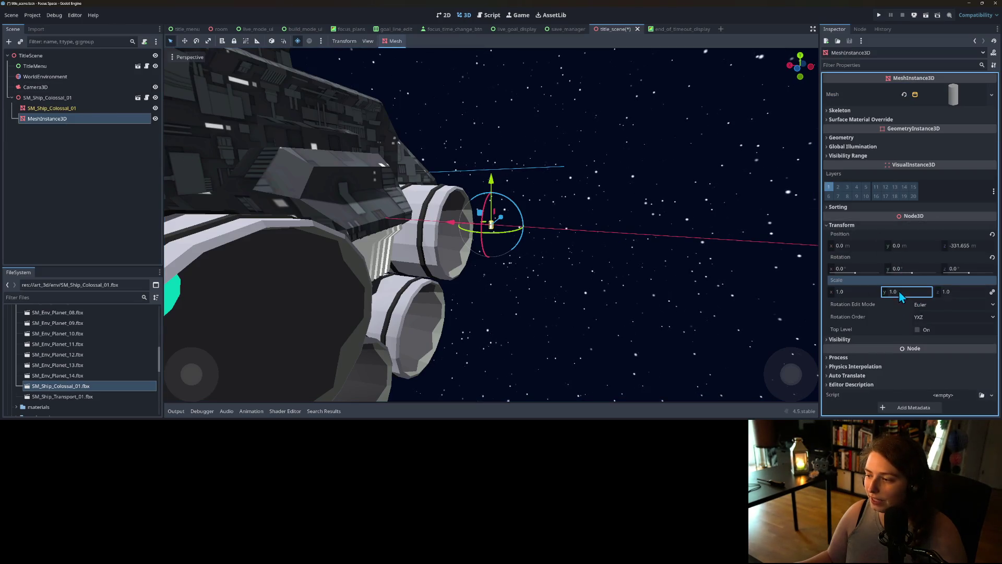
{"action": "type", "text": "100"}
{"action": "key", "text": "Return"}
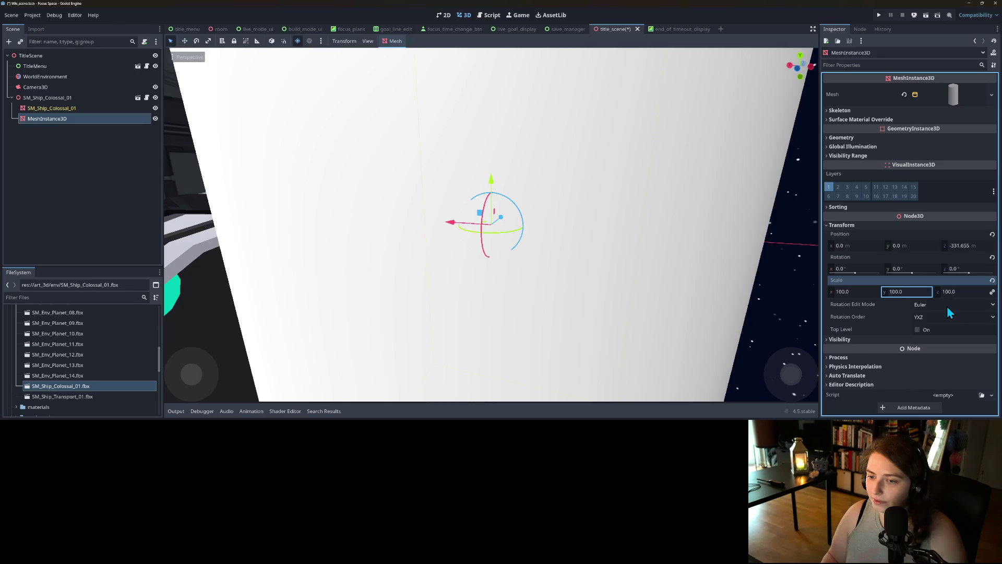
{"action": "scroll", "coordinate": [709, 288], "scroll_direction": "down", "scroll_amount": 6}
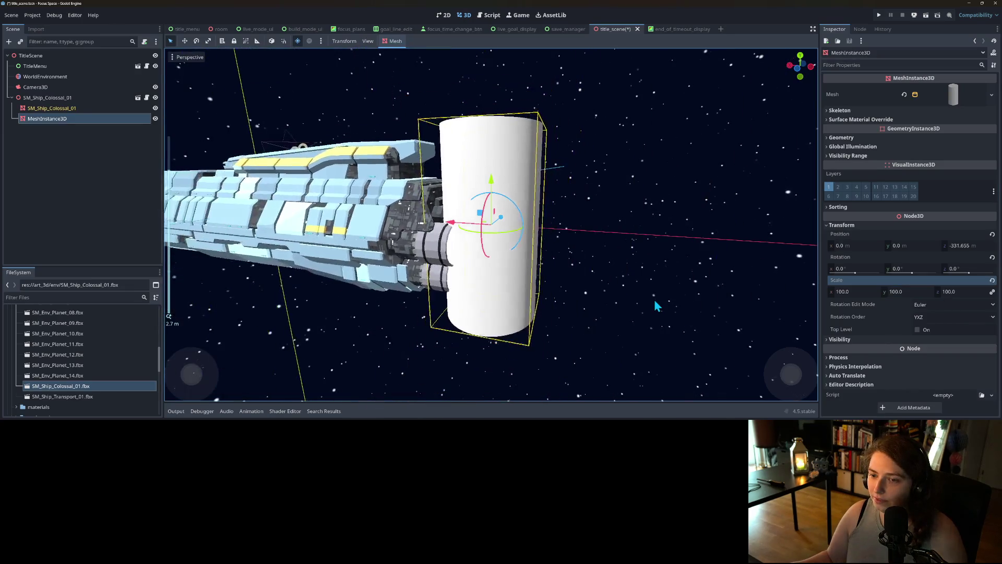
{"action": "left_click", "coordinate": [25, 98]}
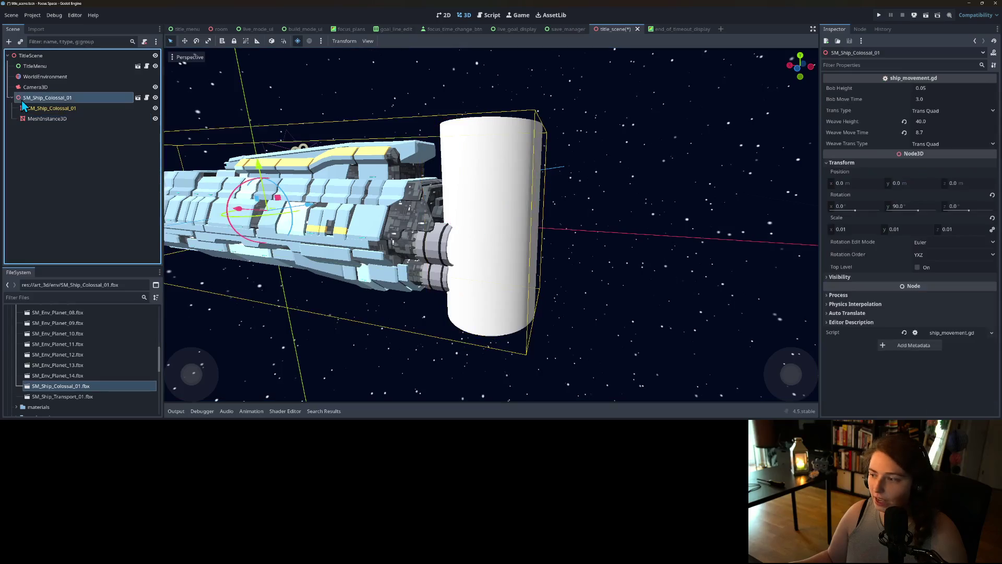
{"action": "left_click", "coordinate": [52, 120]}
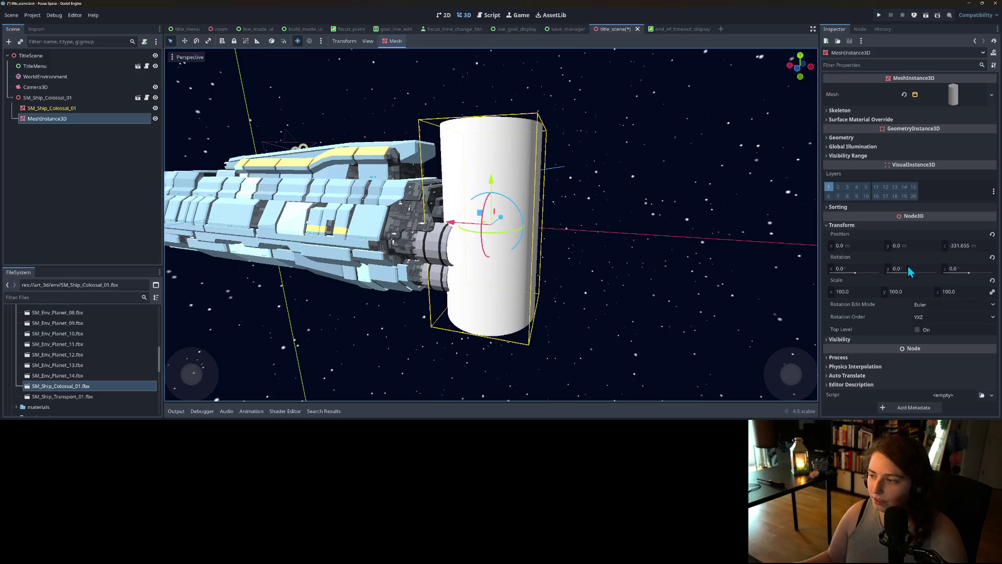
{"action": "left_click", "coordinate": [922, 291]}
{"action": "type", "text": "10"}
{"action": "key", "text": "Return"}
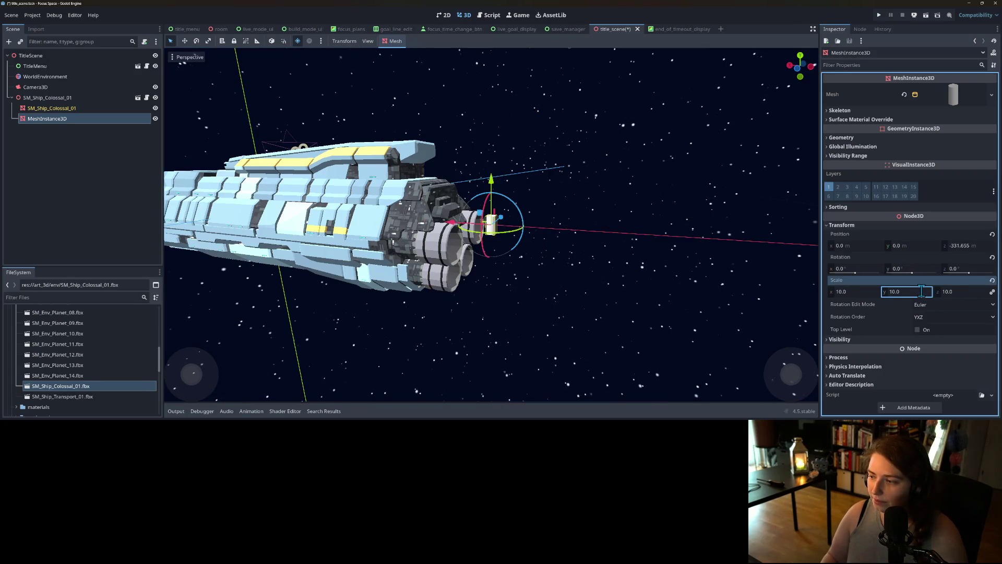
{"action": "left_click", "coordinate": [912, 289]}
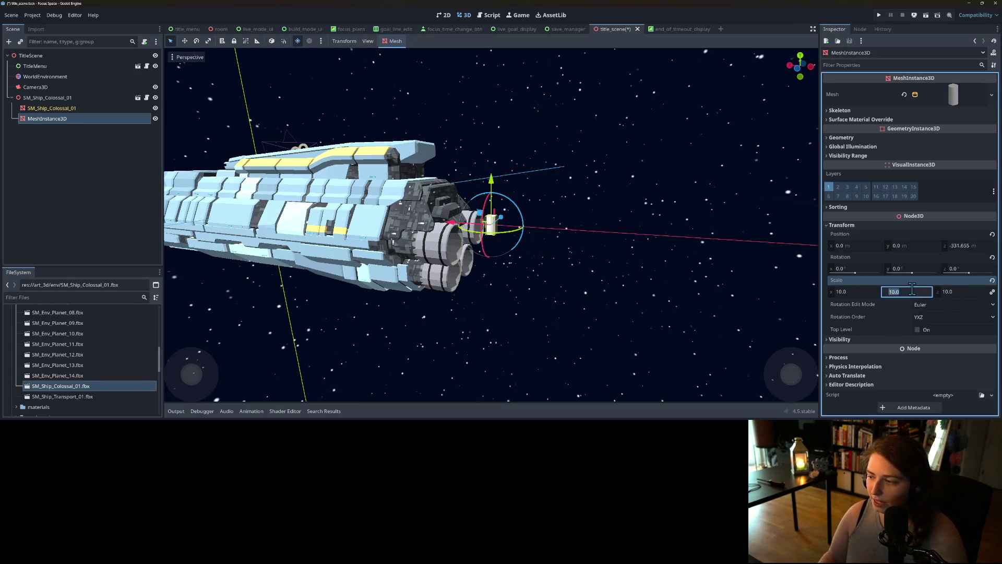
{"action": "type", "text": "10"}
{"action": "key", "text": "Return"}
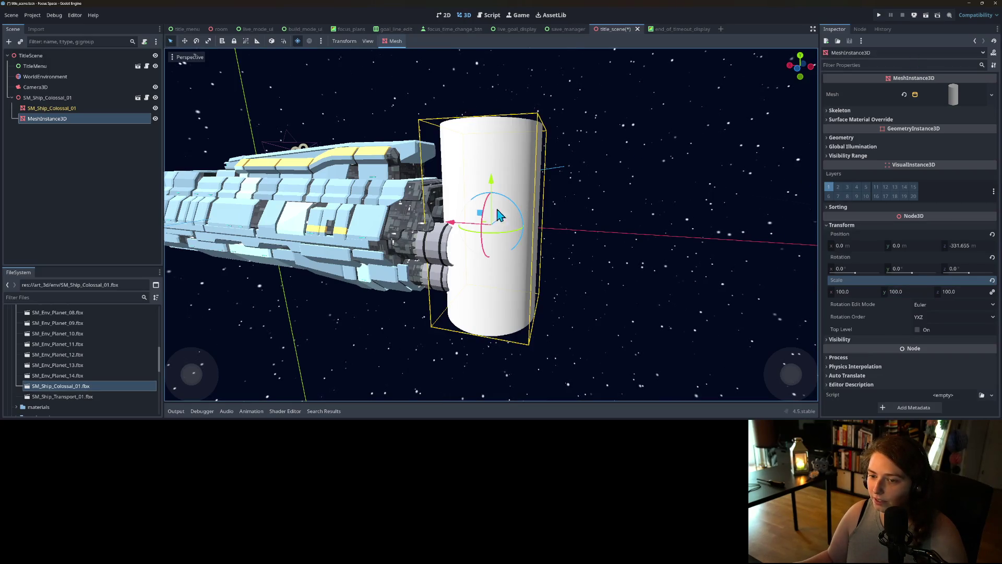
Enable snapping and rotate the cylinder -90° on X so it lies horizontally.
{"action": "left_click", "coordinate": [283, 41]}
{"action": "left_click_drag", "start_coordinate": [502, 204], "coordinate": [531, 241]}
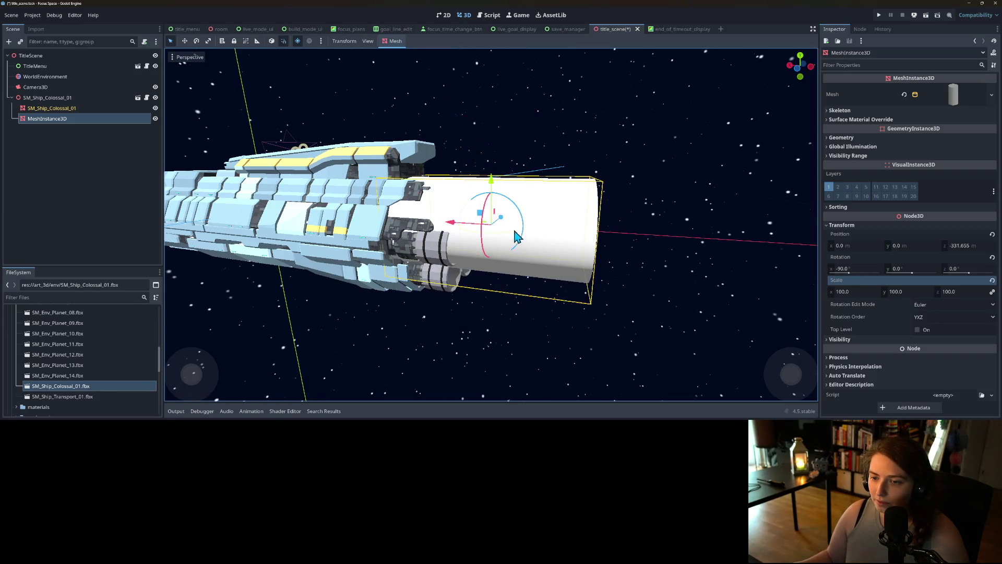
{"action": "mouse_move", "coordinate": [549, 277]}
{"action": "left_mouse_down"}
{"action": "mouse_move", "coordinate": [420, 260]}
{"action": "mouse_move", "coordinate": [392, 270]}
{"action": "left_mouse_up"}
{"action": "left_click_drag", "start_coordinate": [554, 293], "coordinate": [542, 280]}
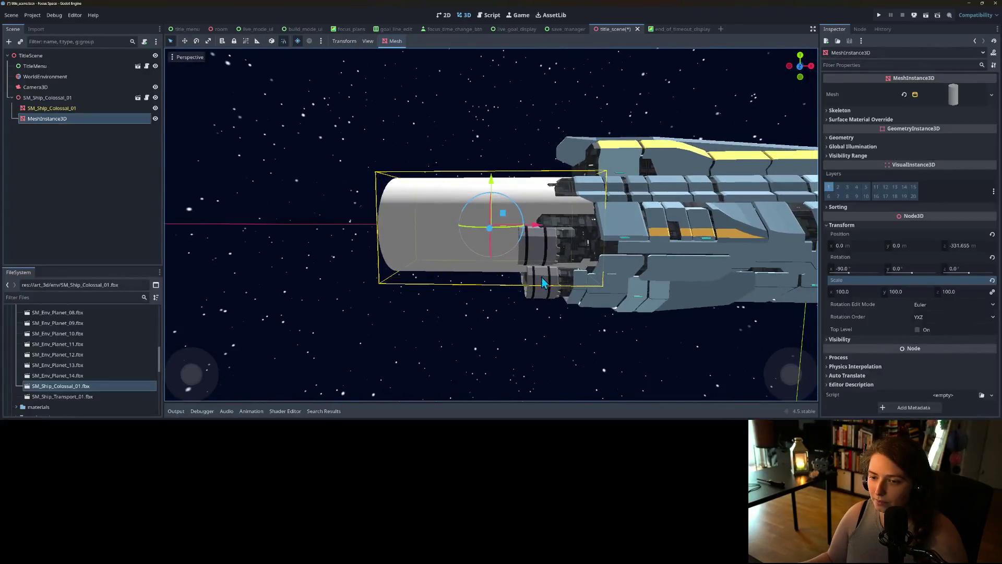
{"action": "left_click_drag", "start_coordinate": [500, 197], "coordinate": [618, 267]}
{"action": "left_click", "coordinate": [953, 94]}
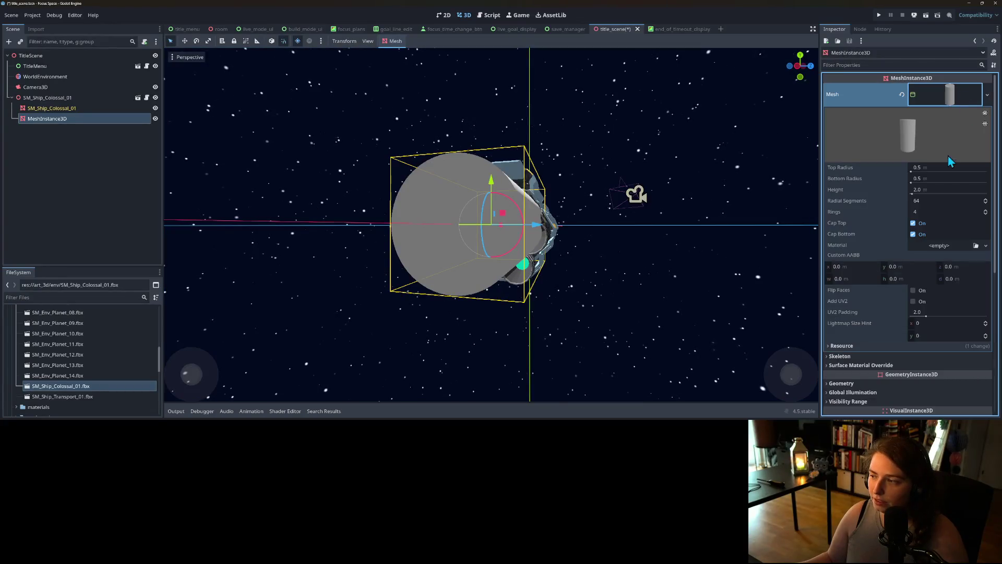
Set the cylinder's top and bottom radius to 0.2 and its height to 0.75.
{"action": "left_click", "coordinate": [944, 169]}
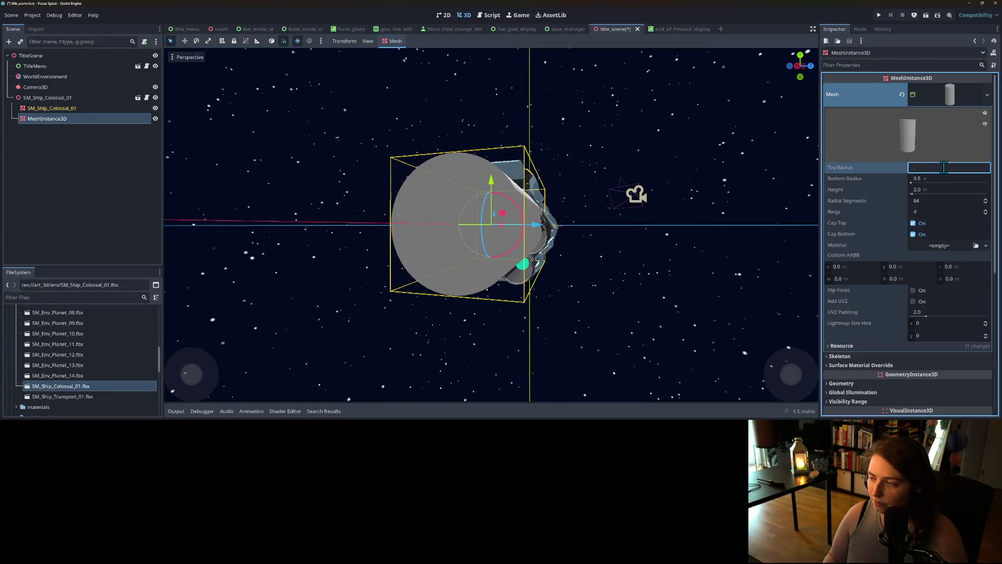
{"action": "type", "text": "2"}
{"action": "key", "text": "Return"}
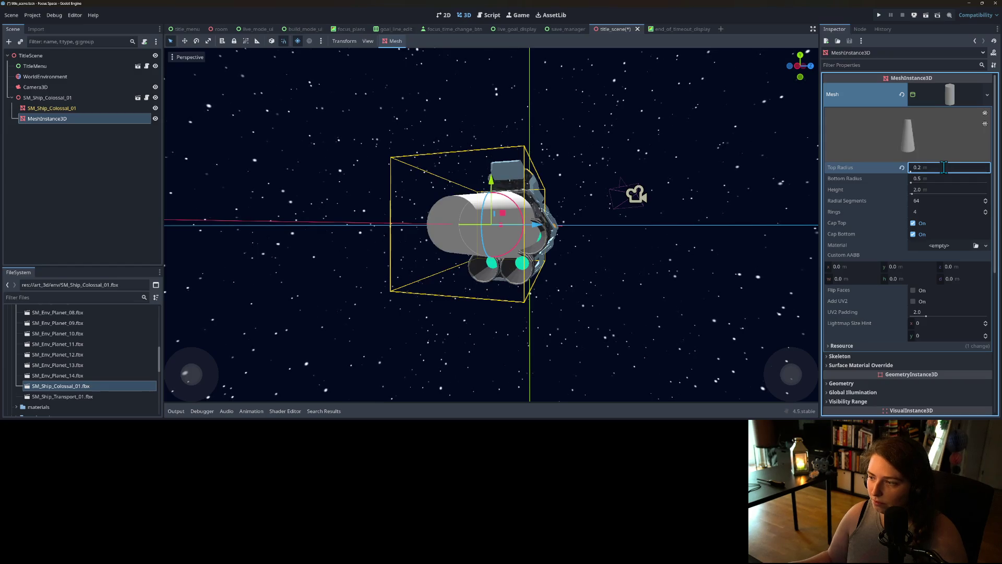
{"action": "left_click", "coordinate": [945, 179]}
{"action": "type", "text": ".2"}
{"action": "key", "text": "Return"}
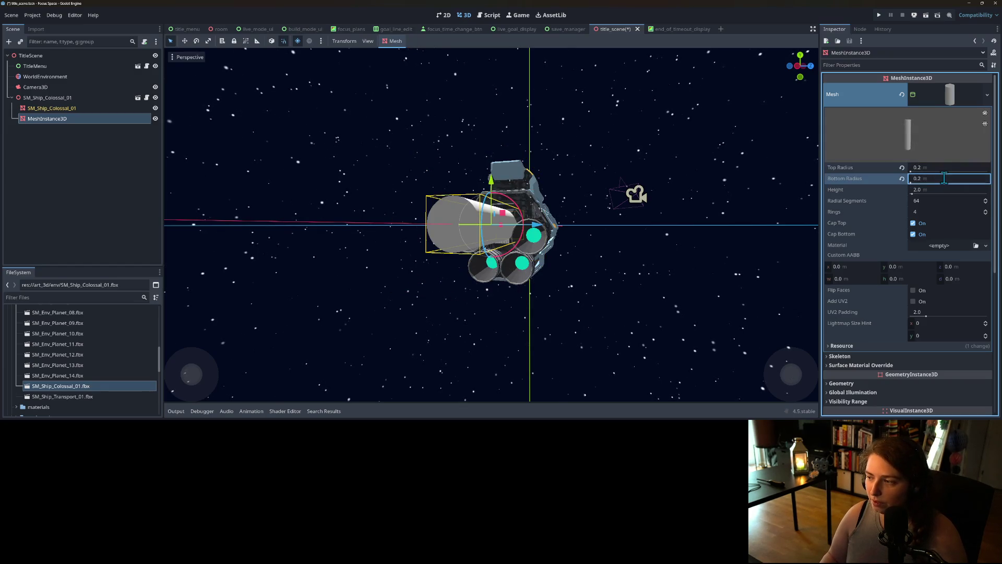
{"action": "scroll", "coordinate": [561, 295], "scroll_direction": "up", "scroll_amount": 5}
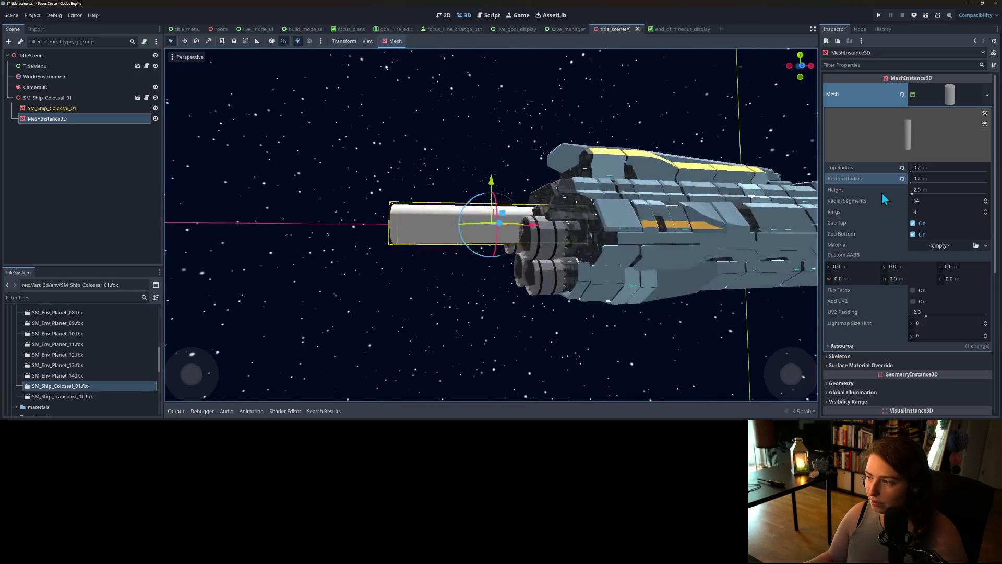
{"action": "left_click", "coordinate": [928, 192]}
{"action": "type", "text": ".5"}
{"action": "key", "text": "Return"}
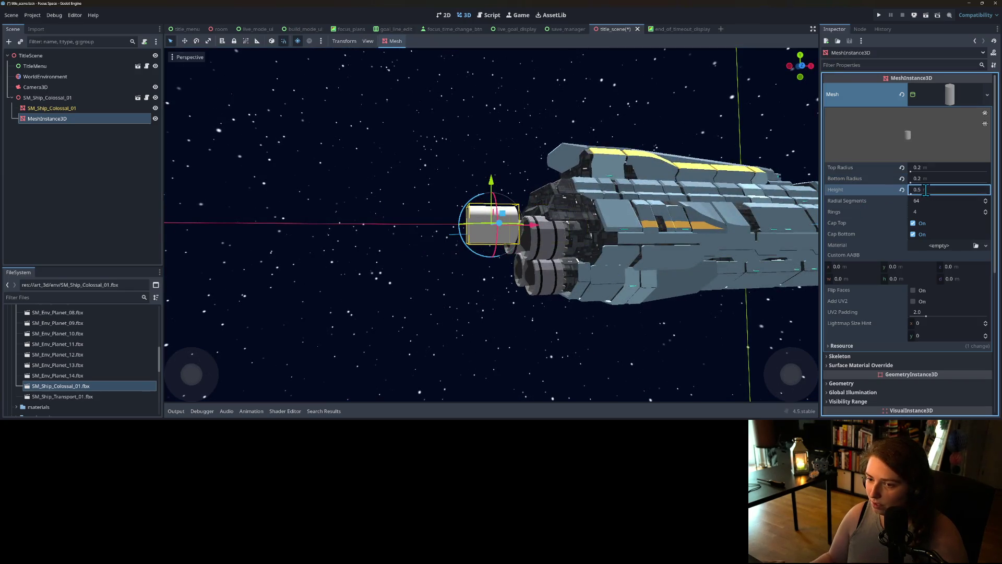
{"action": "left_click", "coordinate": [942, 186]}
{"action": "key", "text": "BackSpace"}
{"action": "type", "text": ".75"}
{"action": "key", "text": "Return"}
In Front view, move the cylinder down and left toward the exhaust.
{"action": "left_click_drag", "start_coordinate": [600, 235], "coordinate": [669, 241]}
{"action": "key", "text": "KP_1"}
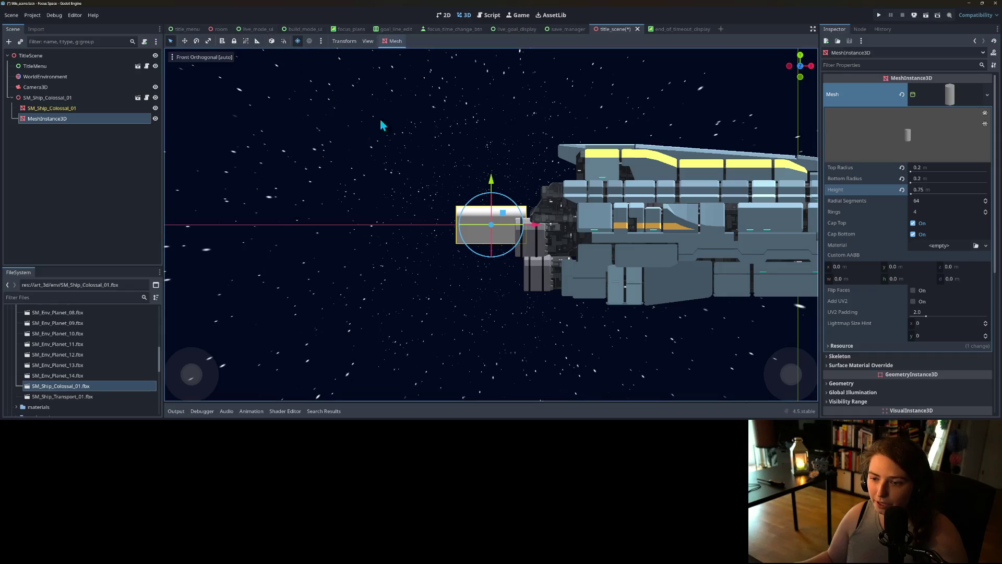
{"action": "left_click_drag", "start_coordinate": [505, 214], "coordinate": [495, 227]}
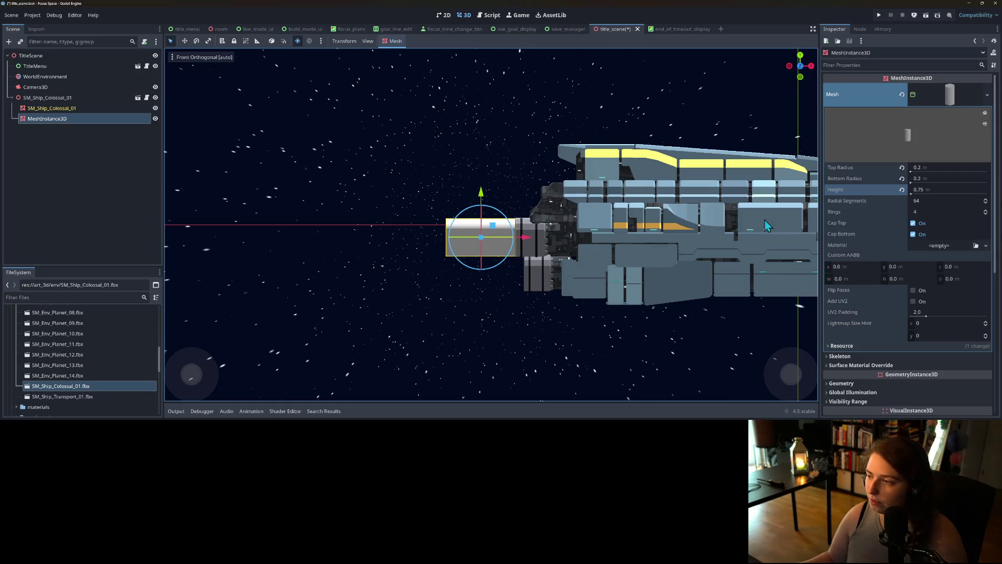
Retune the radii: top to 0.15, and the bottom radius finally to 0.175.
{"action": "left_click", "coordinate": [949, 169]}
{"action": "type", "text": ".15"}
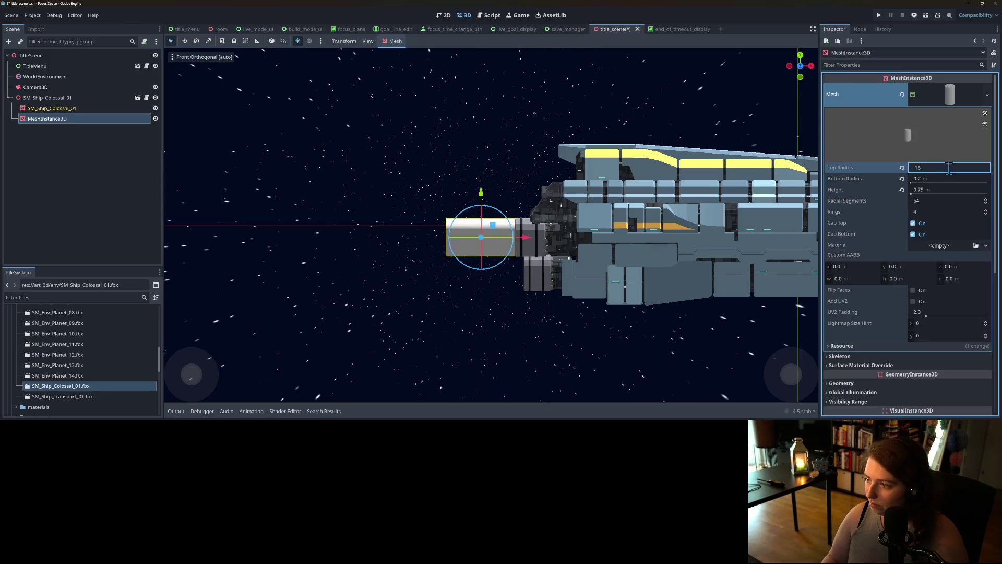
{"action": "key", "text": "Return"}
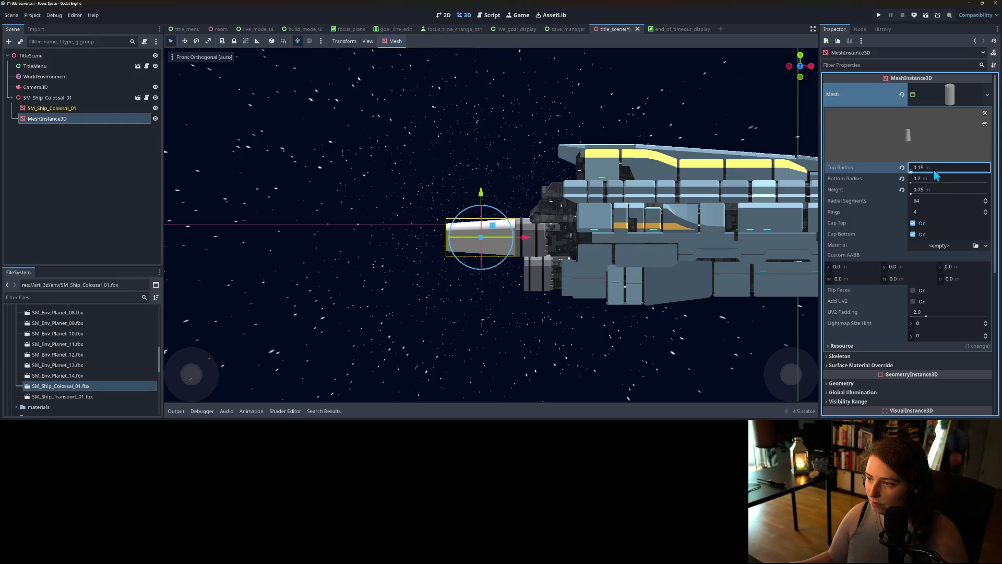
{"action": "left_click", "coordinate": [941, 177]}
{"action": "key", "text": "BackSpace"}
{"action": "type", "text": "9"}
{"action": "key", "text": "Return"}
{"action": "left_click", "coordinate": [939, 176]}
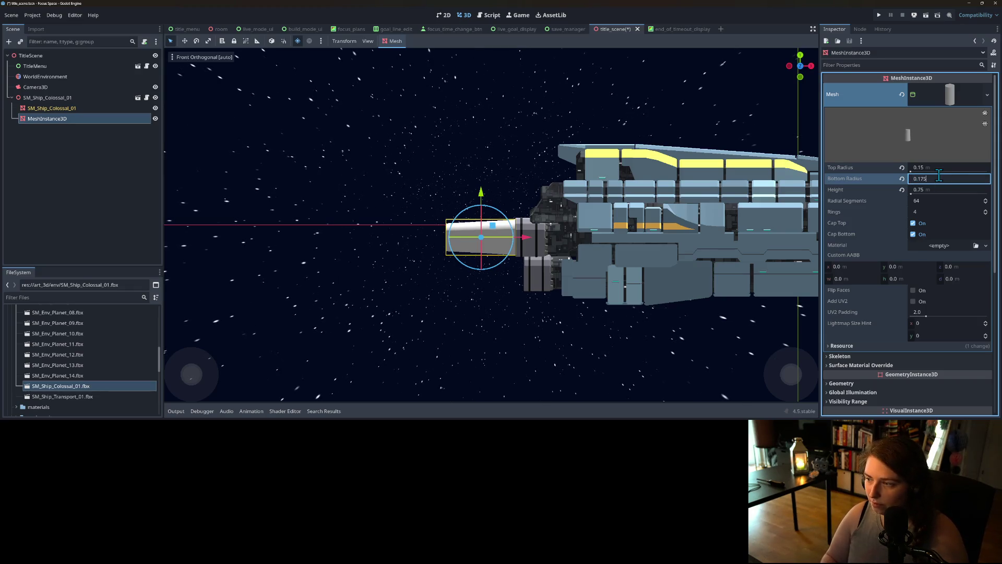
{"action": "key", "text": "Return"}
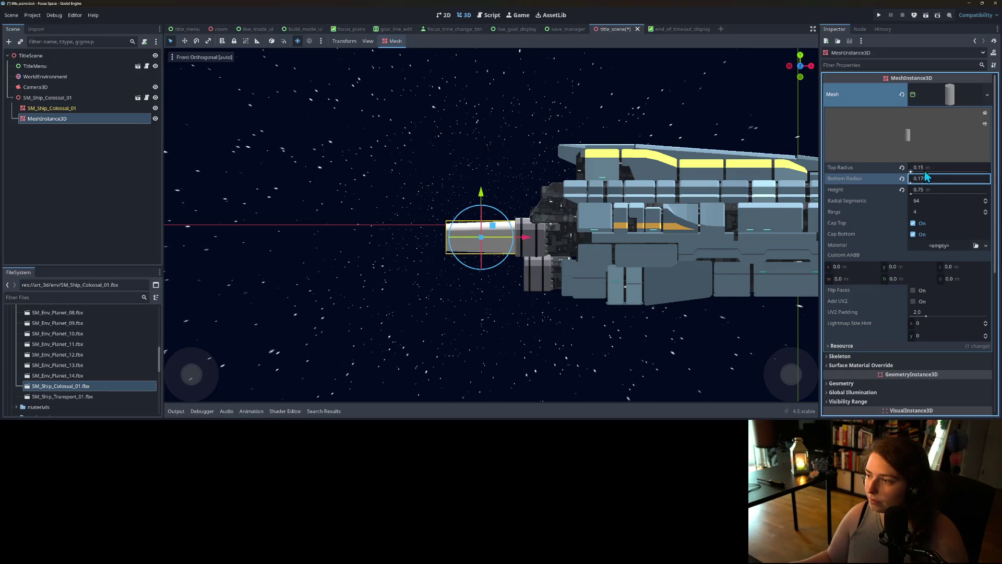
Try a tapered 0.01 top radius, then set the top radius to 0.175.
{"action": "left_click", "coordinate": [945, 168]}
{"action": "type", "text": "0.1"}
{"action": "key", "text": "Return"}
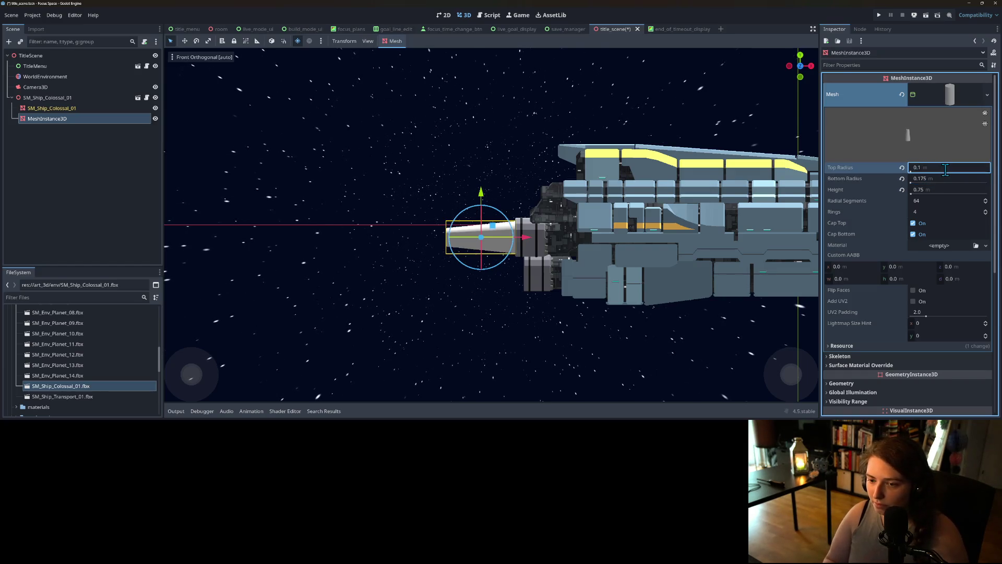
{"action": "left_click", "coordinate": [946, 168]}
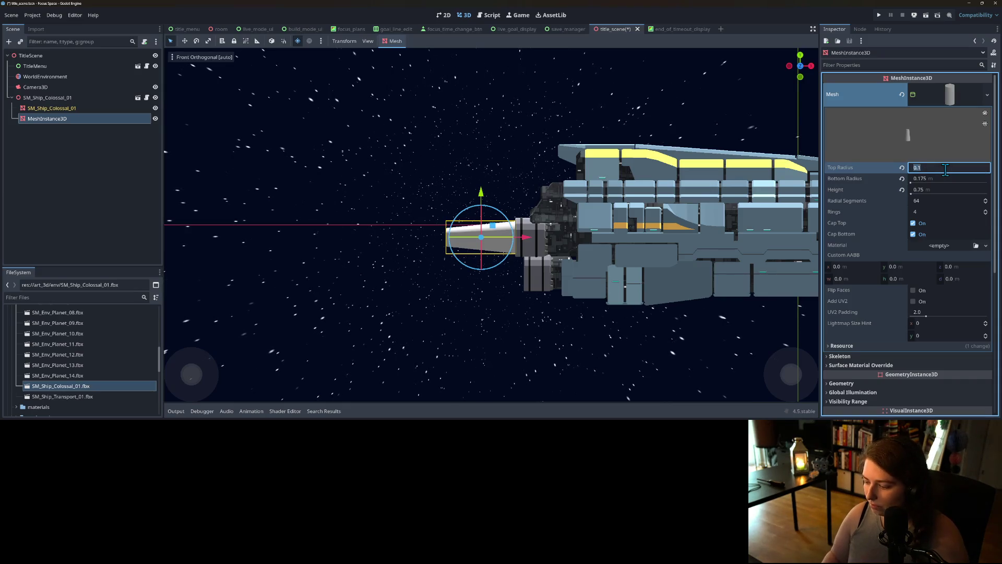
{"action": "type", "text": "01"}
{"action": "key", "text": "Return"}
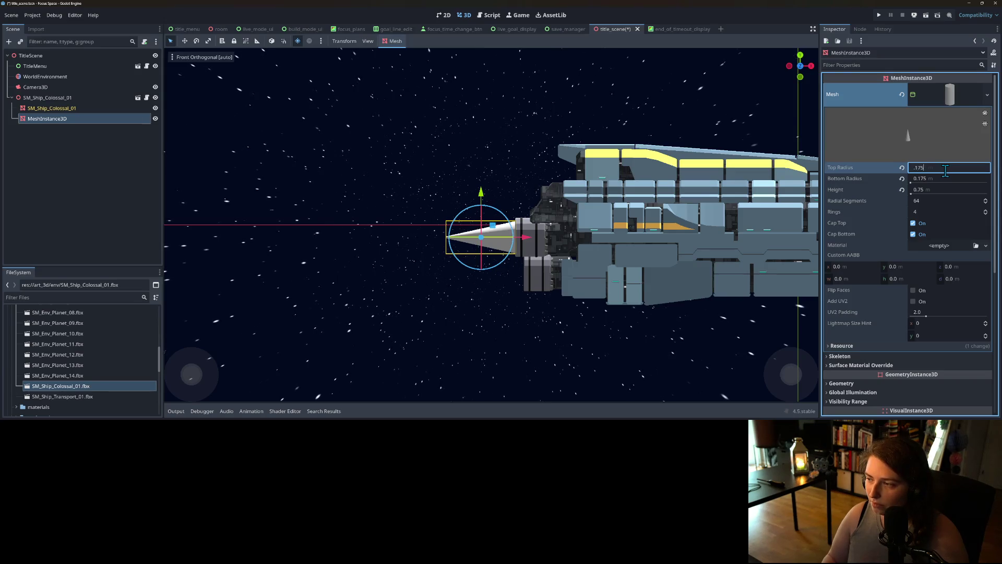
{"action": "key", "text": "Return"}
{"action": "scroll", "coordinate": [483, 291], "scroll_direction": "down", "scroll_amount": 4}
{"action": "mouse_move", "coordinate": [506, 295]}
{"action": "left_mouse_down"}
{"action": "mouse_move", "coordinate": [583, 289]}
{"action": "mouse_move", "coordinate": [624, 305]}
{"action": "mouse_move", "coordinate": [579, 311]}
{"action": "left_mouse_up"}
{"action": "scroll", "coordinate": [577, 308], "scroll_direction": "up", "scroll_amount": 5}
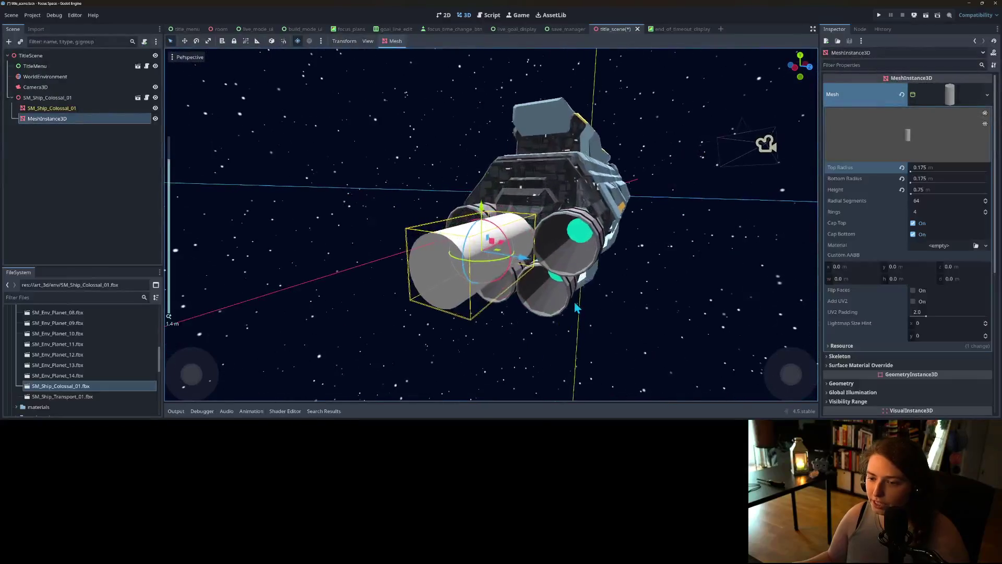
From a rear orthogonal view, move the cylinder onto the ship's right thruster.
{"action": "scroll", "coordinate": [577, 308], "scroll_direction": "up", "scroll_amount": 5}
{"action": "scroll", "coordinate": [543, 281], "scroll_direction": "down", "scroll_amount": 5}
{"action": "mouse_move", "coordinate": [543, 280]}
{"action": "left_mouse_down"}
{"action": "mouse_move", "coordinate": [519, 296]}
{"action": "mouse_move", "coordinate": [554, 321]}
{"action": "mouse_move", "coordinate": [618, 284]}
{"action": "mouse_move", "coordinate": [622, 297]}
{"action": "mouse_move", "coordinate": [631, 296]}
{"action": "left_mouse_up"}
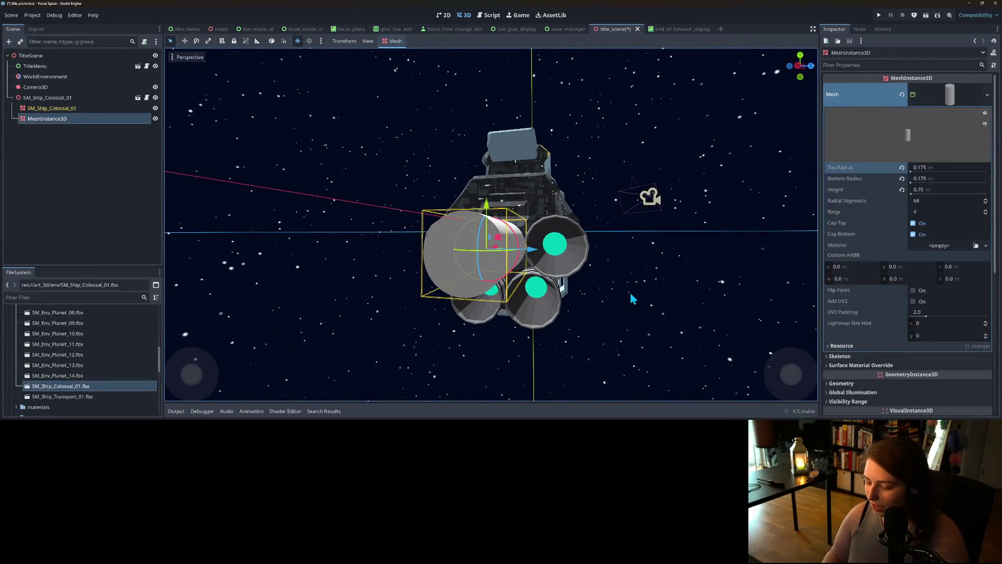
{"action": "key", "text": "KP_1"}
{"action": "key", "text": "KP_3"}
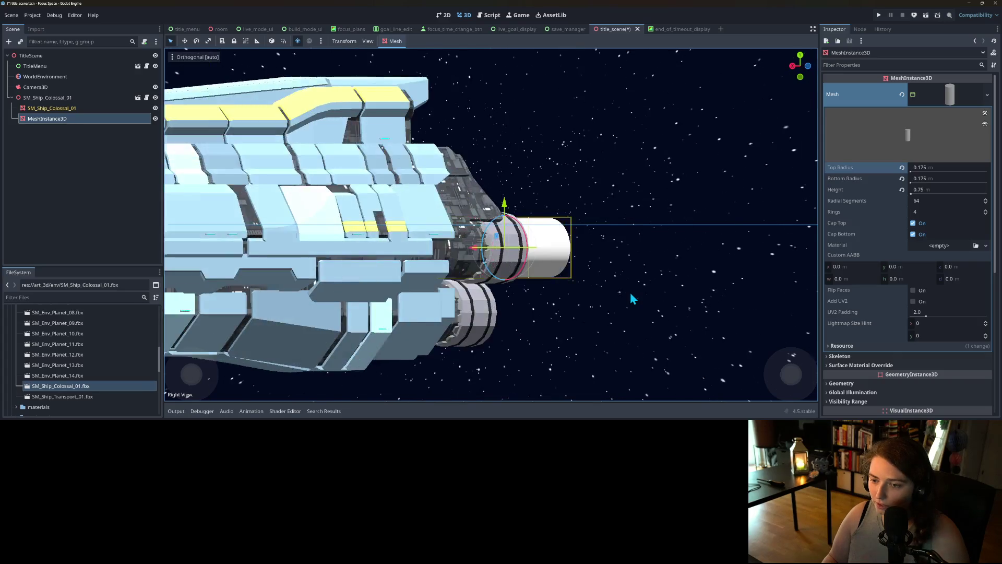
{"action": "key", "text": "KP_4"}
{"action": "key", "text": "KP_4"}
{"action": "key", "text": "KP_4"}
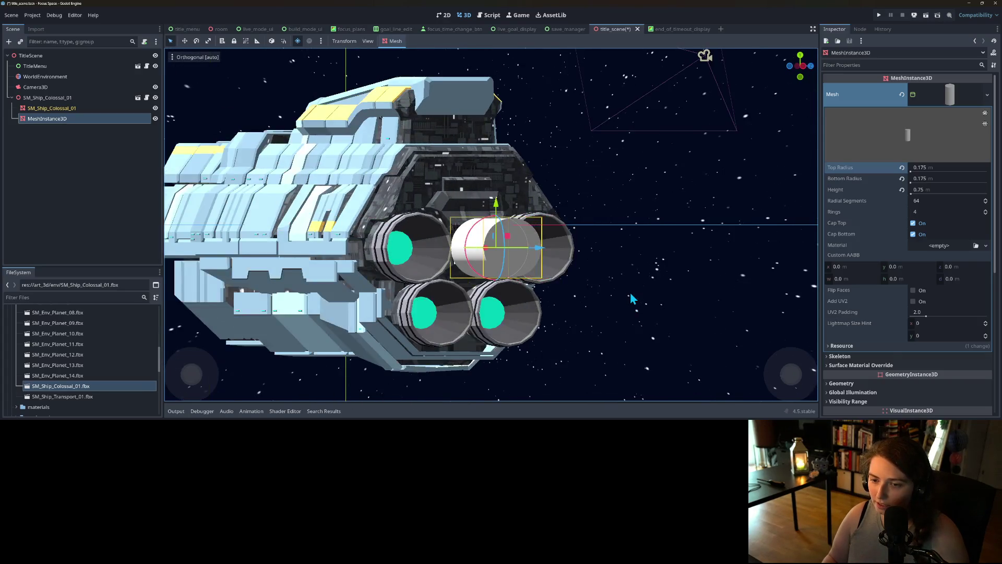
{"action": "key", "text": "KP_4"}
{"action": "key", "text": "KP_4"}
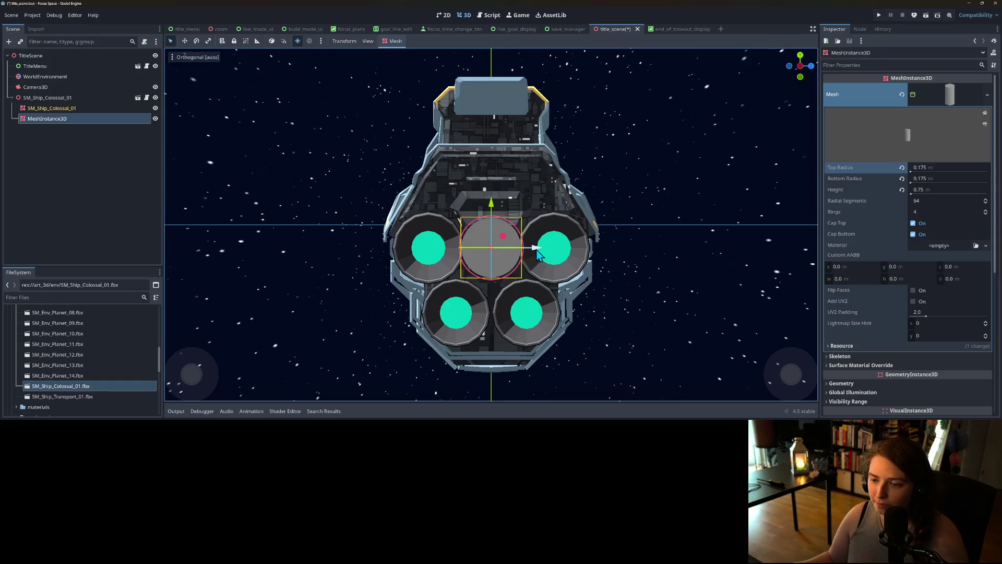
{"action": "left_click_drag", "start_coordinate": [536, 248], "coordinate": [601, 261]}
Undo the accidental duplicate and choose Save Branch as Scene for MeshInstance3D.
{"action": "key", "text": "ctrl+d"}
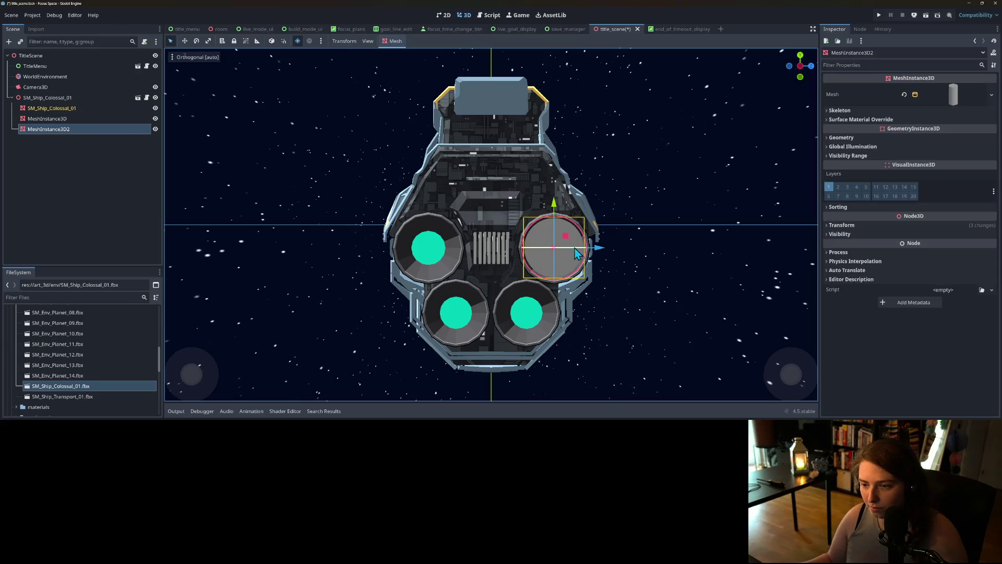
{"action": "key", "text": "ctrl+z"}
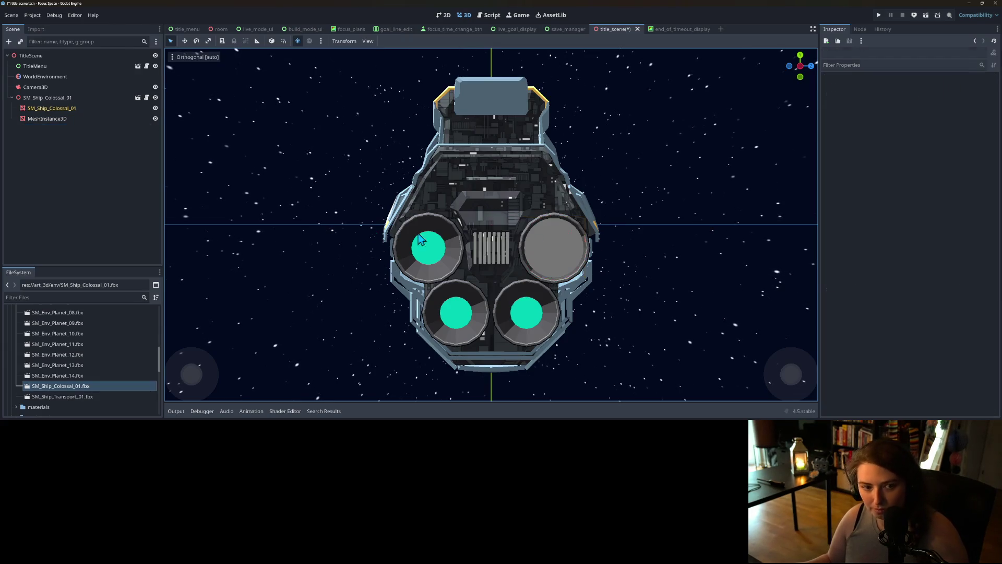
{"action": "left_click", "coordinate": [92, 120]}
{"action": "right_click", "coordinate": [92, 120]}
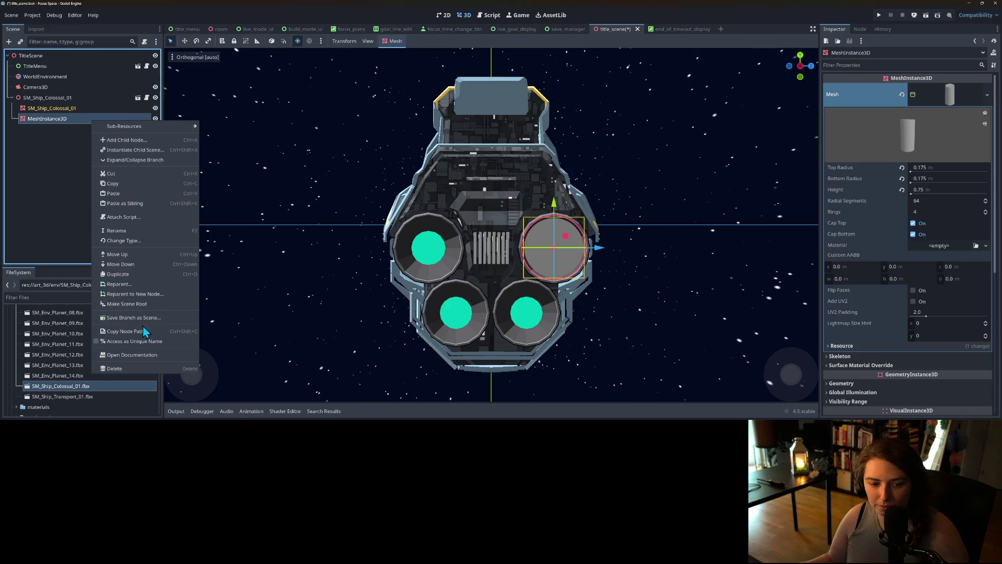
{"action": "left_click", "coordinate": [140, 320]}
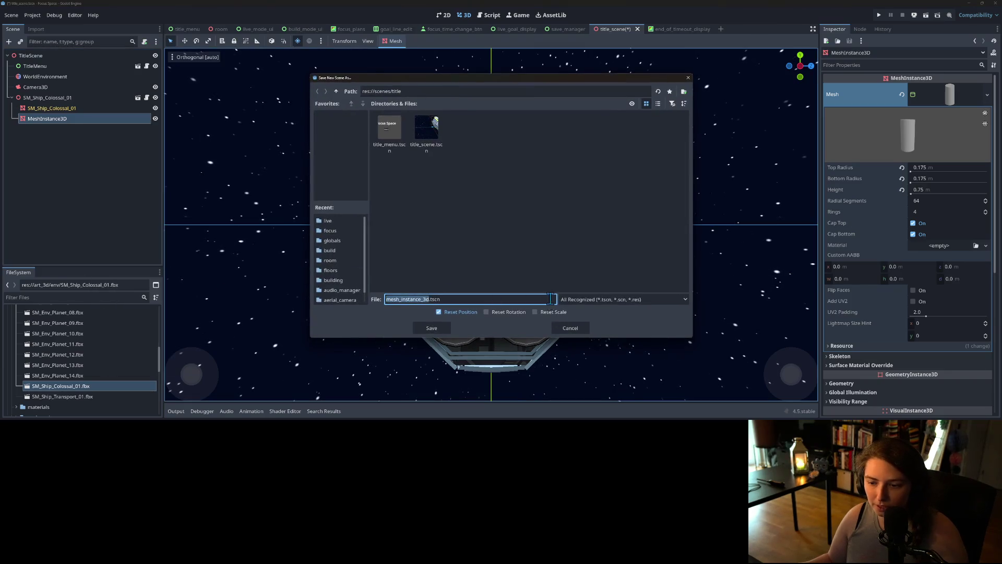
Cancel the save dialog and rename the cylinder node to JetExhaust.
{"action": "left_click", "coordinate": [574, 329]}
{"action": "right_click", "coordinate": [83, 121]}
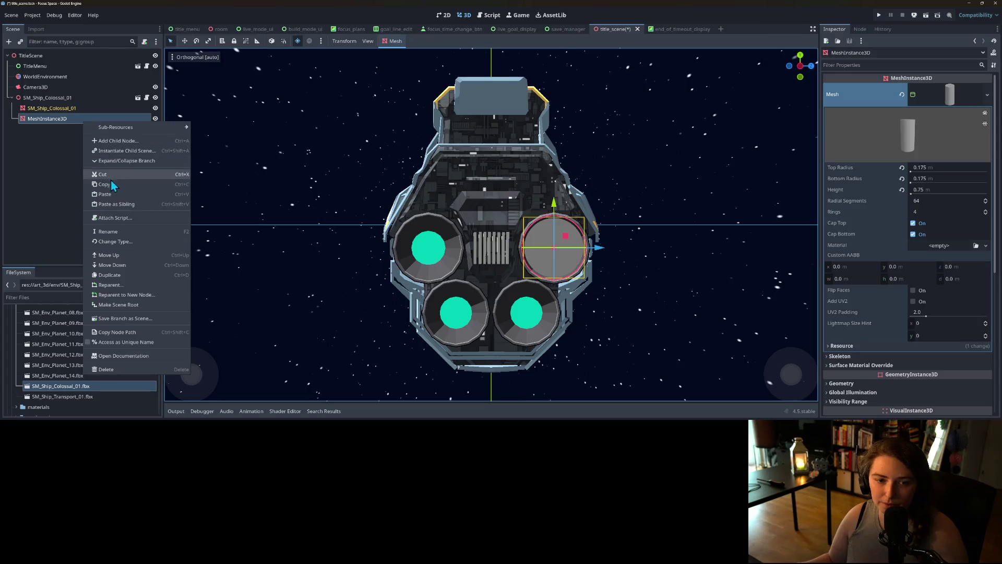
{"action": "left_click", "coordinate": [138, 234]}
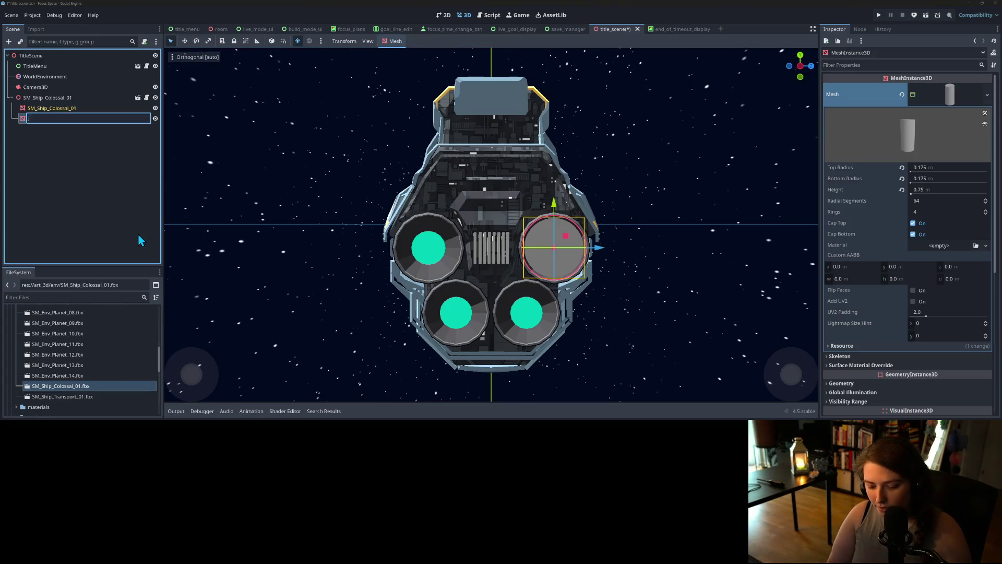
{"action": "type", "text": "Exhaust"}
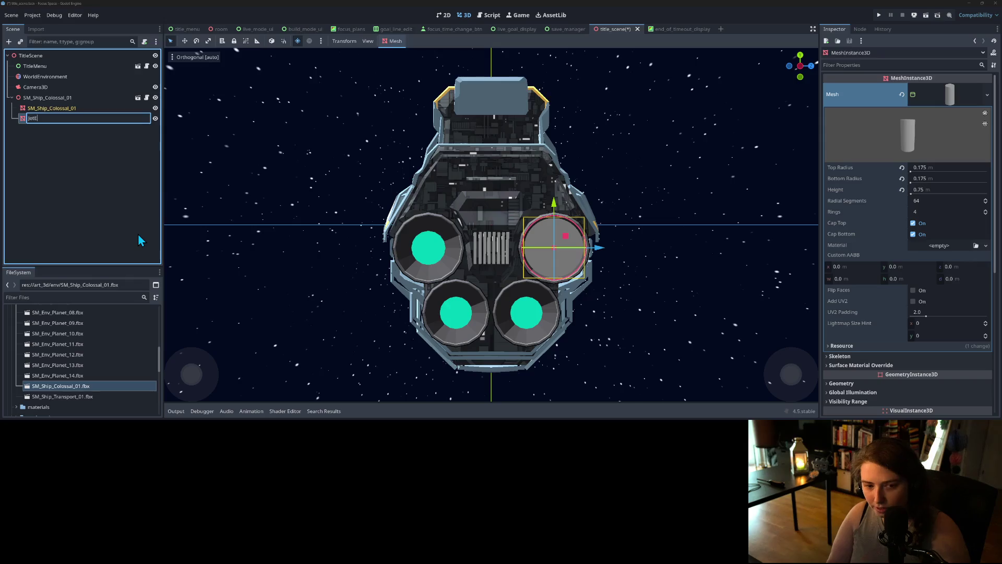
{"action": "key", "text": "Return"}
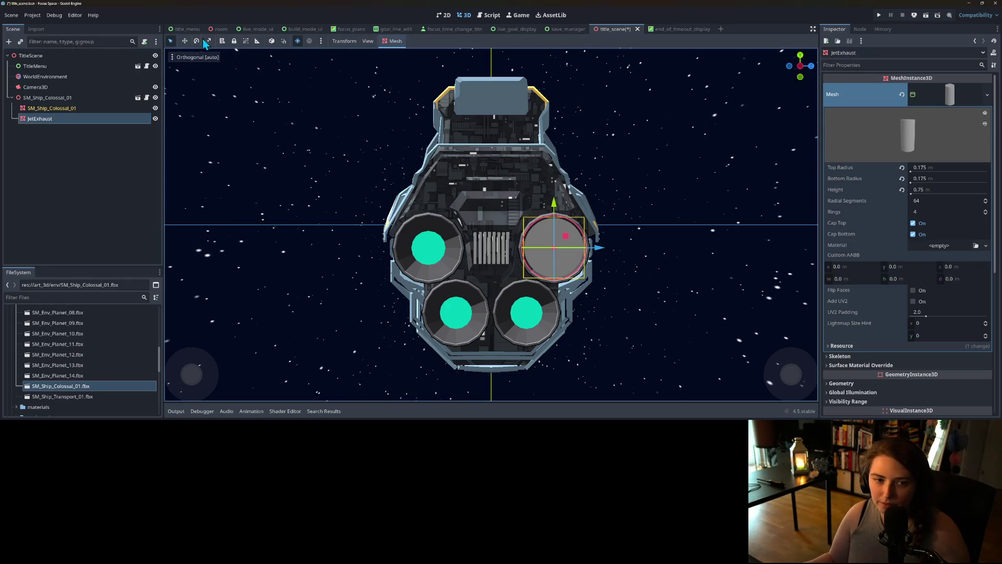
Save the JetExhaust branch as jet_exhaust.tscn in the res://scenes folder.
{"action": "right_click", "coordinate": [141, 123]}
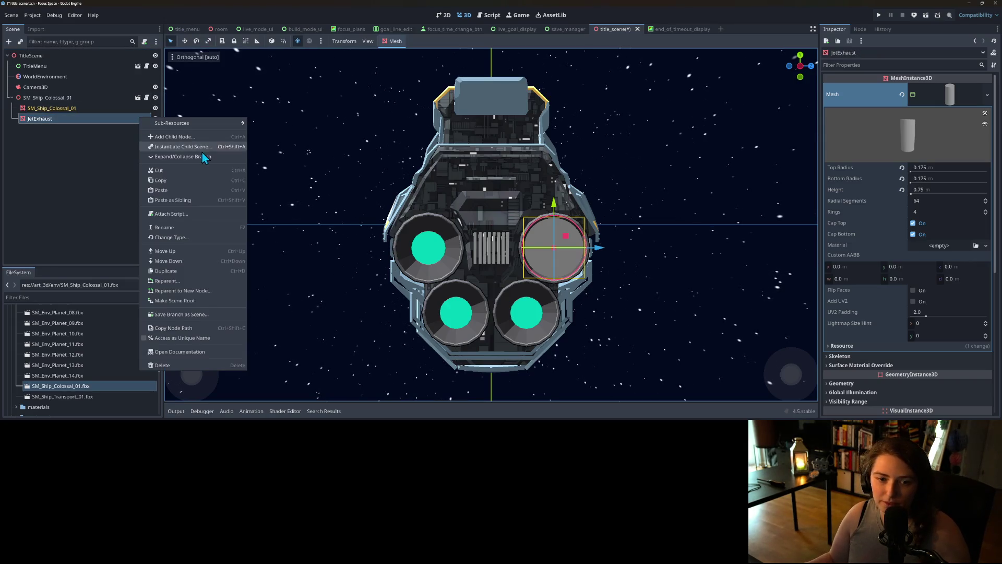
{"action": "left_click", "coordinate": [201, 315]}
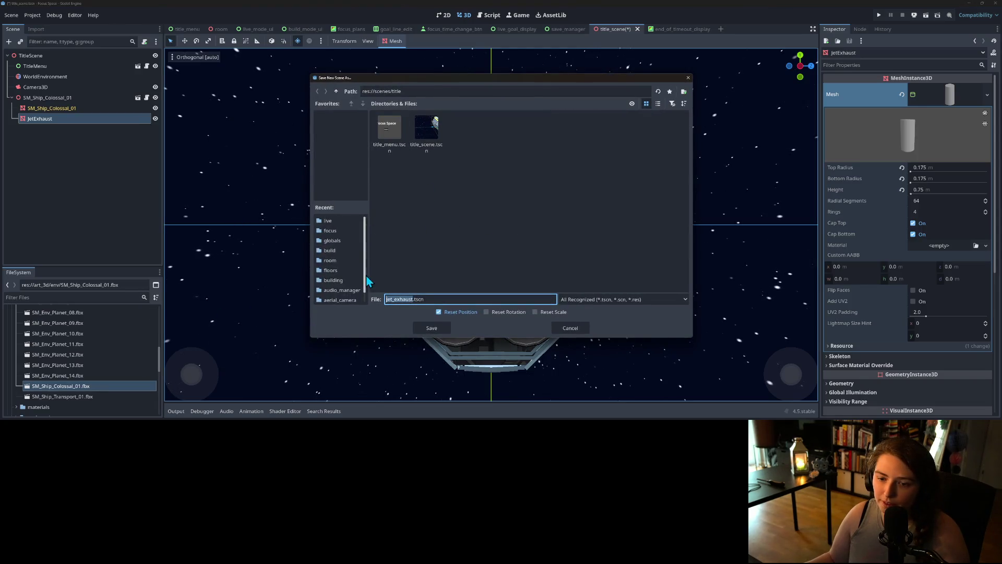
{"action": "left_click", "coordinate": [337, 92]}
{"action": "left_click", "coordinate": [336, 91]}
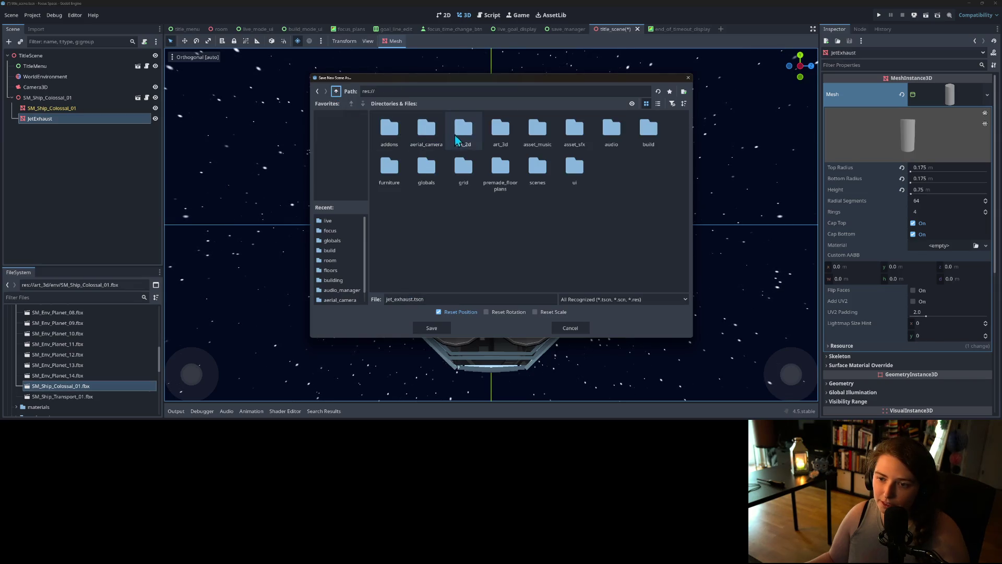
{"action": "double_click", "coordinate": [493, 137]}
{"action": "left_click", "coordinate": [337, 91]}
{"action": "left_click", "coordinate": [544, 172]}
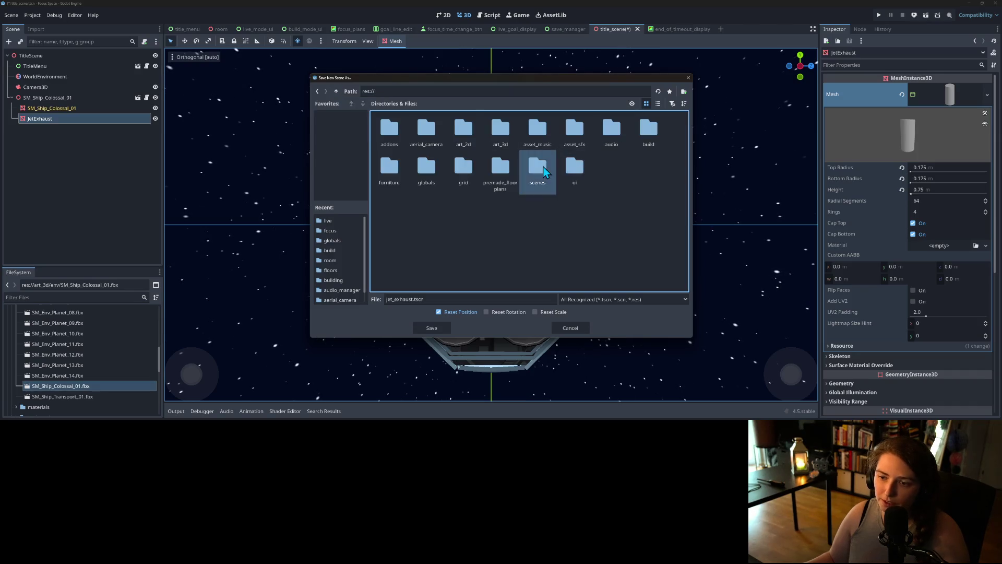
{"action": "double_click", "coordinate": [545, 171]}
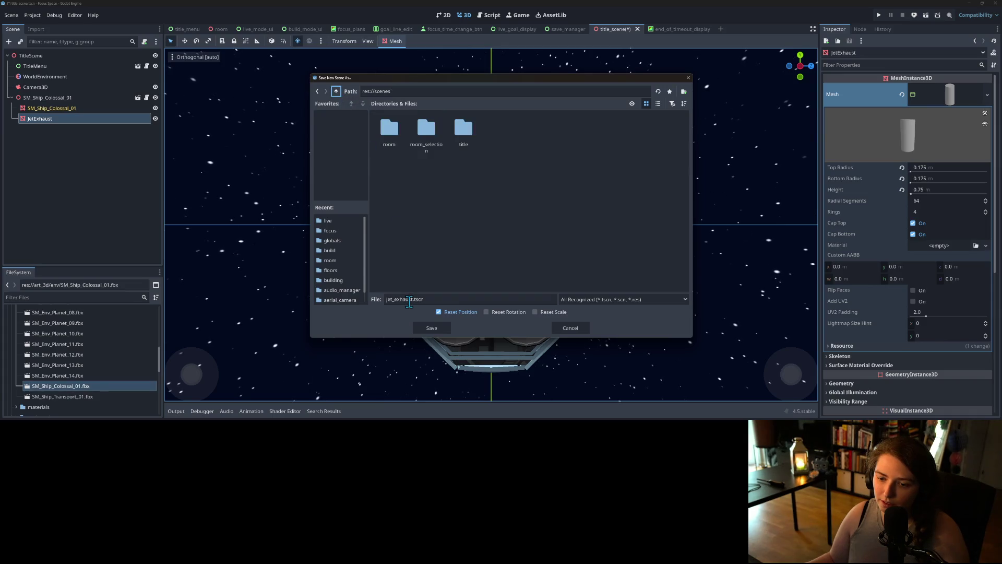
{"action": "left_click", "coordinate": [431, 328]}
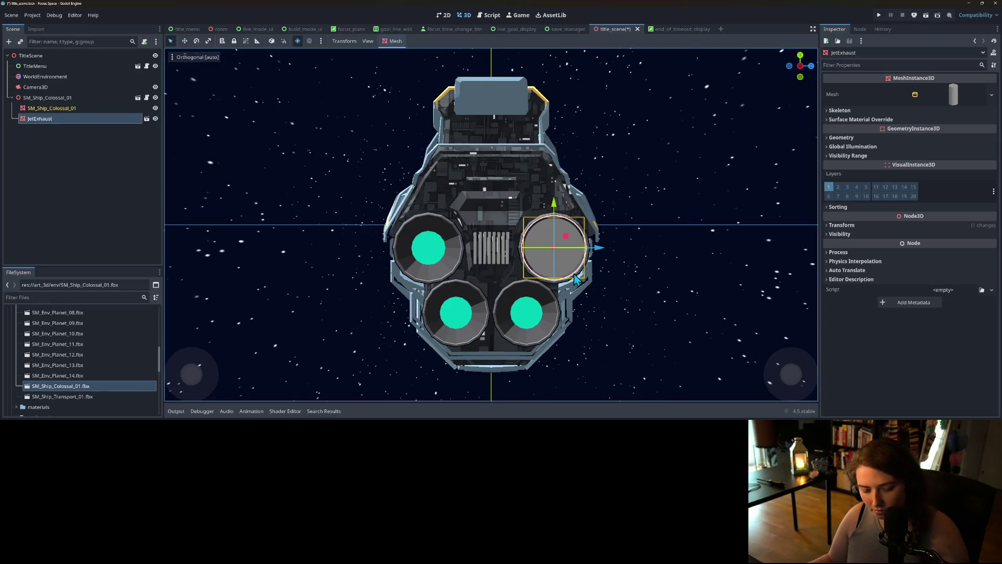
Duplicate JetExhaust onto the other engine nozzles and line the copies up in Front view.
{"action": "key", "text": "ctrl+d"}
{"action": "mouse_move", "coordinate": [587, 267]}
{"action": "left_mouse_down"}
{"action": "mouse_move", "coordinate": [548, 250]}
{"action": "mouse_move", "coordinate": [440, 239]}
{"action": "mouse_move", "coordinate": [455, 308]}
{"action": "mouse_move", "coordinate": [539, 301]}
{"action": "mouse_move", "coordinate": [568, 340]}
{"action": "mouse_move", "coordinate": [463, 331]}
{"action": "mouse_move", "coordinate": [452, 314]}
{"action": "left_mouse_up"}
{"action": "key", "text": "ctrl+d"}
{"action": "key", "text": "ctrl+d"}
{"action": "scroll", "coordinate": [540, 333], "scroll_direction": "down", "scroll_amount": 1}
{"action": "key", "text": "KP_3"}
{"action": "key", "text": "KP_1"}
{"action": "left_click", "coordinate": [36, 144], "text": "shift"}
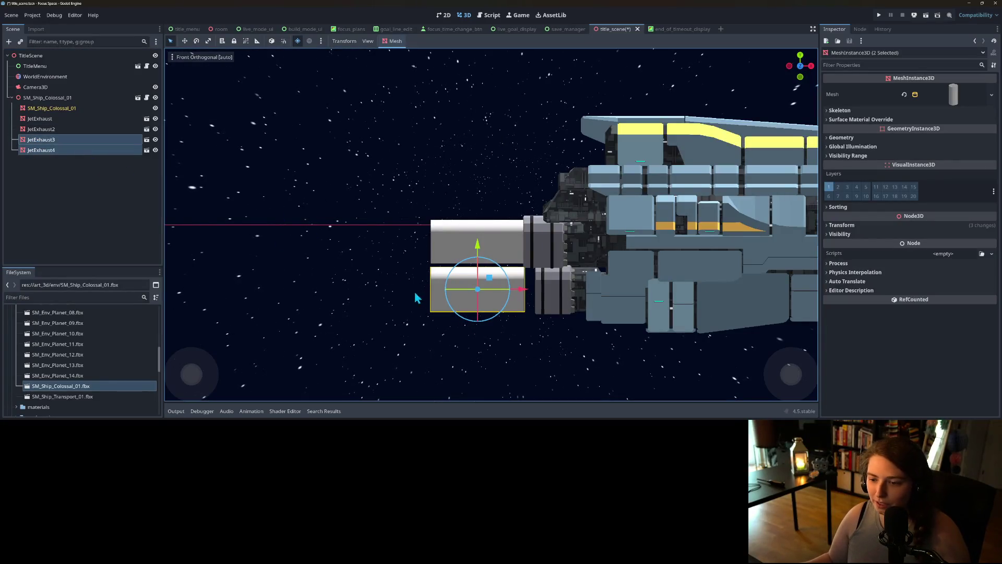
{"action": "left_click_drag", "start_coordinate": [524, 288], "coordinate": [539, 295]}
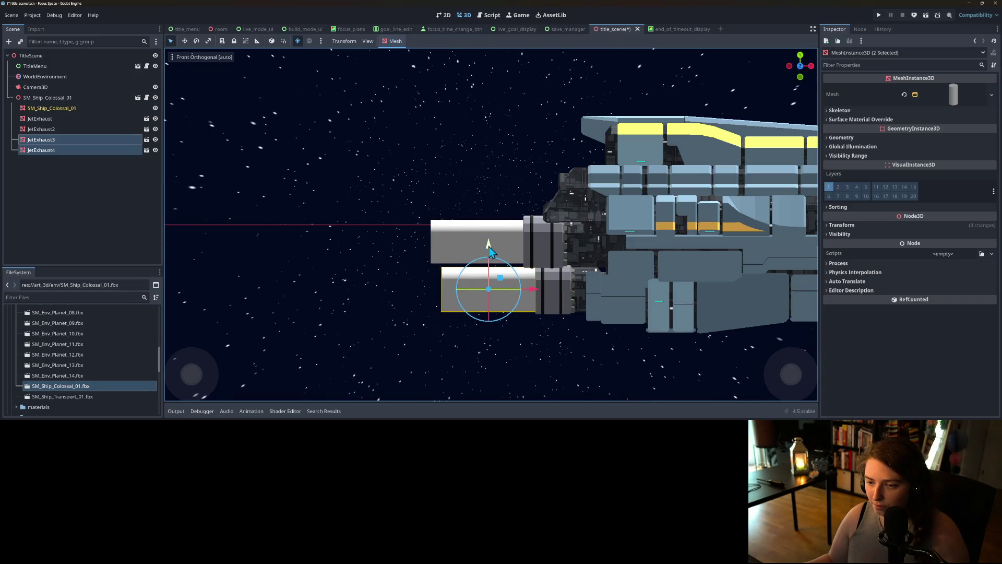
{"action": "left_click_drag", "start_coordinate": [489, 249], "coordinate": [489, 249]}
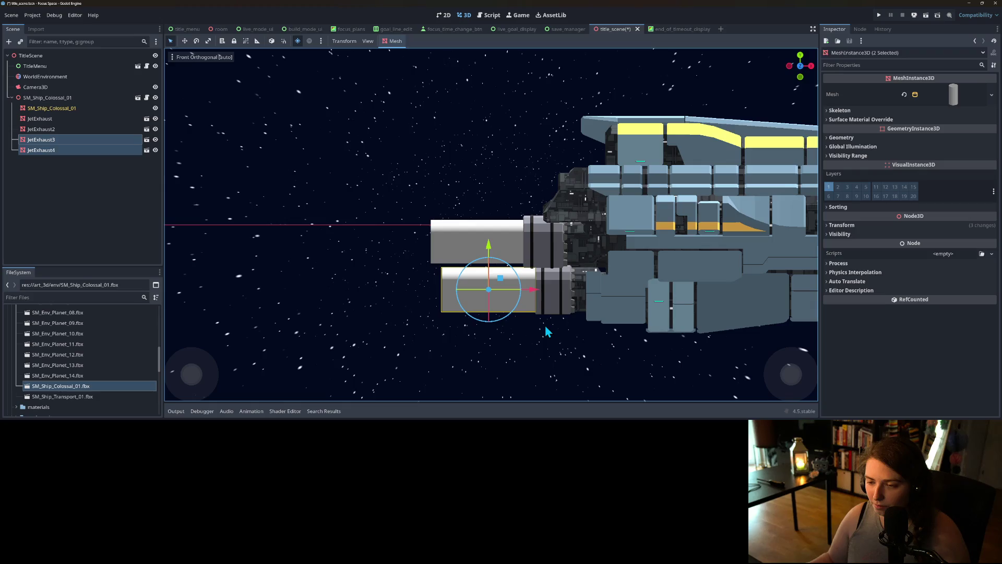
Save the title scene and check the four exhausts from the rear.
{"action": "key", "text": "KP_4"}
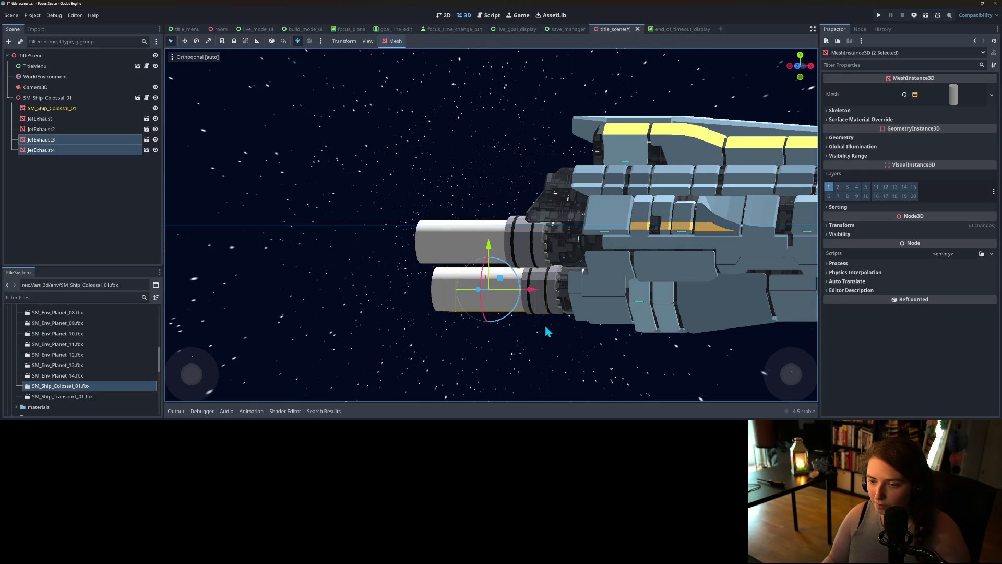
{"action": "key", "text": "KP_4"}
{"action": "key", "text": "KP_4"}
{"action": "key", "text": "KP_4"}
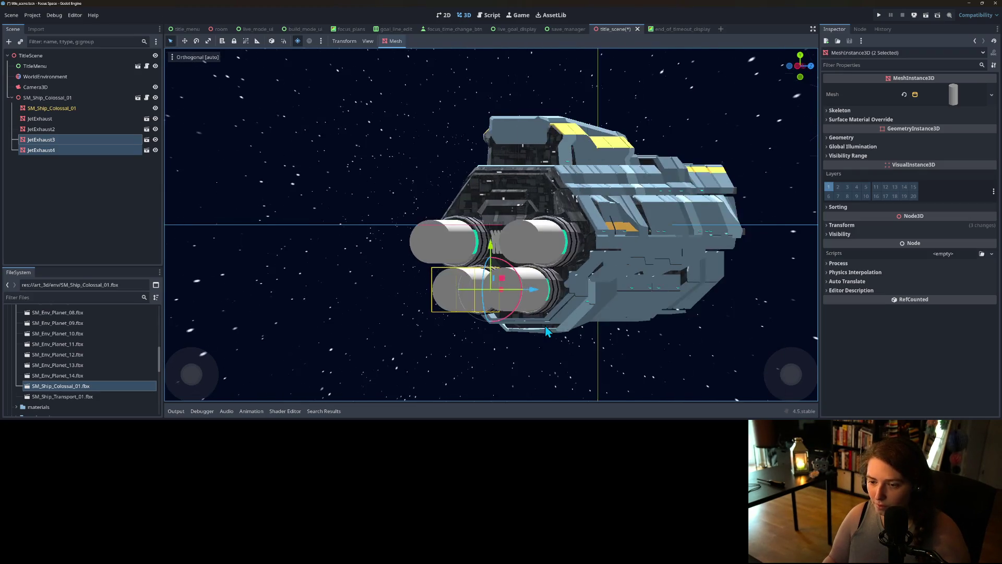
{"action": "key", "text": "KP_6"}
{"action": "key", "text": "KP_6"}
{"action": "key", "text": "KP_6"}
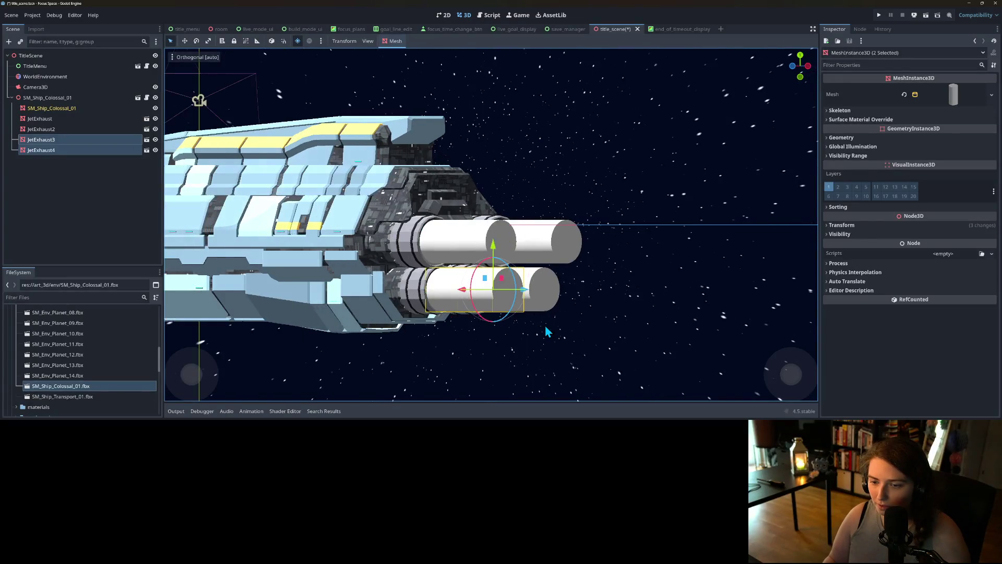
{"action": "key", "text": "ctrl+s"}
{"action": "scroll", "coordinate": [560, 310], "scroll_direction": "down", "scroll_amount": 3}
{"action": "mouse_move", "coordinate": [560, 310]}
{"action": "left_mouse_down"}
{"action": "mouse_move", "coordinate": [519, 280]}
{"action": "mouse_move", "coordinate": [358, 322]}
{"action": "left_mouse_up"}
{"action": "scroll", "coordinate": [359, 320], "scroll_direction": "up", "scroll_amount": 4}
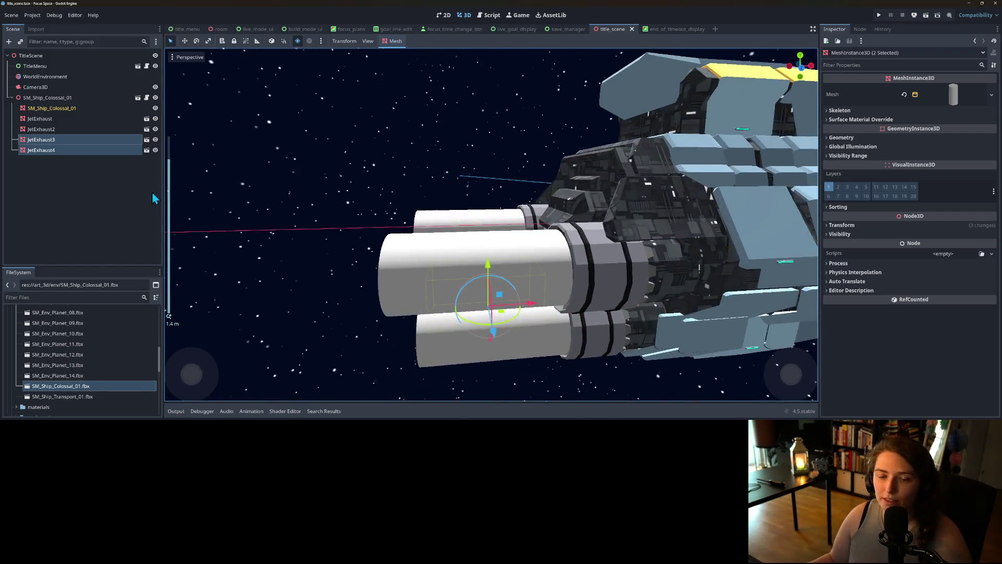
{"action": "left_click", "coordinate": [62, 119]}
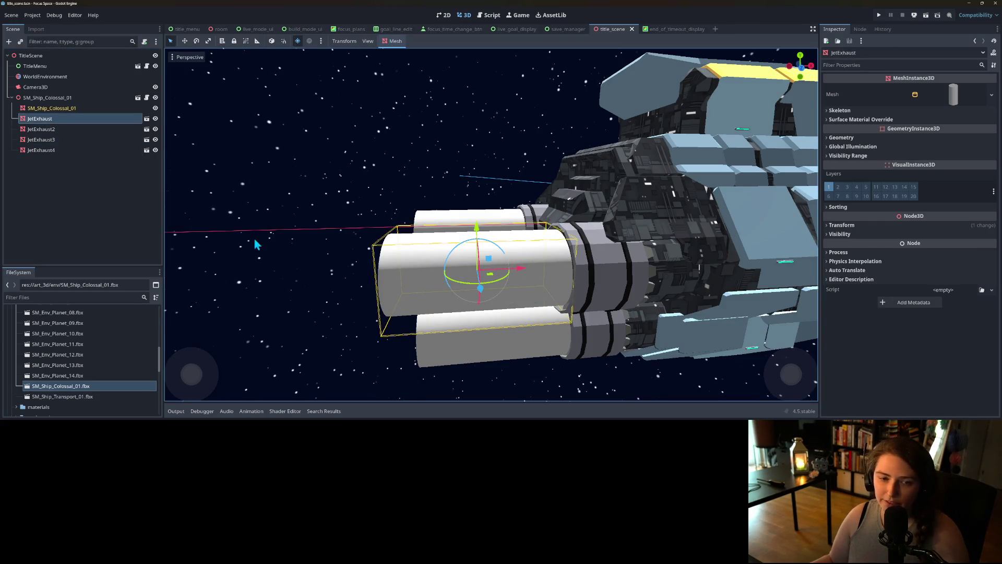
Open jet_exhaust.tscn alone to view the white cylinder, then switch to a new Firefox tab.
{"action": "left_click", "coordinate": [148, 119]}
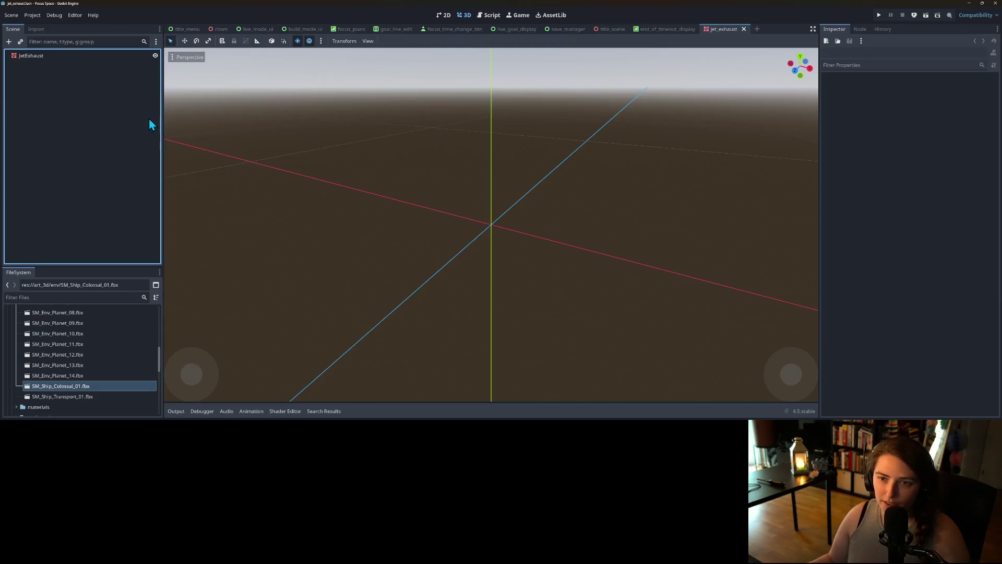
{"action": "scroll", "coordinate": [468, 246], "scroll_direction": "up", "scroll_amount": 5}
{"action": "scroll", "coordinate": [454, 239], "scroll_direction": "down", "scroll_amount": 2}
{"action": "left_click_drag", "start_coordinate": [524, 261], "coordinate": [435, 250]}
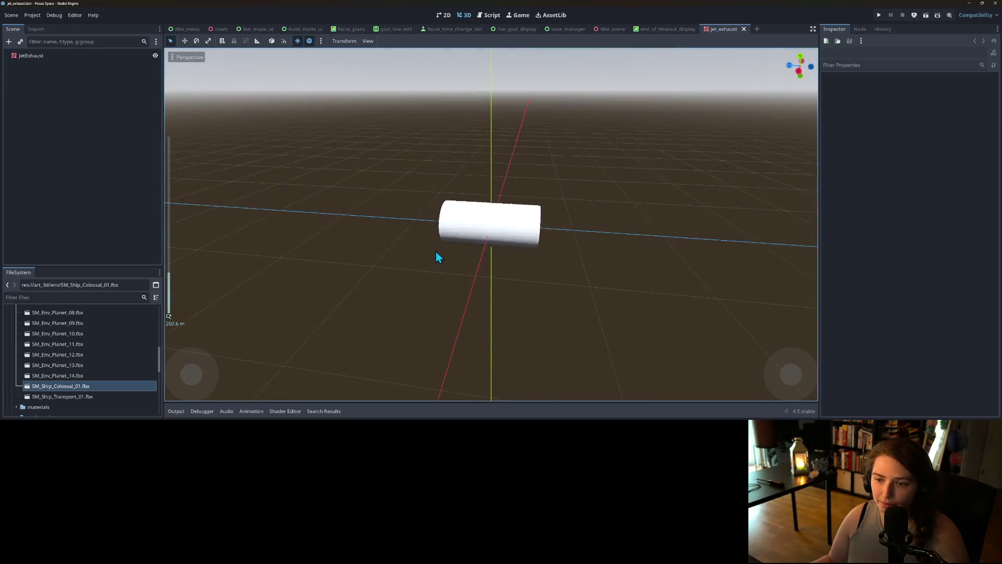
{"action": "scroll", "coordinate": [435, 251], "scroll_direction": "up", "scroll_amount": 5}
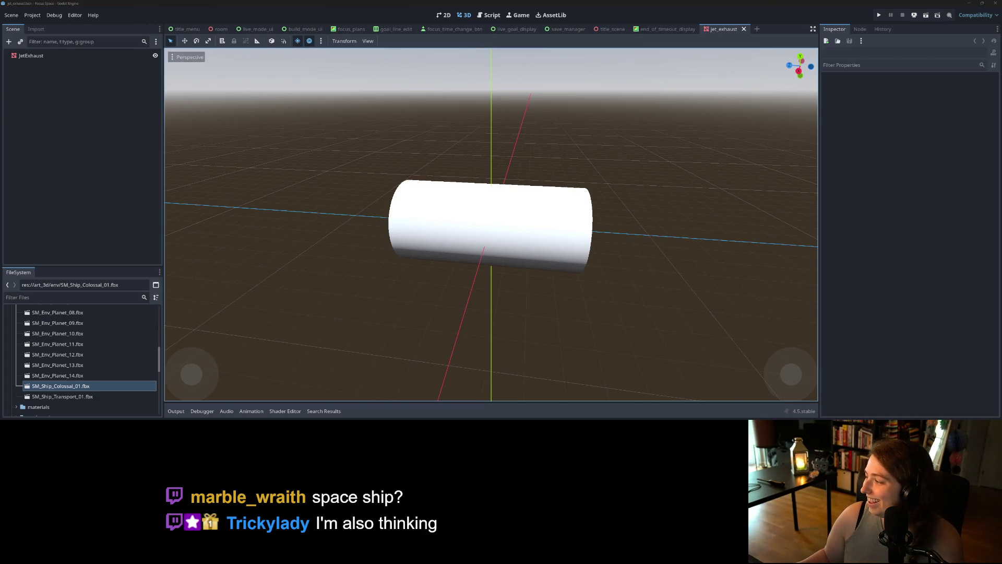
{"action": "key", "text": "alt+Tab"}
{"action": "left_click", "coordinate": [89, 5]}
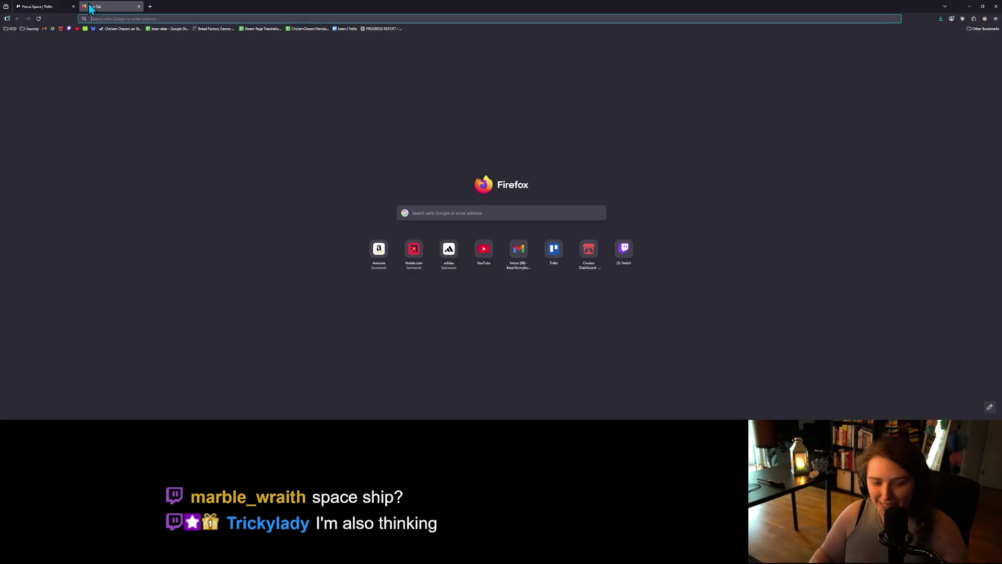
Go to the Godot Shaders site and search for 'flame'.
{"action": "type", "text": "shado"}
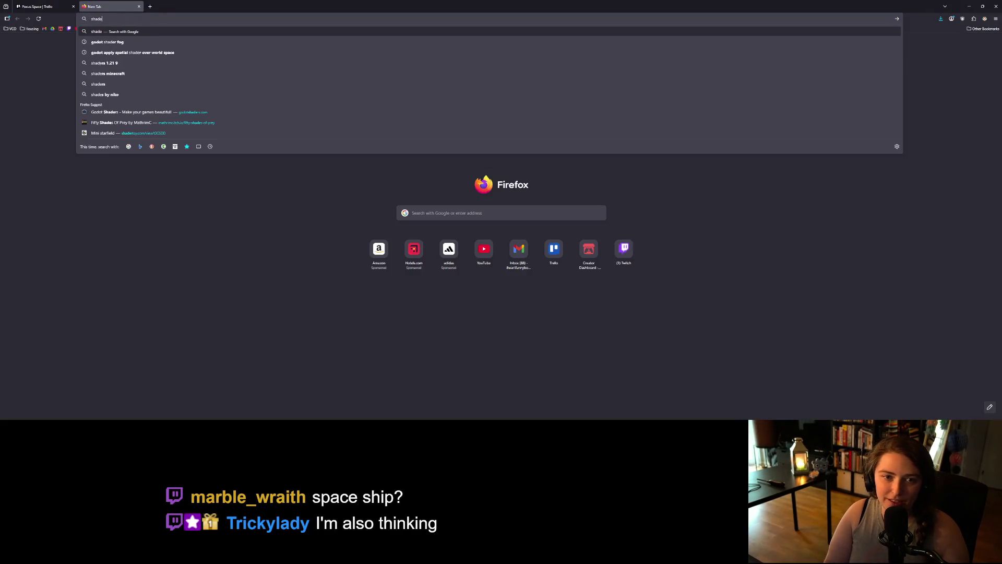
{"action": "key", "text": "Down"}
{"action": "key", "text": "Down"}
{"action": "key", "text": "Down"}
{"action": "key", "text": "Return"}
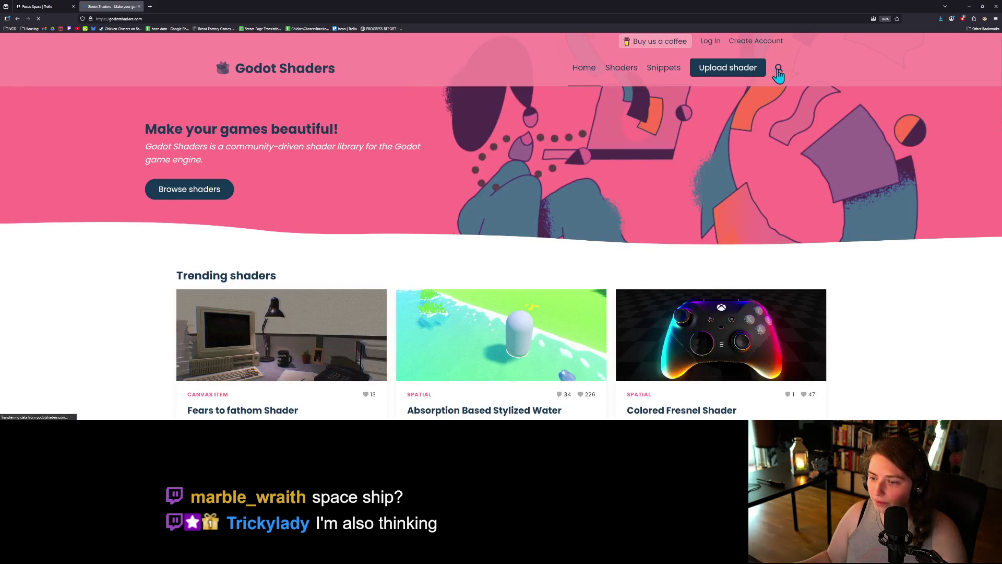
{"action": "left_click", "coordinate": [778, 69]}
{"action": "type", "text": "lame"}
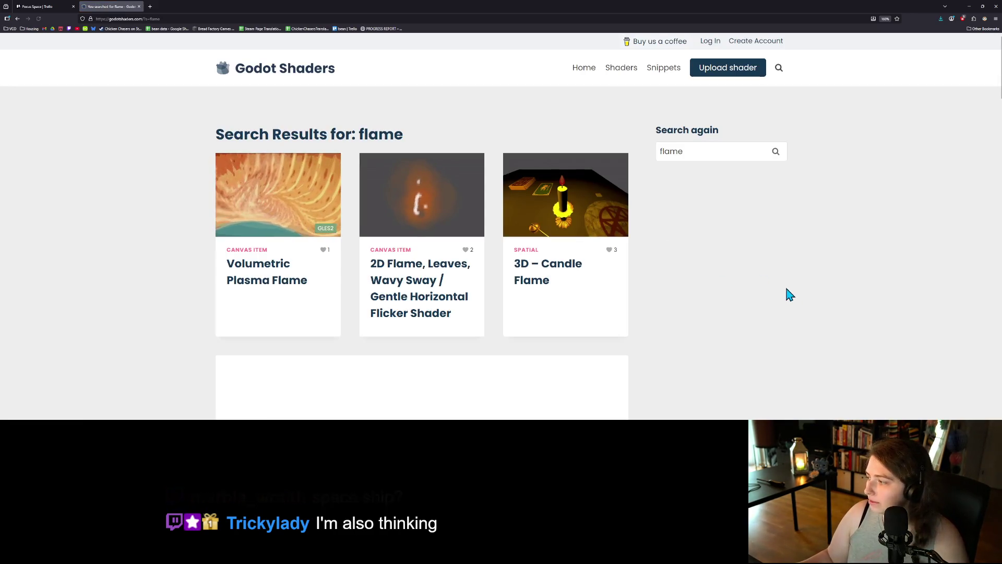
Open Volumetric Plasma Flame and Futuristic Jet Thruster in background tabs, then view Futuristic Jet Thruster.
{"action": "scroll", "coordinate": [715, 273], "scroll_direction": "down", "scroll_amount": 2}
{"action": "scroll", "coordinate": [716, 273], "scroll_direction": "up", "scroll_amount": 2}
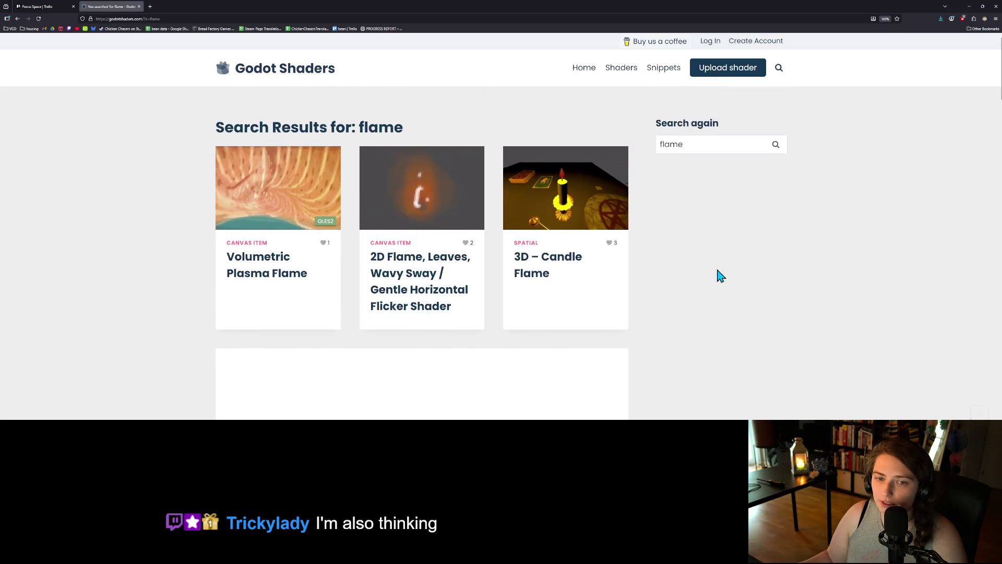
{"action": "scroll", "coordinate": [716, 275], "scroll_direction": "down", "scroll_amount": 1}
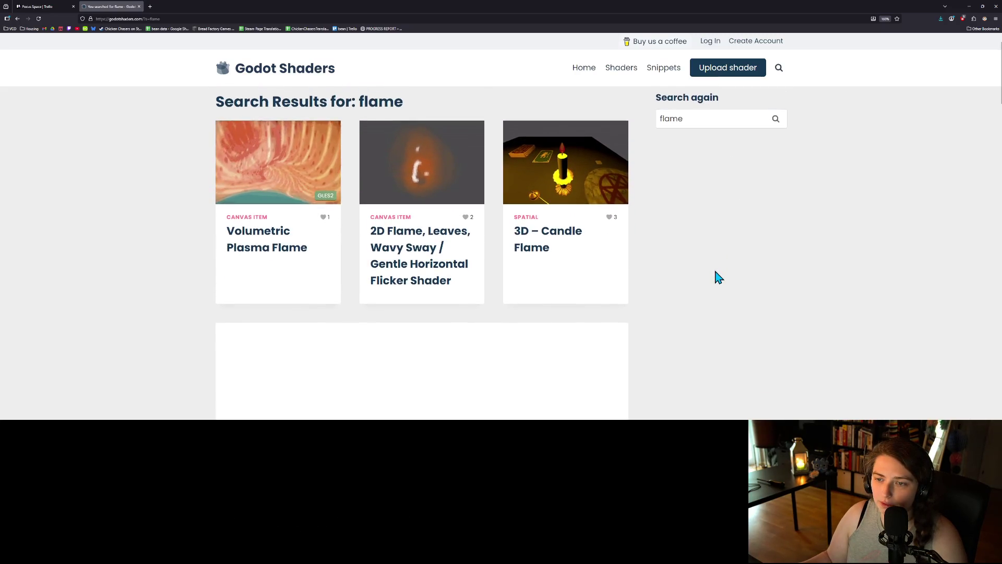
{"action": "middle_click", "coordinate": [292, 194]}
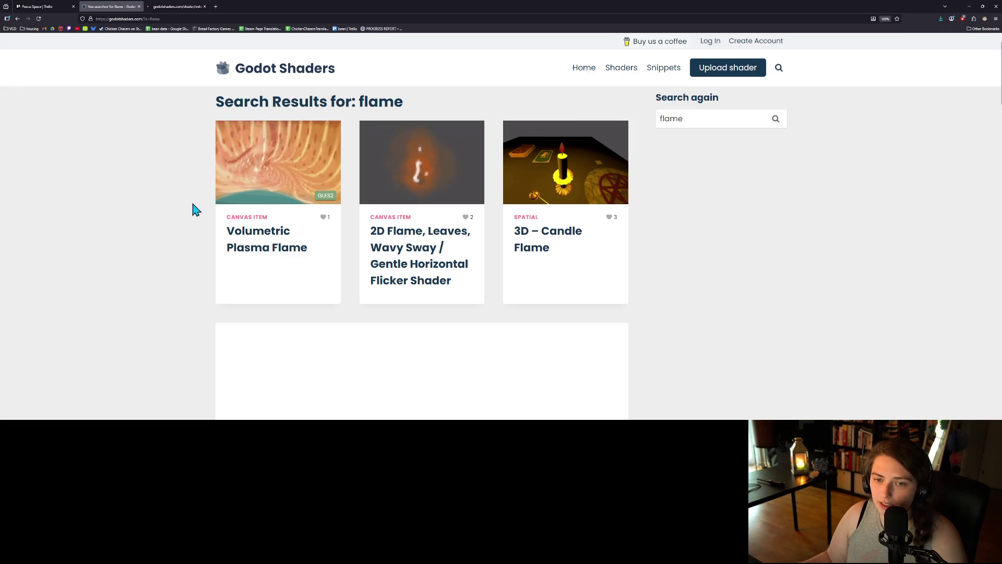
{"action": "scroll", "coordinate": [203, 213], "scroll_direction": "down", "scroll_amount": 1}
{"action": "scroll", "coordinate": [203, 212], "scroll_direction": "down", "scroll_amount": 8}
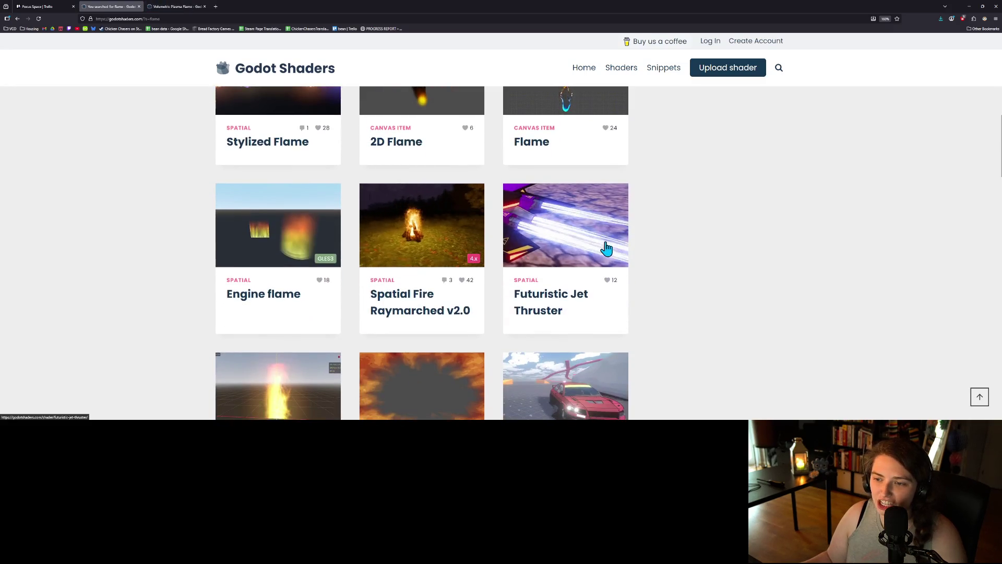
{"action": "scroll", "coordinate": [601, 247], "scroll_direction": "down", "scroll_amount": 1}
{"action": "scroll", "coordinate": [602, 247], "scroll_direction": "down", "scroll_amount": 1}
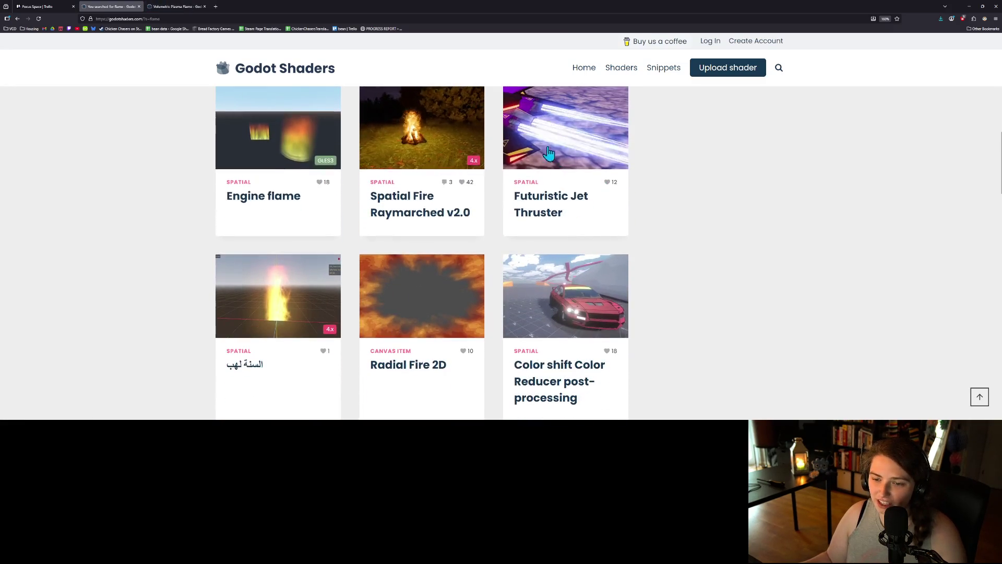
{"action": "middle_click", "coordinate": [574, 148]}
{"action": "scroll", "coordinate": [691, 226], "scroll_direction": "down", "scroll_amount": 8}
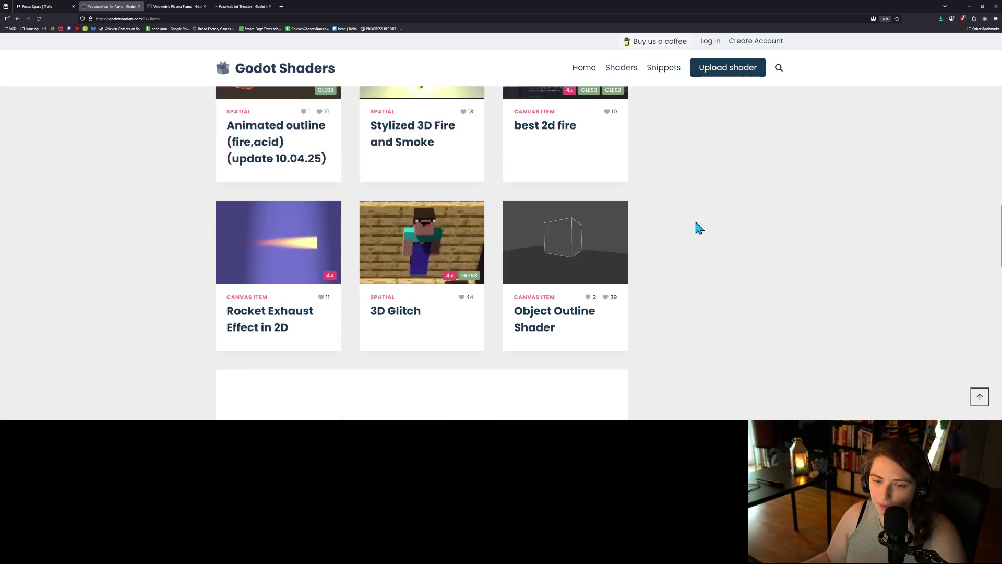
{"action": "scroll", "coordinate": [698, 226], "scroll_direction": "down", "scroll_amount": 5}
{"action": "scroll", "coordinate": [698, 226], "scroll_direction": "up", "scroll_amount": 3}
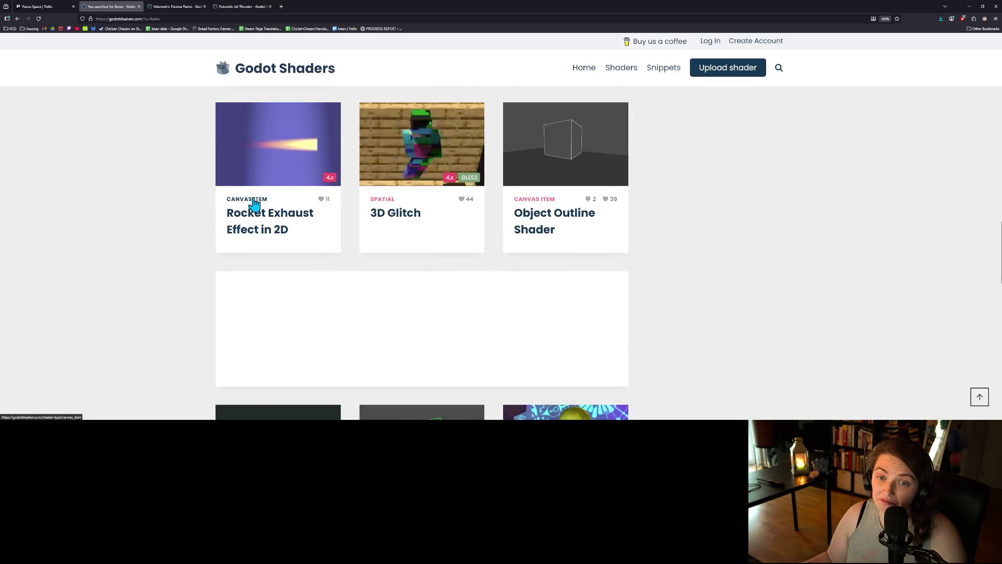
{"action": "left_click", "coordinate": [251, 6]}
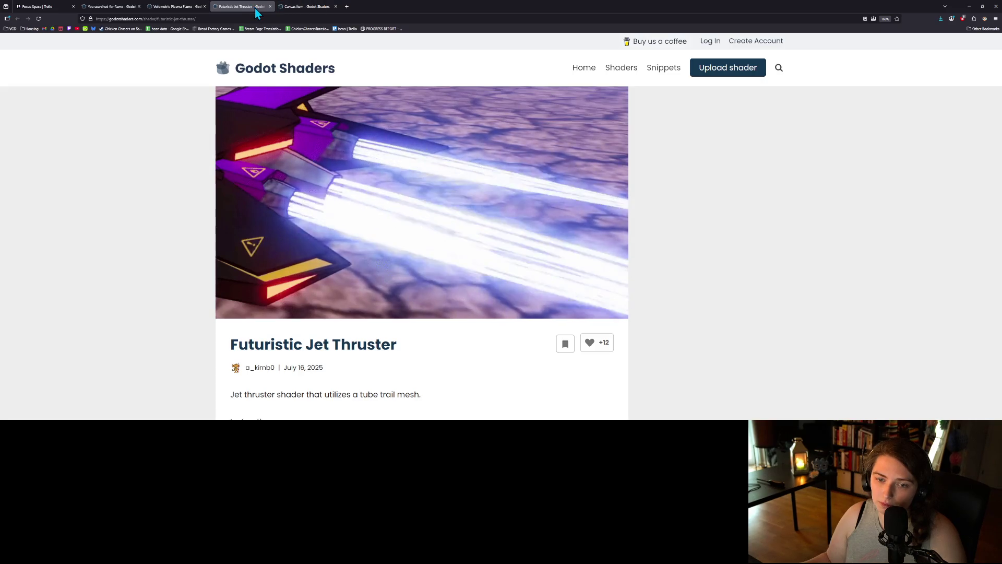
Look over the canvas item shaders listing, then close that browser tab.
{"action": "scroll", "coordinate": [128, 300], "scroll_direction": "down", "scroll_amount": 3}
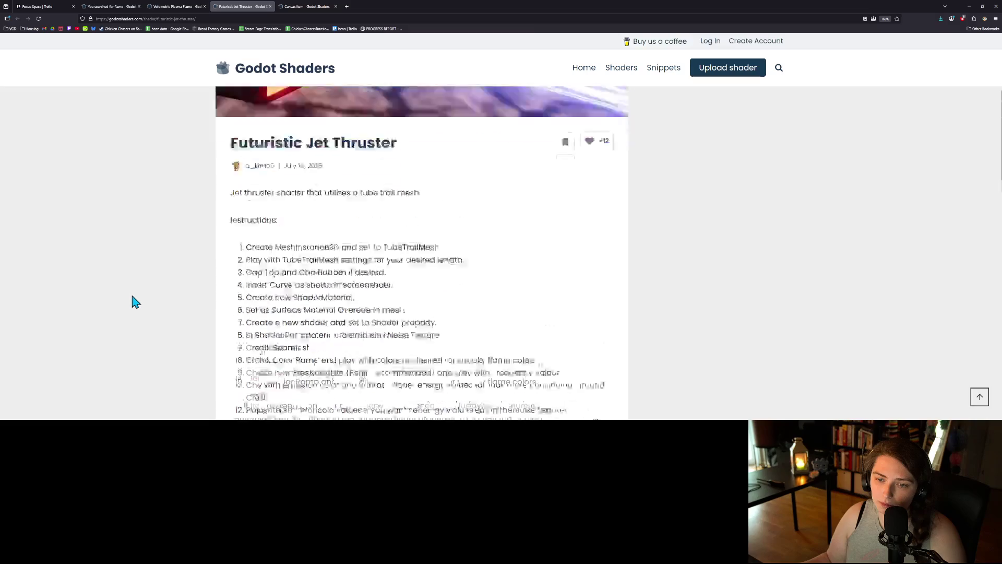
{"action": "scroll", "coordinate": [197, 295], "scroll_direction": "up", "scroll_amount": 1}
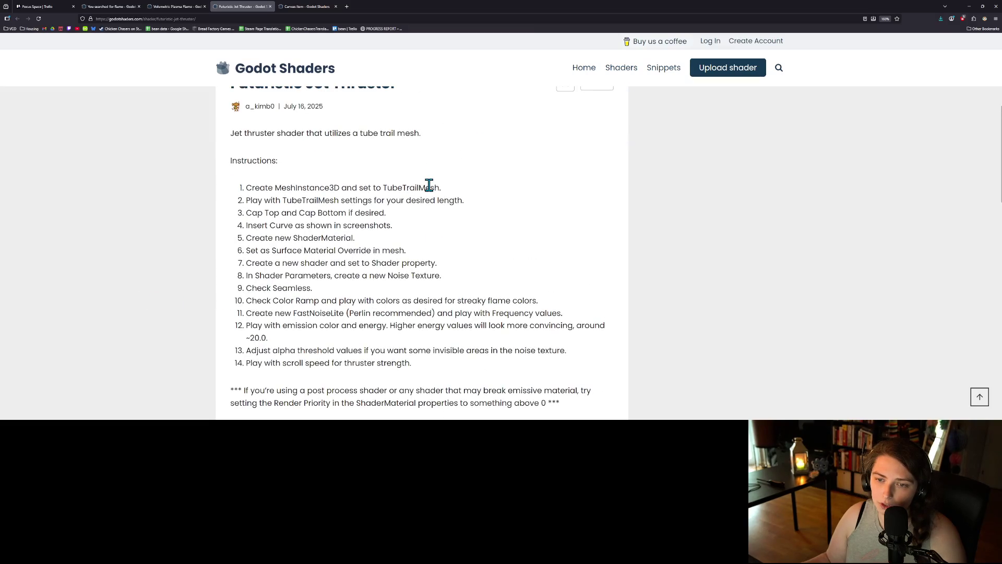
{"action": "left_click", "coordinate": [307, 6]}
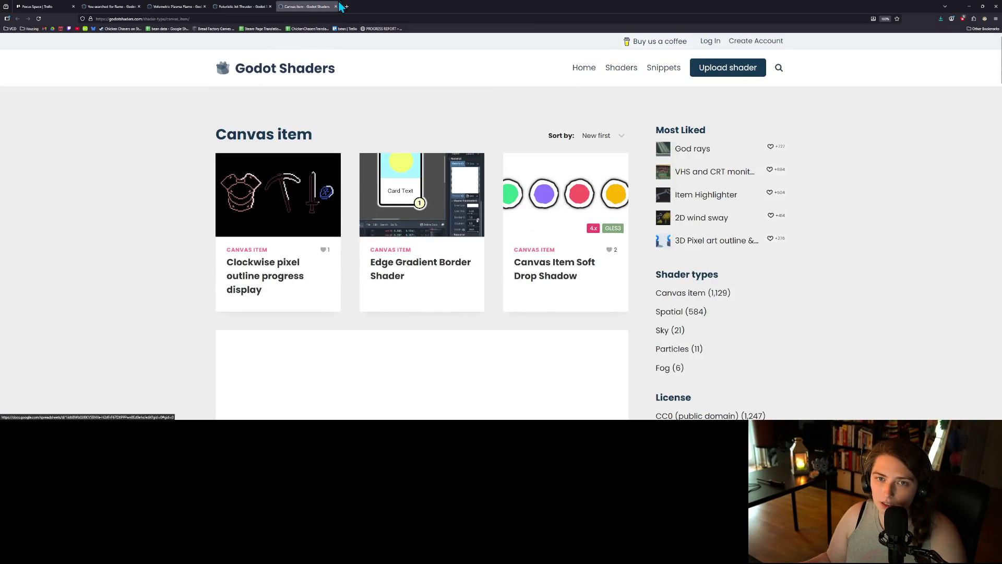
{"action": "scroll", "coordinate": [320, 233], "scroll_direction": "down", "scroll_amount": 5}
{"action": "scroll", "coordinate": [334, 238], "scroll_direction": "up", "scroll_amount": 5}
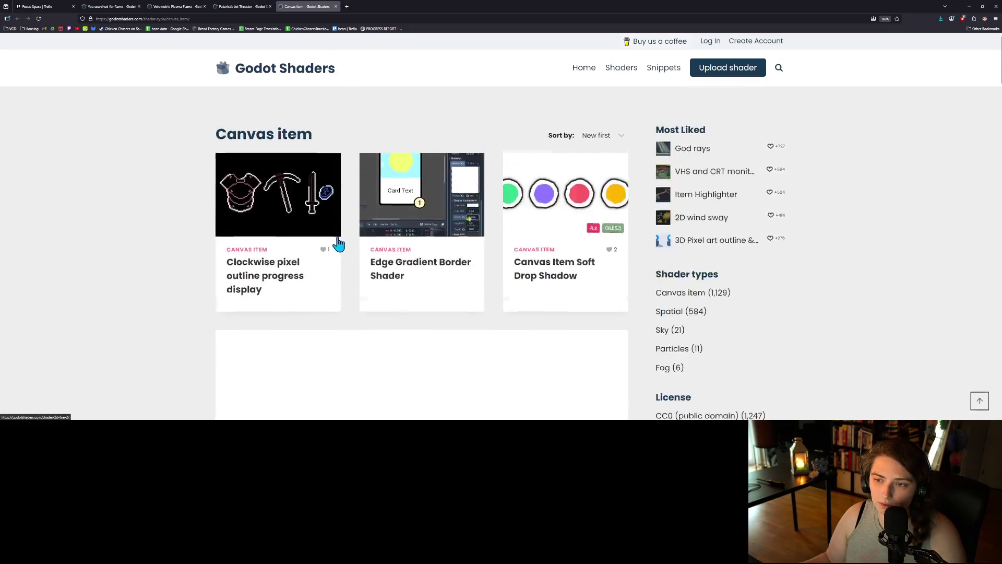
{"action": "left_click", "coordinate": [336, 6]}
Open the Rocket Exhaust Effect in 2D page from the flame search results in its own tab.
{"action": "left_click", "coordinate": [180, 6]}
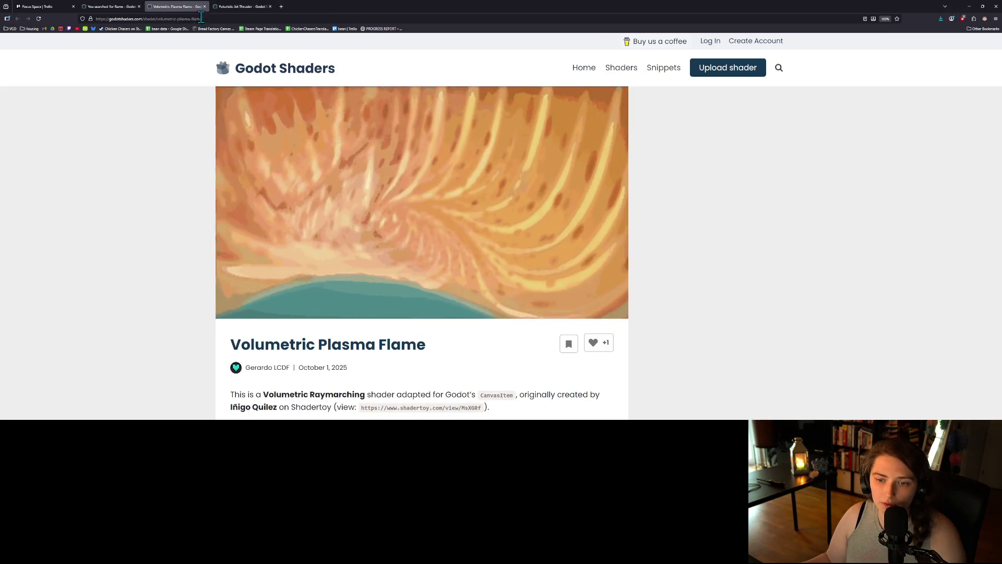
{"action": "left_click", "coordinate": [125, 6]}
{"action": "middle_click", "coordinate": [264, 224]}
{"action": "left_click", "coordinate": [200, 7]}
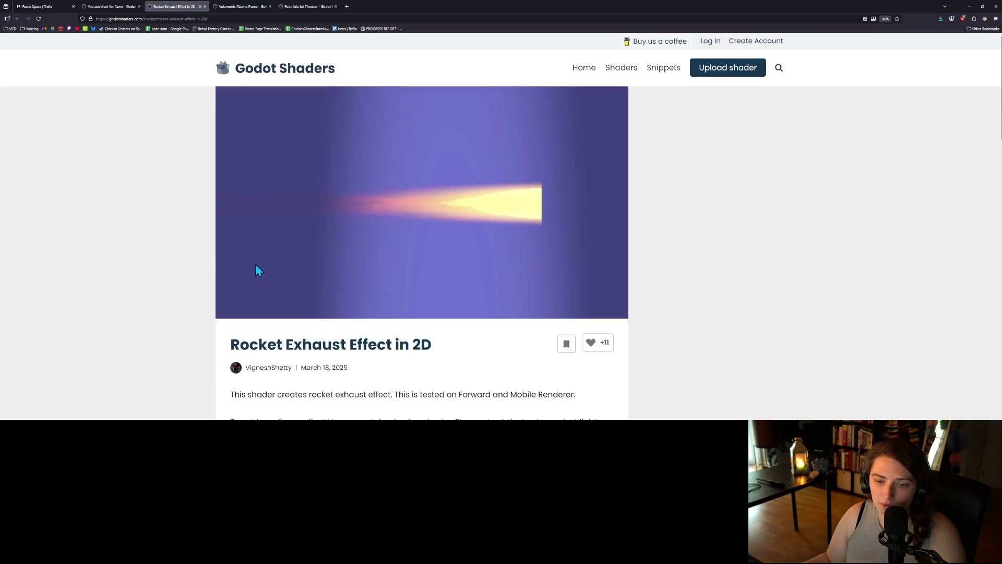
Read through the Rocket Exhaust Effect in 2D shader code, then return to Godot.
{"action": "scroll", "coordinate": [200, 270], "scroll_direction": "down", "scroll_amount": 3}
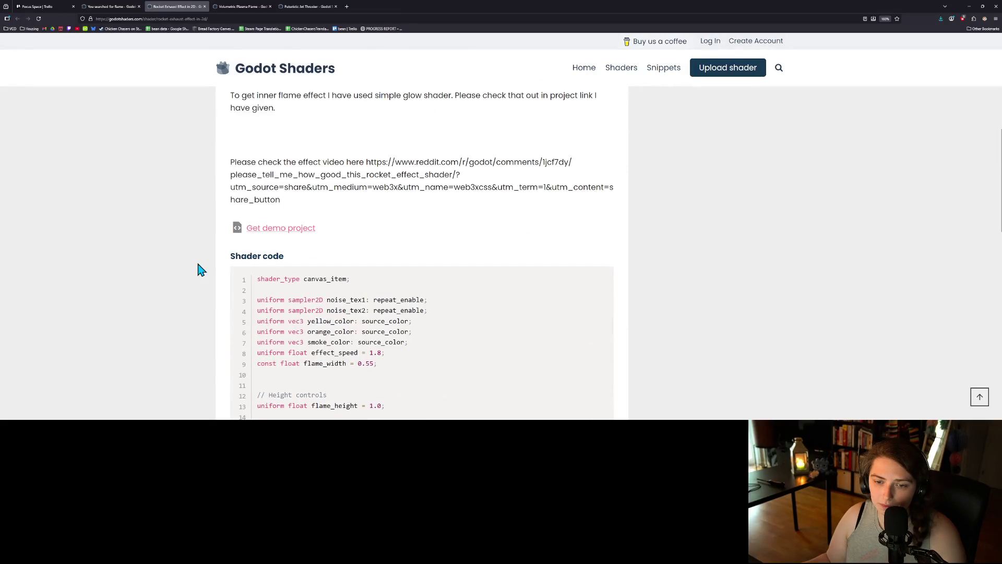
{"action": "scroll", "coordinate": [201, 268], "scroll_direction": "up", "scroll_amount": 2}
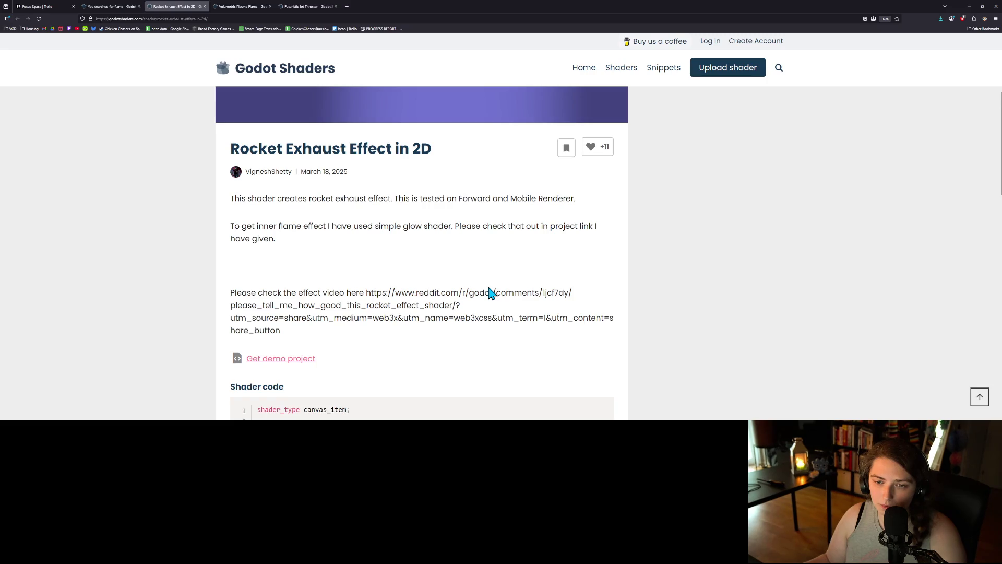
{"action": "scroll", "coordinate": [491, 293], "scroll_direction": "down", "scroll_amount": 1}
{"action": "scroll", "coordinate": [490, 287], "scroll_direction": "down", "scroll_amount": 1}
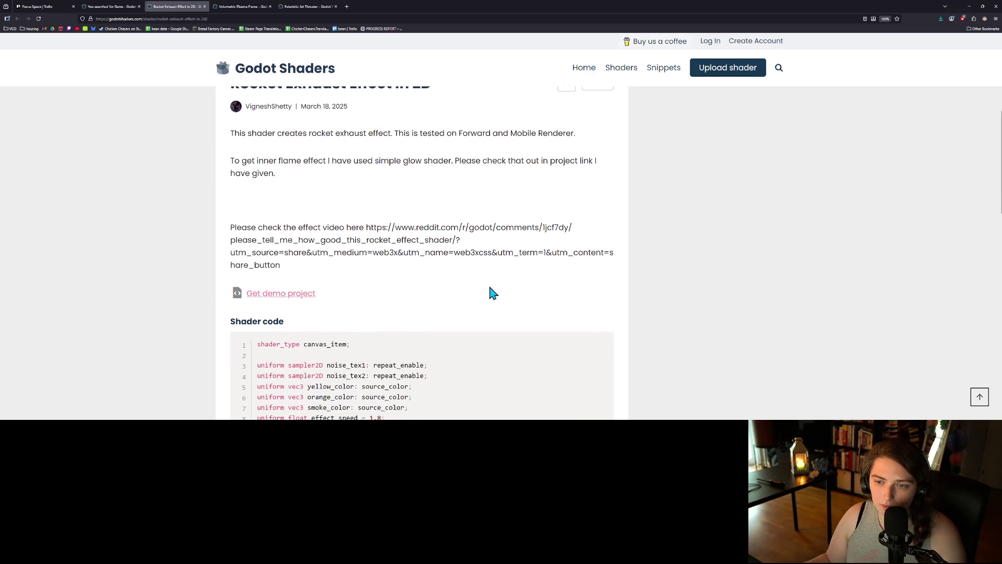
{"action": "scroll", "coordinate": [224, 232], "scroll_direction": "down", "scroll_amount": 5}
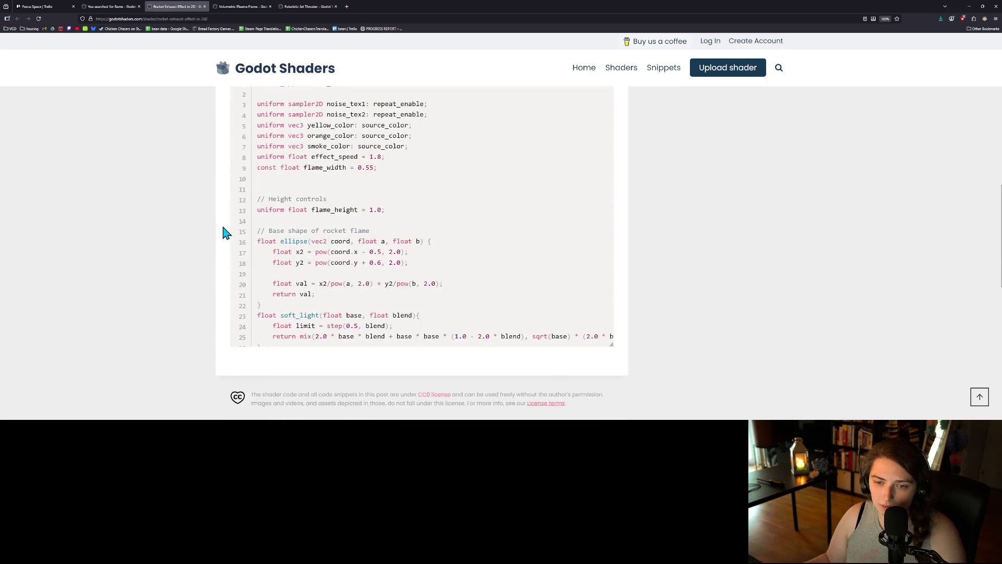
{"action": "scroll", "coordinate": [226, 228], "scroll_direction": "up", "scroll_amount": 5}
{"action": "scroll", "coordinate": [319, 300], "scroll_direction": "down", "scroll_amount": 5}
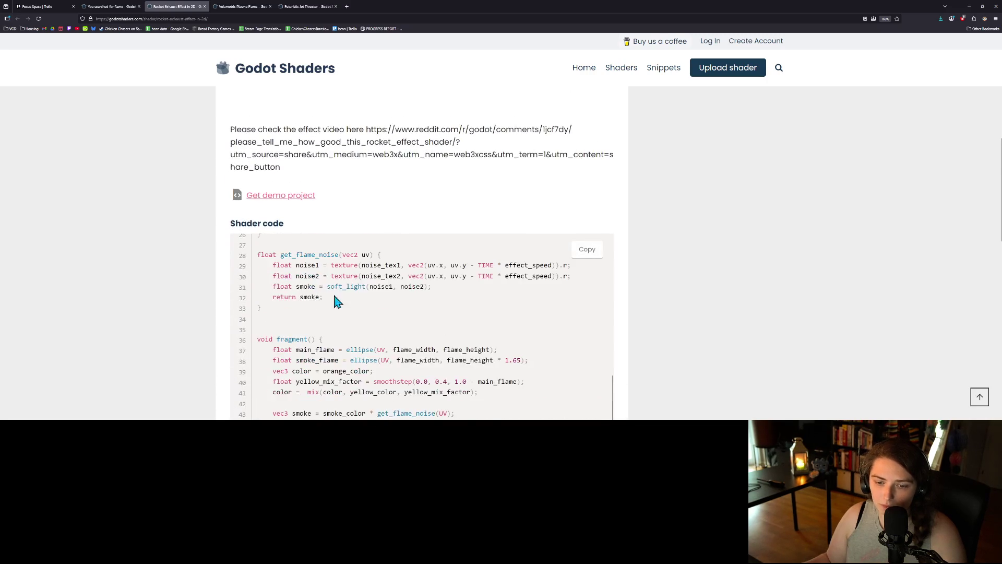
{"action": "scroll", "coordinate": [407, 305], "scroll_direction": "up", "scroll_amount": 5}
{"action": "scroll", "coordinate": [433, 305], "scroll_direction": "down", "scroll_amount": 5}
{"action": "scroll", "coordinate": [695, 358], "scroll_direction": "down", "scroll_amount": 4}
{"action": "scroll", "coordinate": [631, 343], "scroll_direction": "up", "scroll_amount": 4}
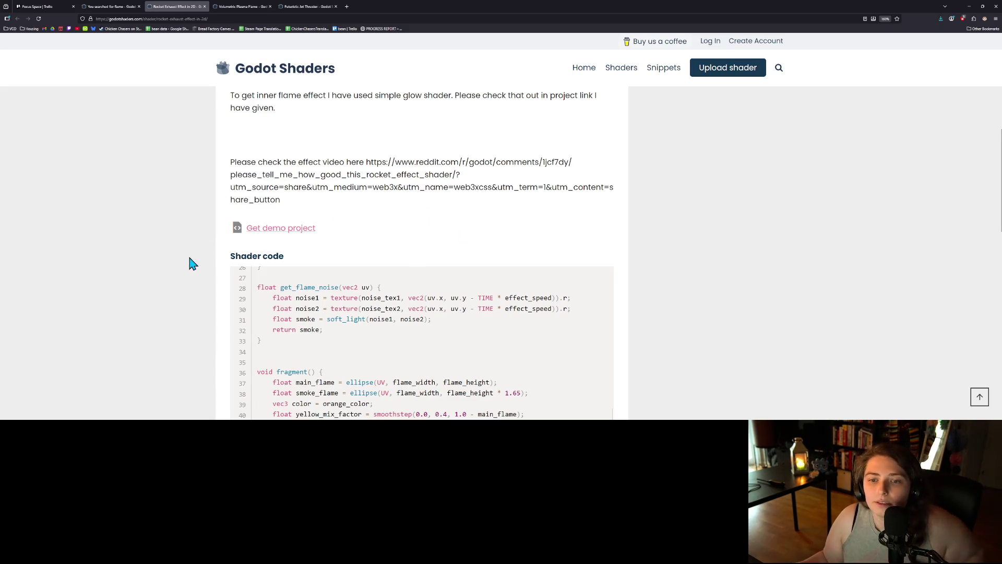
{"action": "scroll", "coordinate": [214, 288], "scroll_direction": "down", "scroll_amount": 5}
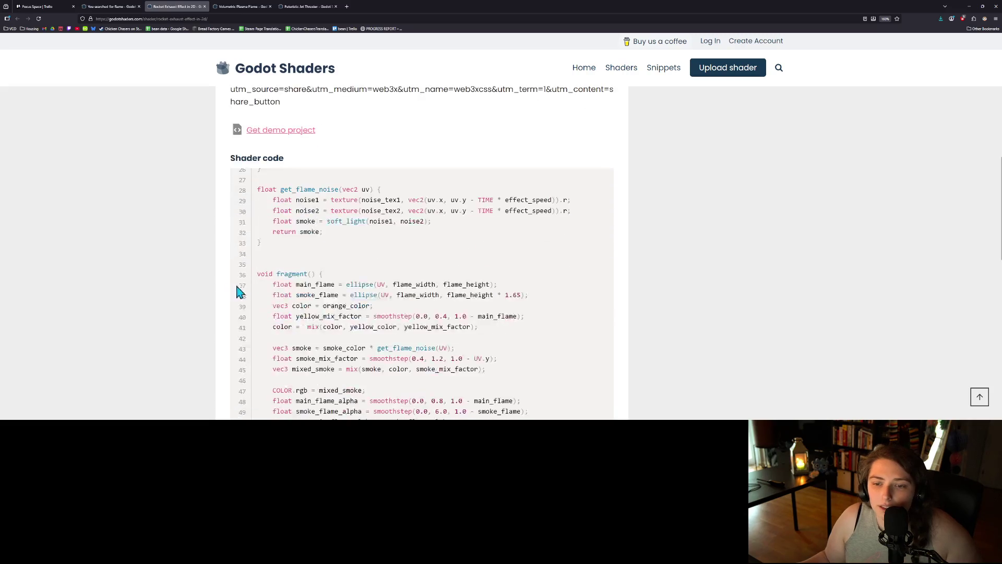
{"action": "scroll", "coordinate": [491, 241], "scroll_direction": "up", "scroll_amount": 5}
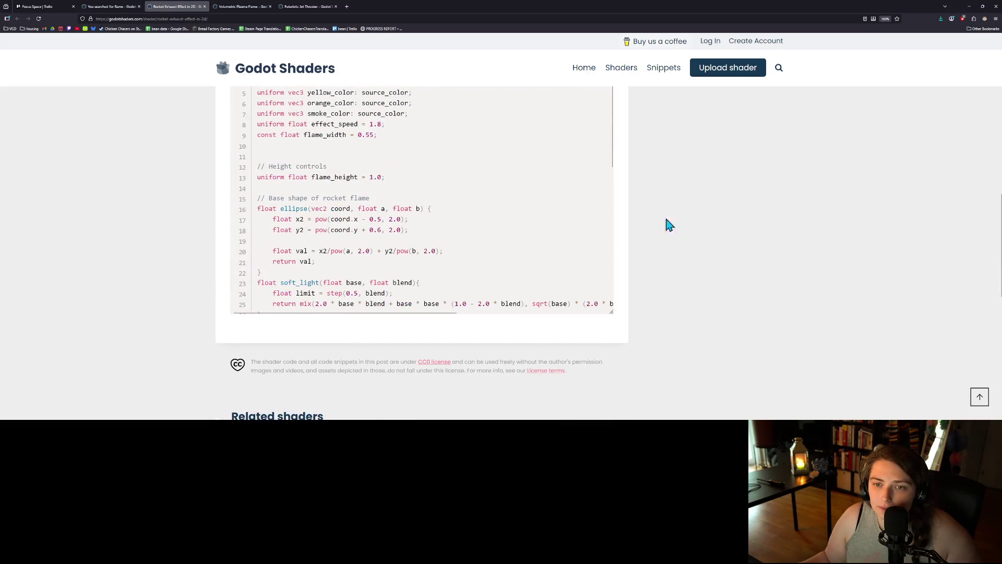
{"action": "scroll", "coordinate": [627, 211], "scroll_direction": "up", "scroll_amount": 3}
{"action": "mouse_move", "coordinate": [600, 193]}
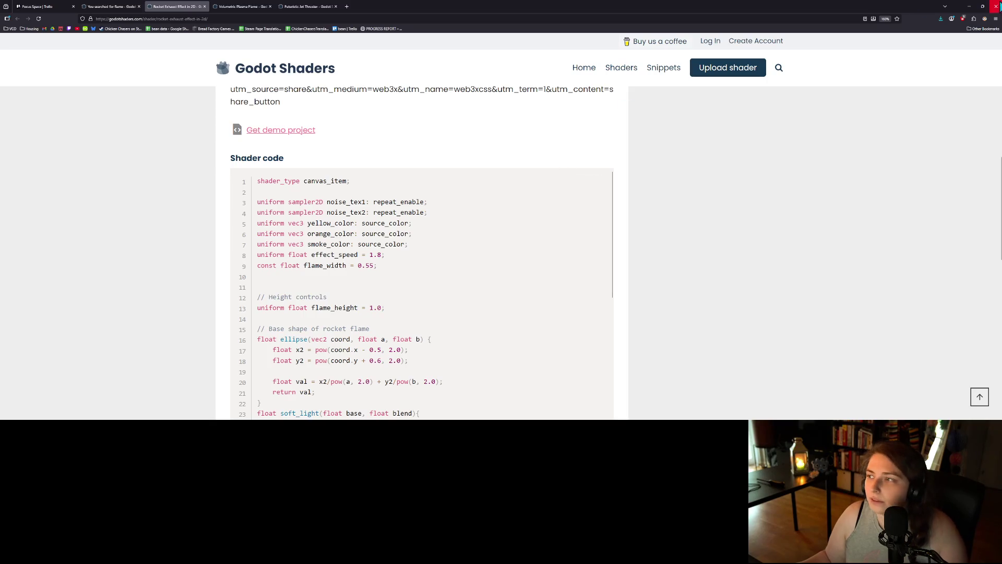
{"action": "key", "text": "alt+Tab"}
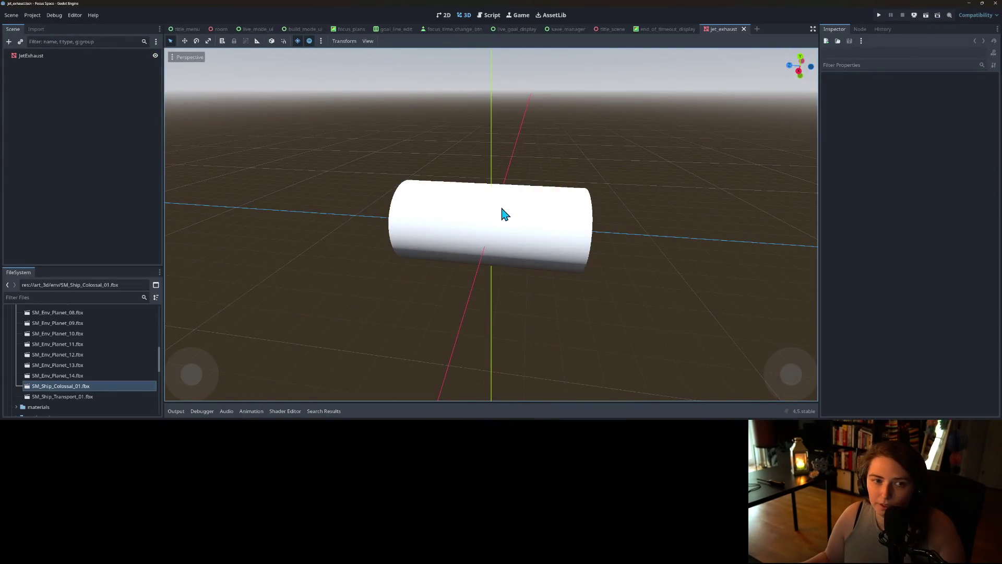
Give JetExhaust's surface override slot 0 a new ShaderMaterial using a new jet_exhaust.gdshader.
{"action": "left_click", "coordinate": [71, 55]}
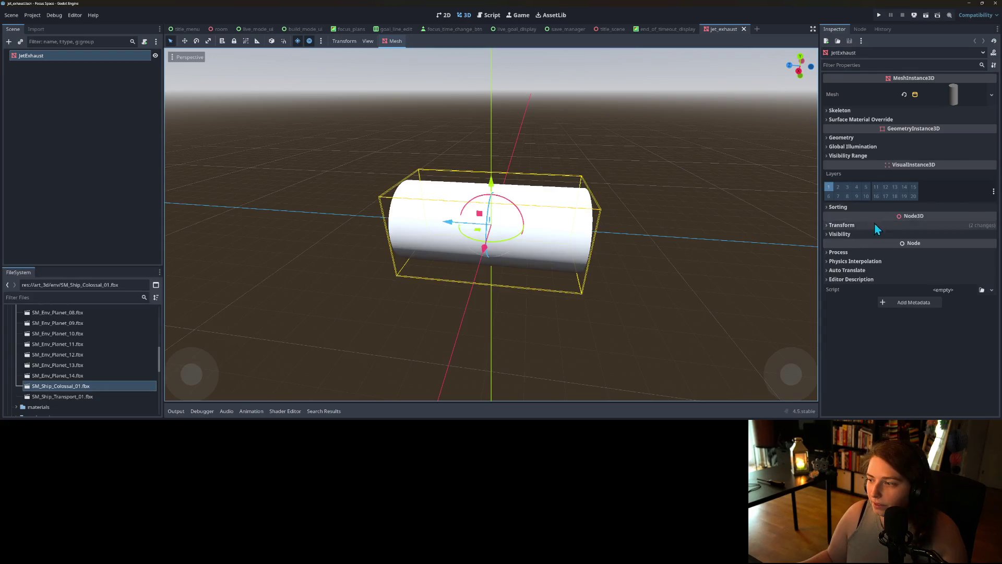
{"action": "left_click", "coordinate": [880, 120]}
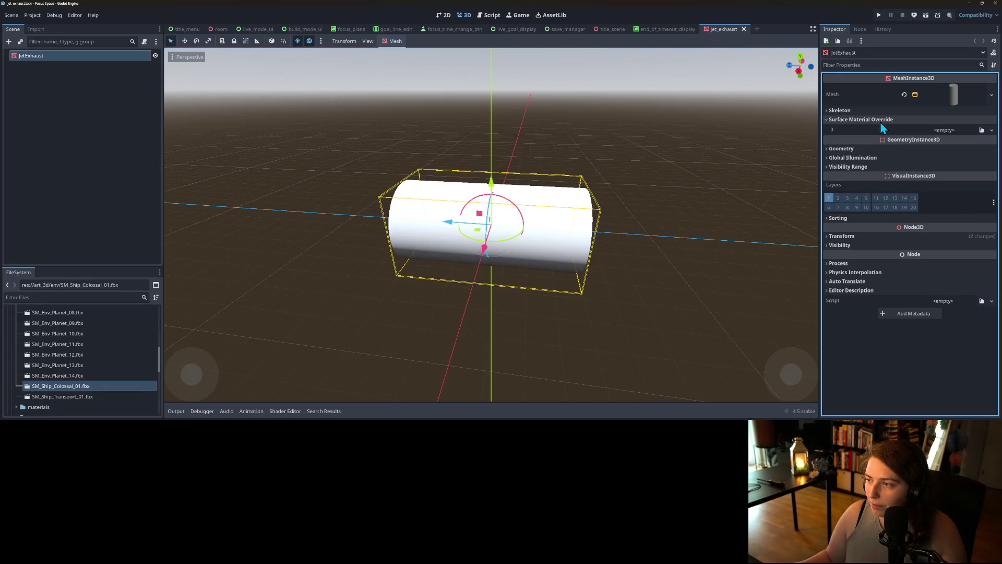
{"action": "left_click", "coordinate": [992, 132]}
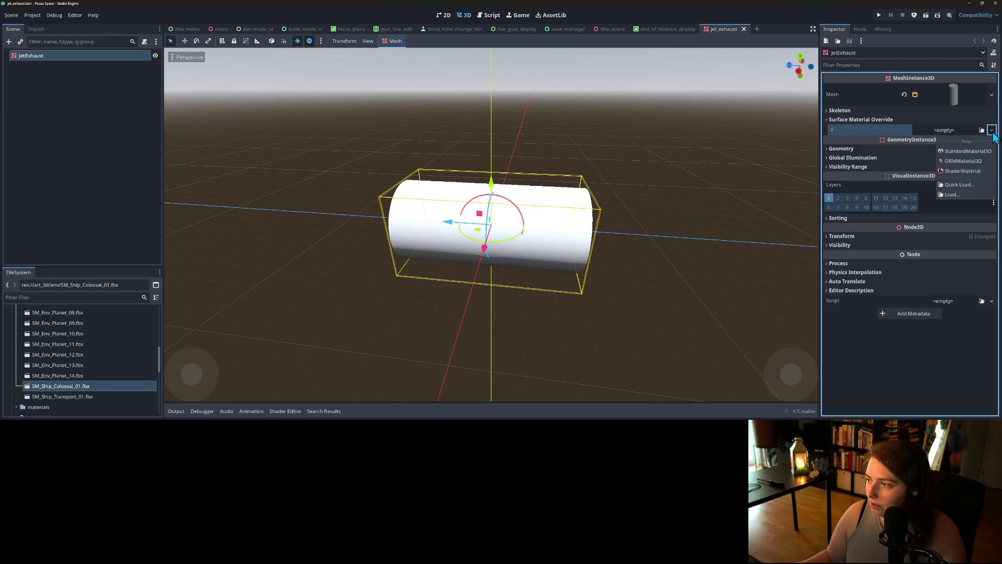
{"action": "left_click", "coordinate": [972, 170]}
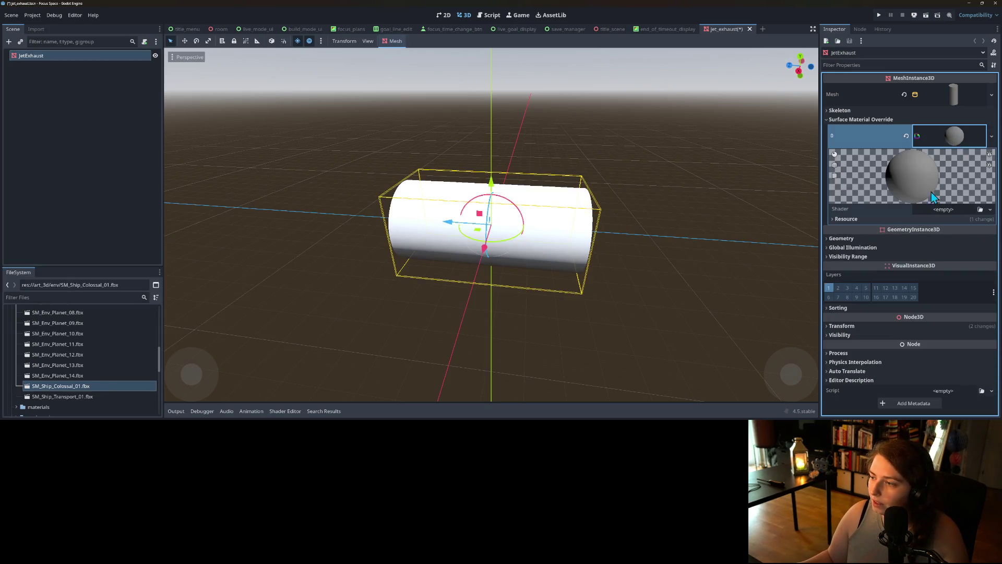
{"action": "left_click", "coordinate": [954, 213]}
{"action": "left_click", "coordinate": [967, 224]}
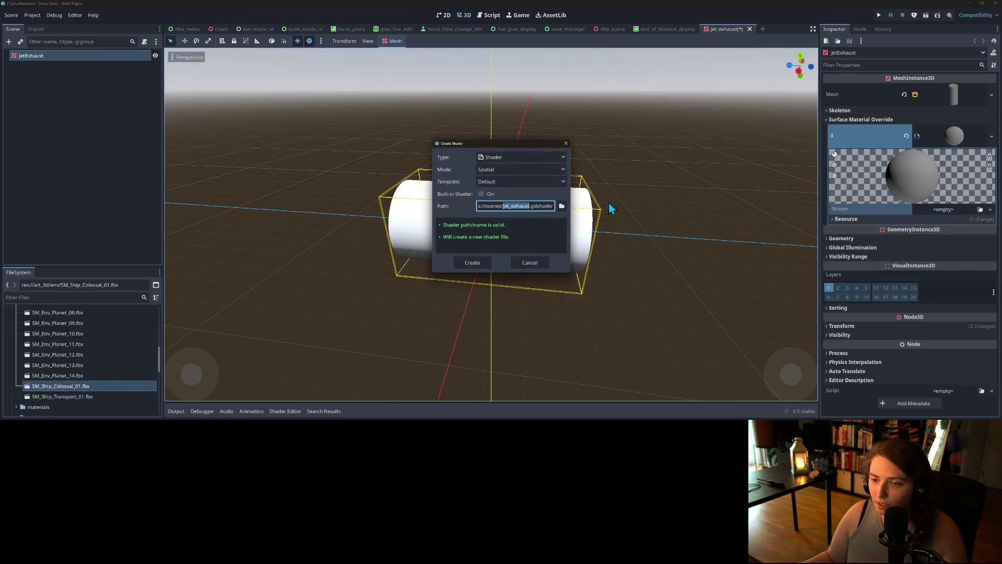
{"action": "left_click", "coordinate": [483, 263]}
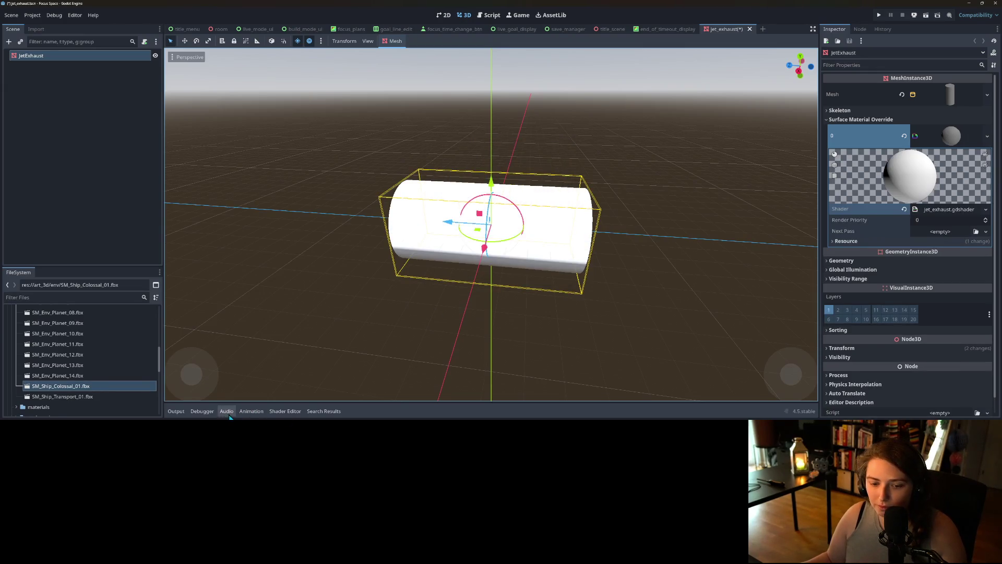
{"action": "left_click", "coordinate": [272, 412]}
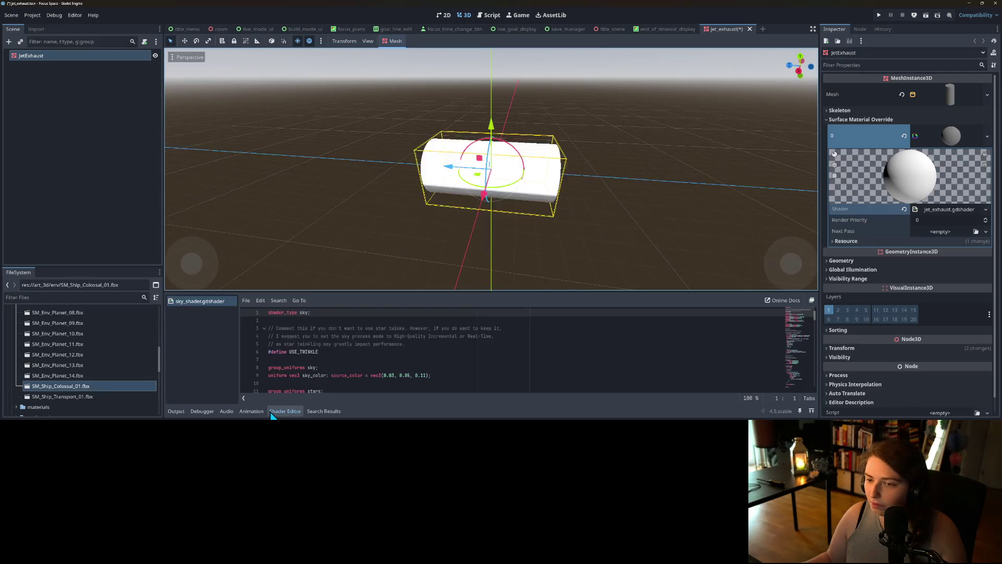
Replace jet_exhaust.gdshader's default code with the pasted rocket exhaust code and save it.
{"action": "left_click", "coordinate": [346, 362]}
{"action": "left_click", "coordinate": [950, 209]}
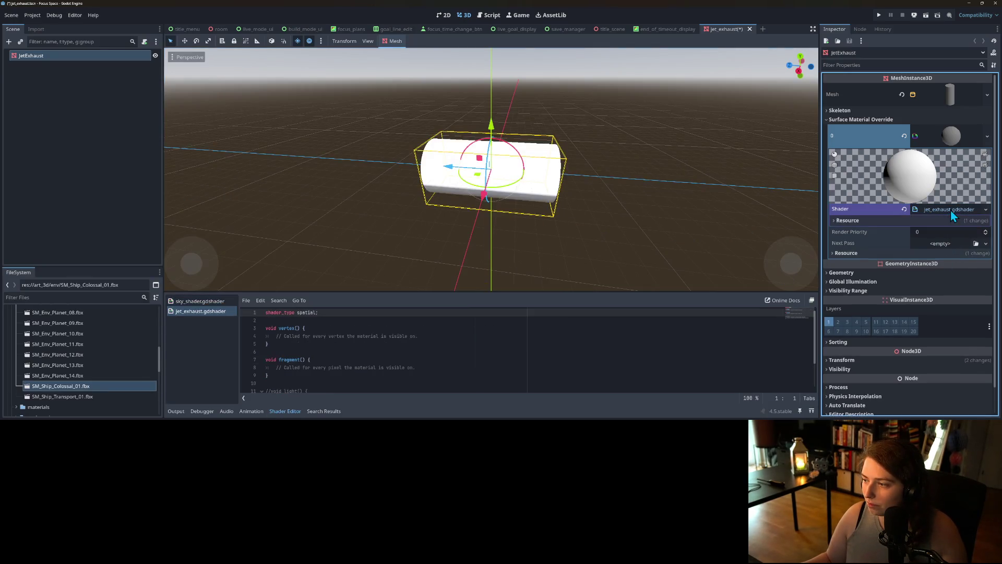
{"action": "key", "text": "ctrl+a"}
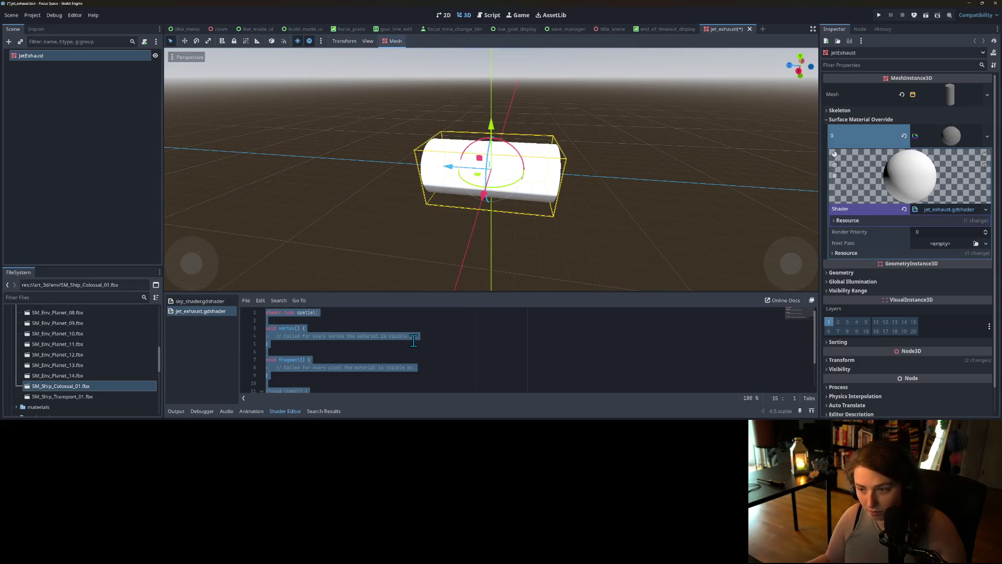
{"action": "key", "text": "ctrl+v"}
{"action": "key", "text": "ctrl+s"}
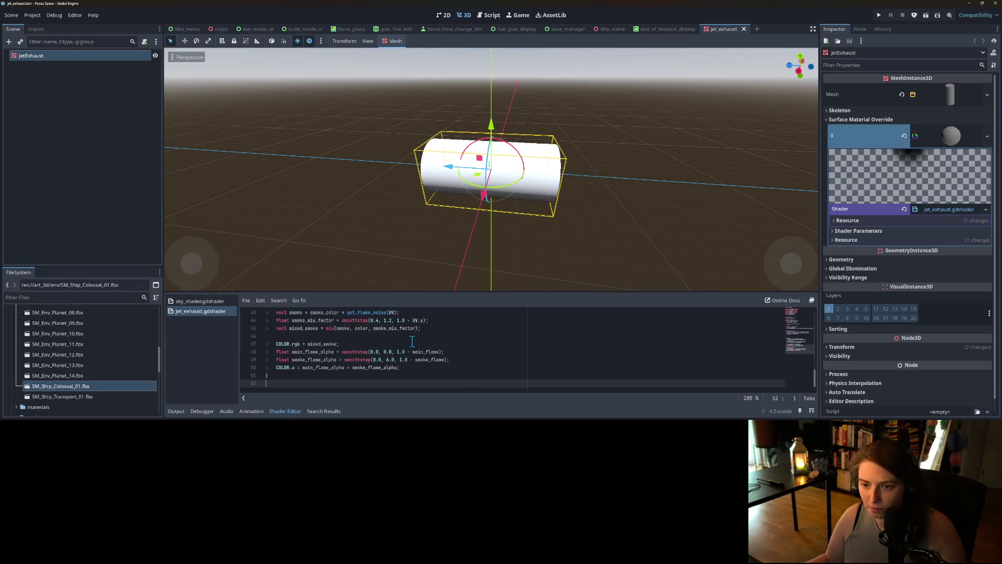
{"action": "scroll", "coordinate": [562, 206], "scroll_direction": "down", "scroll_amount": 2}
{"action": "mouse_move", "coordinate": [557, 215]}
{"action": "left_mouse_down"}
{"action": "mouse_move", "coordinate": [593, 173]}
{"action": "mouse_move", "coordinate": [551, 221]}
{"action": "left_mouse_up"}
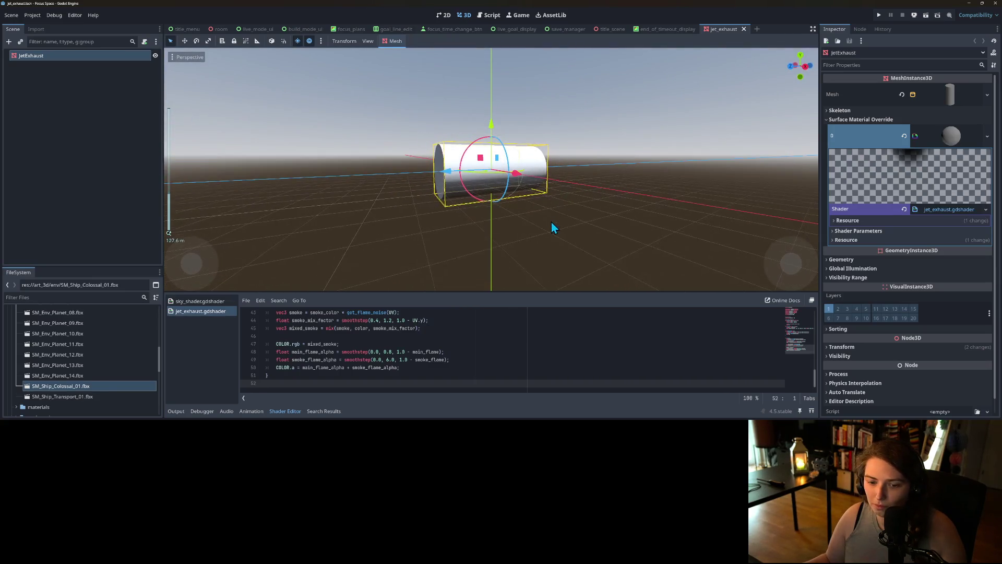
{"action": "scroll", "coordinate": [426, 369], "scroll_direction": "up", "scroll_amount": 10}
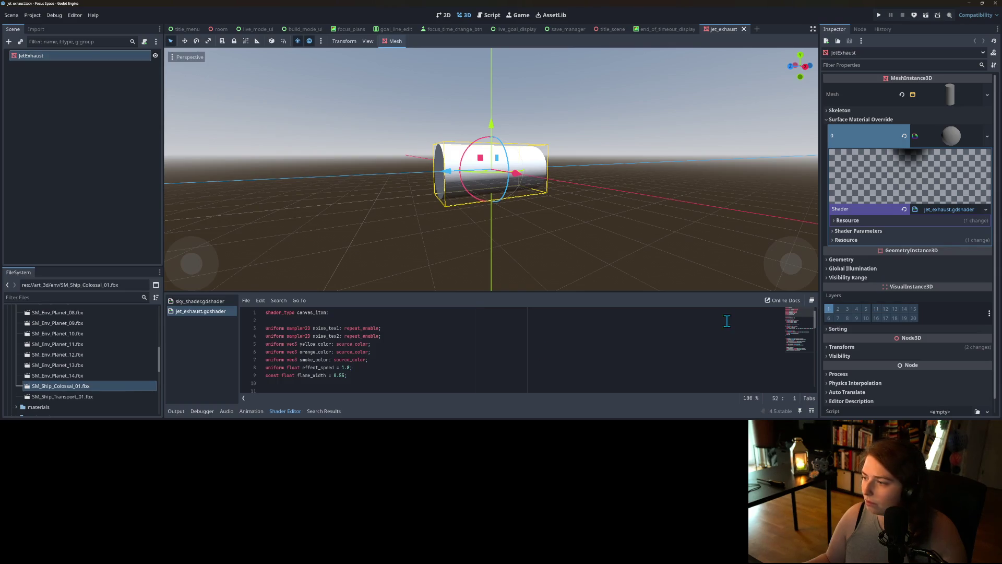
Assign a new NoiseTexture2D to Noise Tex 1 and review its noise source options.
{"action": "left_click", "coordinate": [890, 231]}
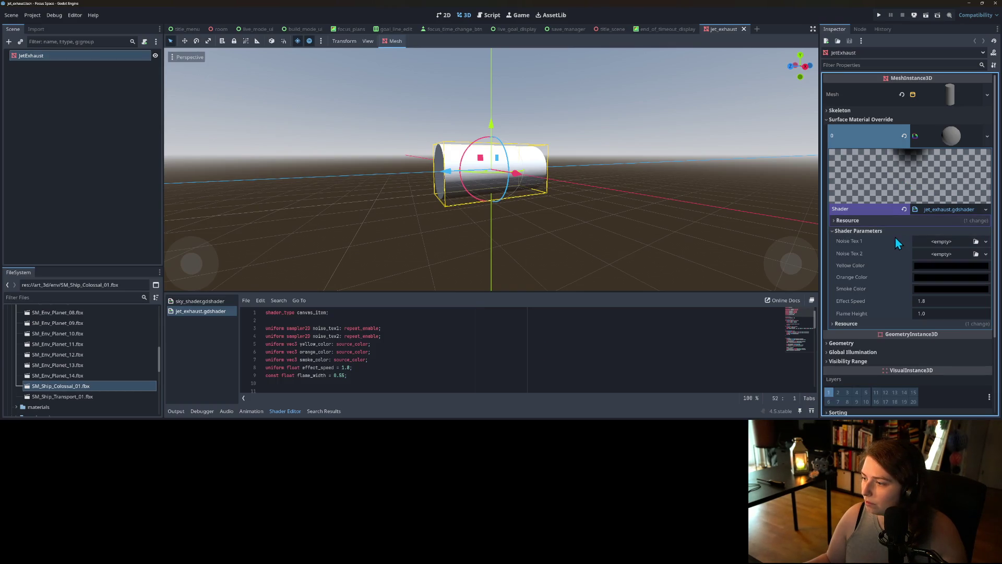
{"action": "left_click", "coordinate": [986, 242]}
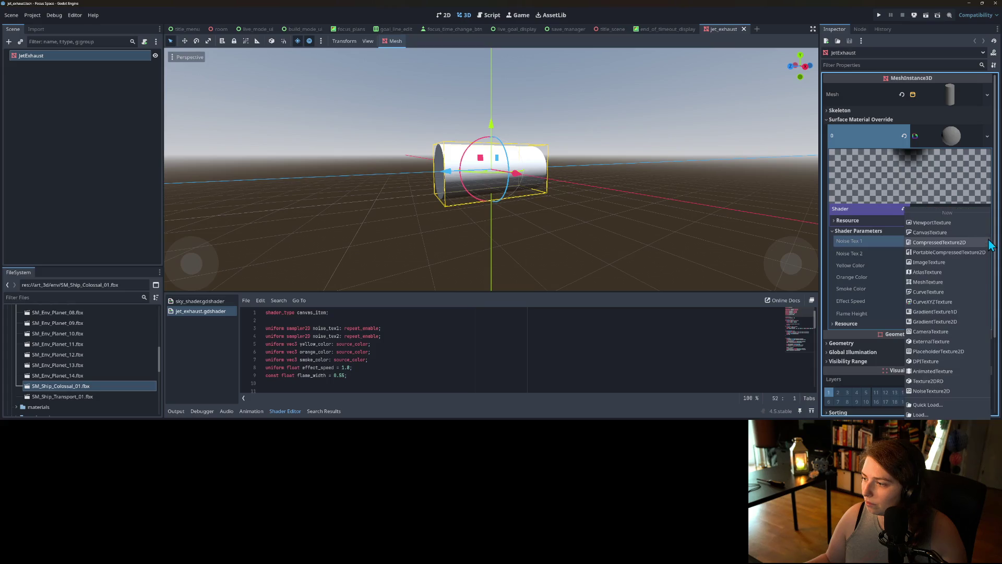
{"action": "left_click", "coordinate": [930, 391]}
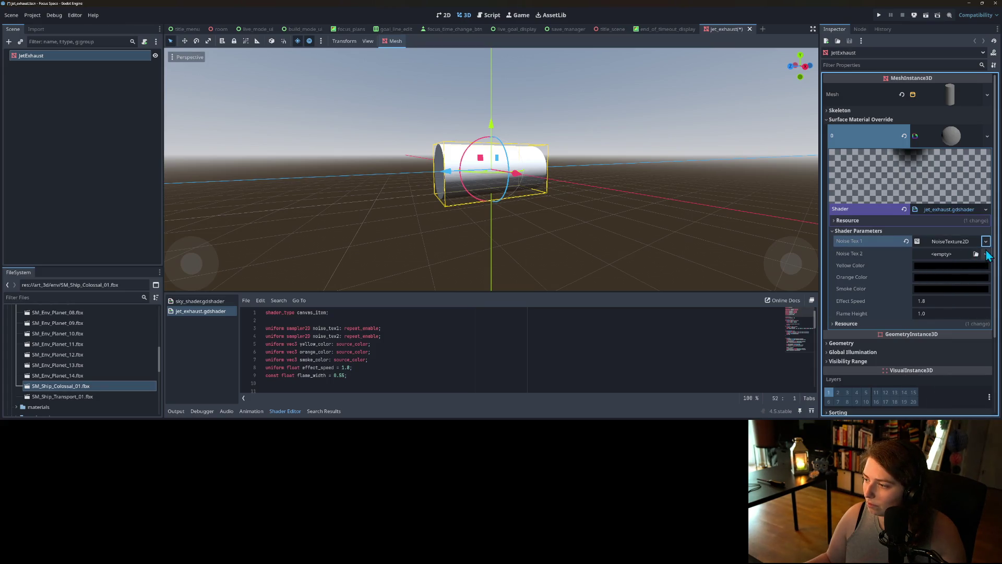
{"action": "left_click", "coordinate": [953, 242]}
{"action": "left_click", "coordinate": [984, 288]}
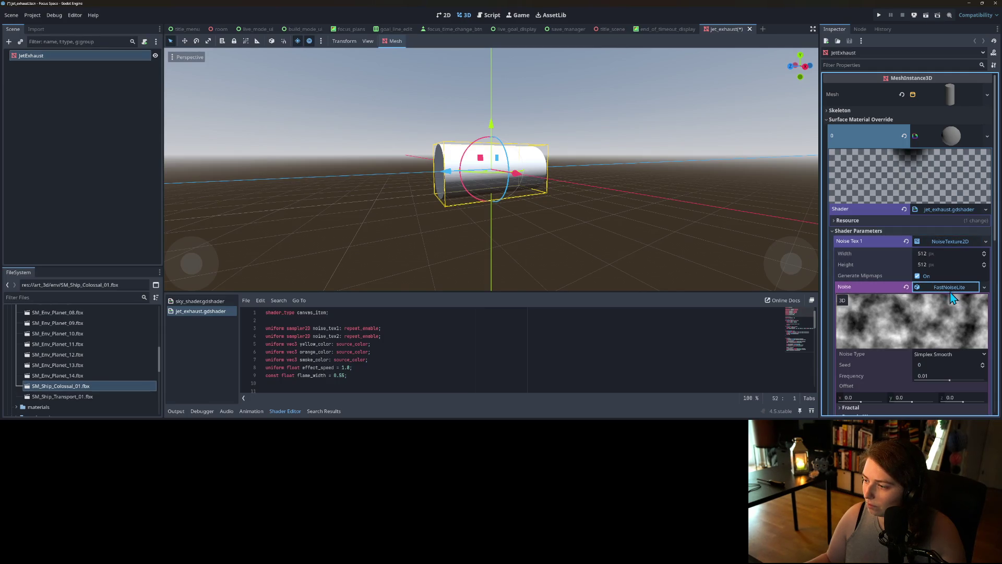
{"action": "scroll", "coordinate": [894, 321], "scroll_direction": "down", "scroll_amount": 2}
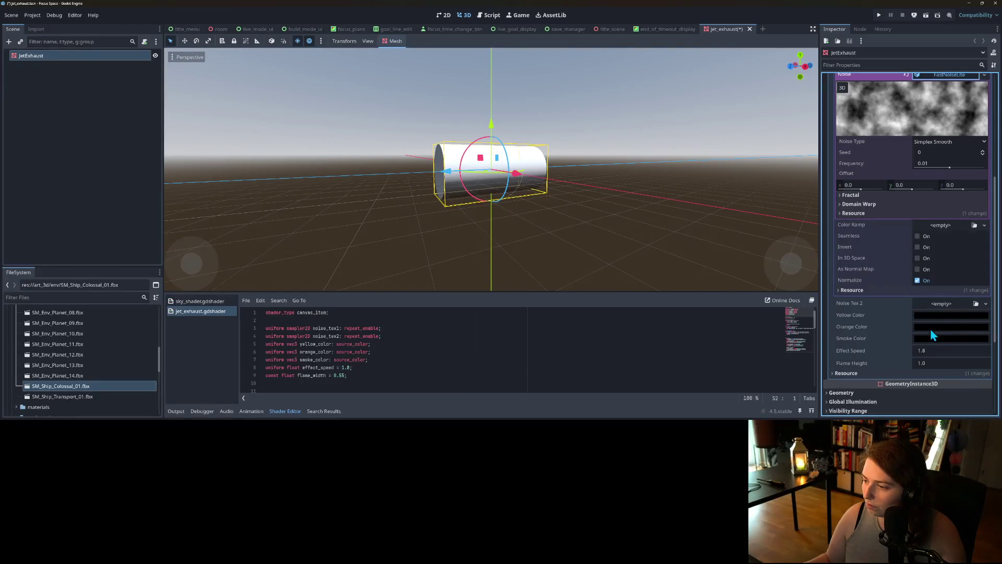
Set Yellow Color to a warm orange-yellow, brighten Orange Color, and make Smoke Color dark grey.
{"action": "left_click", "coordinate": [944, 315]}
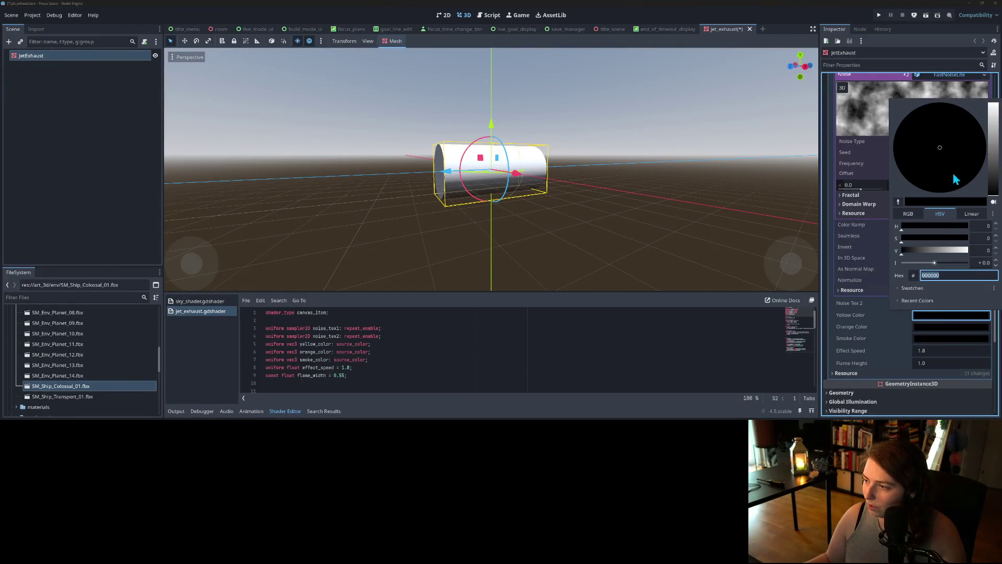
{"action": "left_click", "coordinate": [944, 167]}
{"action": "mouse_move", "coordinate": [945, 173]}
{"action": "left_mouse_down"}
{"action": "mouse_move", "coordinate": [950, 191]}
{"action": "mouse_move", "coordinate": [997, 168]}
{"action": "mouse_move", "coordinate": [993, 197]}
{"action": "left_mouse_up"}
{"action": "left_click", "coordinate": [877, 340]}
{"action": "left_click", "coordinate": [922, 326]}
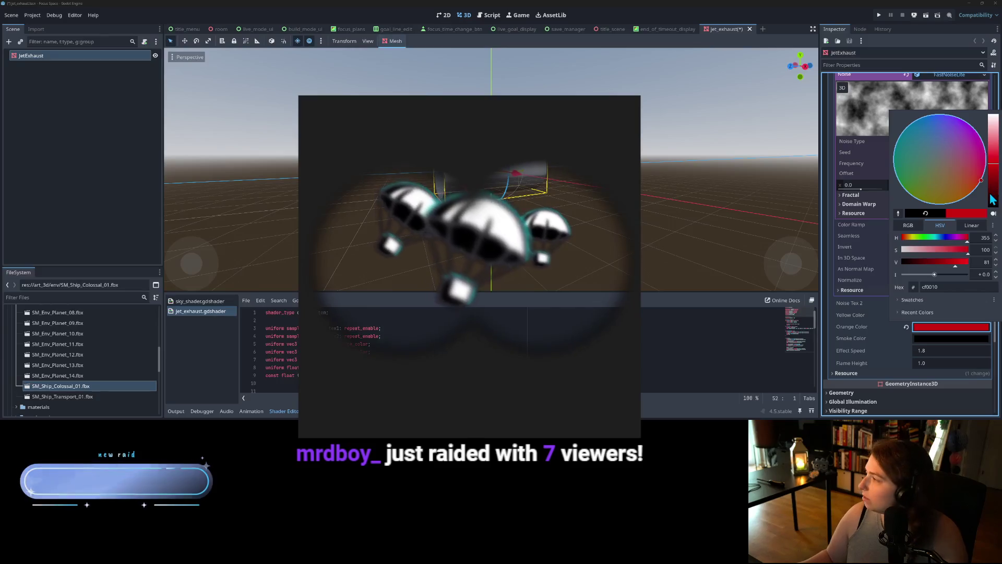
{"action": "left_click", "coordinate": [884, 340]}
{"action": "left_click", "coordinate": [947, 338]}
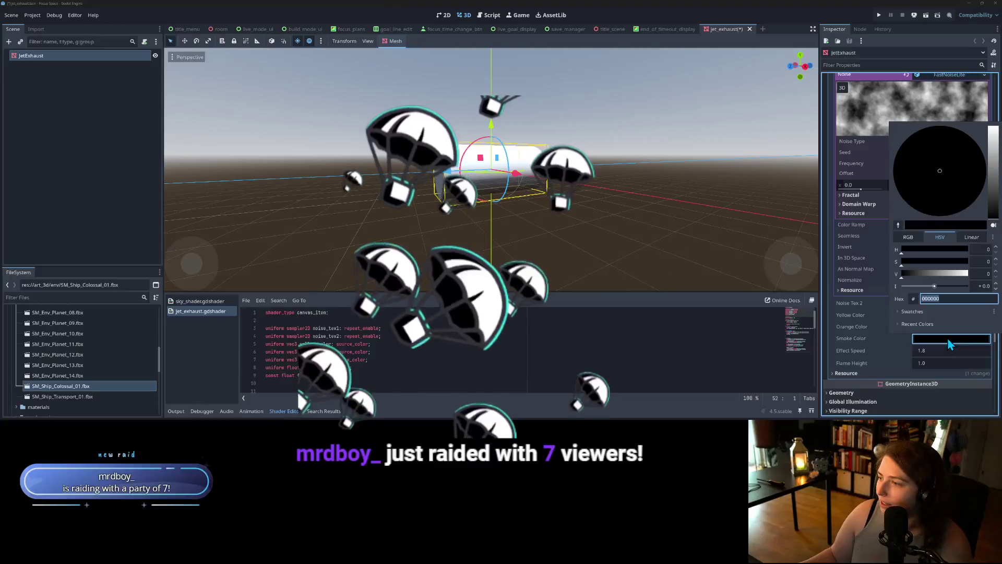
{"action": "left_click", "coordinate": [994, 192]}
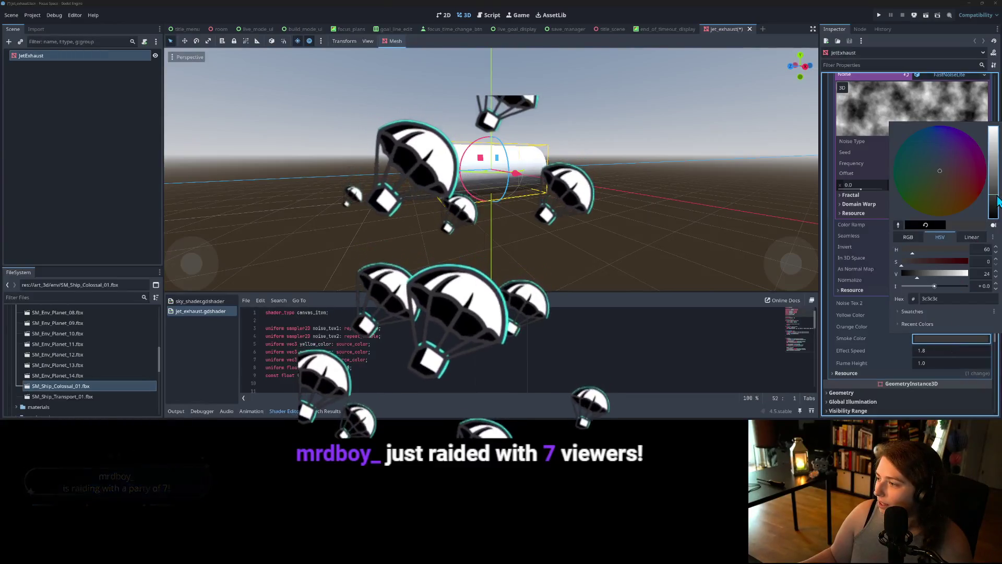
{"action": "left_click", "coordinate": [838, 357]}
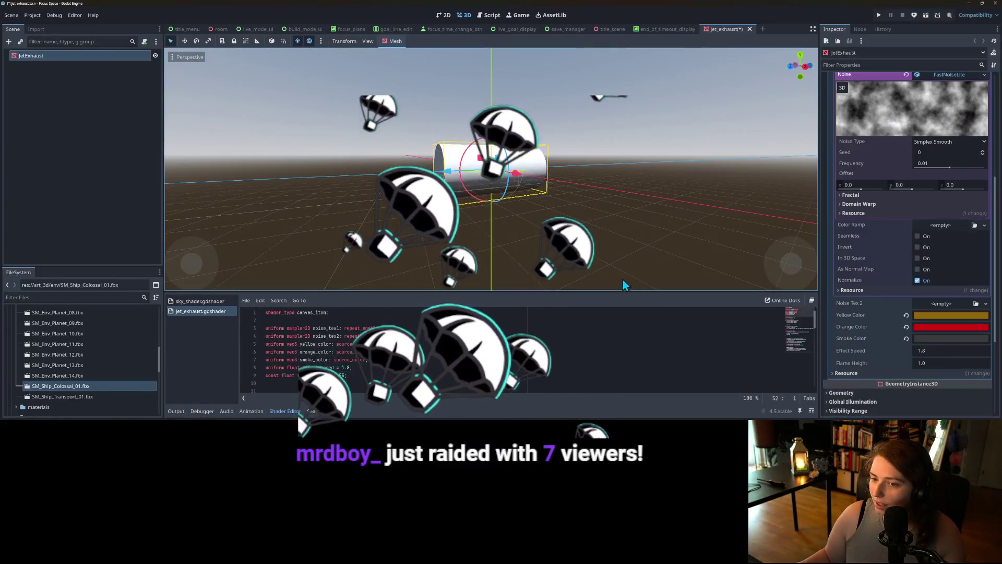
Paste Noise Tex 1's noise texture into Noise Tex 2 and save the scene.
{"action": "scroll", "coordinate": [617, 227], "scroll_direction": "up", "scroll_amount": 5}
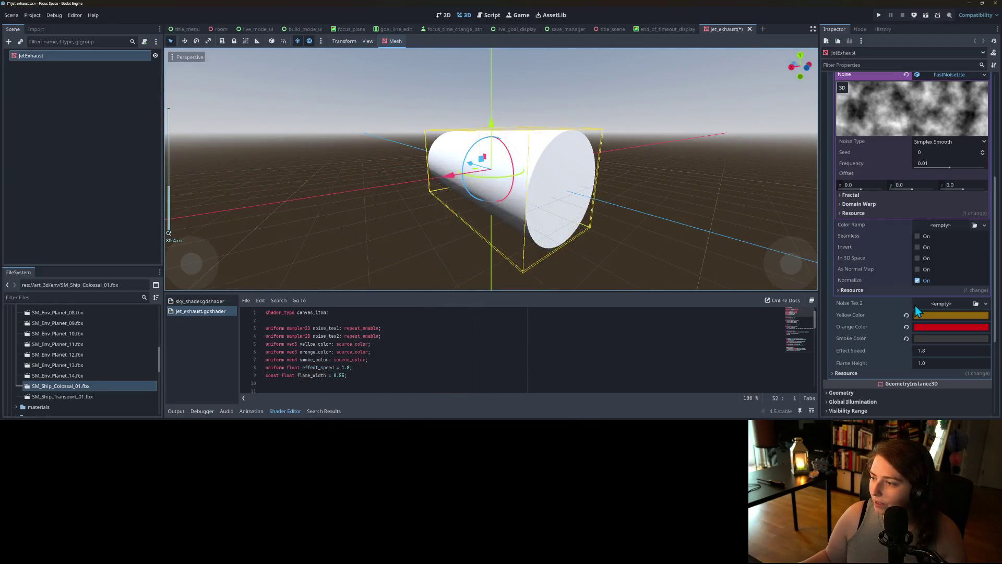
{"action": "scroll", "coordinate": [918, 276], "scroll_direction": "up", "scroll_amount": 4}
{"action": "left_click", "coordinate": [944, 201]}
{"action": "scroll", "coordinate": [922, 224], "scroll_direction": "up", "scroll_amount": 2}
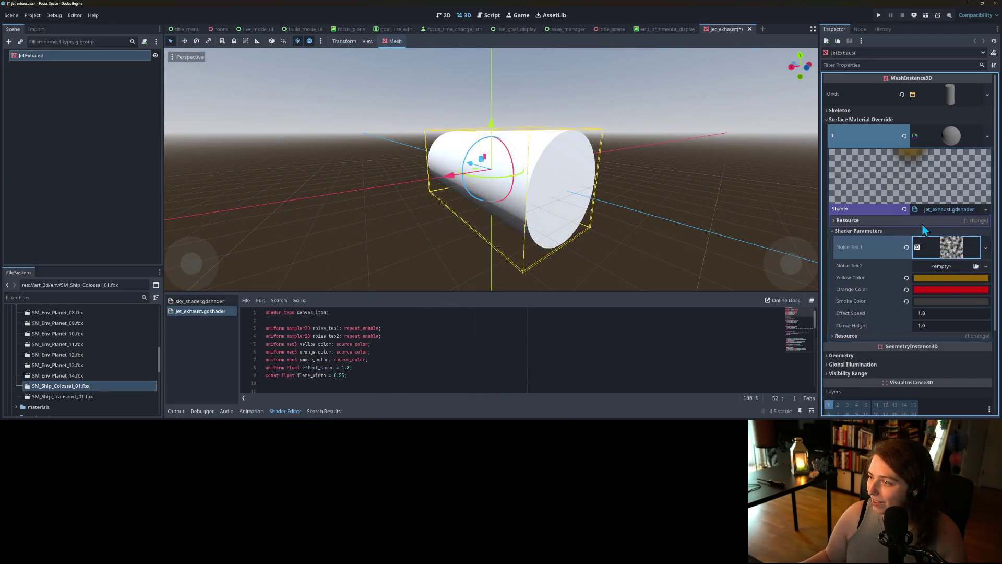
{"action": "right_click", "coordinate": [882, 244]}
{"action": "right_click", "coordinate": [890, 270]}
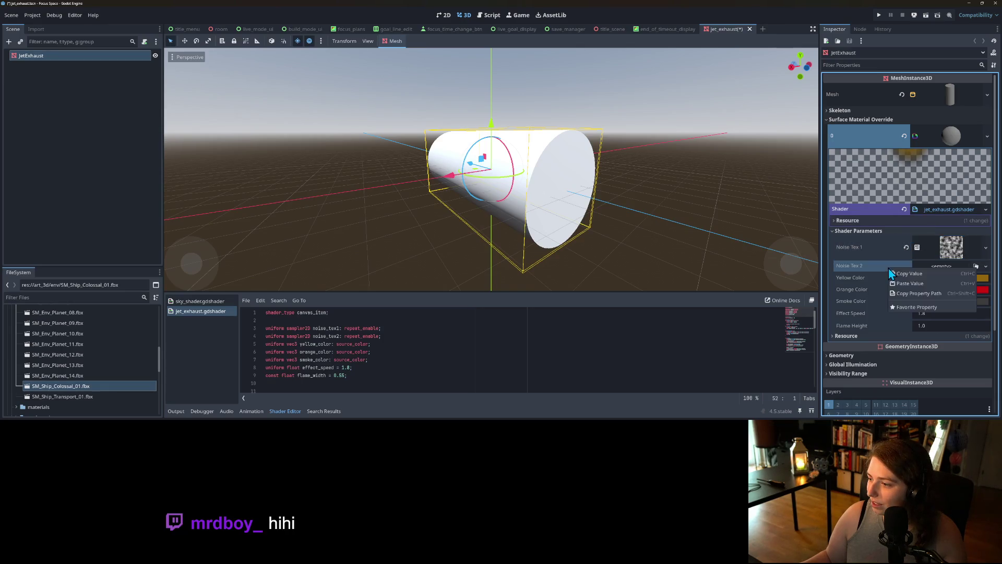
{"action": "left_click", "coordinate": [896, 285]}
{"action": "key", "text": "ctrl+s"}
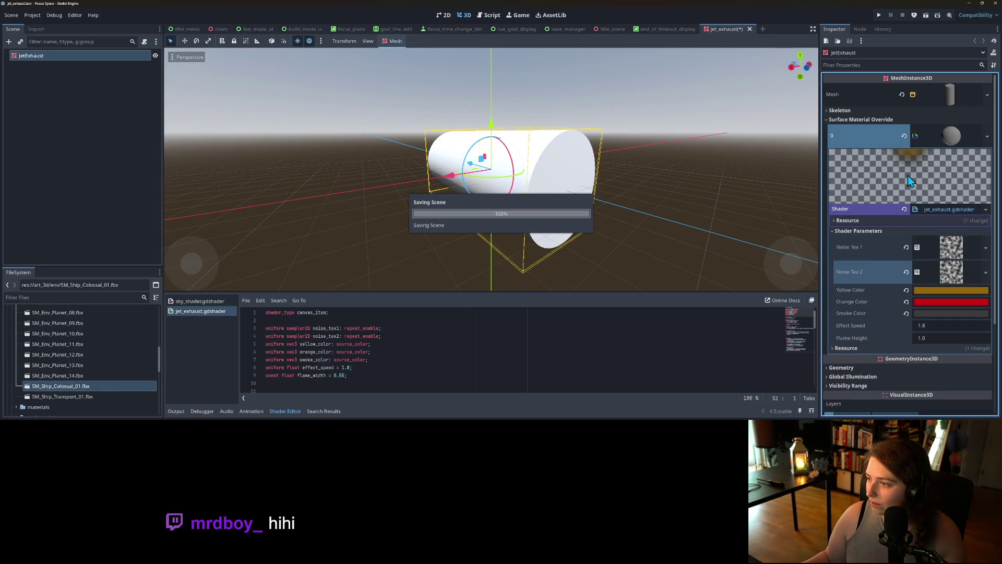
Orbit around the cylinder to inspect it, then bring up the JetExhaust node's context menu.
{"action": "scroll", "coordinate": [721, 252], "scroll_direction": "down", "scroll_amount": 2}
{"action": "mouse_move", "coordinate": [722, 251]}
{"action": "left_mouse_down"}
{"action": "mouse_move", "coordinate": [593, 252]}
{"action": "mouse_move", "coordinate": [538, 226]}
{"action": "mouse_move", "coordinate": [474, 246]}
{"action": "mouse_move", "coordinate": [611, 195]}
{"action": "mouse_move", "coordinate": [683, 275]}
{"action": "left_mouse_up"}
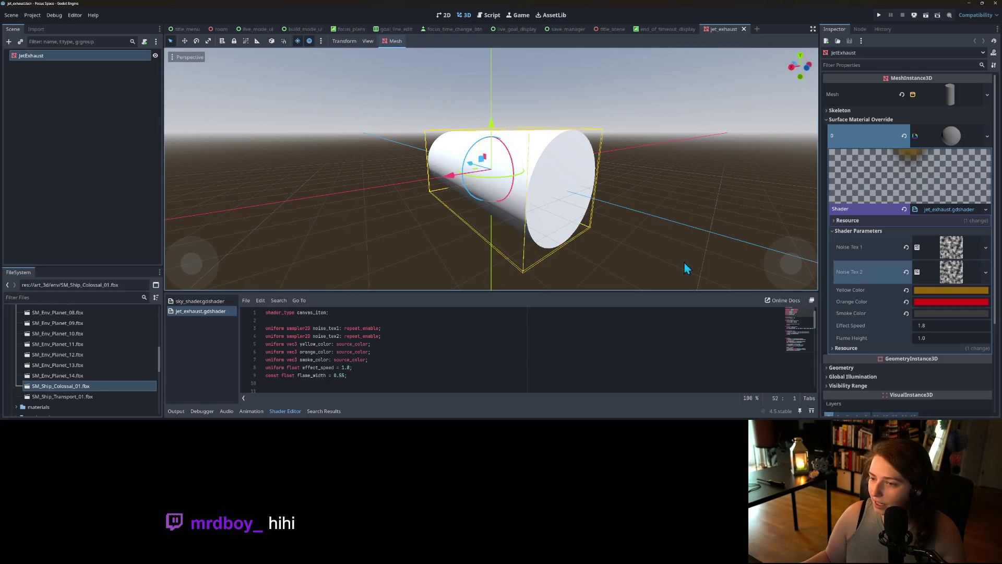
{"action": "scroll", "coordinate": [684, 274], "scroll_direction": "up", "scroll_amount": 5}
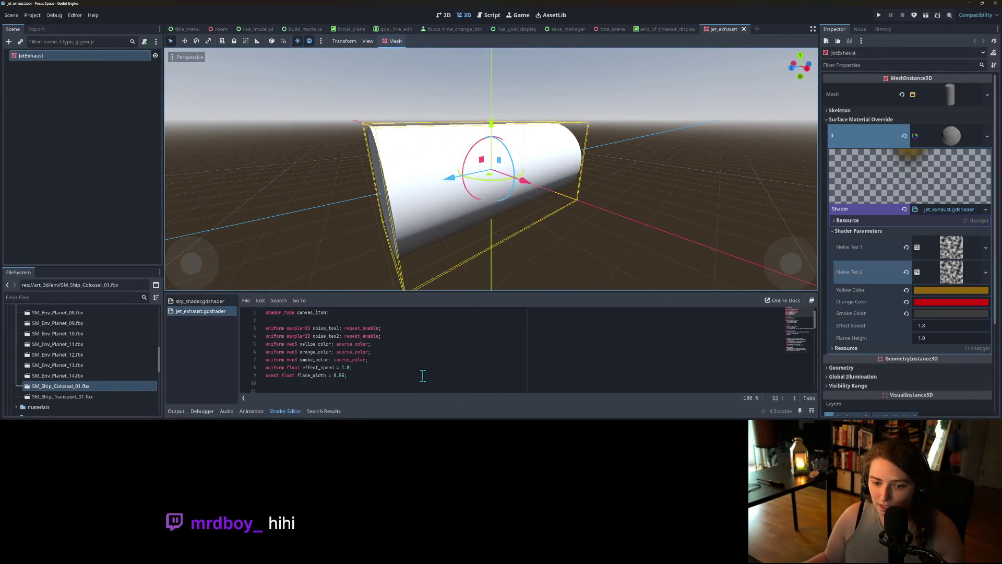
{"action": "scroll", "coordinate": [416, 371], "scroll_direction": "down", "scroll_amount": 5}
{"action": "scroll", "coordinate": [416, 370], "scroll_direction": "up", "scroll_amount": 5}
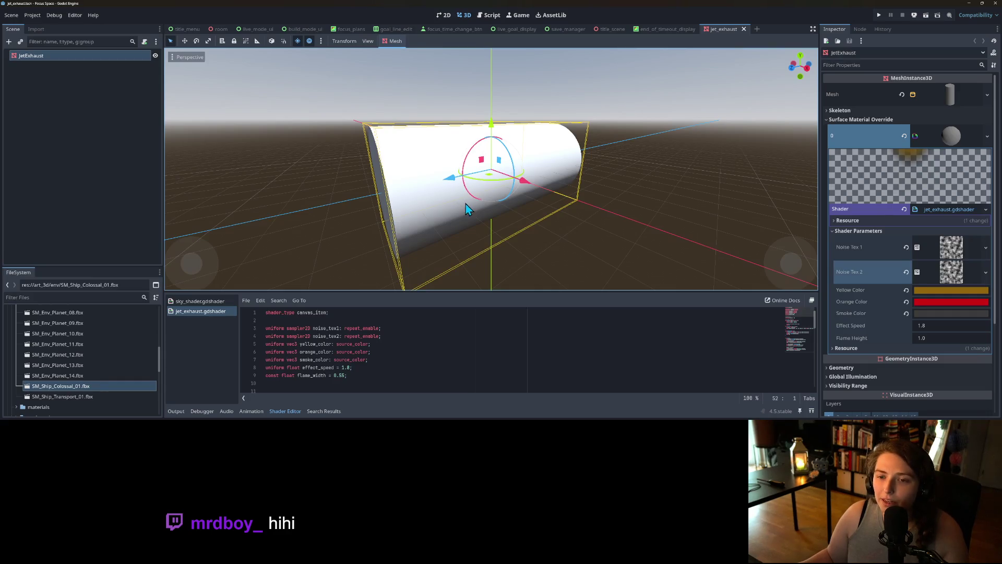
{"action": "right_click", "coordinate": [64, 54]}
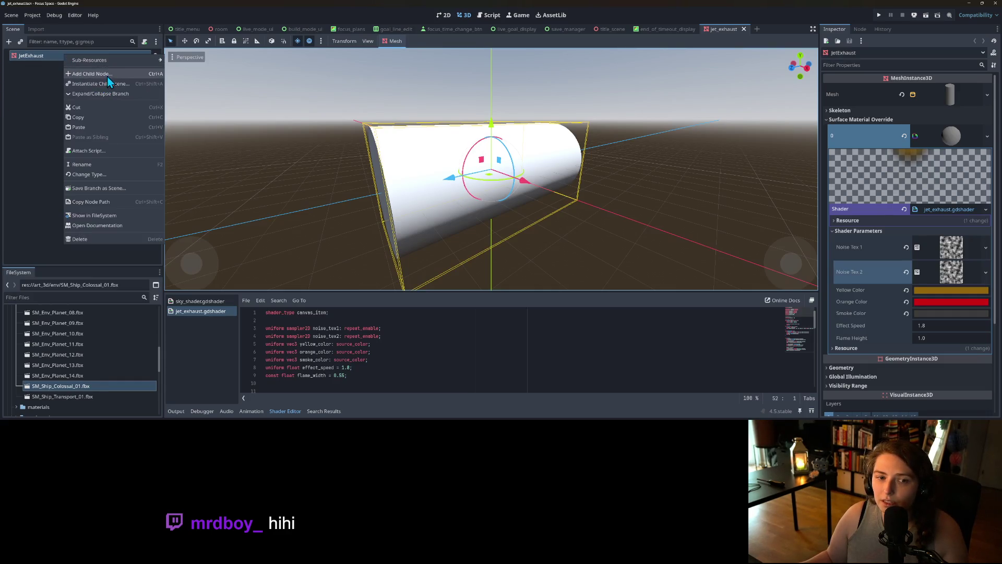
{"action": "left_click", "coordinate": [89, 59]}
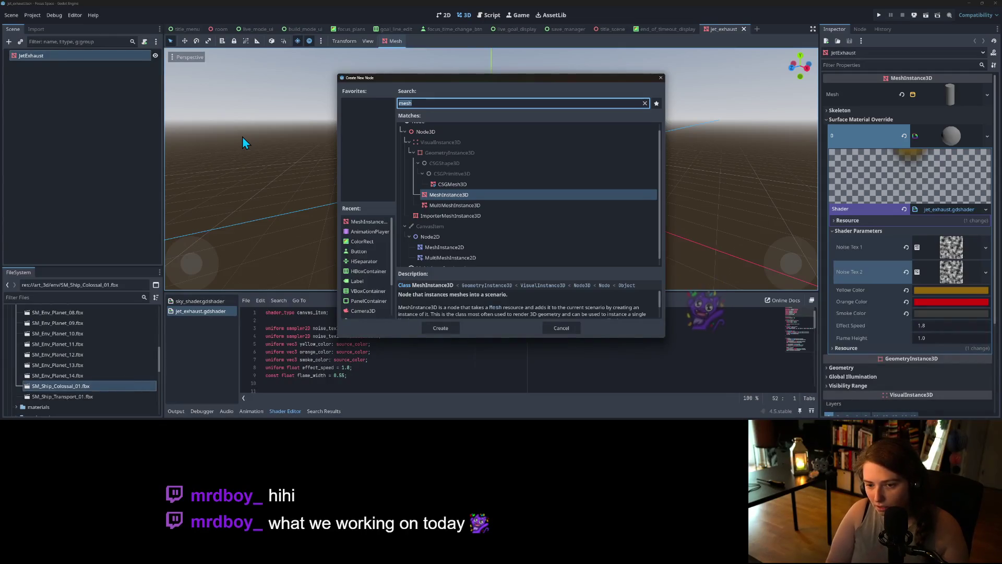
{"action": "type", "text": "textur"}
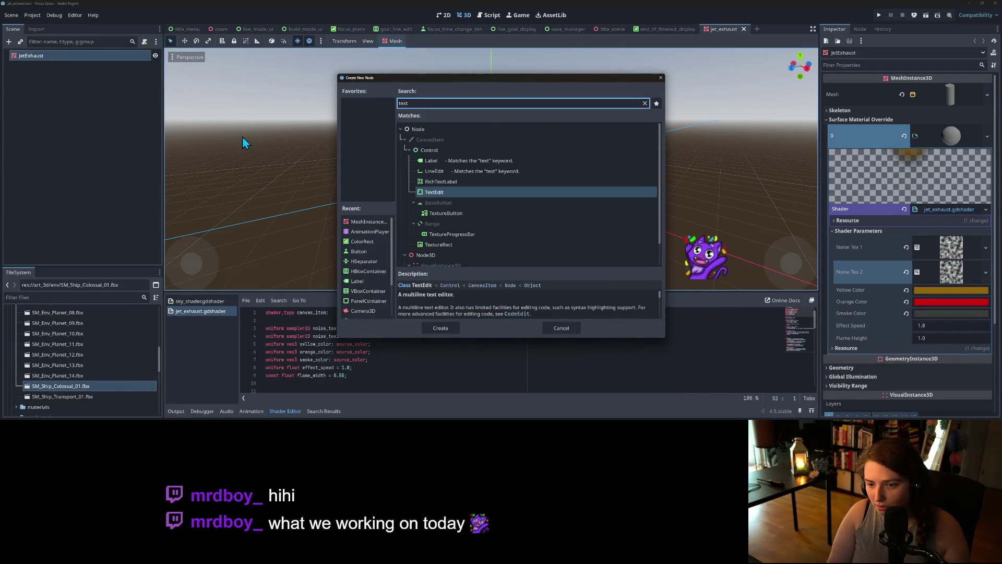
{"action": "key", "text": "BackSpace"}
{"action": "key", "text": "BackSpace"}
{"action": "key", "text": "BackSpace"}
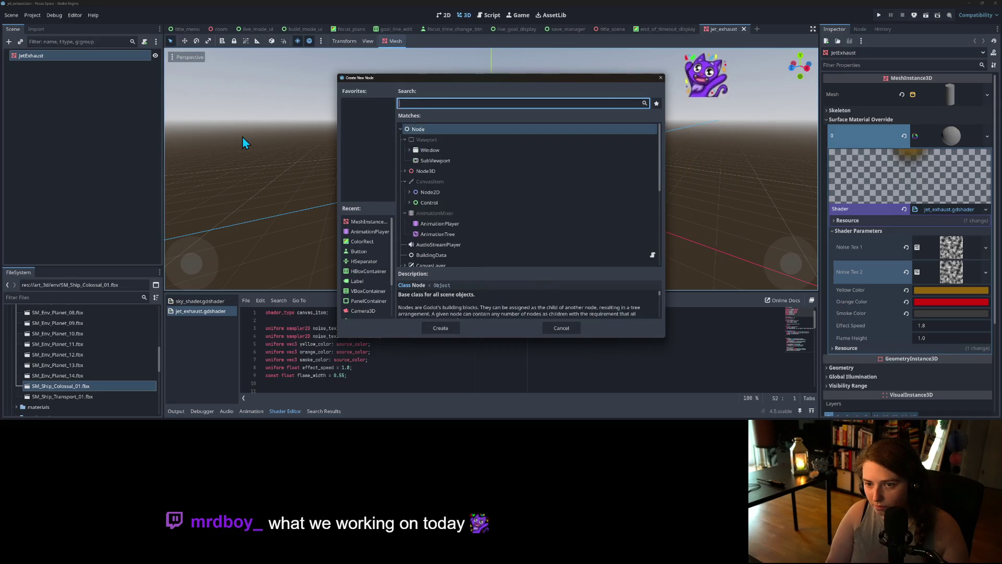
{"action": "type", "text": "sprite3d"}
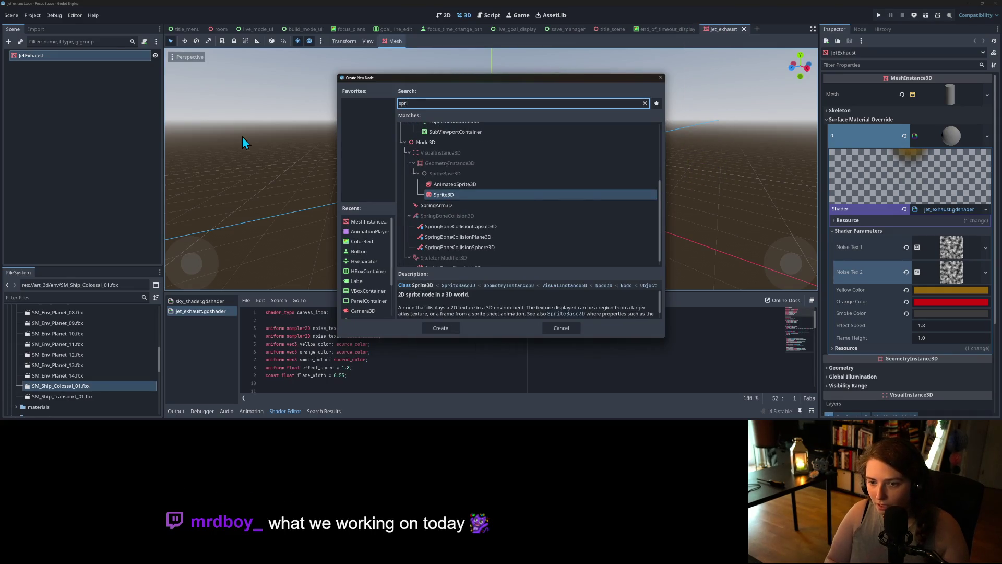
{"action": "key", "text": "Return"}
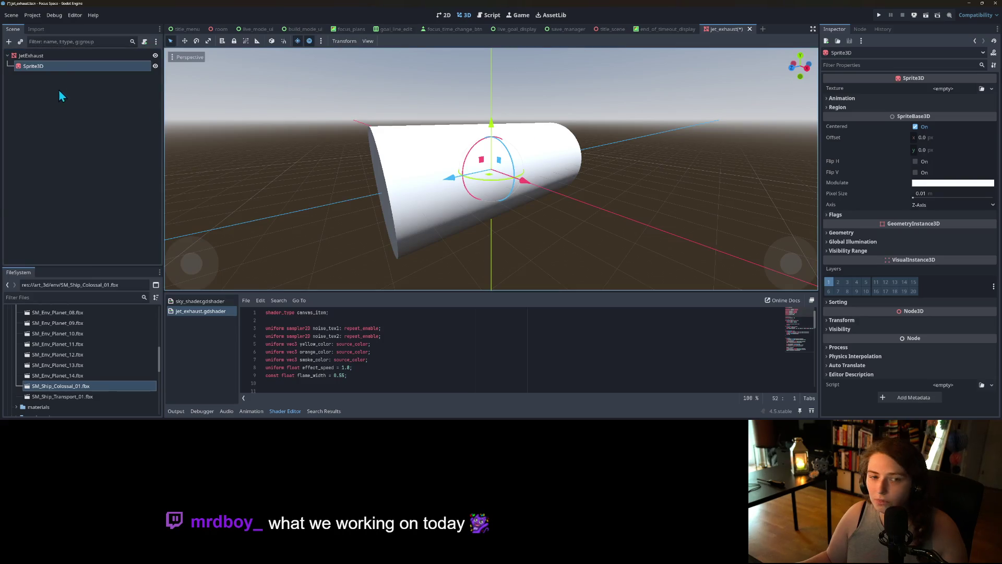
{"action": "left_click", "coordinate": [60, 56]}
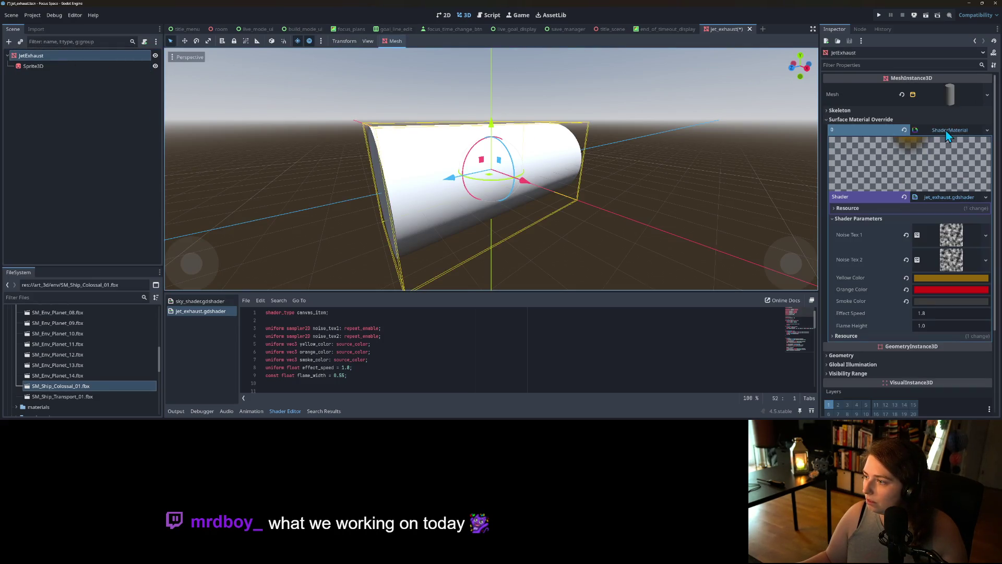
{"action": "left_click", "coordinate": [987, 130]}
{"action": "left_click", "coordinate": [868, 130]}
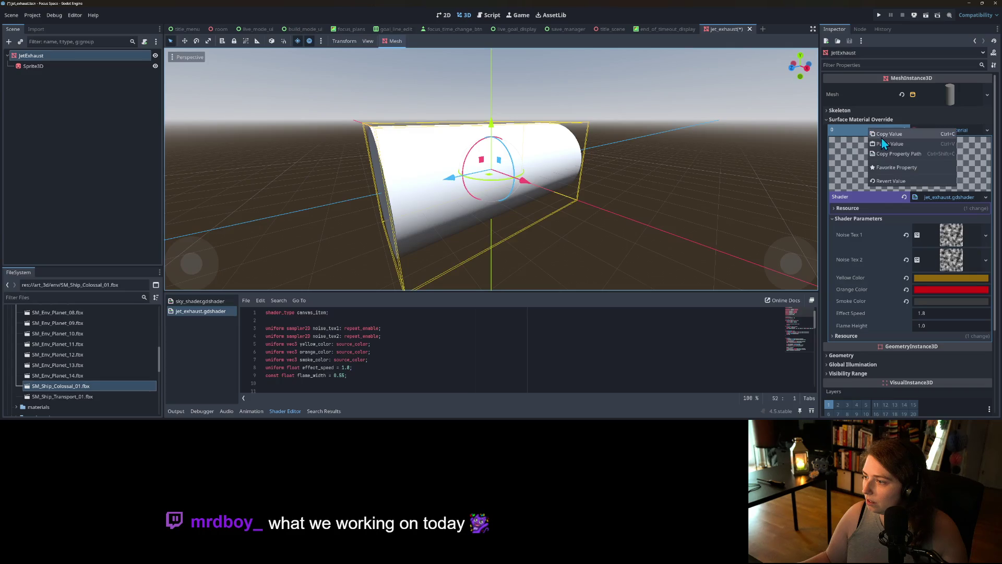
{"action": "left_click", "coordinate": [36, 65]}
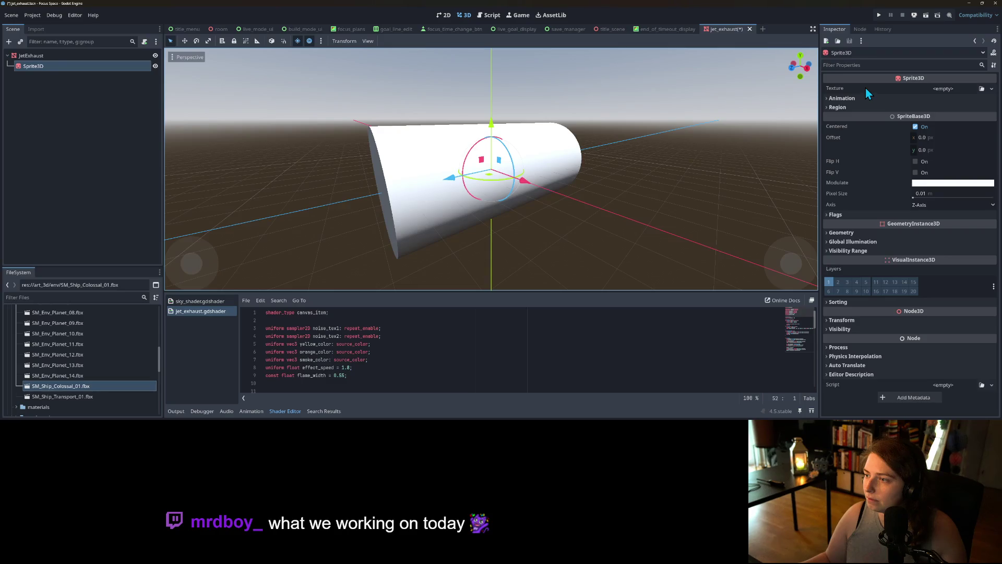
{"action": "left_click", "coordinate": [954, 90]}
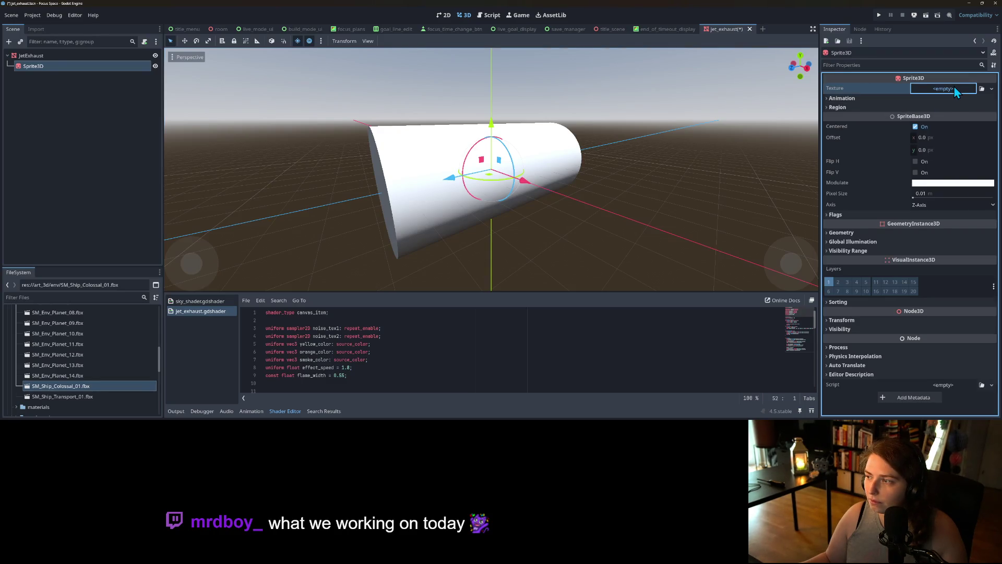
{"action": "left_click", "coordinate": [954, 90]}
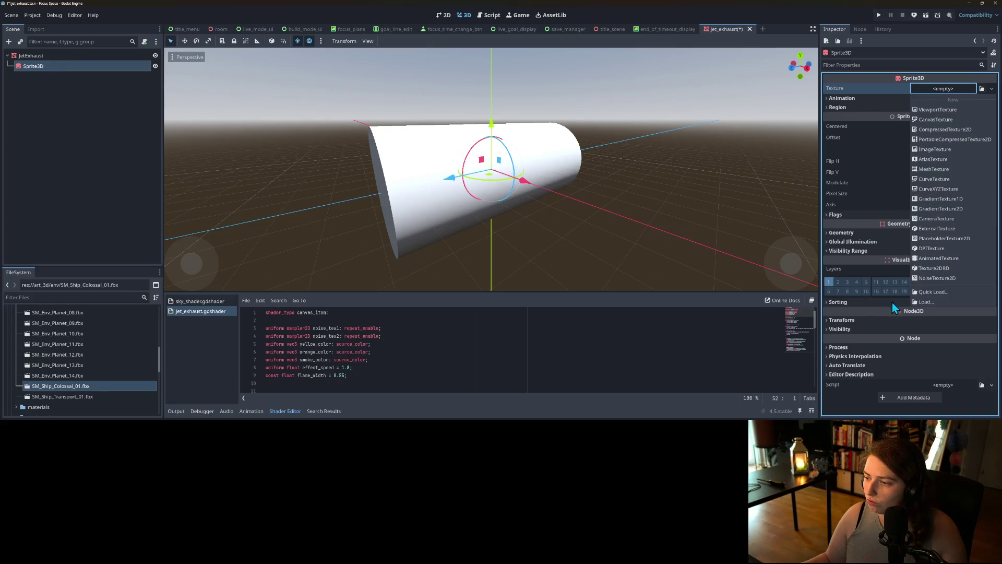
{"action": "left_click", "coordinate": [878, 305]}
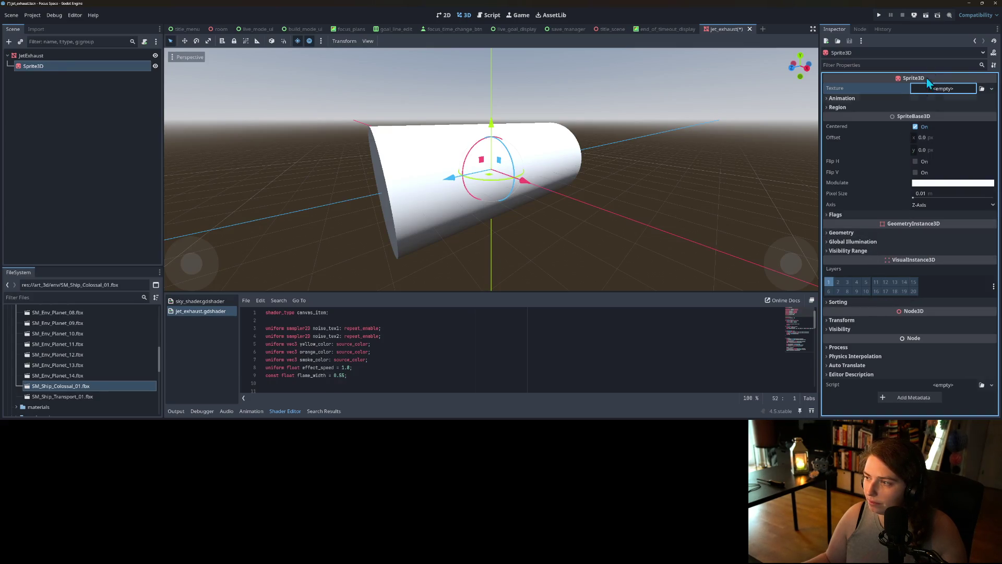
{"action": "left_click", "coordinate": [73, 89]}
{"action": "left_click", "coordinate": [73, 67]}
{"action": "key", "text": "ctrl+z"}
{"action": "key", "text": "ctrl+s"}
{"action": "left_click", "coordinate": [99, 58]}
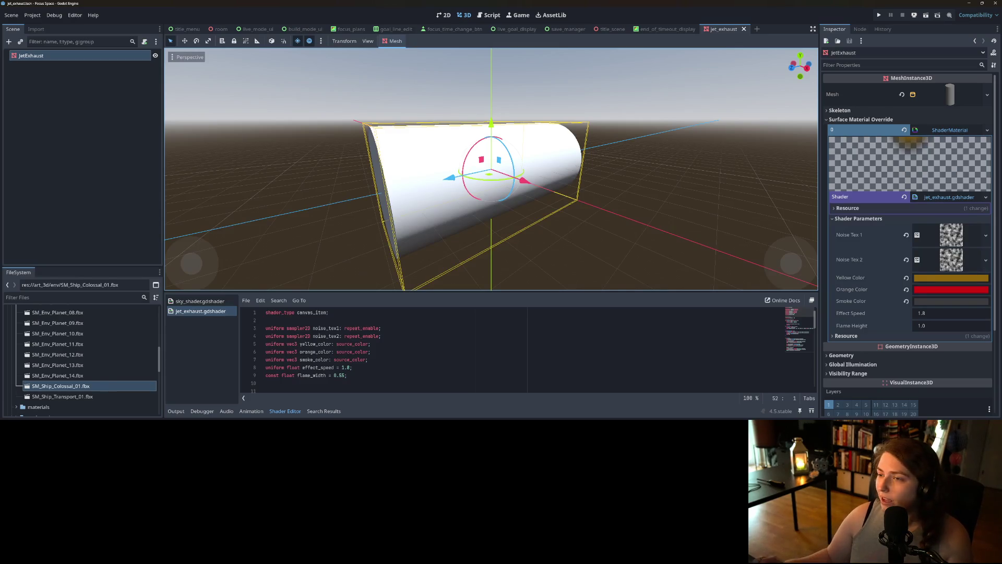
Drag the exhaust's Flame Height up to 2.48 and save the scene.
{"action": "scroll", "coordinate": [584, 194], "scroll_direction": "down", "scroll_amount": 5}
{"action": "mouse_move", "coordinate": [583, 196]}
{"action": "left_mouse_down"}
{"action": "mouse_move", "coordinate": [463, 184]}
{"action": "mouse_move", "coordinate": [560, 183]}
{"action": "mouse_move", "coordinate": [578, 195]}
{"action": "mouse_move", "coordinate": [525, 196]}
{"action": "left_mouse_up"}
{"action": "scroll", "coordinate": [525, 197], "scroll_direction": "up", "scroll_amount": 5}
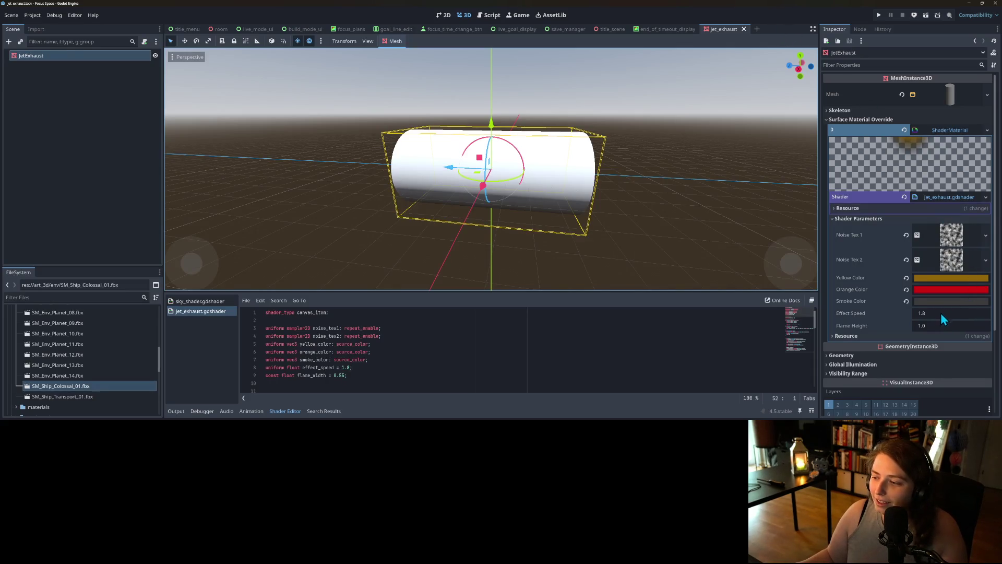
{"action": "mouse_move", "coordinate": [935, 326]}
{"action": "left_mouse_down"}
{"action": "mouse_move", "coordinate": [971, 326]}
{"action": "mouse_move", "coordinate": [943, 327]}
{"action": "mouse_move", "coordinate": [934, 310]}
{"action": "left_mouse_up"}
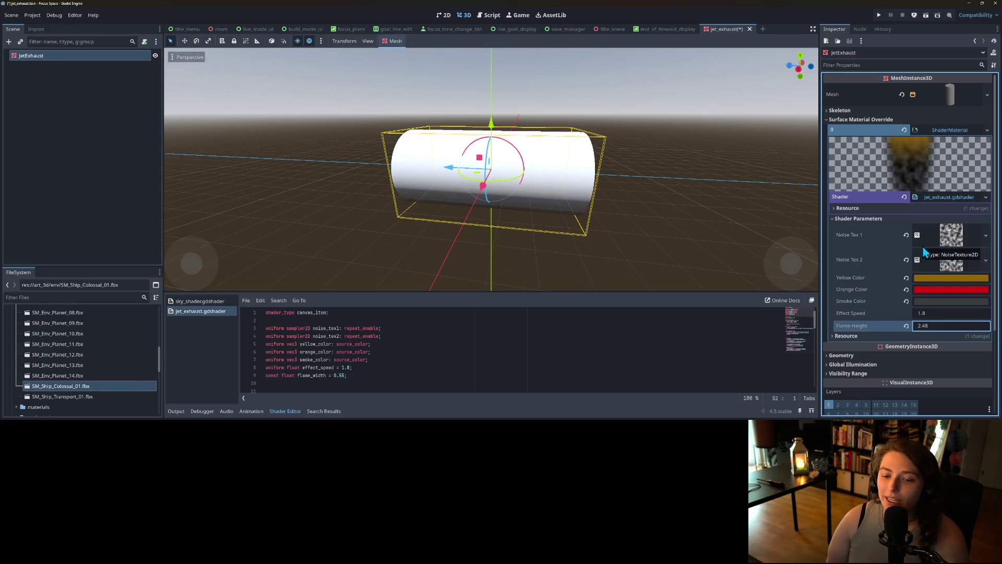
{"action": "key", "text": "ctrl+s"}
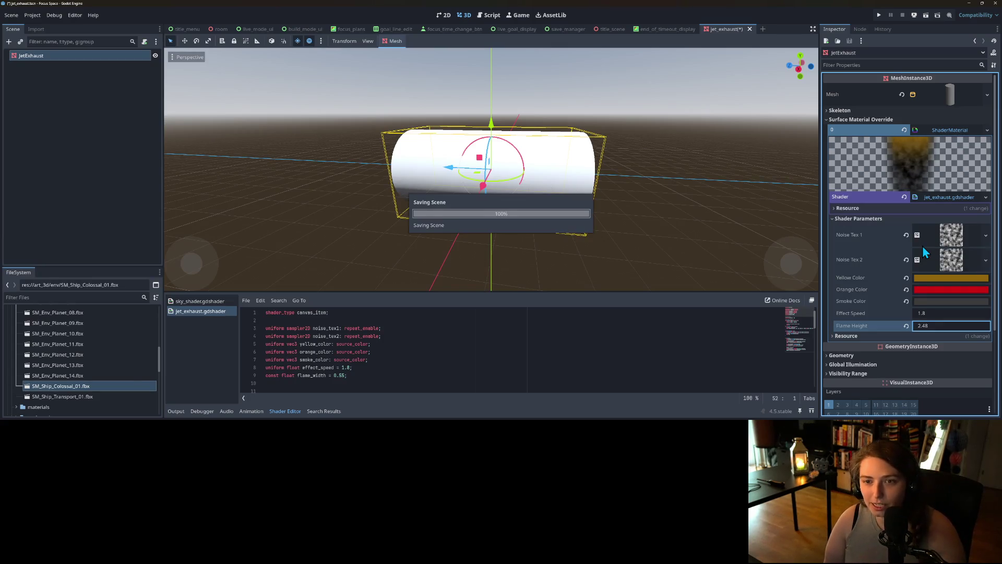
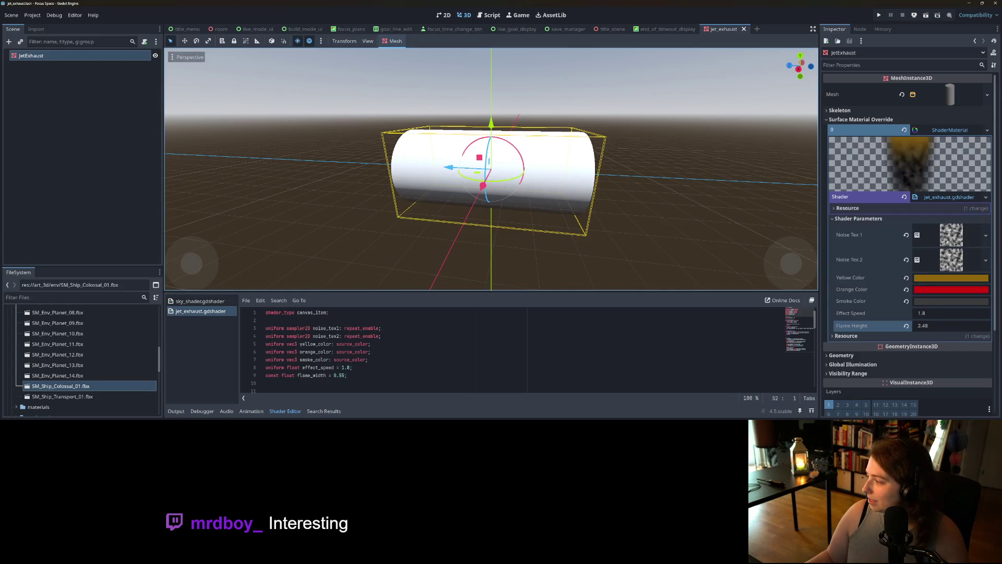
Adjust the music player's volume, minimize it, and run the Focus Space project.
{"action": "key", "text": "alt+Tab"}
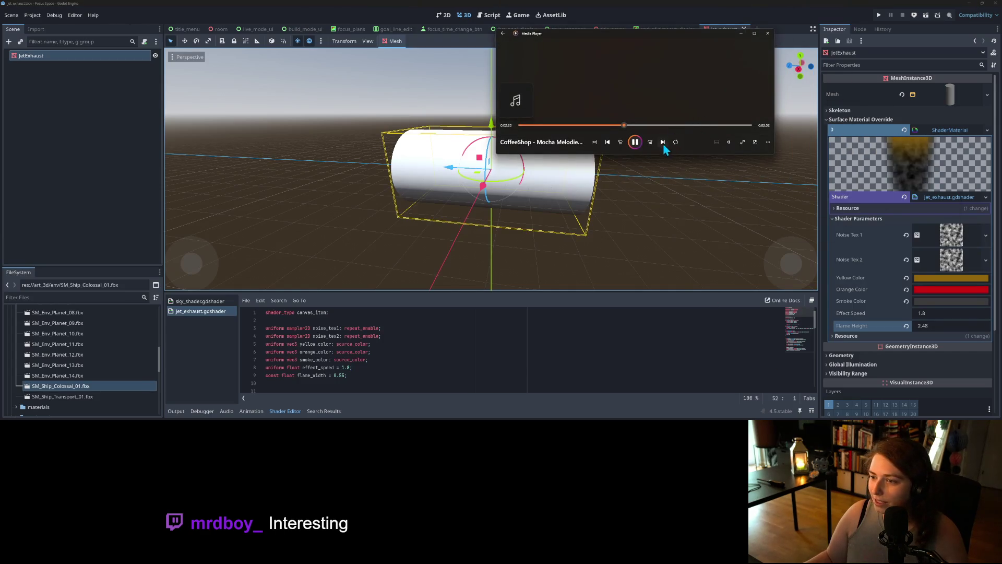
{"action": "left_click", "coordinate": [729, 142]}
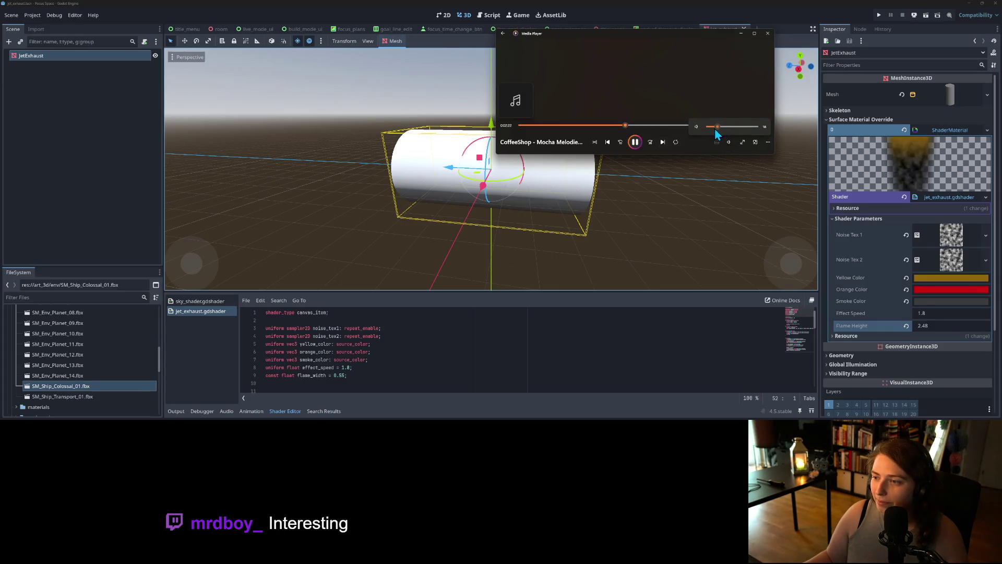
{"action": "left_click", "coordinate": [741, 33]}
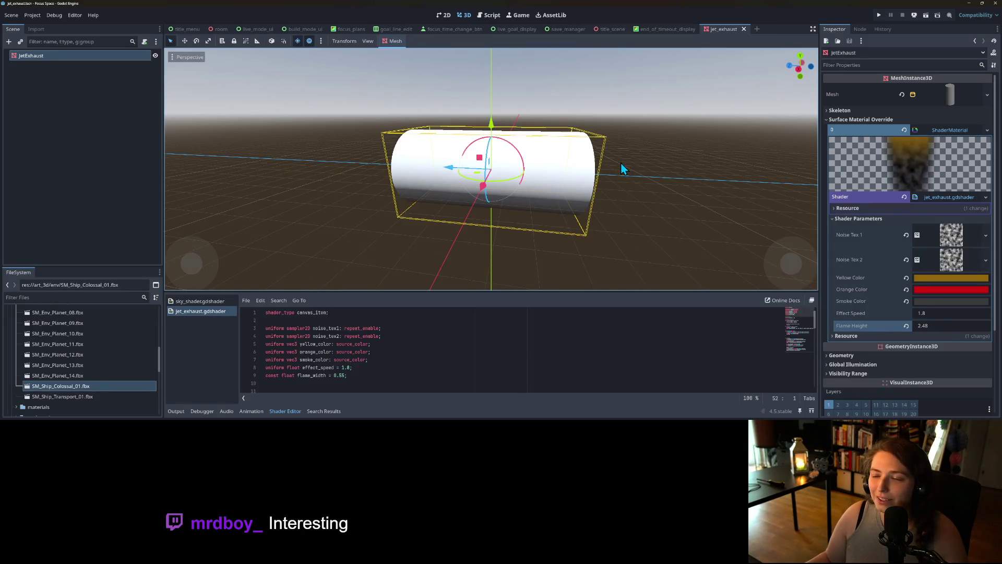
{"action": "left_click", "coordinate": [879, 16]}
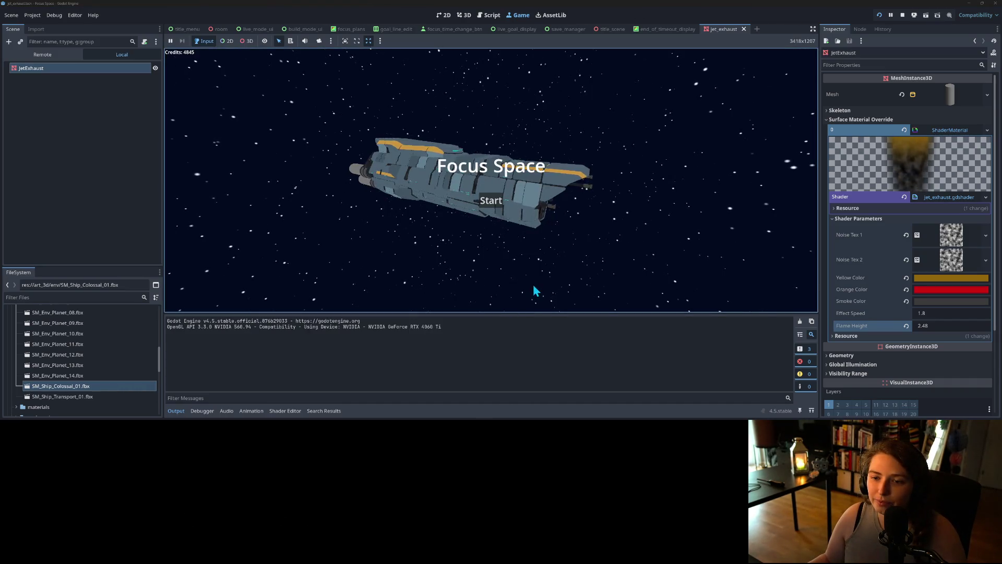
Enlarge the game view with distraction-free mode and a collapsed bottom panel, then press Start.
{"action": "left_click", "coordinate": [813, 30]}
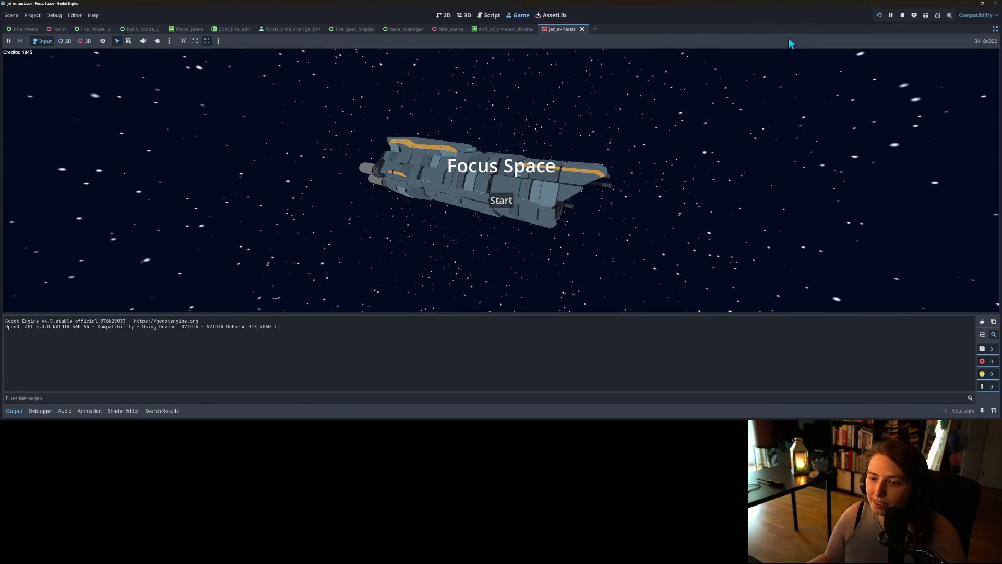
{"action": "left_click", "coordinate": [20, 412]}
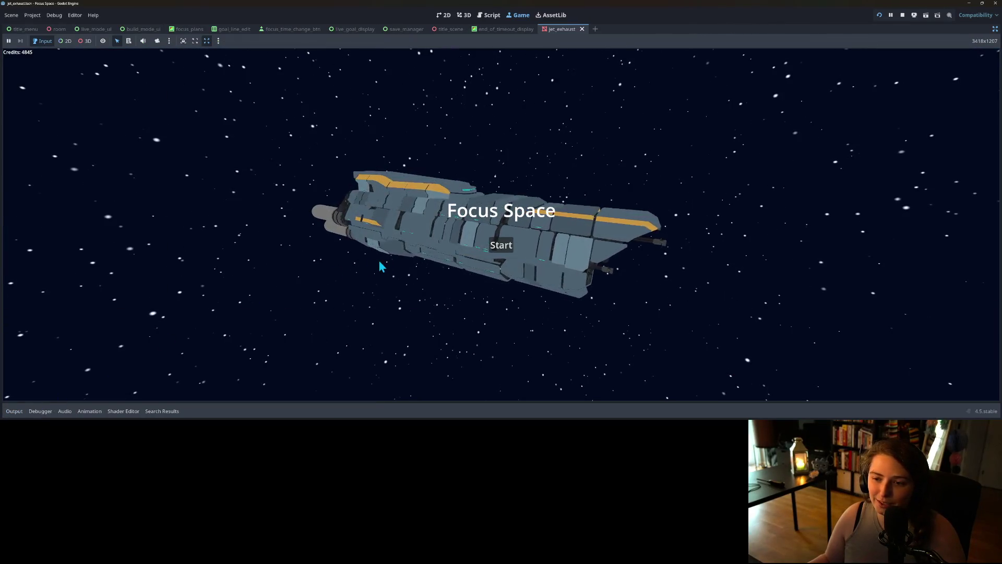
{"action": "left_click", "coordinate": [497, 245]}
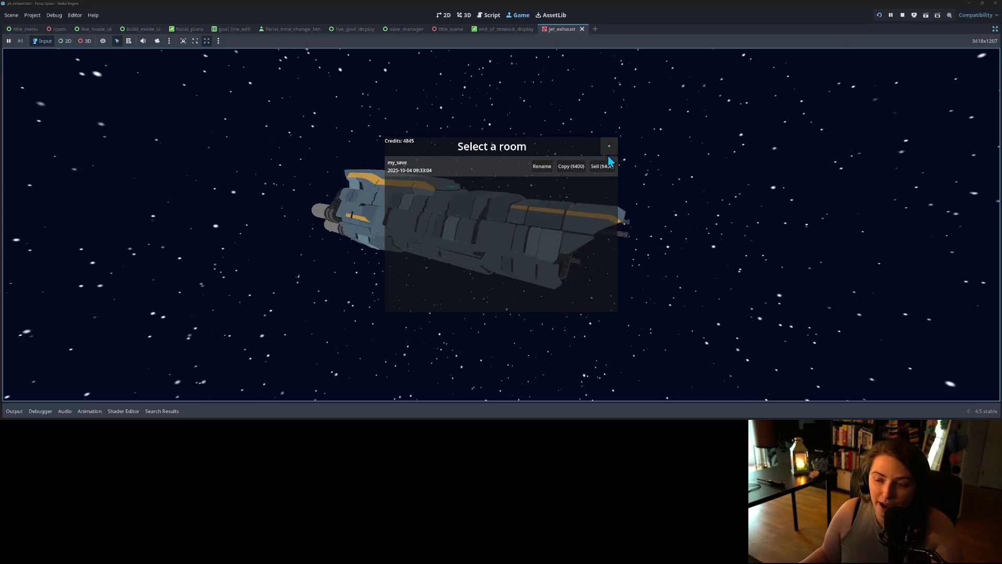
Load the my_save room and orbit the camera to centre it.
{"action": "left_click", "coordinate": [463, 165]}
{"action": "scroll", "coordinate": [425, 314], "scroll_direction": "down", "scroll_amount": 5}
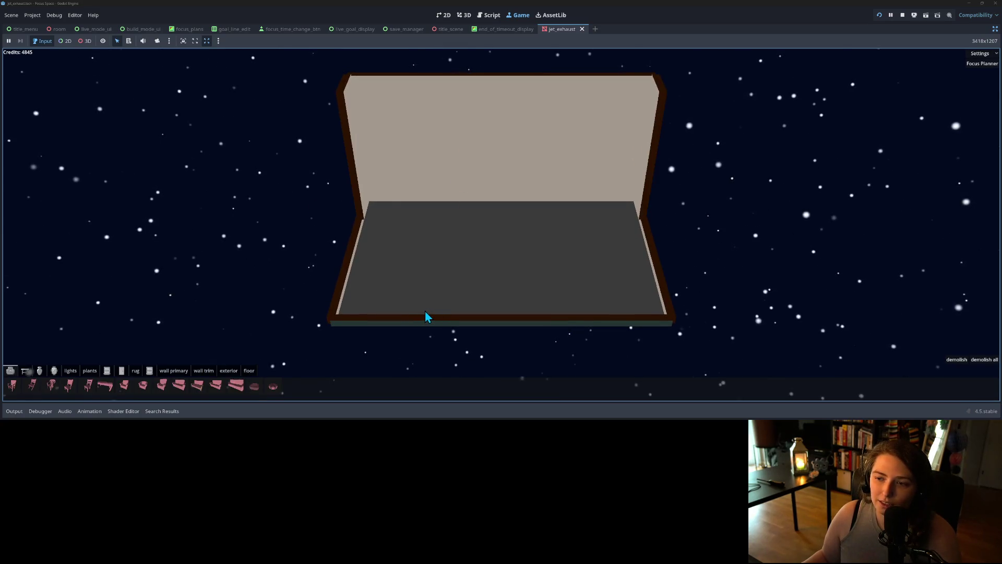
{"action": "left_click_drag", "start_coordinate": [489, 311], "coordinate": [457, 314]}
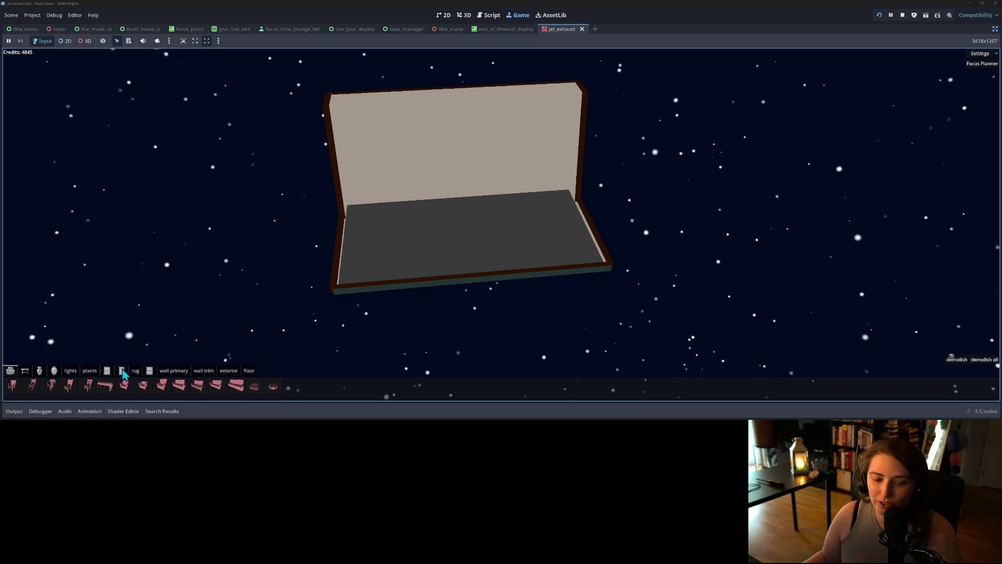
Place a grey chair, turned a quarter turn, on the room's floor.
{"action": "left_click", "coordinate": [105, 386]}
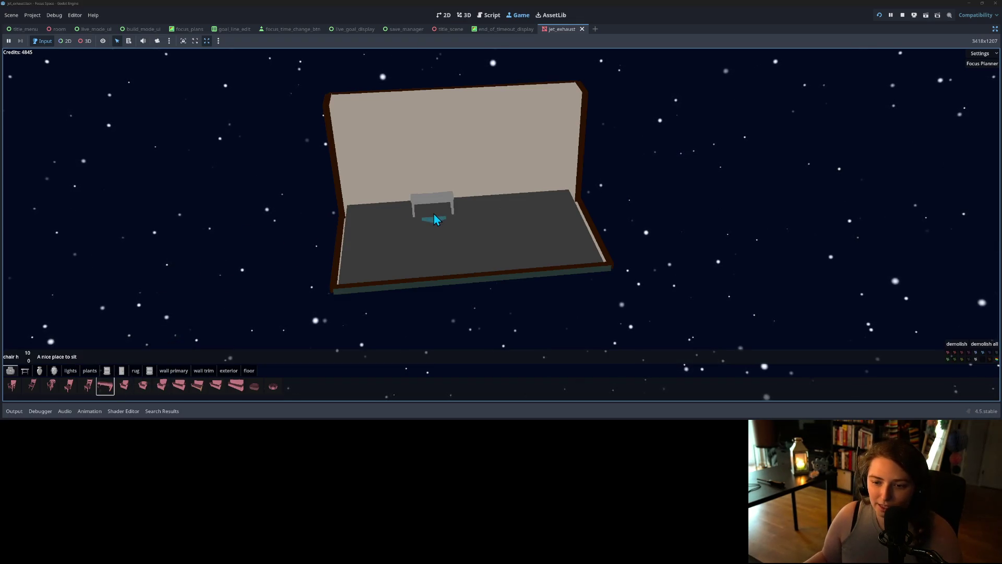
{"action": "scroll", "coordinate": [425, 226], "scroll_direction": "up", "scroll_amount": 3}
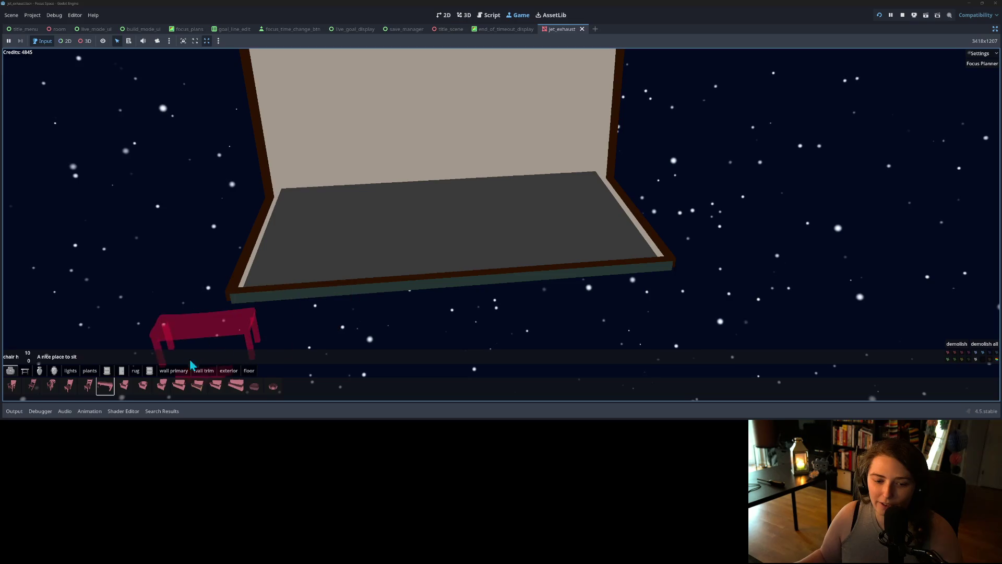
{"action": "left_click", "coordinate": [88, 386]}
{"action": "key", "text": "r"}
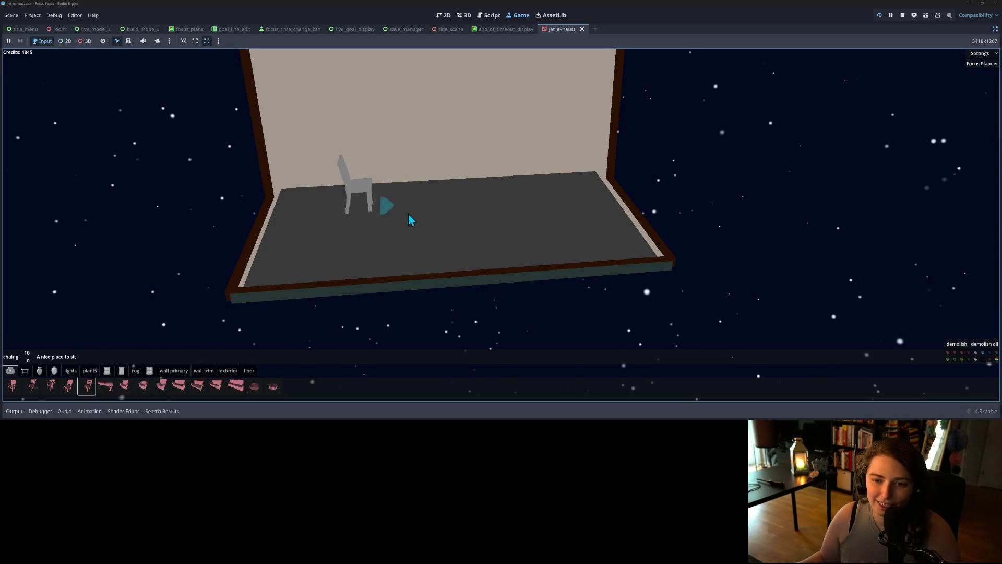
{"action": "left_click", "coordinate": [327, 220]}
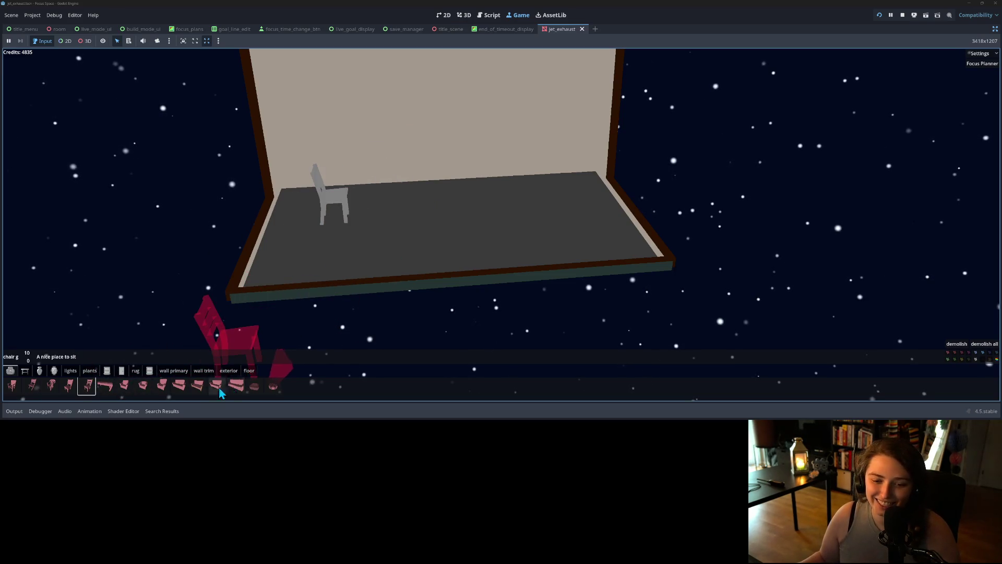
Place a red dining table beside the chair.
{"action": "left_click", "coordinate": [32, 371]}
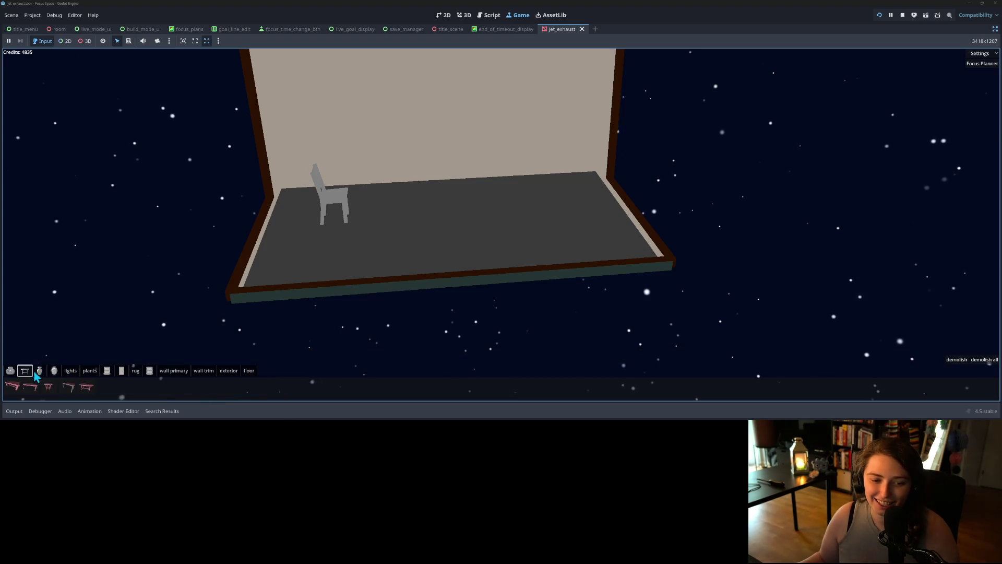
{"action": "left_click", "coordinate": [86, 386]}
{"action": "left_click", "coordinate": [390, 222]}
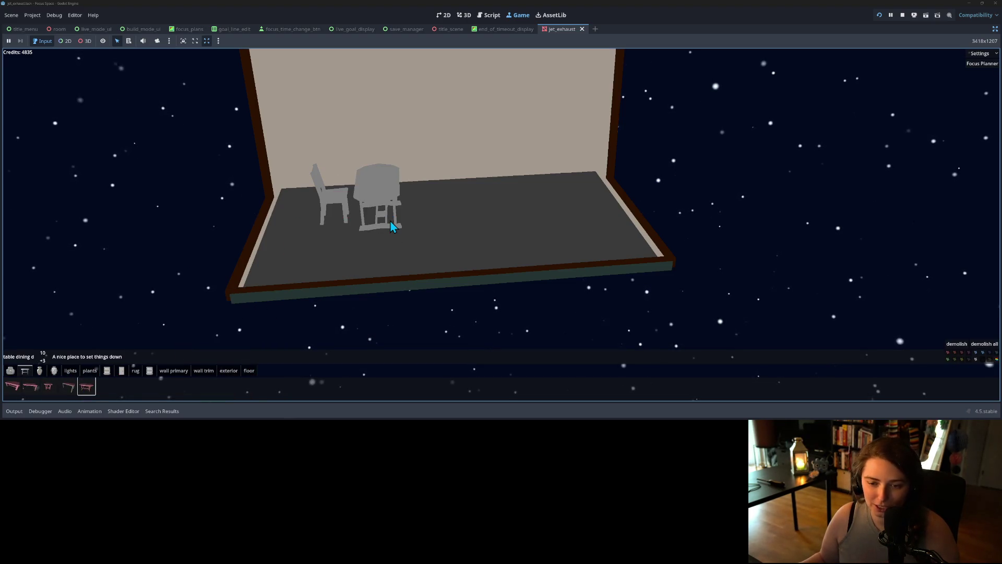
{"action": "right_click", "coordinate": [391, 221]}
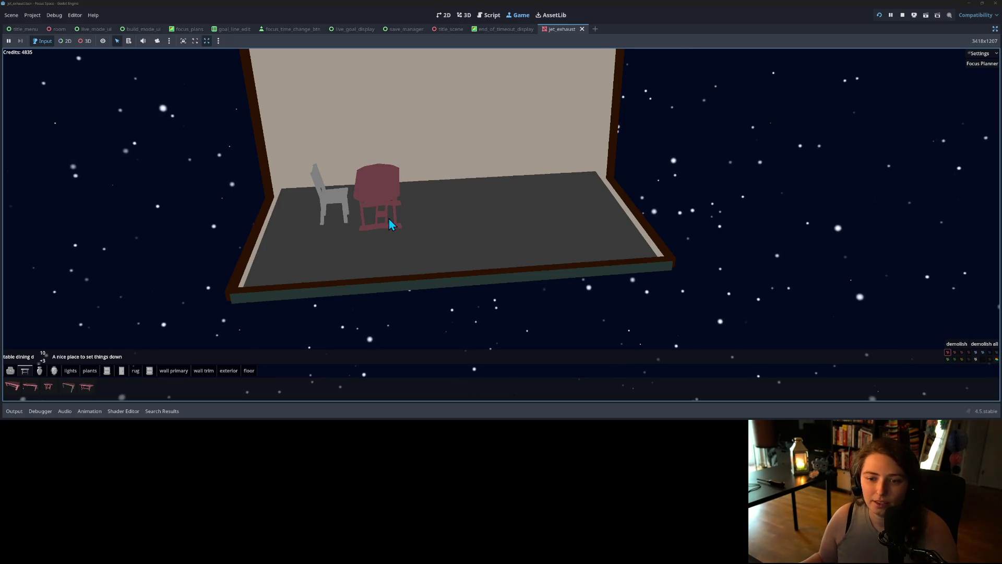
{"action": "left_click", "coordinate": [389, 218]}
Put a potted plant on top of the dining table.
{"action": "left_click", "coordinate": [90, 370]}
{"action": "left_click", "coordinate": [86, 386]}
{"action": "left_click", "coordinate": [378, 183]}
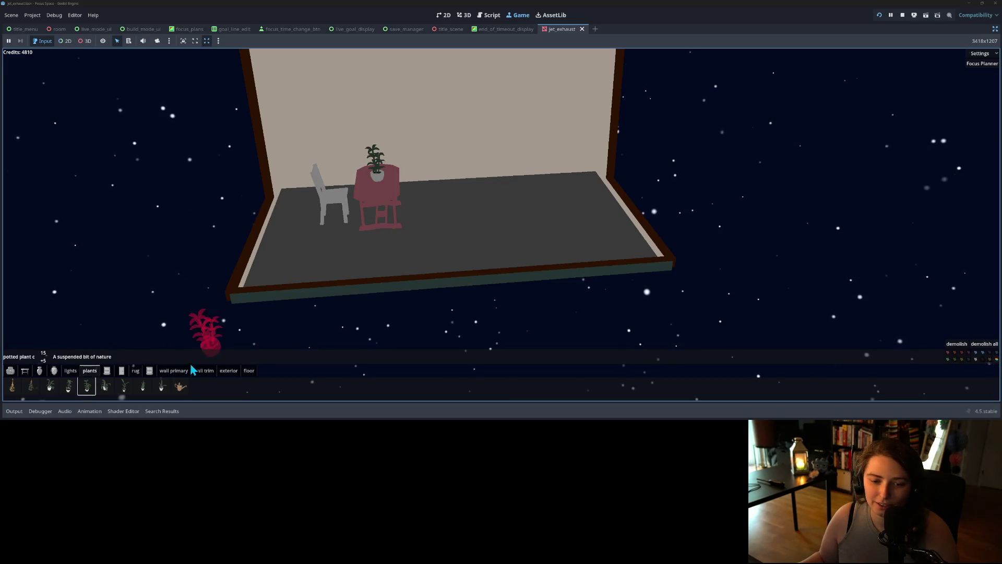
Place a watering can on the table.
{"action": "left_click", "coordinate": [180, 387]}
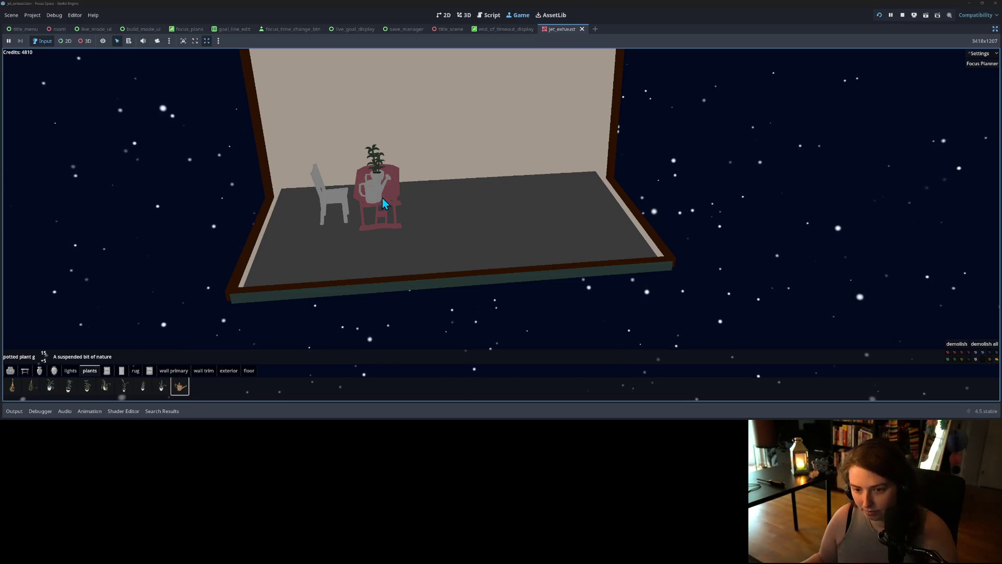
{"action": "left_click", "coordinate": [382, 197]}
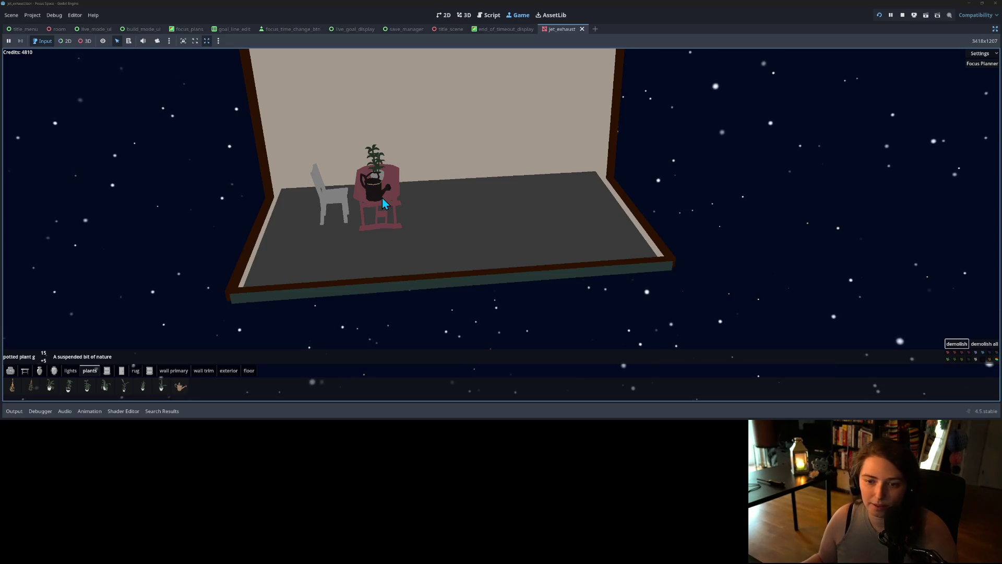
{"action": "key", "text": "Tab"}
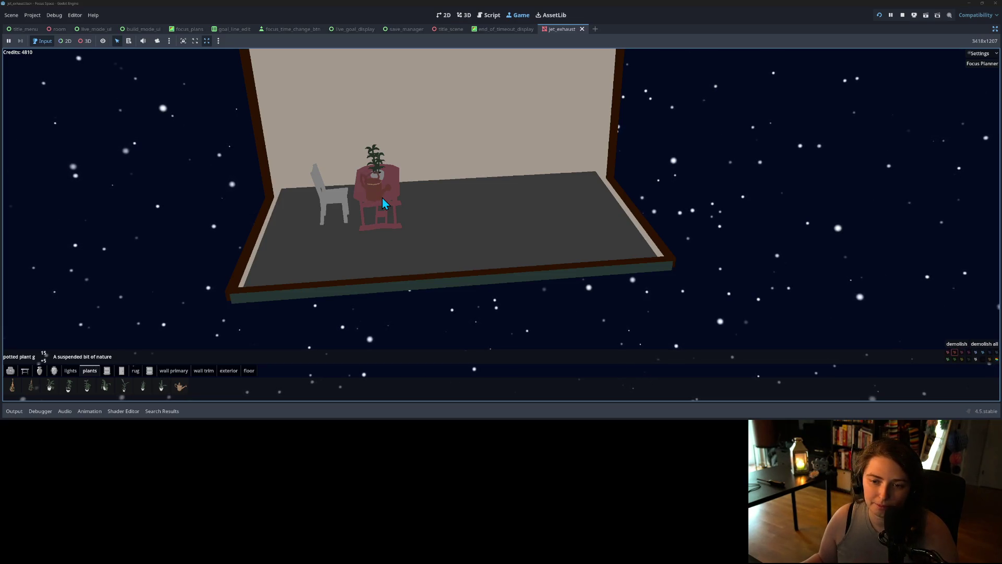
{"action": "left_click", "coordinate": [383, 198]}
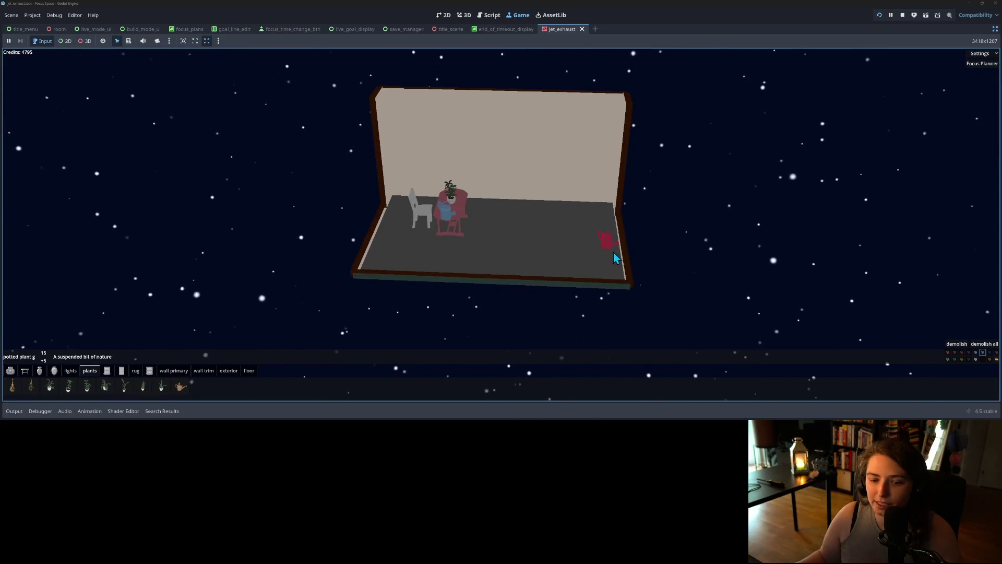
Browse the pot and window items, then open the Focus Planner.
{"action": "left_click", "coordinate": [149, 370]}
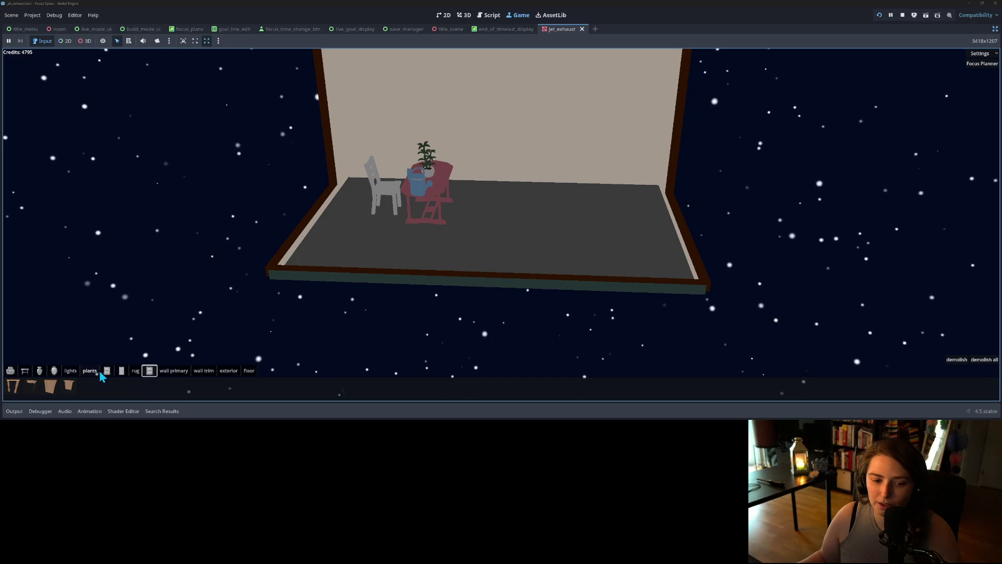
{"action": "left_click", "coordinate": [107, 370]}
{"action": "left_click", "coordinate": [11, 385]}
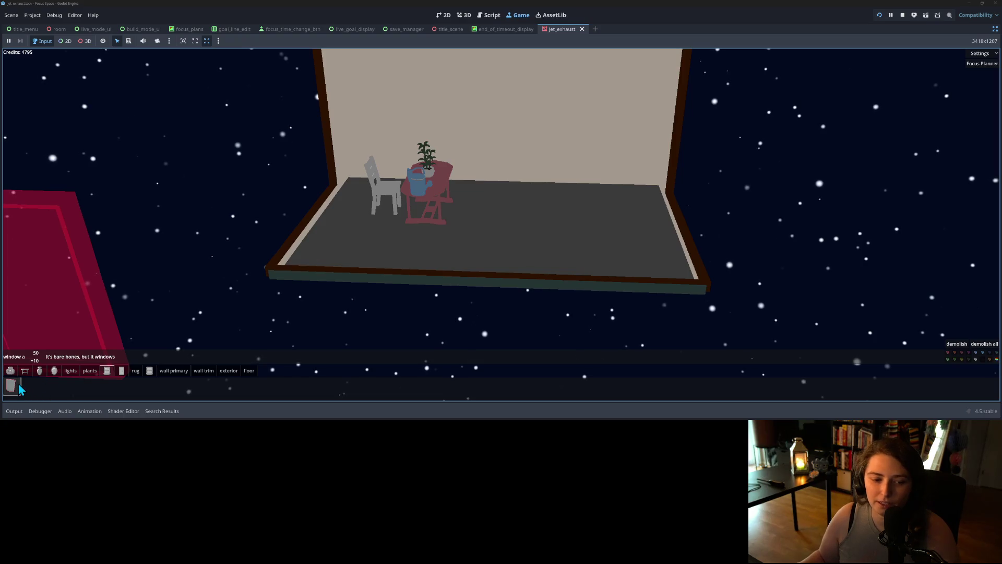
{"action": "left_click", "coordinate": [981, 63]}
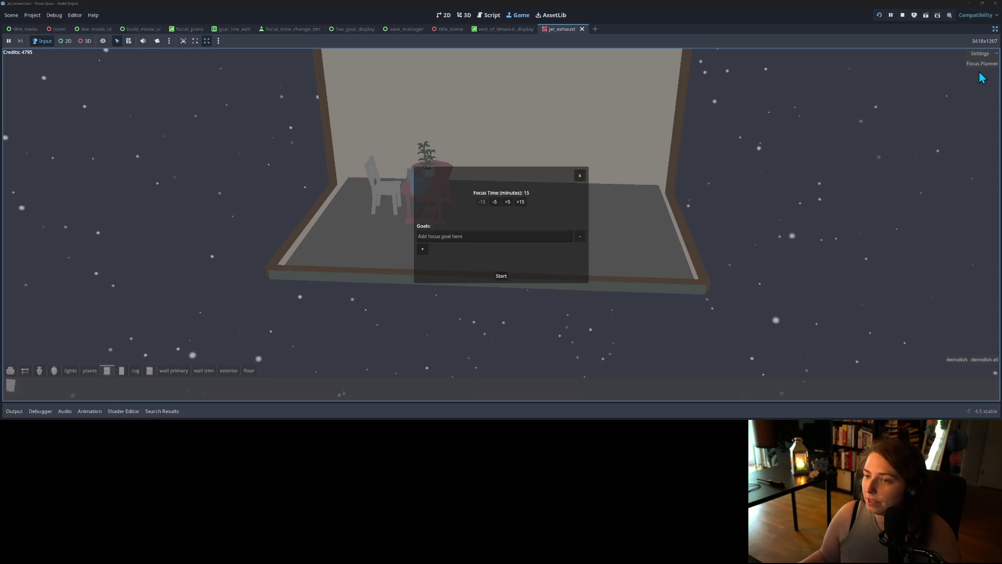
Set focus time to 30 minutes with goals 'have fun' and 'cool', and start the session.
{"action": "left_click", "coordinate": [521, 202]}
{"action": "left_click", "coordinate": [476, 236]}
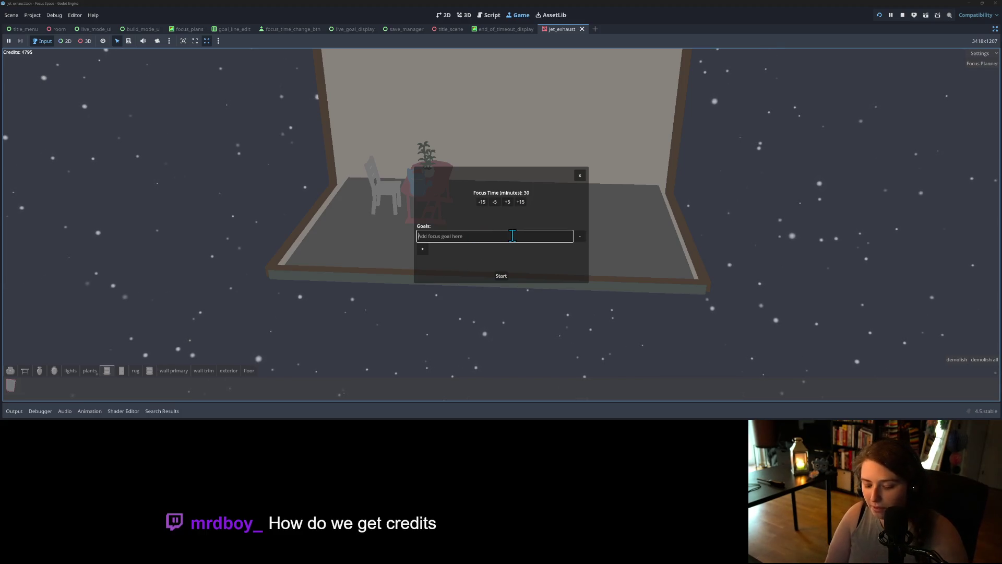
{"action": "type", "text": "have fun"}
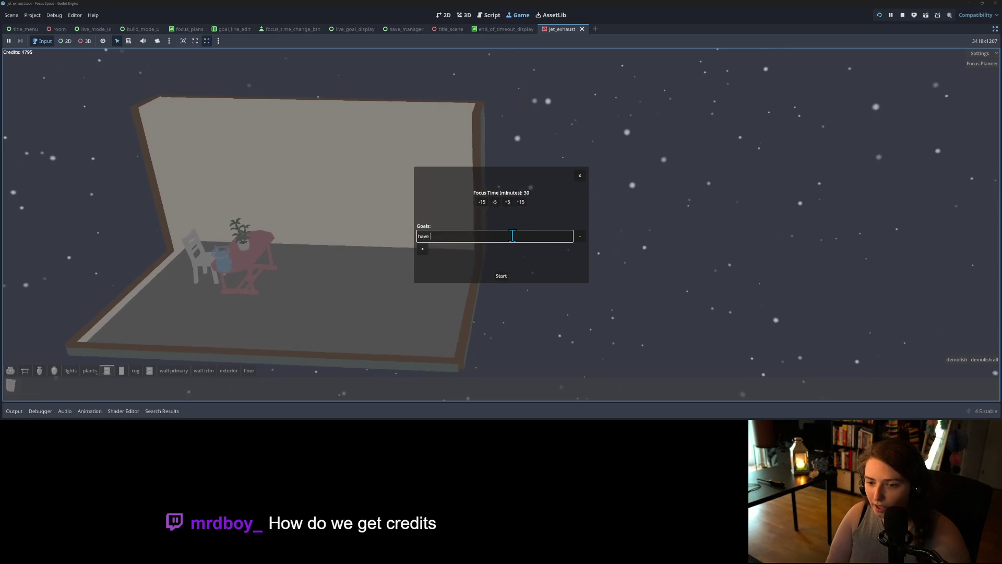
{"action": "left_click", "coordinate": [423, 249]}
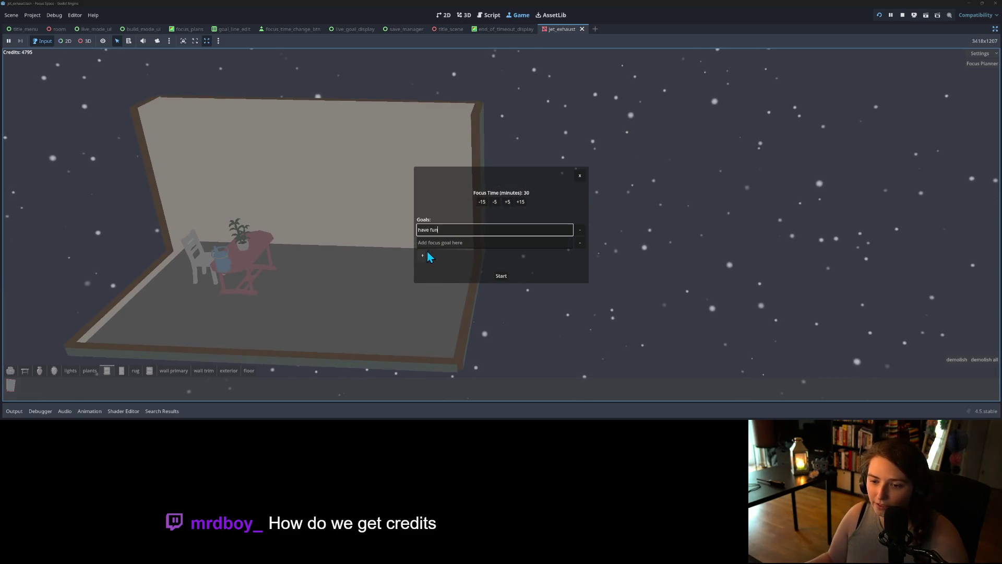
{"action": "type", "text": "cool"}
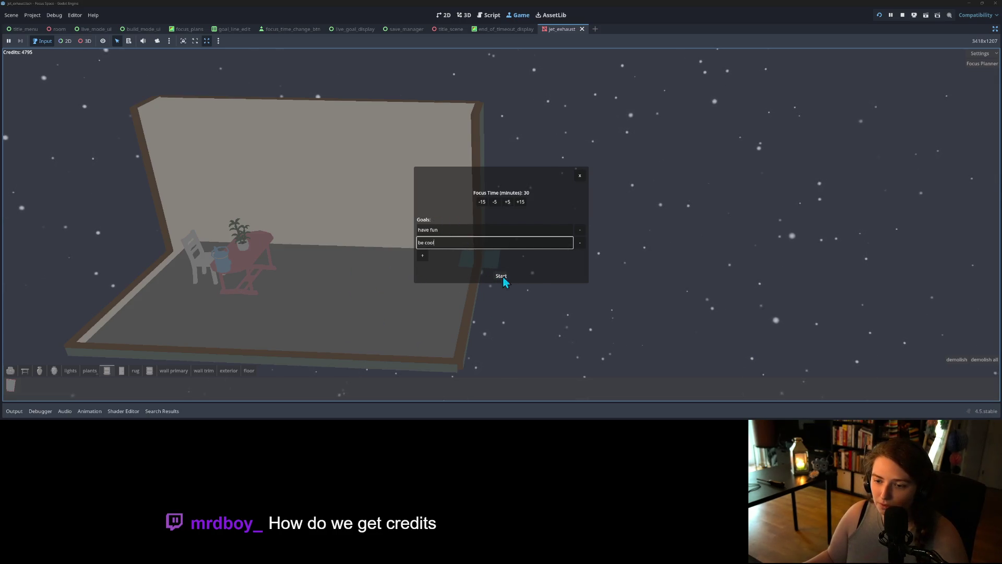
{"action": "left_click", "coordinate": [501, 276]}
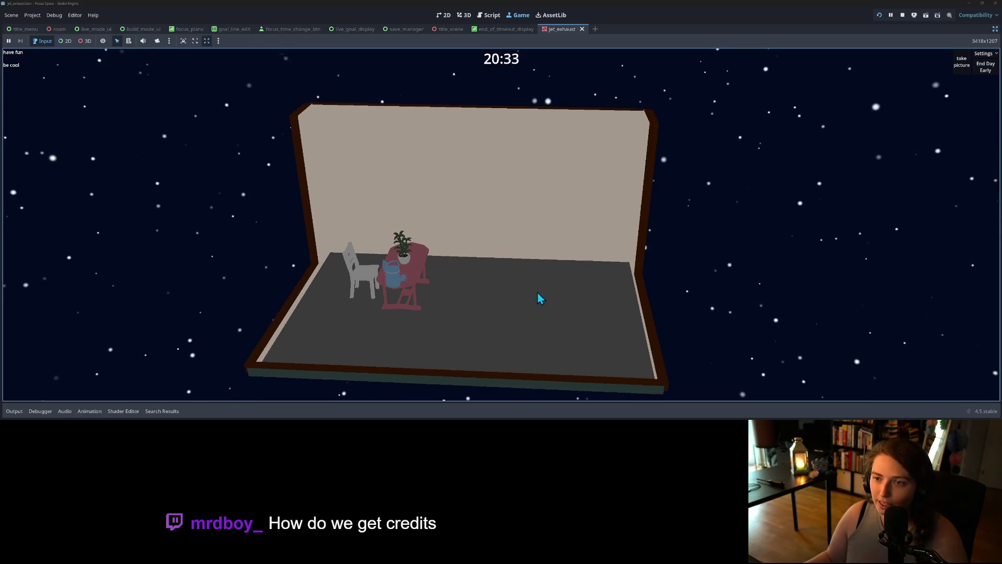
{"action": "mouse_move", "coordinate": [507, 61]}
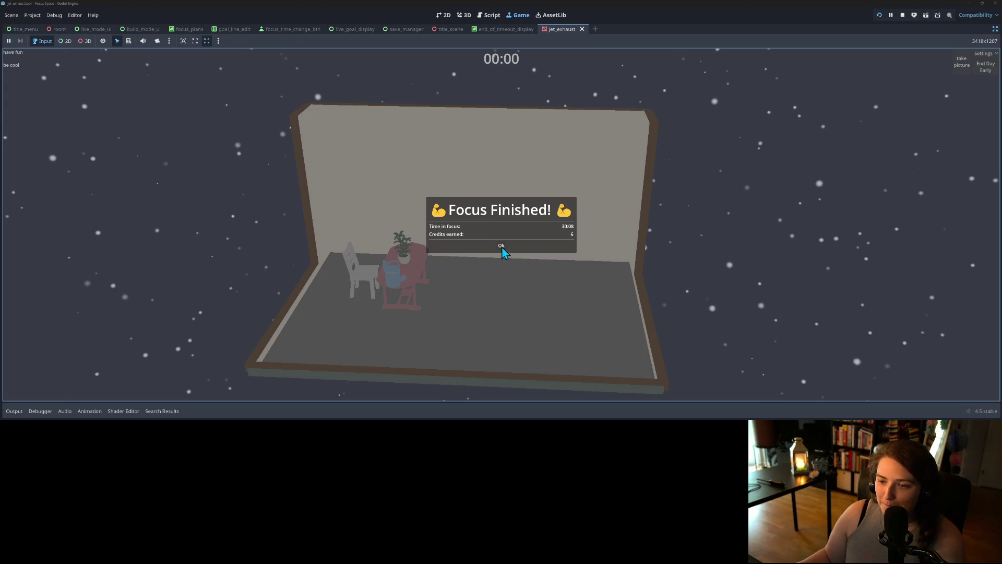
Dismiss the focus summary and place a mug from the decor items on the red table.
{"action": "left_click", "coordinate": [500, 247]}
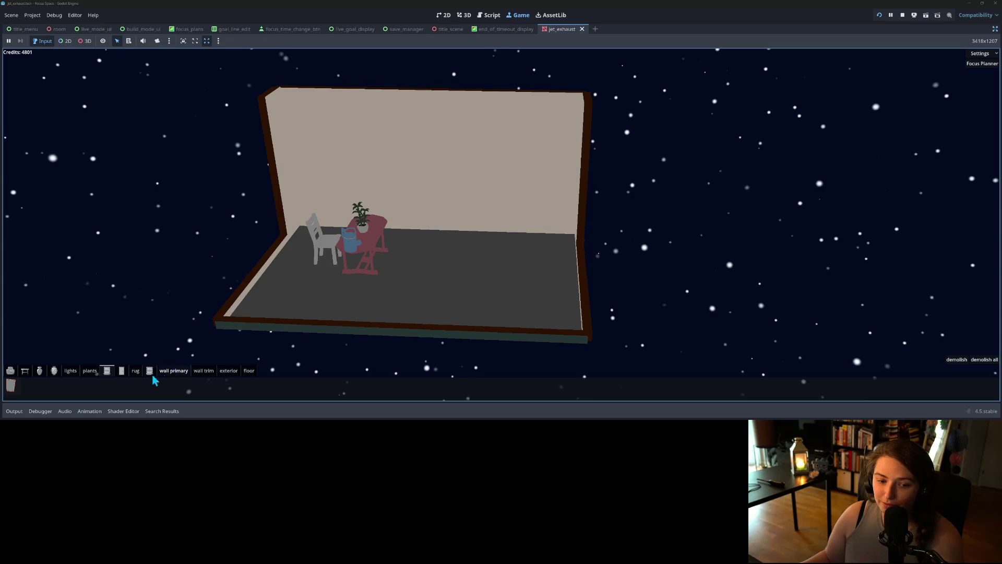
{"action": "left_click", "coordinate": [40, 371]}
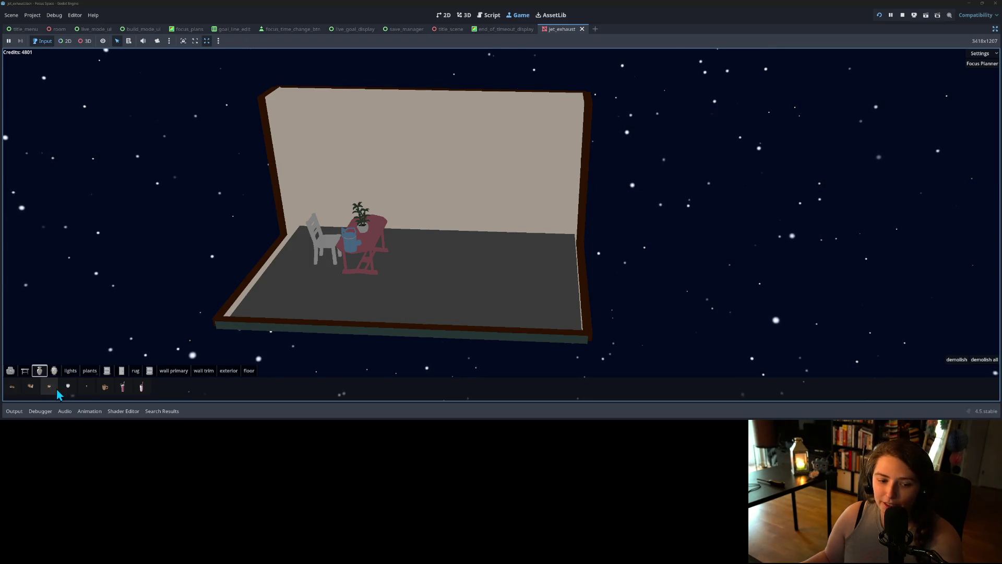
{"action": "left_click", "coordinate": [107, 389]}
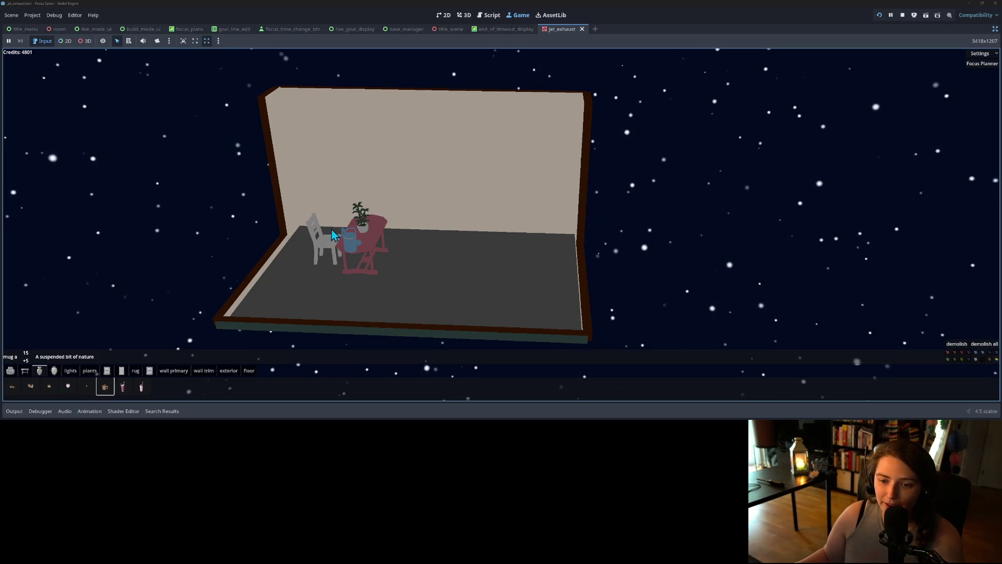
{"action": "right_click", "coordinate": [369, 241]}
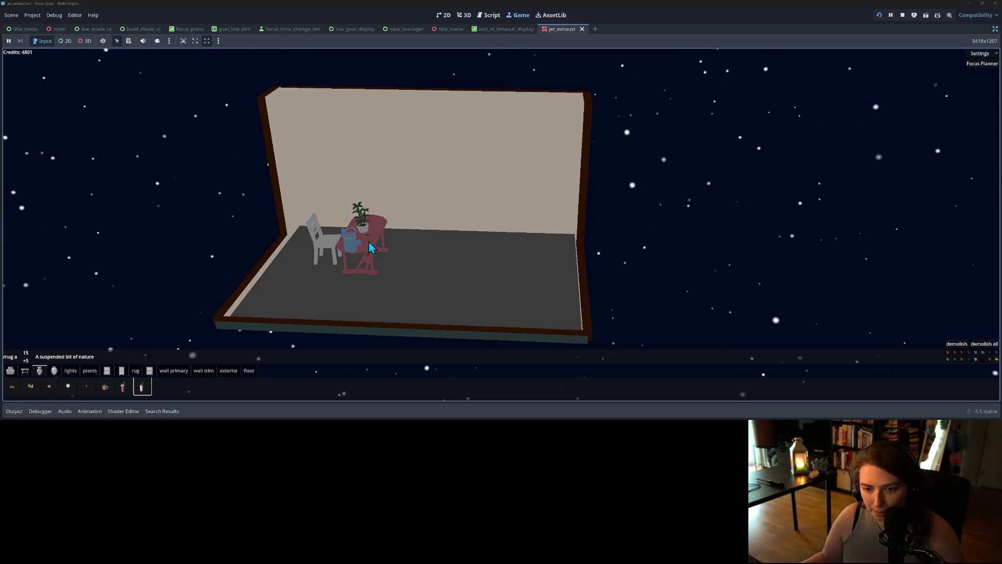
{"action": "left_click", "coordinate": [368, 241]}
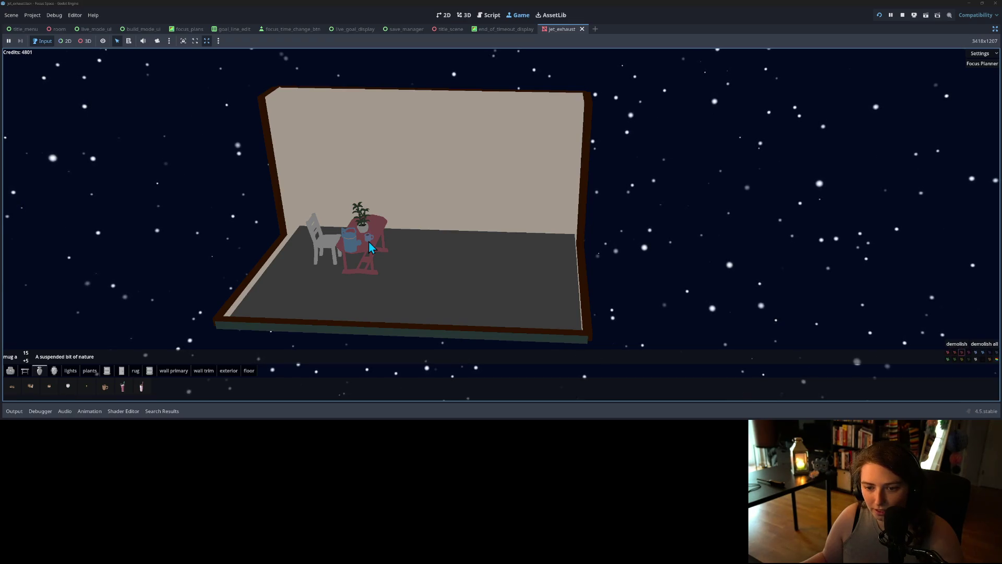
{"action": "scroll", "coordinate": [369, 241], "scroll_direction": "down", "scroll_amount": 2}
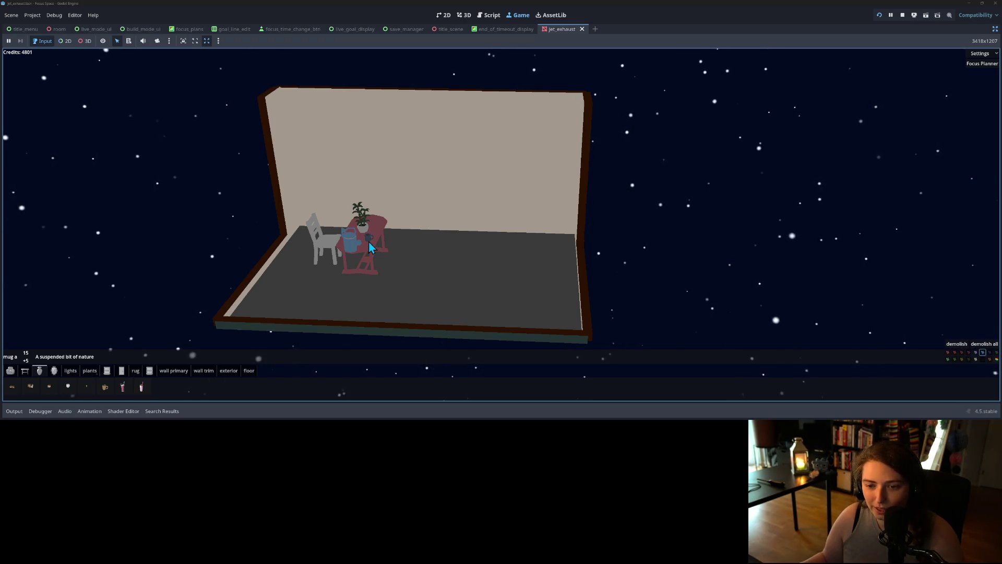
{"action": "left_click", "coordinate": [368, 241]}
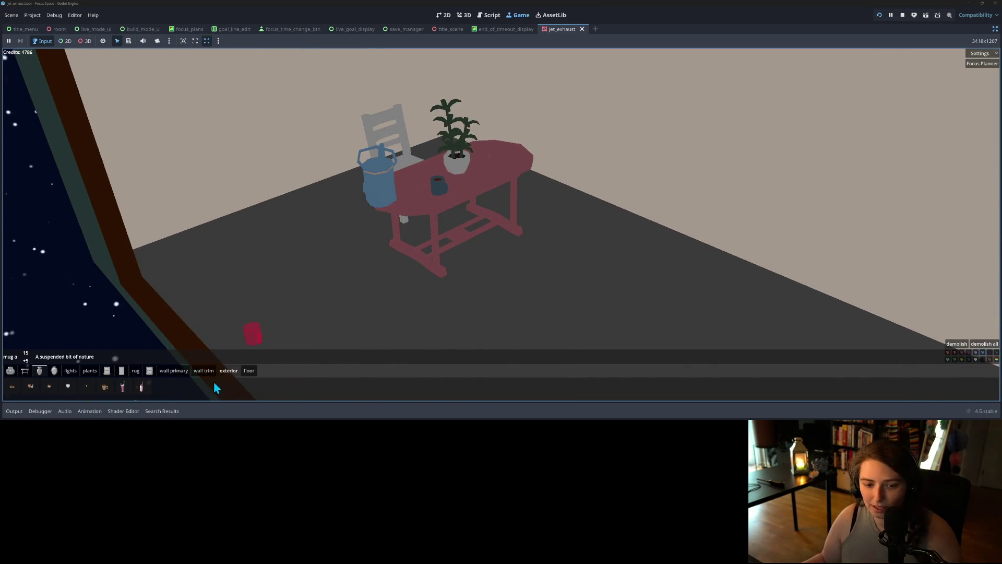
{"action": "left_click", "coordinate": [106, 388]}
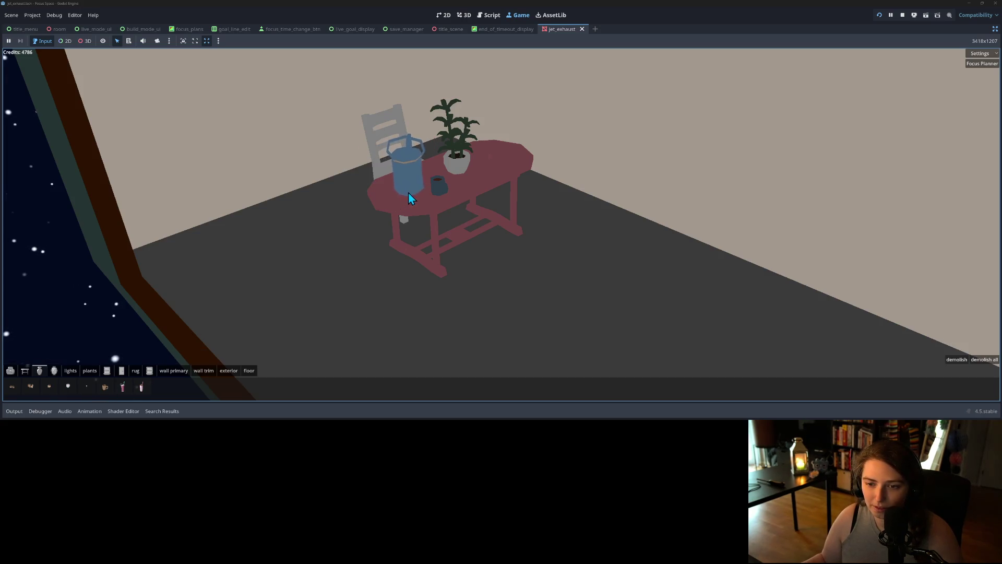
Rotate the camera around the room, try then cancel the window item, and open the Focus Planner.
{"action": "key", "text": "q"}
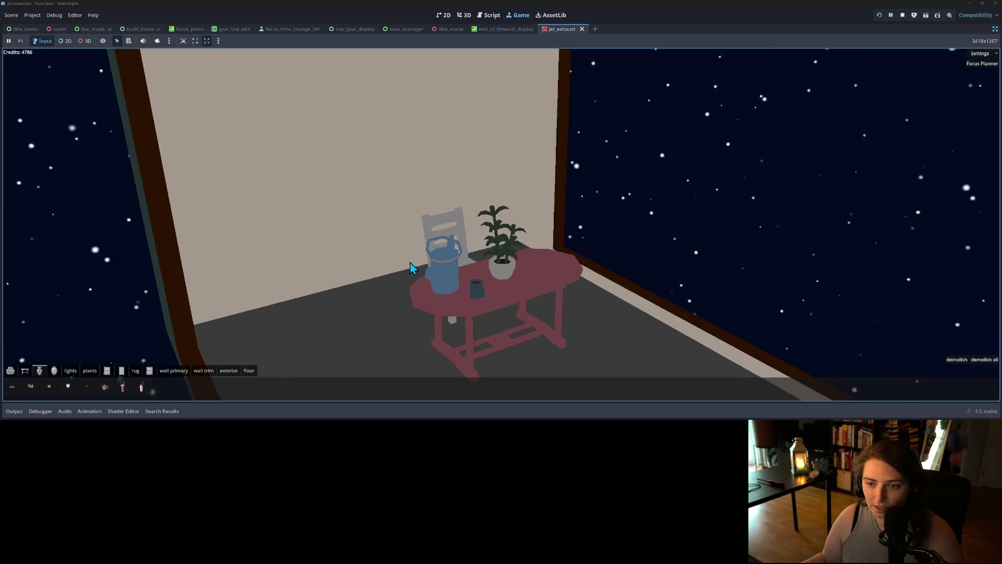
{"action": "key", "text": "q"}
{"action": "key", "text": "q"}
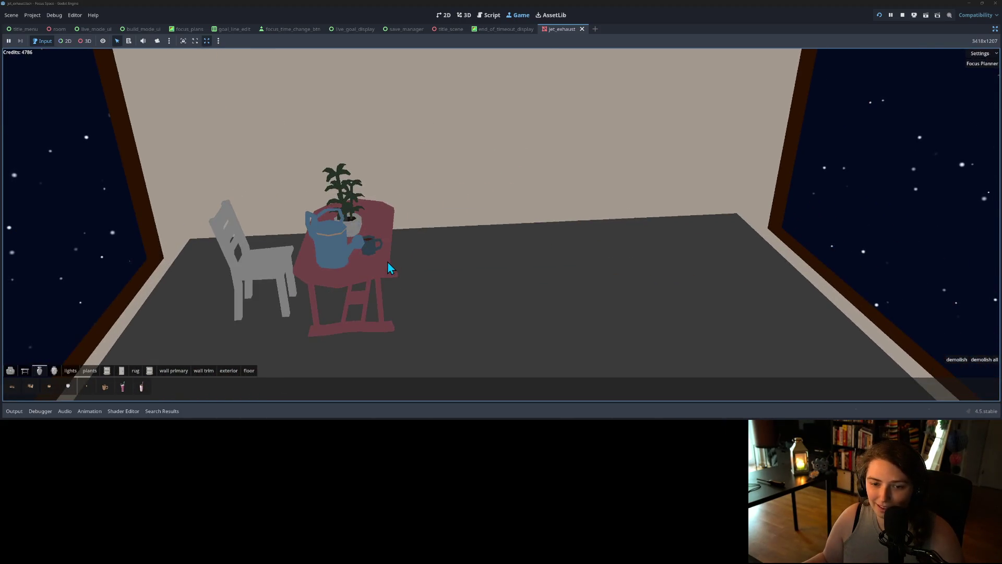
{"action": "key", "text": "q"}
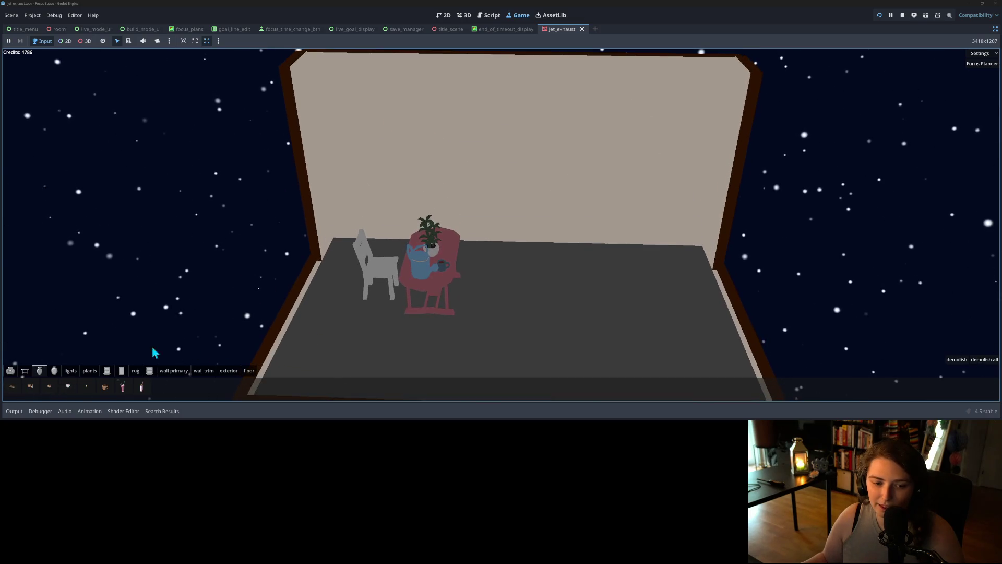
{"action": "left_click", "coordinate": [111, 371]}
{"action": "left_click", "coordinate": [11, 386]}
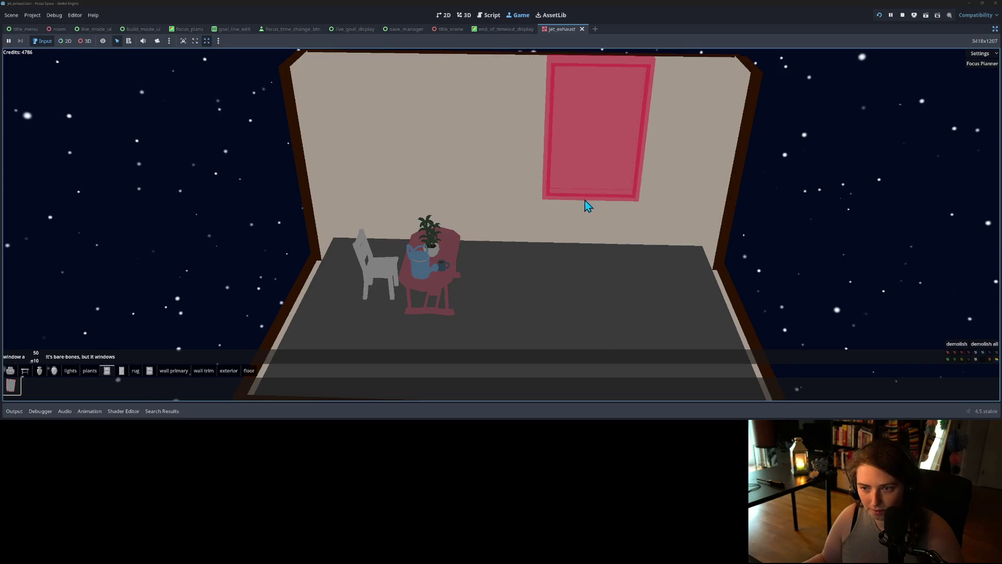
{"action": "left_click", "coordinate": [9, 388]}
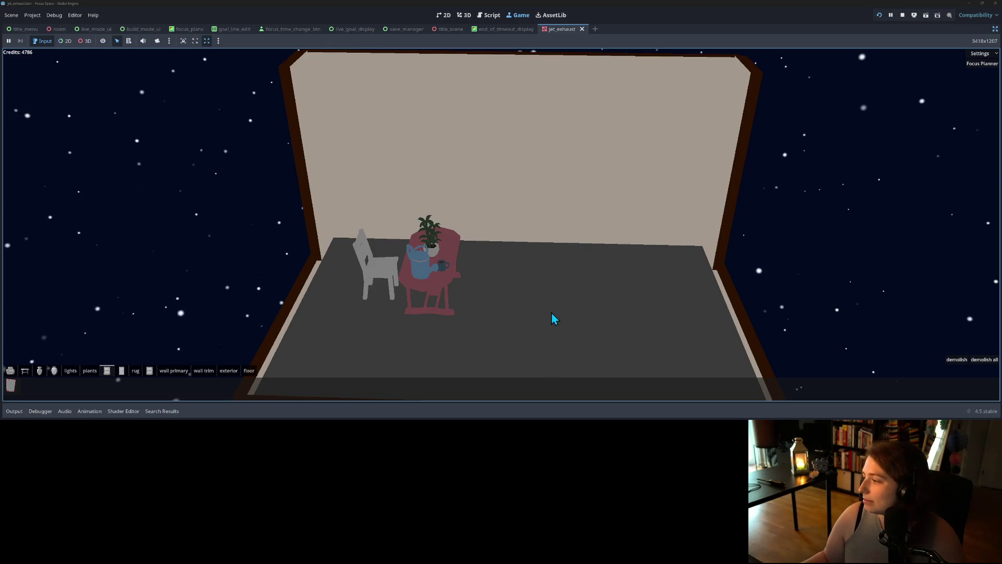
{"action": "mouse_move", "coordinate": [546, 296]}
{"action": "left_mouse_down"}
{"action": "mouse_move", "coordinate": [631, 293]}
{"action": "mouse_move", "coordinate": [484, 290]}
{"action": "mouse_move", "coordinate": [499, 272]}
{"action": "mouse_move", "coordinate": [533, 282]}
{"action": "left_mouse_up"}
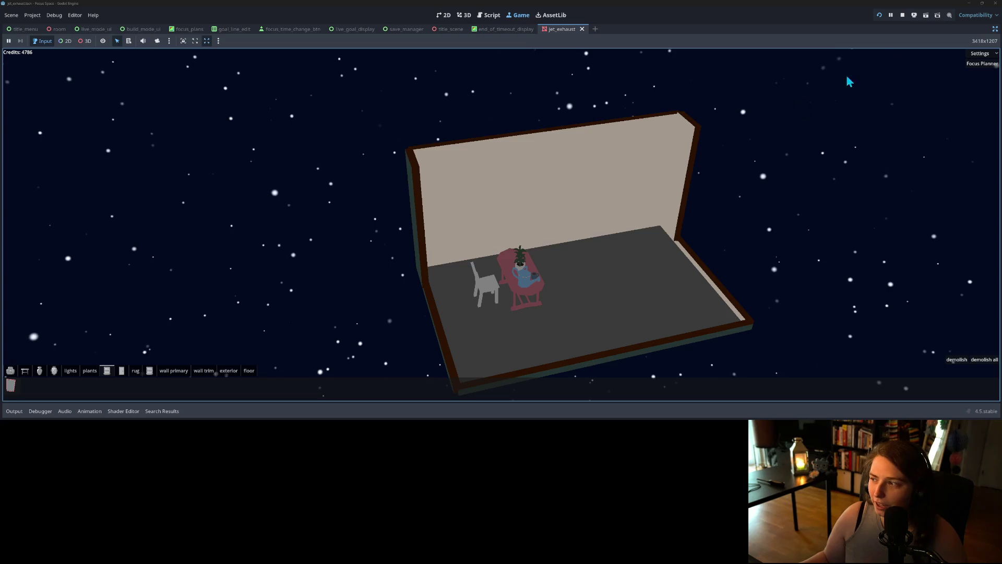
{"action": "left_click", "coordinate": [982, 63]}
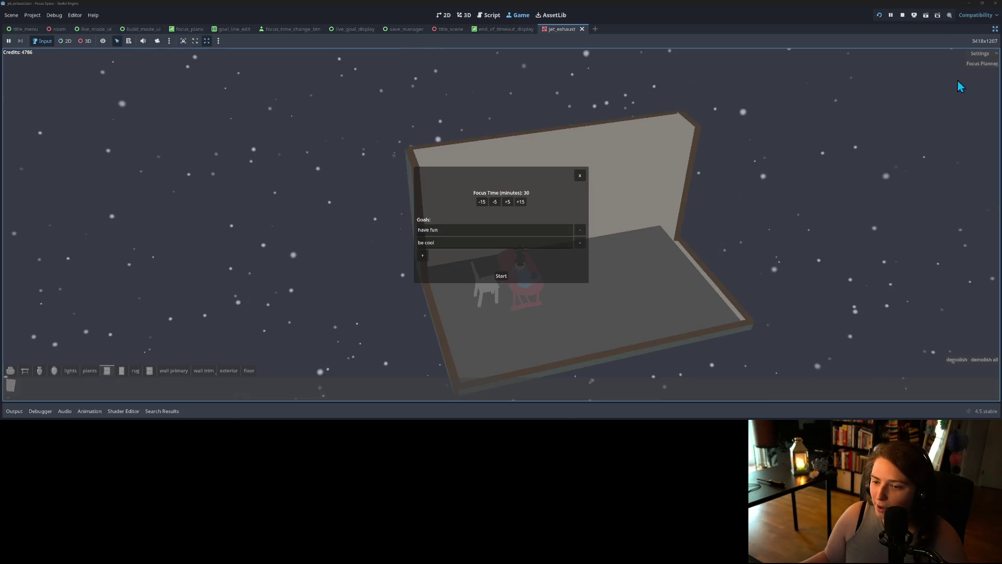
Raise focus time twice with +15, complete the session, dismiss the summary, and stop the game.
{"action": "left_click", "coordinate": [519, 201]}
{"action": "left_click", "coordinate": [520, 201]}
{"action": "left_click", "coordinate": [521, 202]}
{"action": "left_click", "coordinate": [502, 276]}
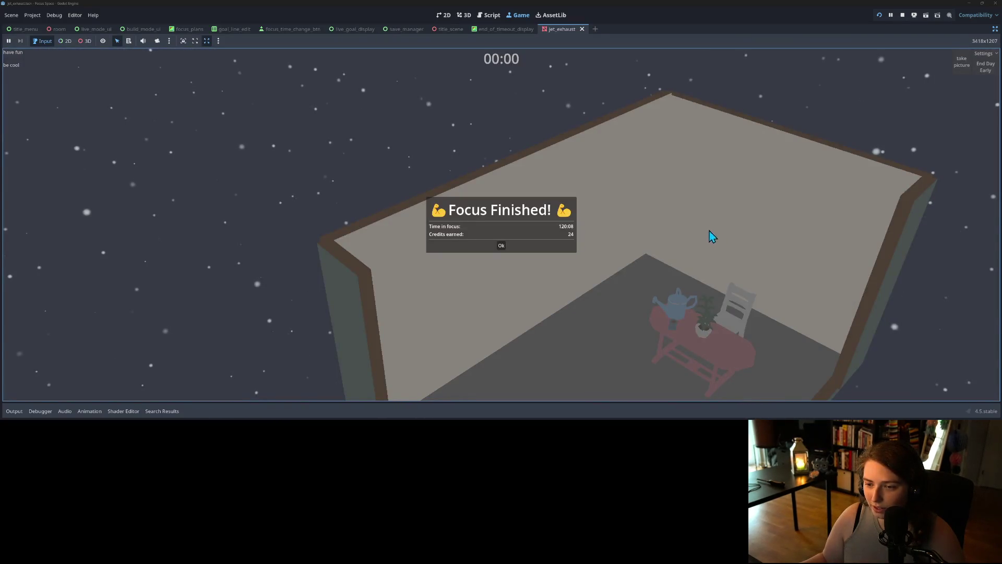
{"action": "left_click", "coordinate": [502, 249]}
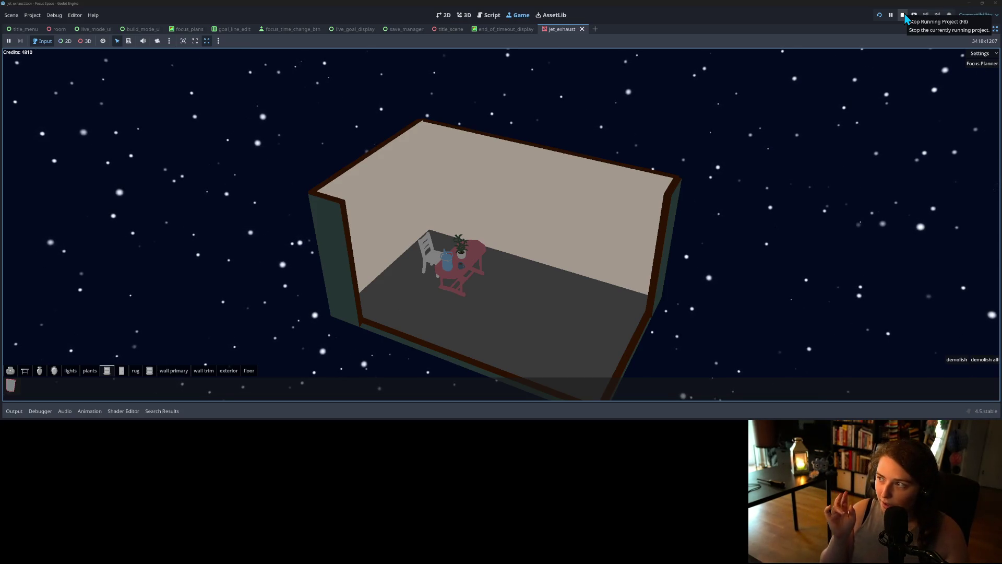
{"action": "left_click", "coordinate": [904, 15]}
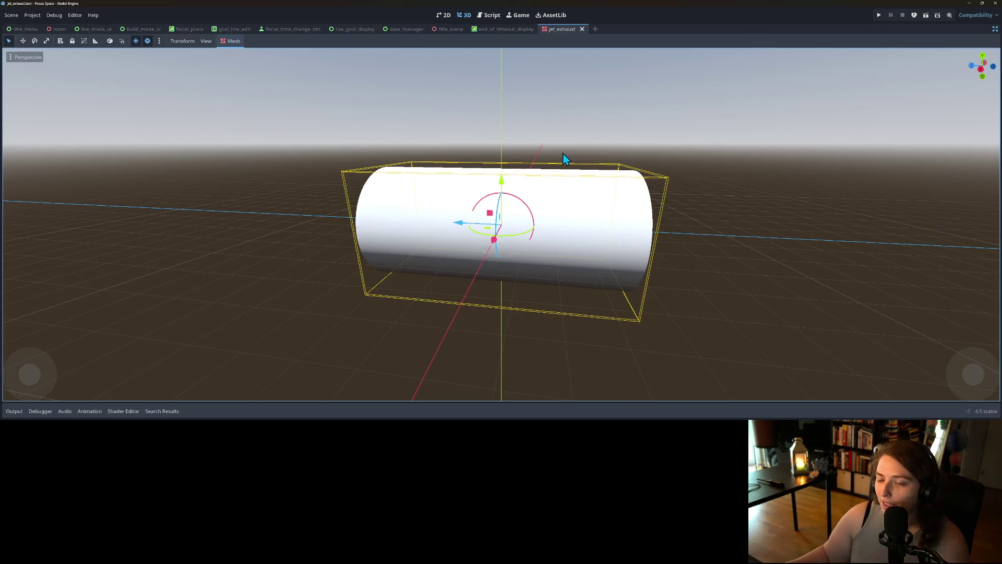
Orbit the view around the exhaust cylinder and restore the full editor layout.
{"action": "mouse_move", "coordinate": [660, 259]}
{"action": "left_mouse_down"}
{"action": "mouse_move", "coordinate": [592, 276]}
{"action": "mouse_move", "coordinate": [638, 284]}
{"action": "left_mouse_up"}
{"action": "scroll", "coordinate": [590, 275], "scroll_direction": "down", "scroll_amount": 5}
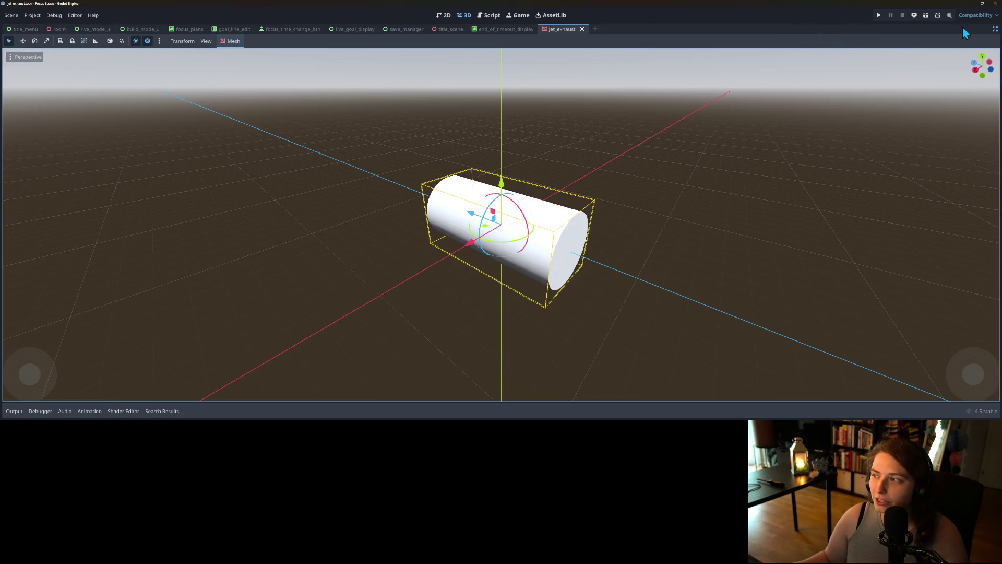
{"action": "left_click", "coordinate": [995, 29]}
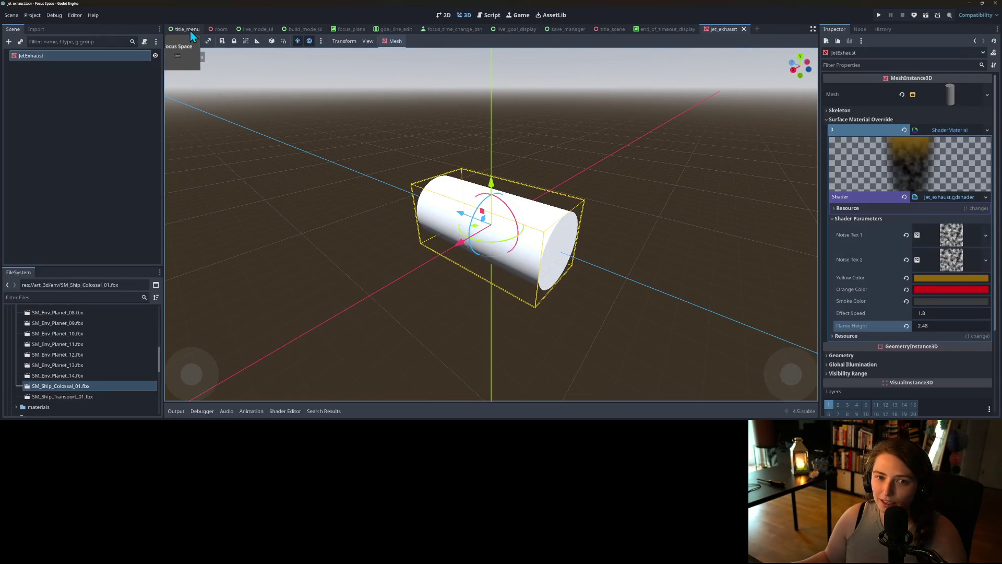
Inspect the ship's jet exhausts in the title scene, then return to the jet_exhaust scene.
{"action": "left_click", "coordinate": [190, 31]}
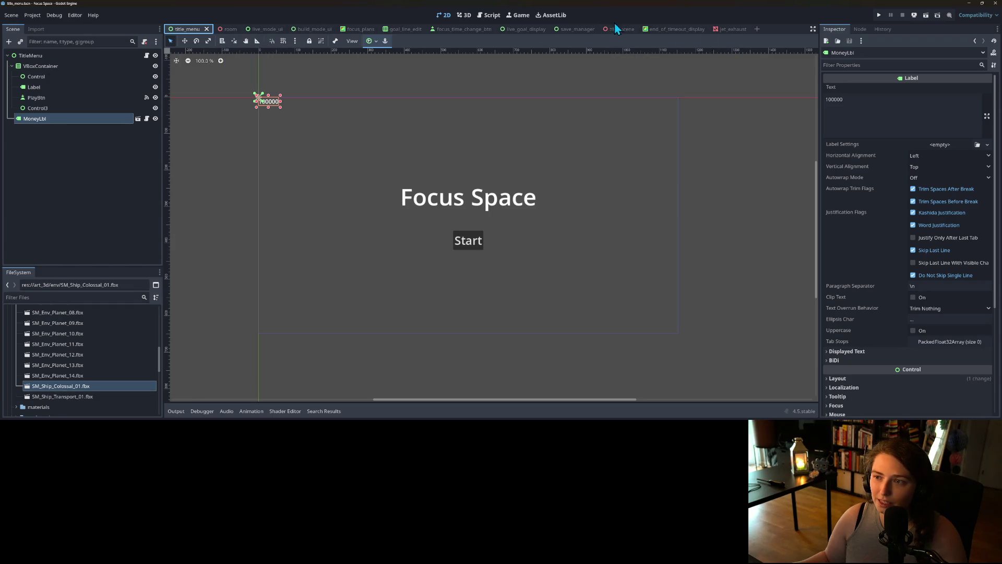
{"action": "left_click", "coordinate": [615, 28]}
{"action": "scroll", "coordinate": [656, 283], "scroll_direction": "down", "scroll_amount": 5}
{"action": "mouse_move", "coordinate": [656, 283]}
{"action": "left_mouse_down"}
{"action": "mouse_move", "coordinate": [615, 280]}
{"action": "mouse_move", "coordinate": [573, 258]}
{"action": "mouse_move", "coordinate": [543, 260]}
{"action": "mouse_move", "coordinate": [562, 258]}
{"action": "left_mouse_up"}
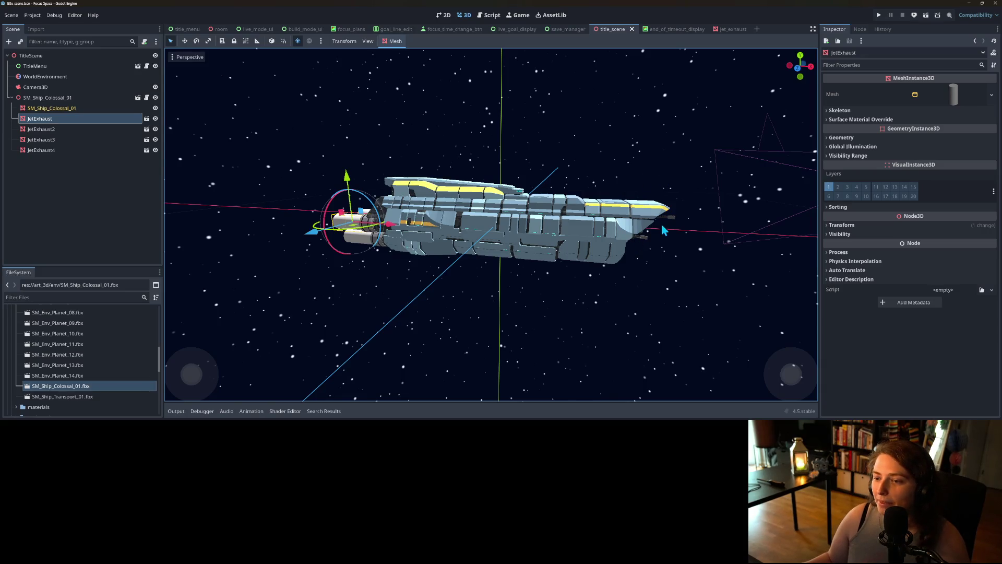
{"action": "mouse_move", "coordinate": [568, 236]}
{"action": "left_mouse_down"}
{"action": "mouse_move", "coordinate": [603, 244]}
{"action": "mouse_move", "coordinate": [590, 242]}
{"action": "left_mouse_up"}
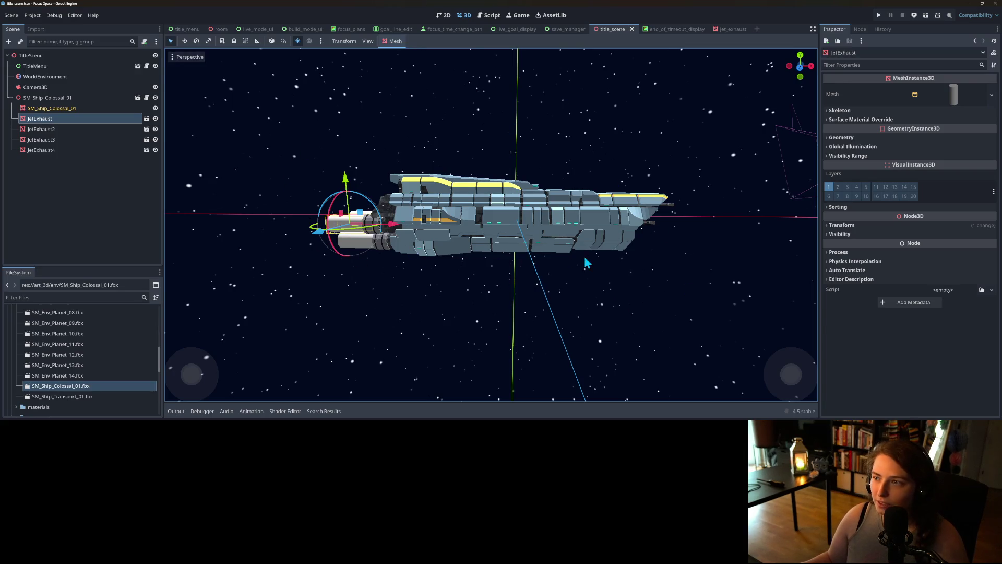
{"action": "left_click", "coordinate": [727, 28]}
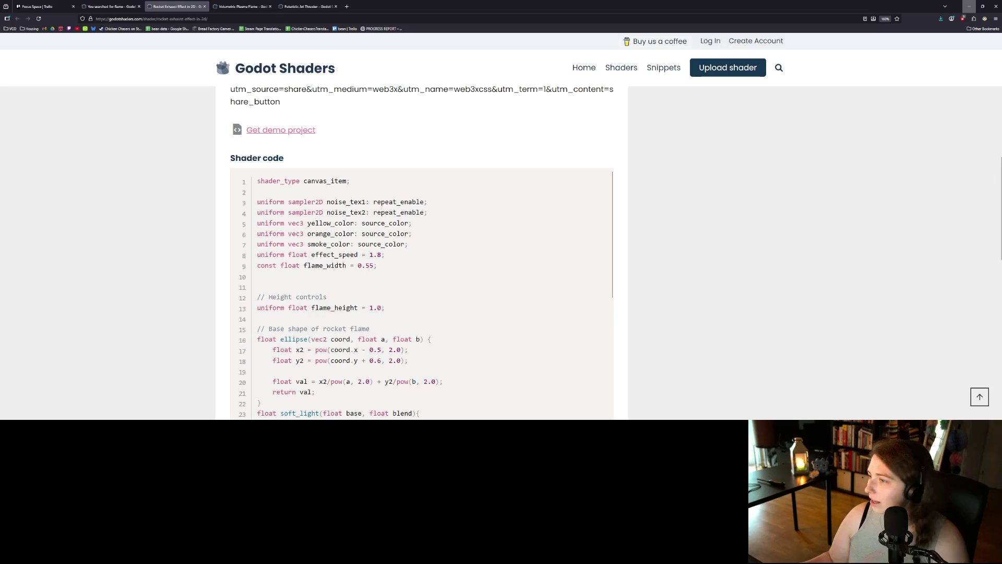
In the browser's flame shader results, open the Stylized fire (3D) shader in a new tab.
{"action": "key", "text": "alt+Tab"}
{"action": "triple_click", "coordinate": [257, 157]}
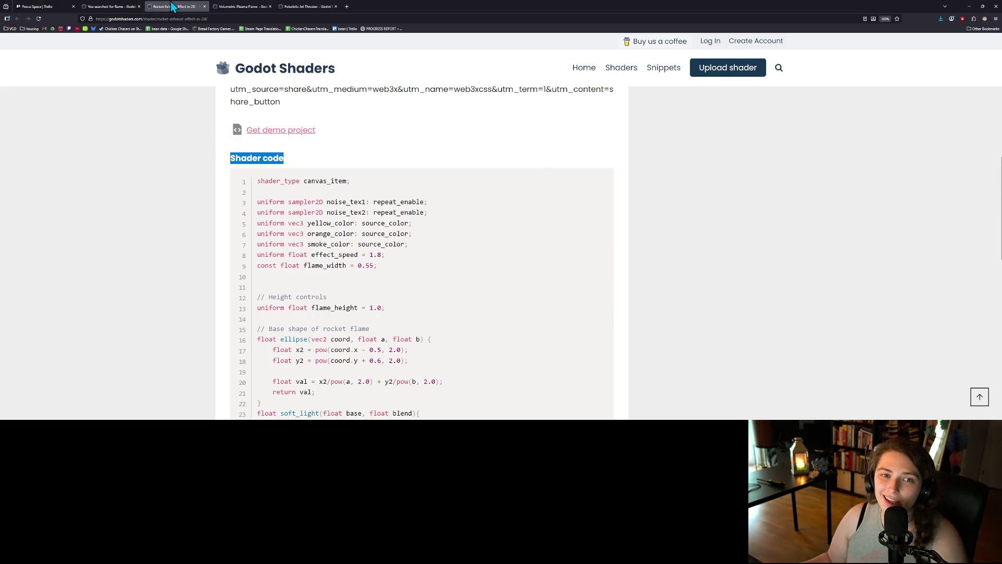
{"action": "left_click", "coordinate": [111, 7]}
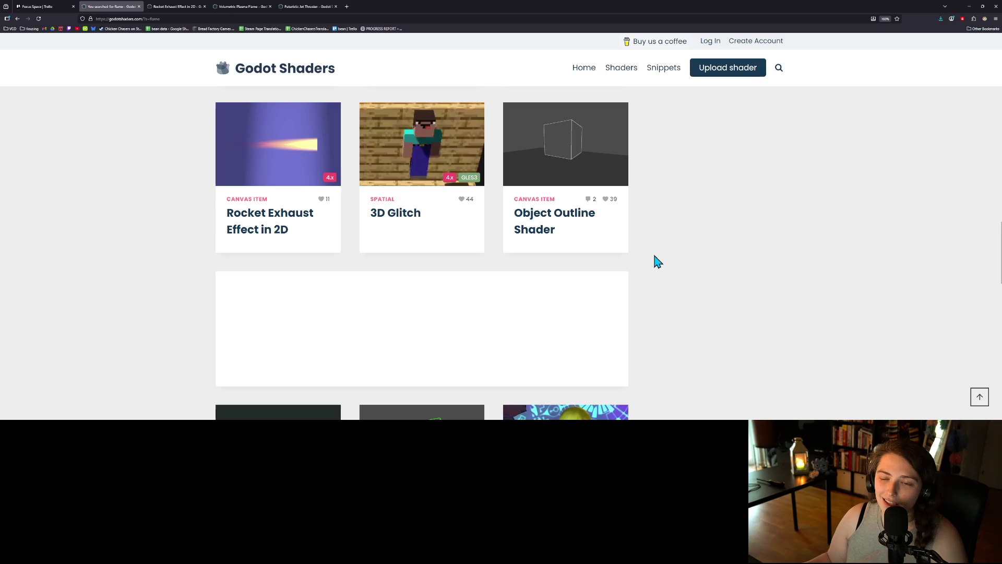
{"action": "scroll", "coordinate": [690, 313], "scroll_direction": "down", "scroll_amount": 2}
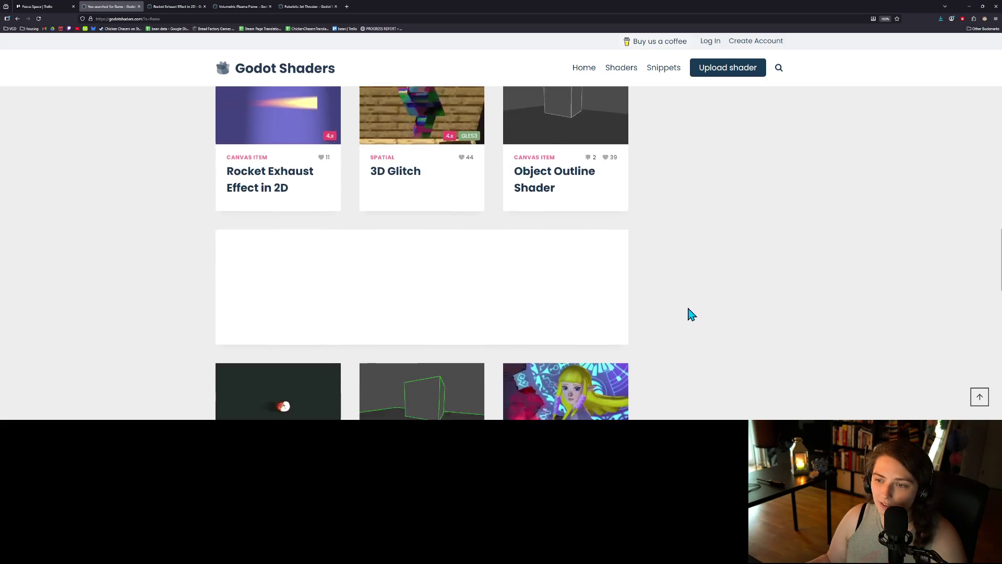
{"action": "scroll", "coordinate": [690, 313], "scroll_direction": "down", "scroll_amount": 5}
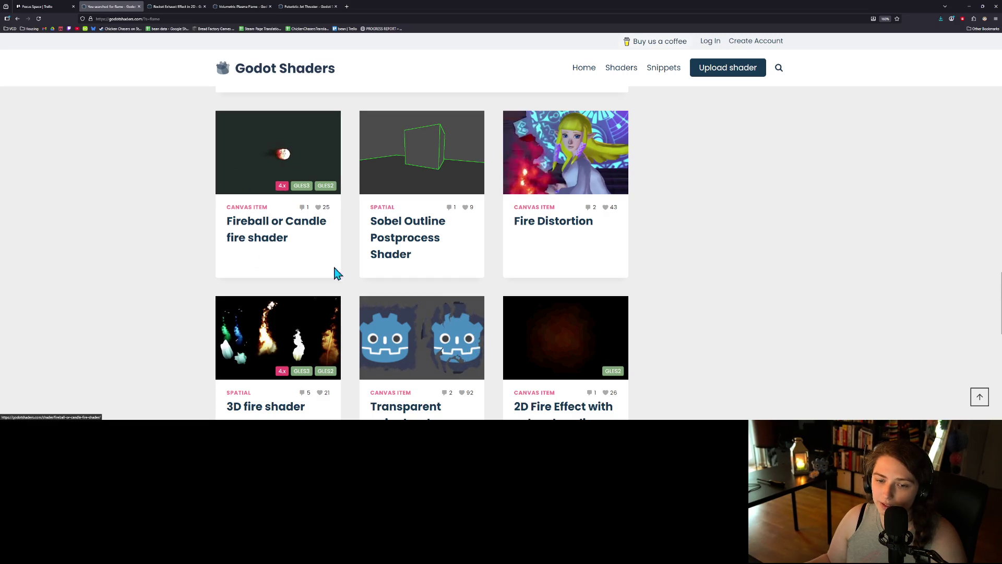
{"action": "scroll", "coordinate": [330, 257], "scroll_direction": "down", "scroll_amount": 2}
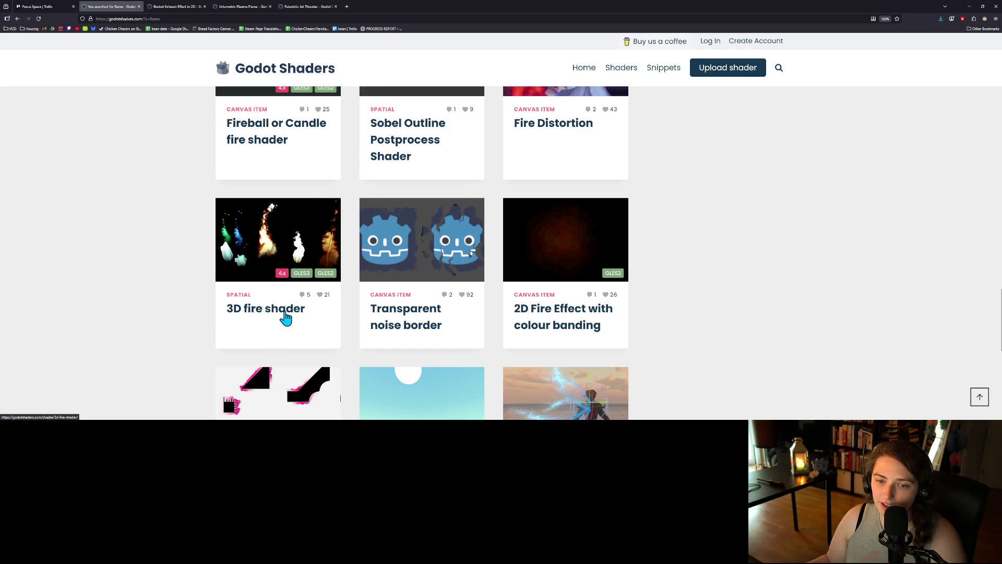
{"action": "scroll", "coordinate": [285, 318], "scroll_direction": "down", "scroll_amount": 4}
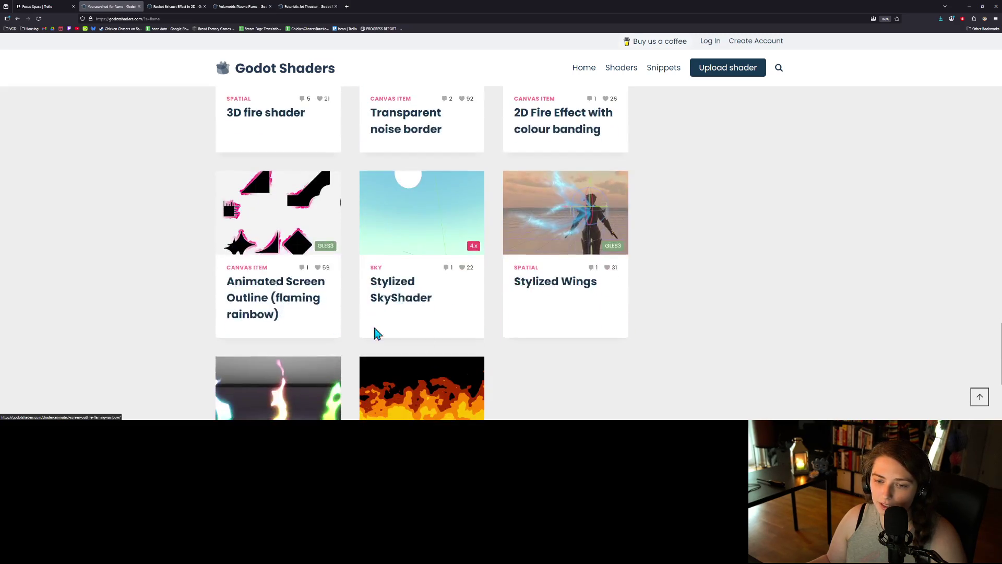
{"action": "scroll", "coordinate": [335, 327], "scroll_direction": "down", "scroll_amount": 2}
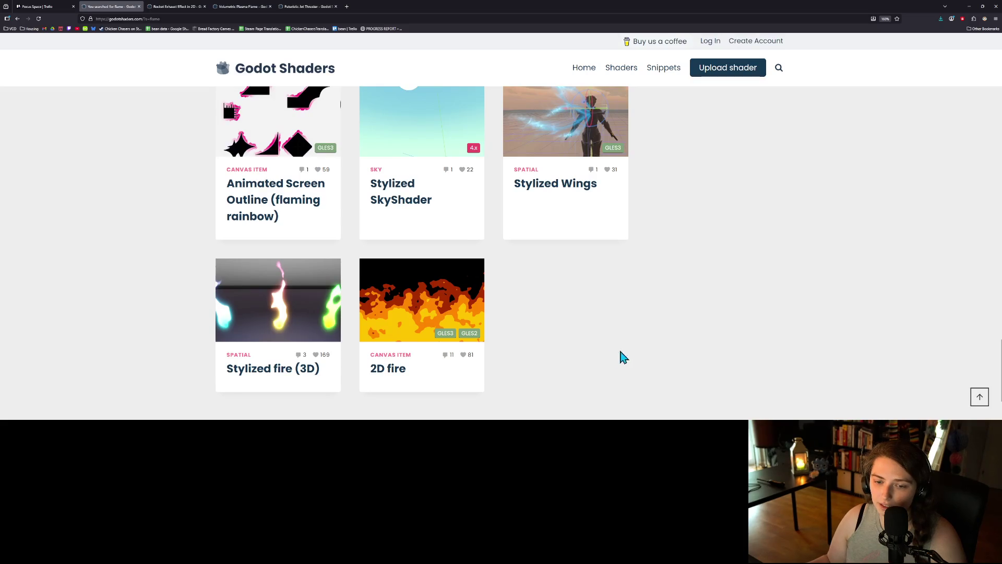
{"action": "middle_click", "coordinate": [258, 381]}
Copy the Stylized fire (3D) shader code and return to Godot.
{"action": "key", "text": "ctrl+Tab"}
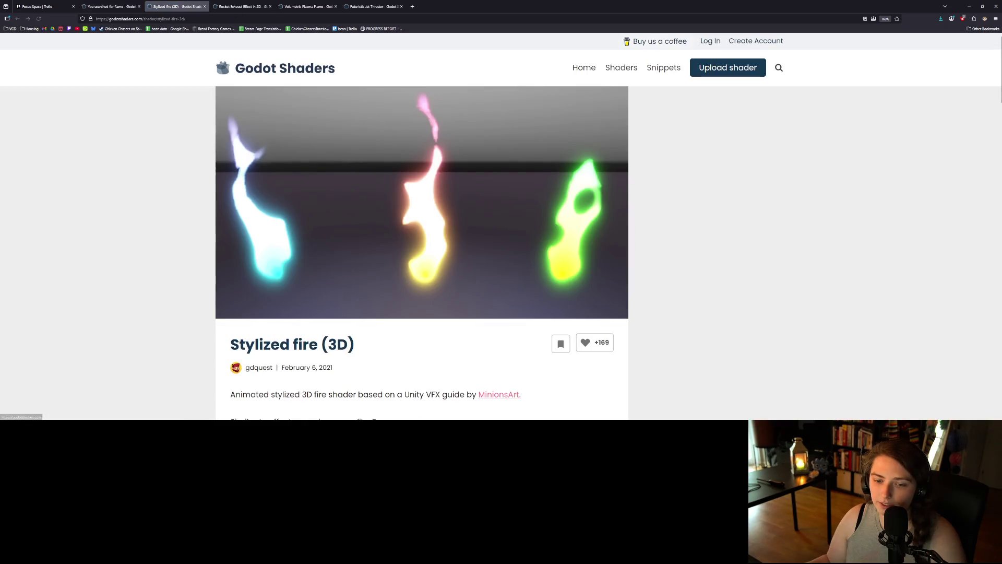
{"action": "scroll", "coordinate": [423, 400], "scroll_direction": "down", "scroll_amount": 5}
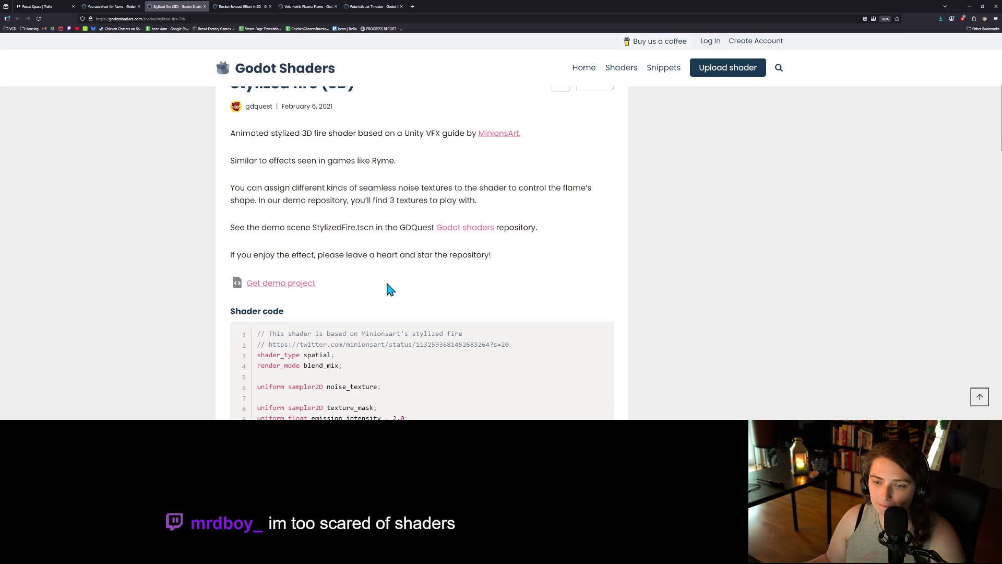
{"action": "scroll", "coordinate": [391, 289], "scroll_direction": "down", "scroll_amount": 4}
{"action": "left_click", "coordinate": [589, 142]}
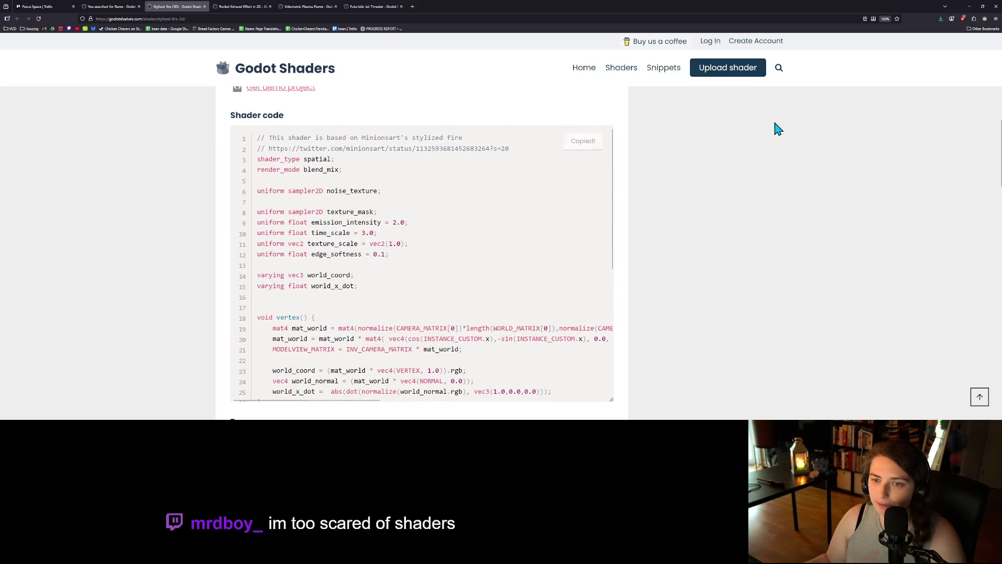
{"action": "left_click", "coordinate": [972, 6]}
Replace all of jet_exhaust.gdshader's code with the pasted stylized fire shader and save it.
{"action": "left_click", "coordinate": [392, 369]}
{"action": "key", "text": "ctrl+a"}
{"action": "key", "text": "ctrl+v"}
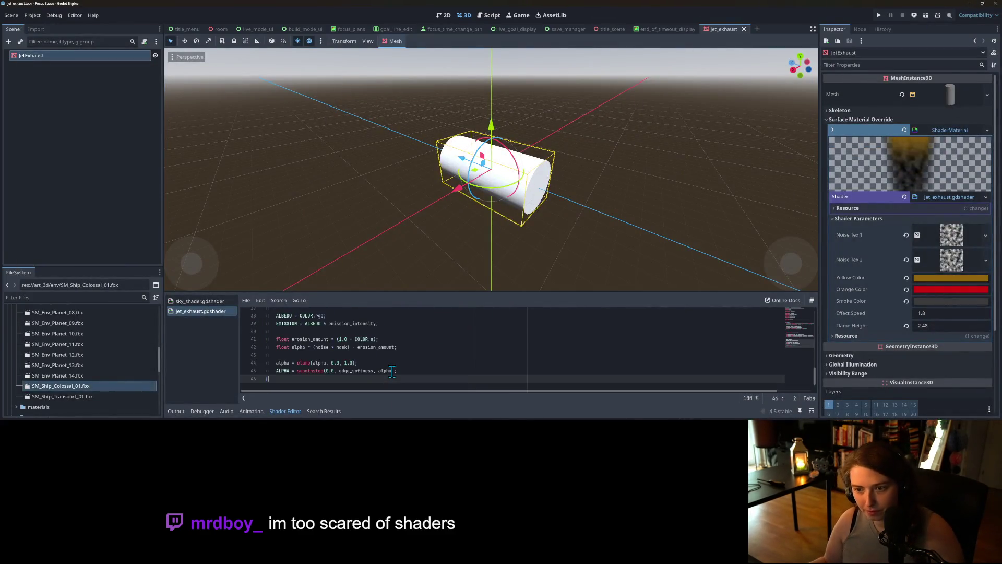
{"action": "left_click", "coordinate": [392, 371]}
{"action": "key", "text": "ctrl+s"}
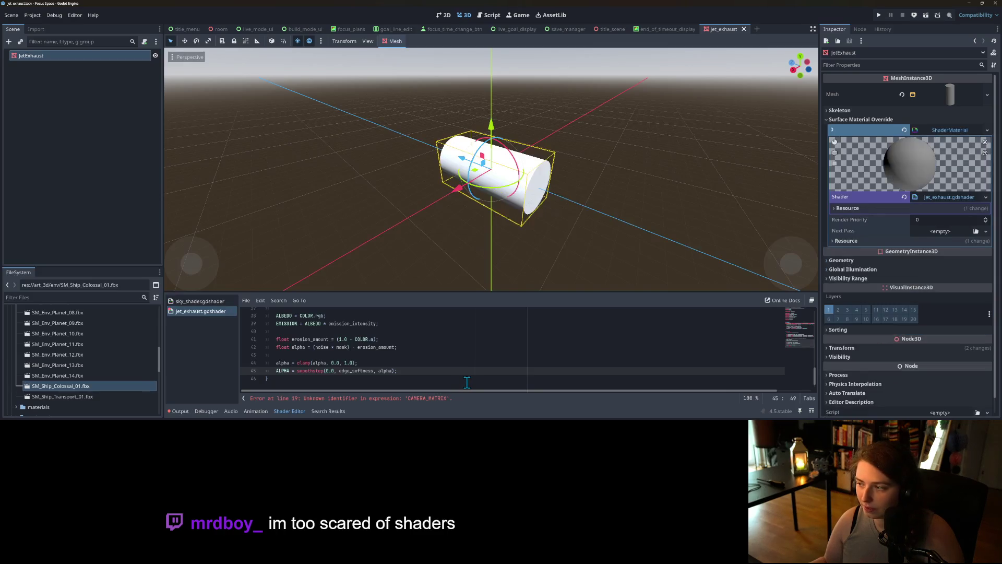
Start rewriting the CAMERA_MATRIX reference before [2] on line 19 of the shader.
{"action": "scroll", "coordinate": [466, 364], "scroll_direction": "up", "scroll_amount": 8}
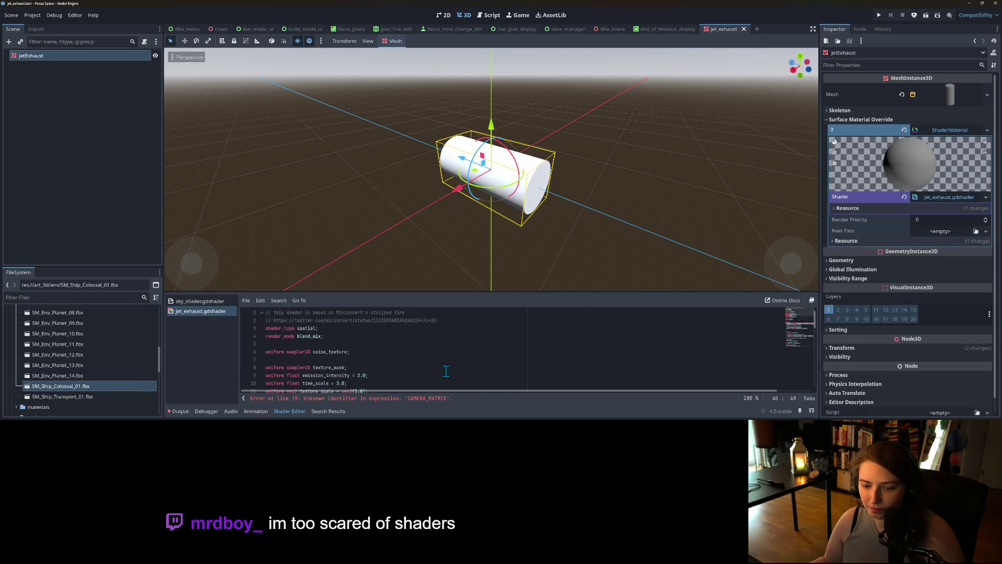
{"action": "scroll", "coordinate": [452, 366], "scroll_direction": "down", "scroll_amount": 2}
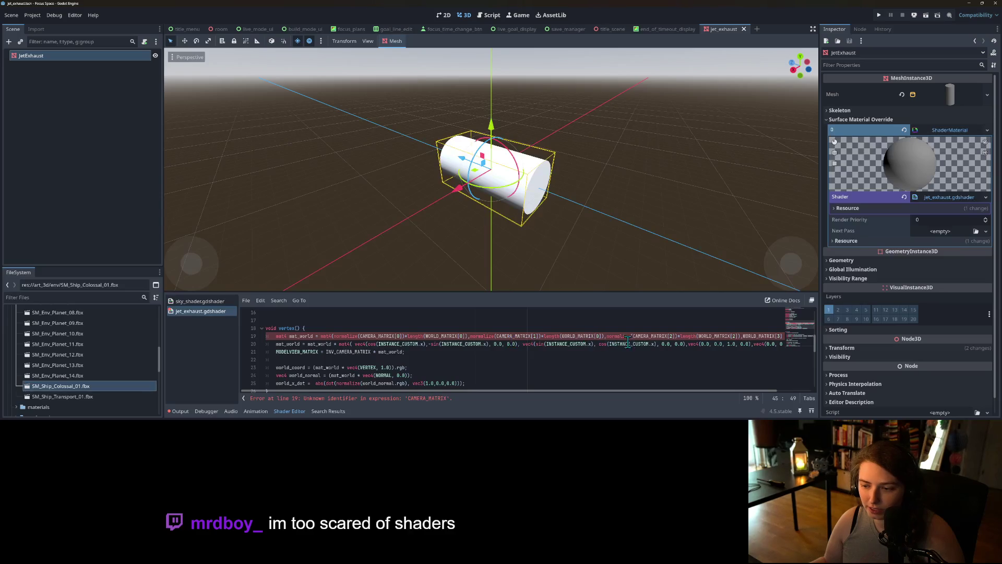
{"action": "double_click", "coordinate": [658, 337]}
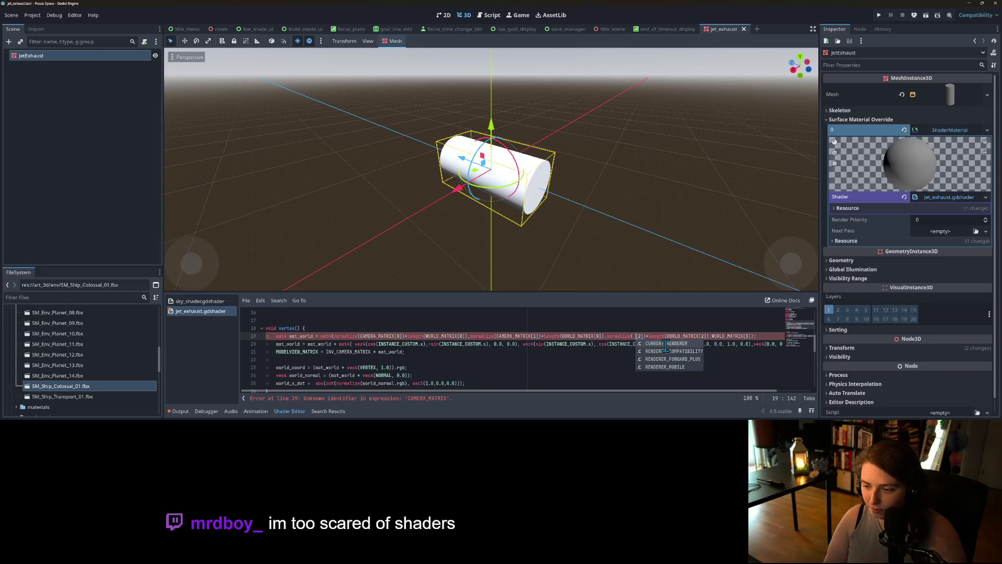
{"action": "key", "text": "BackSpace"}
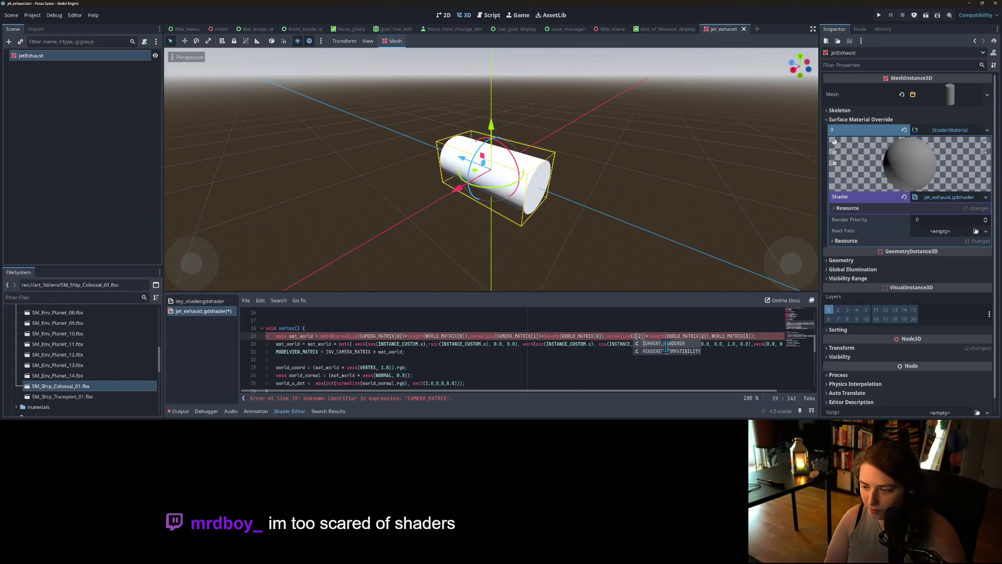
{"action": "key", "text": "BackSpace"}
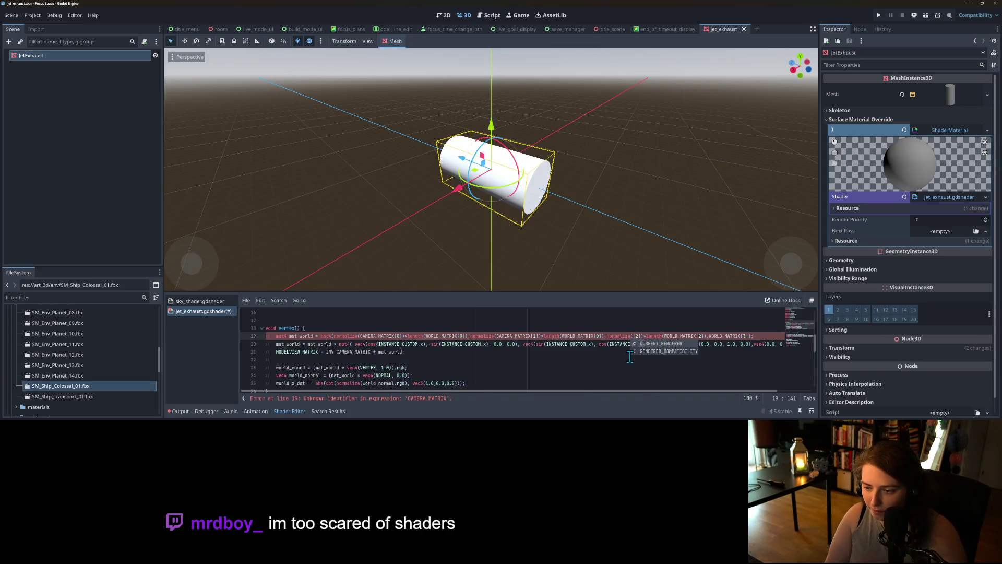
{"action": "type", "text": "W"}
{"action": "key", "text": "BackSpace"}
{"action": "type", "text": "M"}
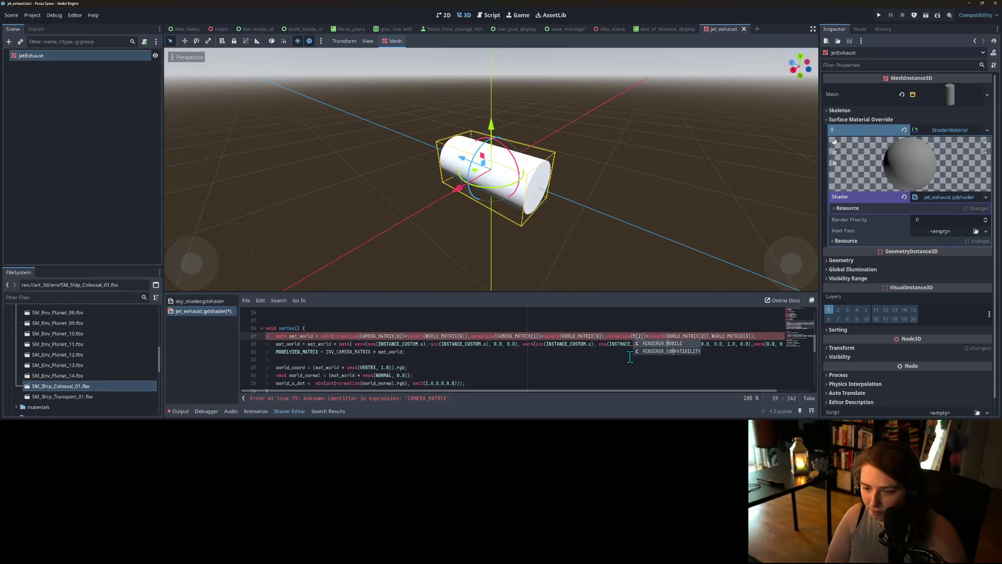
{"action": "type", "text": "a"}
{"action": "key", "text": "BackSpace"}
{"action": "type", "text": "AT"}
{"action": "key", "text": "BackSpace"}
{"action": "key", "text": "BackSpace"}
{"action": "key", "text": "BackSpace"}
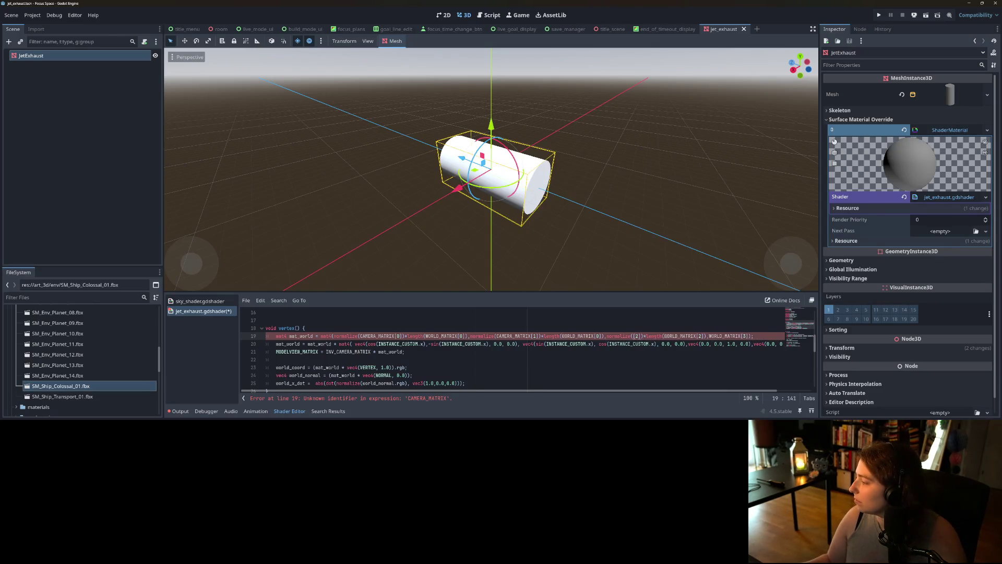
{"action": "key", "text": "alt+Tab"}
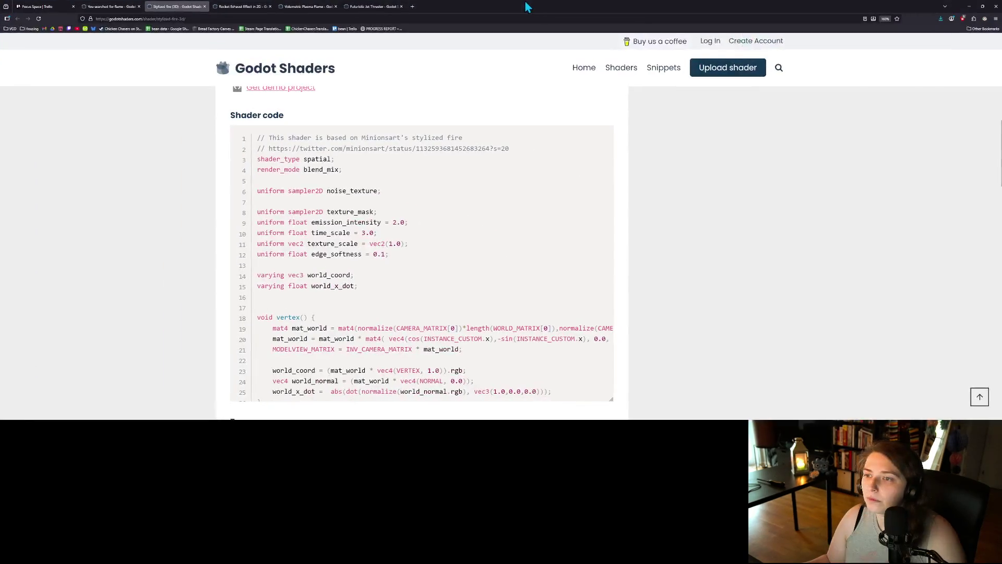
Search Google for 'godot shader language' in a new tab and open the Shading language docs result.
{"action": "left_click", "coordinate": [413, 6]}
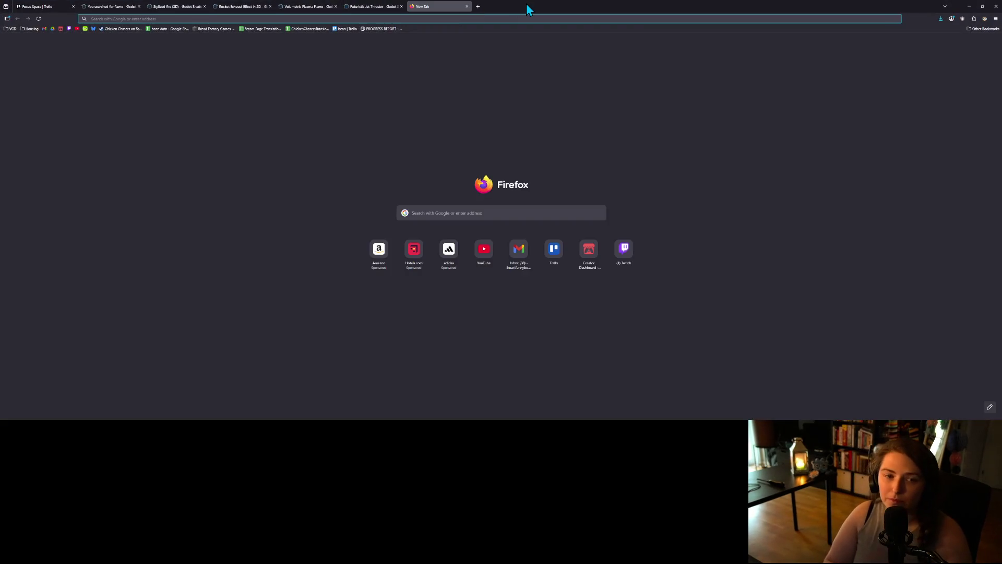
{"action": "type", "text": "godot sha"}
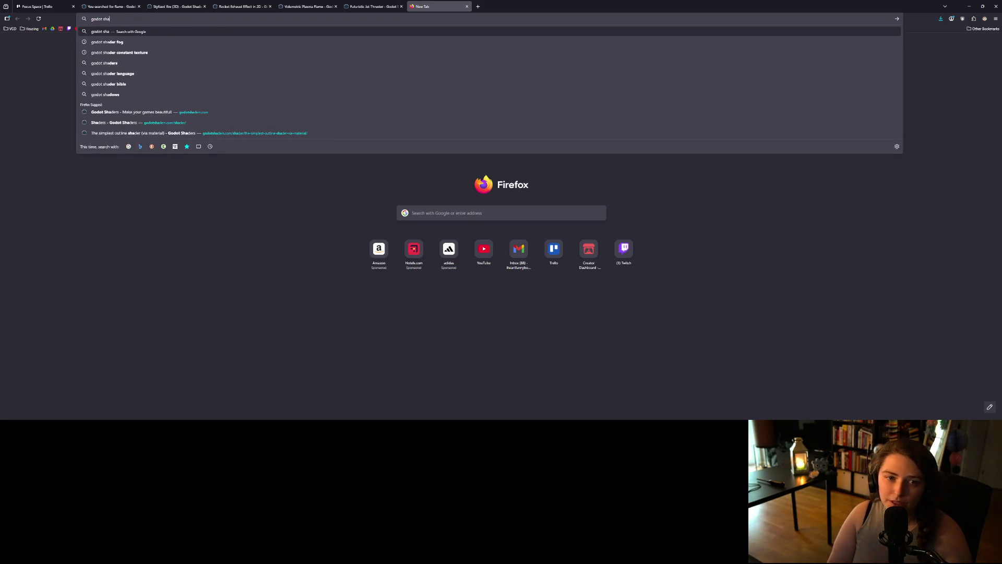
{"action": "key", "text": "Down"}
{"action": "key", "text": "Down"}
{"action": "key", "text": "Down"}
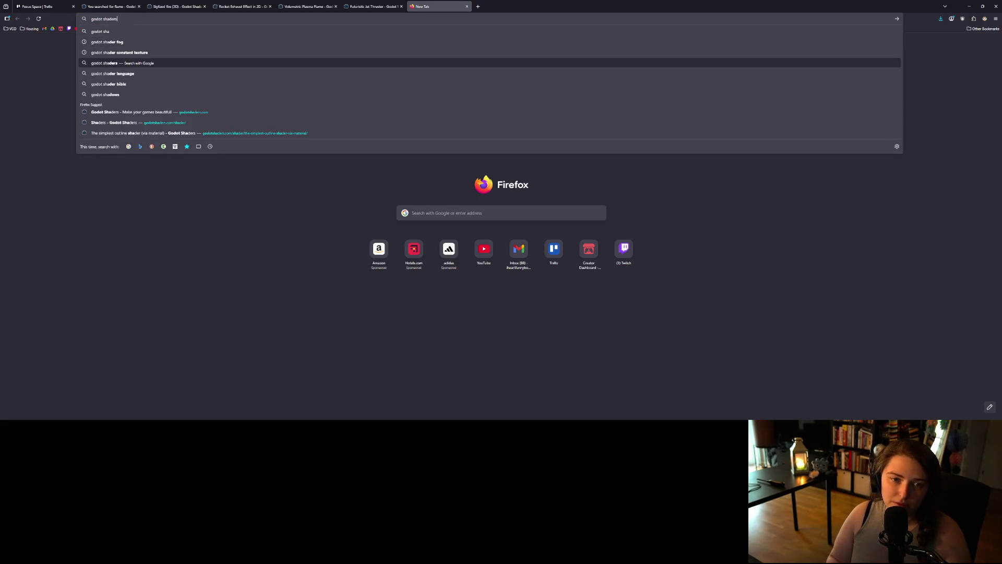
{"action": "key", "text": "Return"}
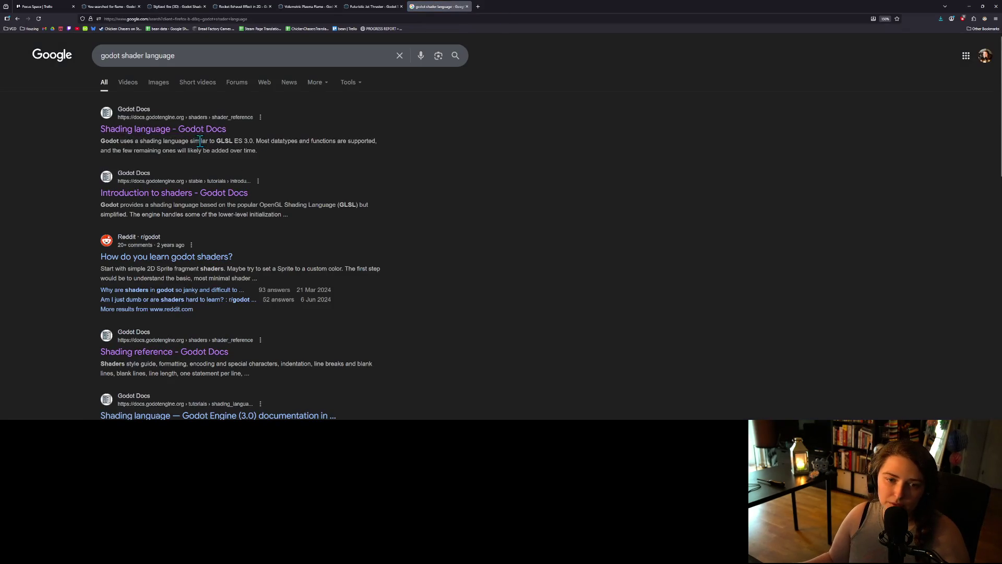
{"action": "left_click", "coordinate": [198, 130]}
Read down the Shading language page and jump to its Built-in variables section.
{"action": "scroll", "coordinate": [659, 277], "scroll_direction": "down", "scroll_amount": 3}
{"action": "scroll", "coordinate": [652, 290], "scroll_direction": "down", "scroll_amount": 15}
{"action": "scroll", "coordinate": [616, 292], "scroll_direction": "down", "scroll_amount": 15}
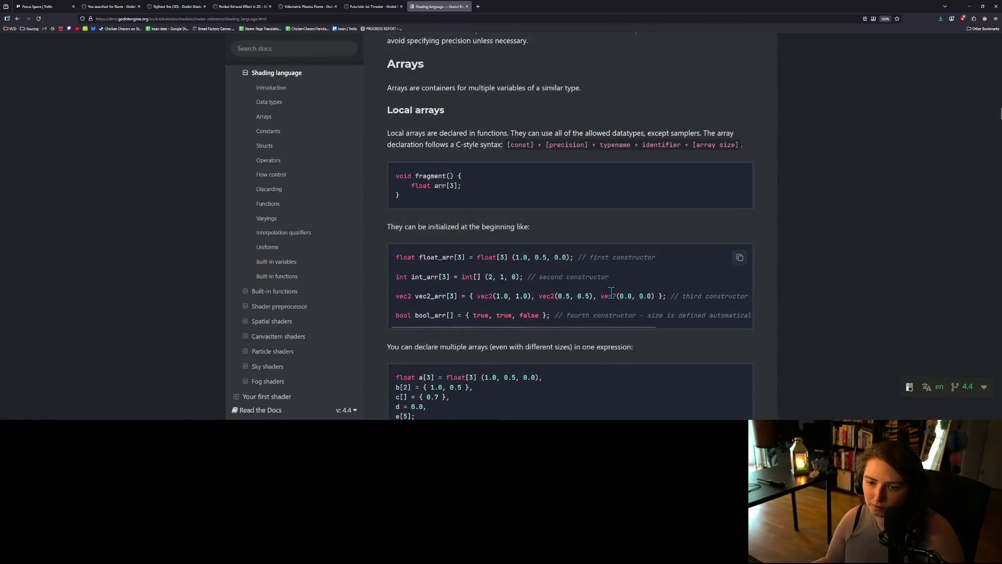
{"action": "scroll", "coordinate": [787, 326], "scroll_direction": "down", "scroll_amount": 15}
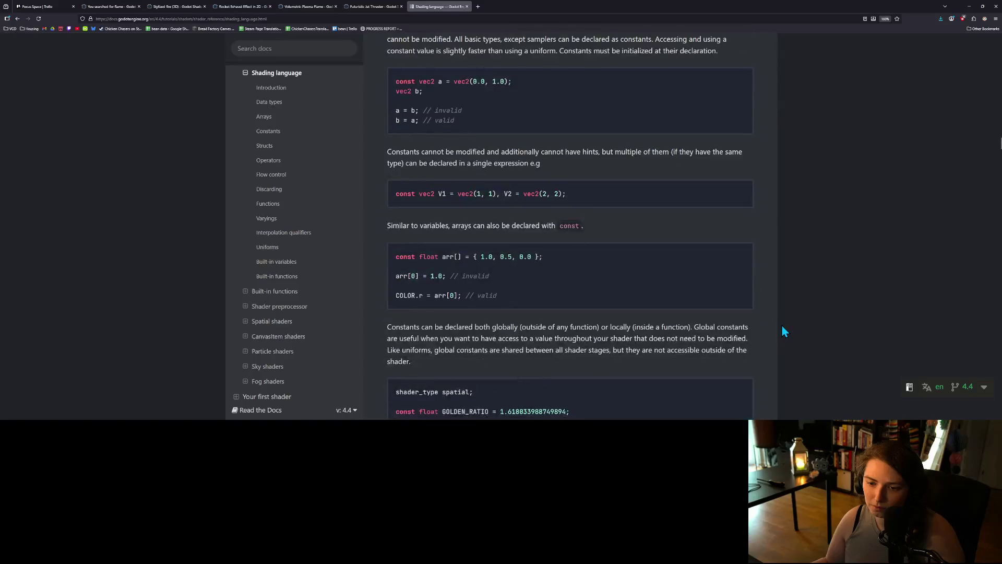
{"action": "scroll", "coordinate": [778, 327], "scroll_direction": "down", "scroll_amount": 12}
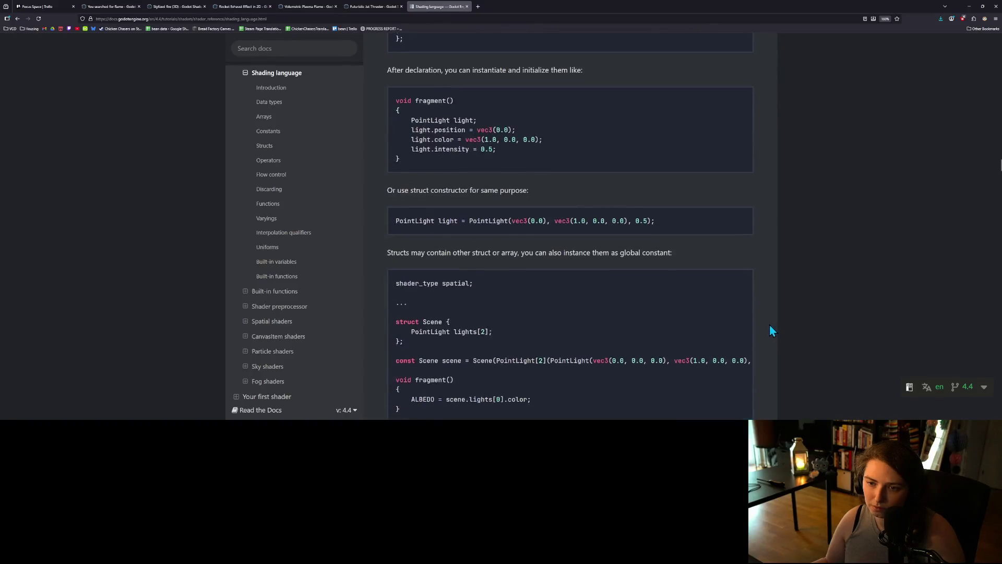
{"action": "scroll", "coordinate": [768, 326], "scroll_direction": "down", "scroll_amount": 12}
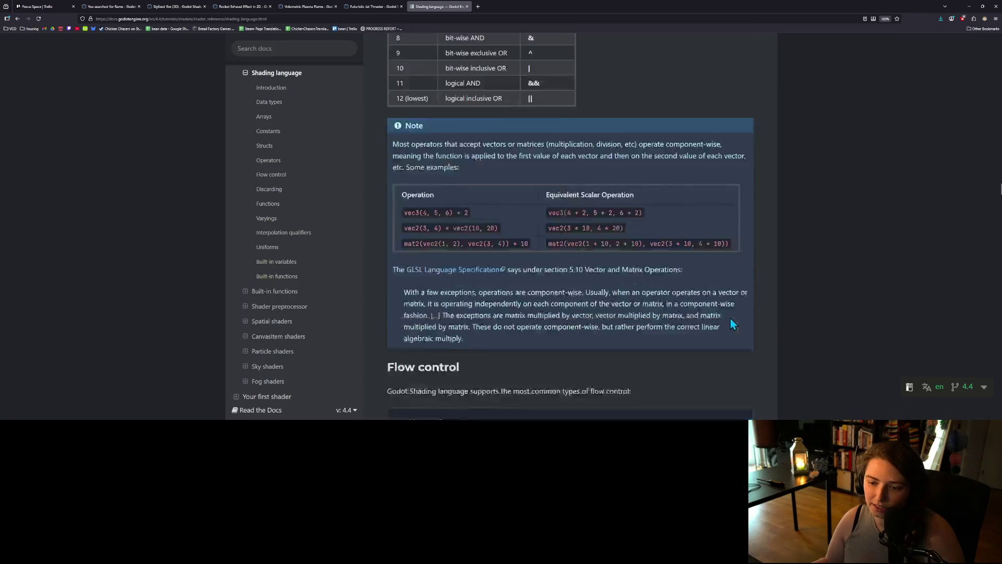
{"action": "scroll", "coordinate": [725, 318], "scroll_direction": "down", "scroll_amount": 12}
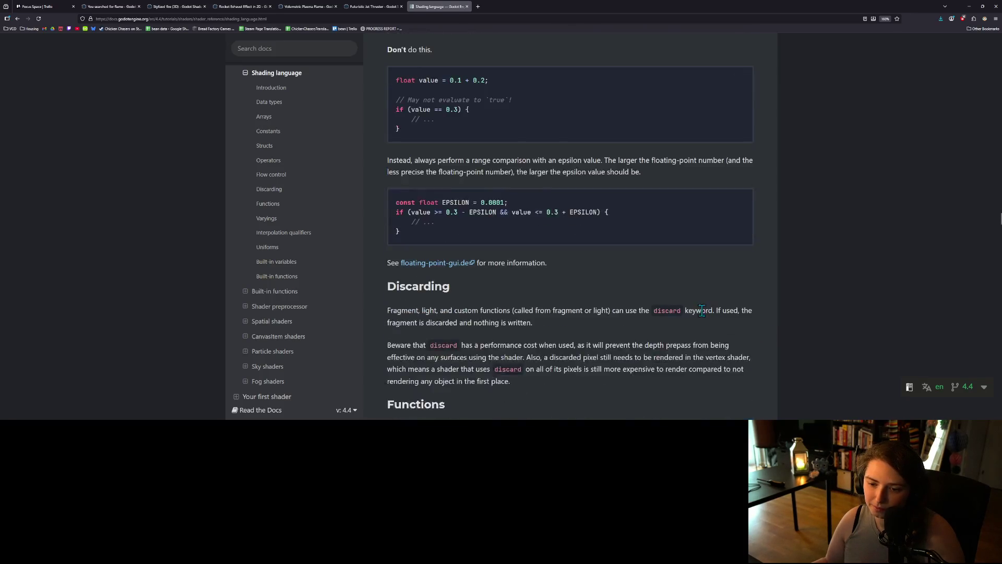
{"action": "left_click", "coordinate": [292, 262]}
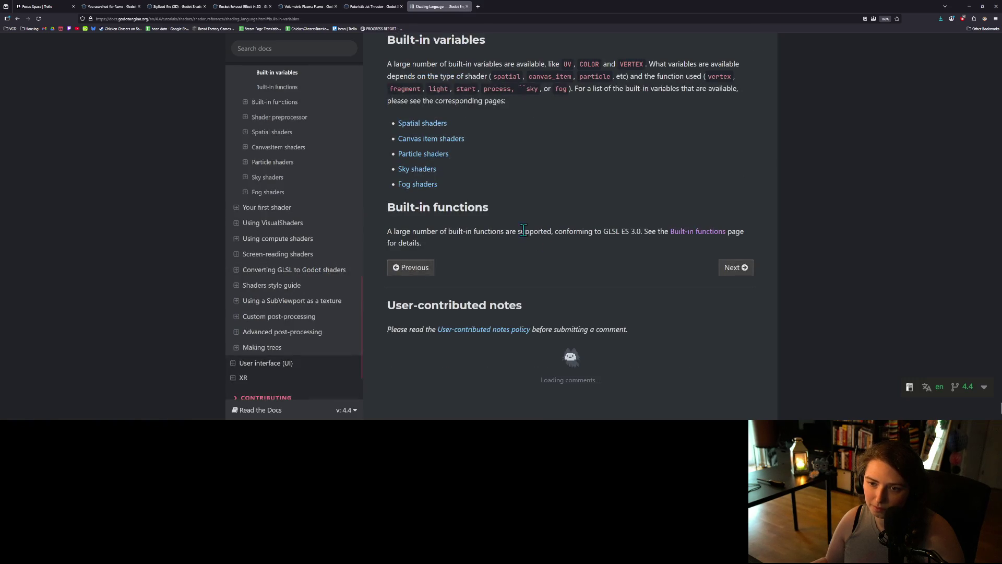
Open the Spatial shaders reference page and view its render modes table.
{"action": "scroll", "coordinate": [522, 220], "scroll_direction": "up", "scroll_amount": 1}
{"action": "left_click", "coordinate": [433, 155]}
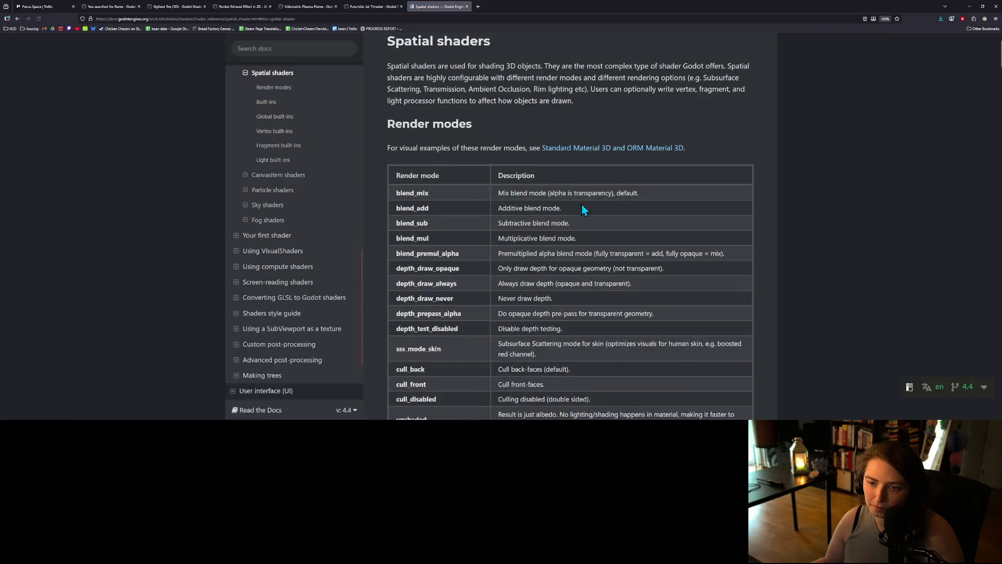
{"action": "scroll", "coordinate": [661, 276], "scroll_direction": "down", "scroll_amount": 3}
{"action": "scroll", "coordinate": [520, 249], "scroll_direction": "up", "scroll_amount": 1}
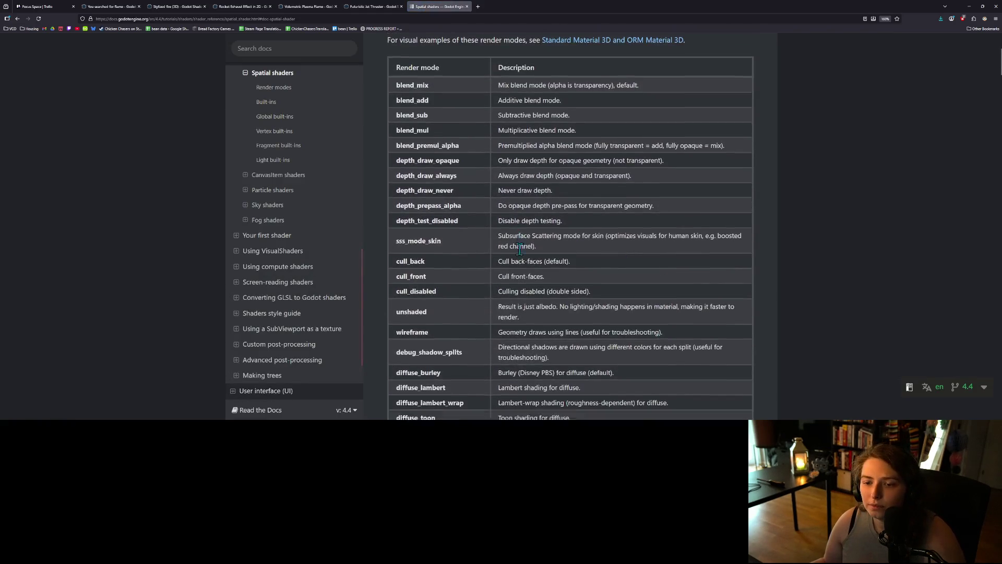